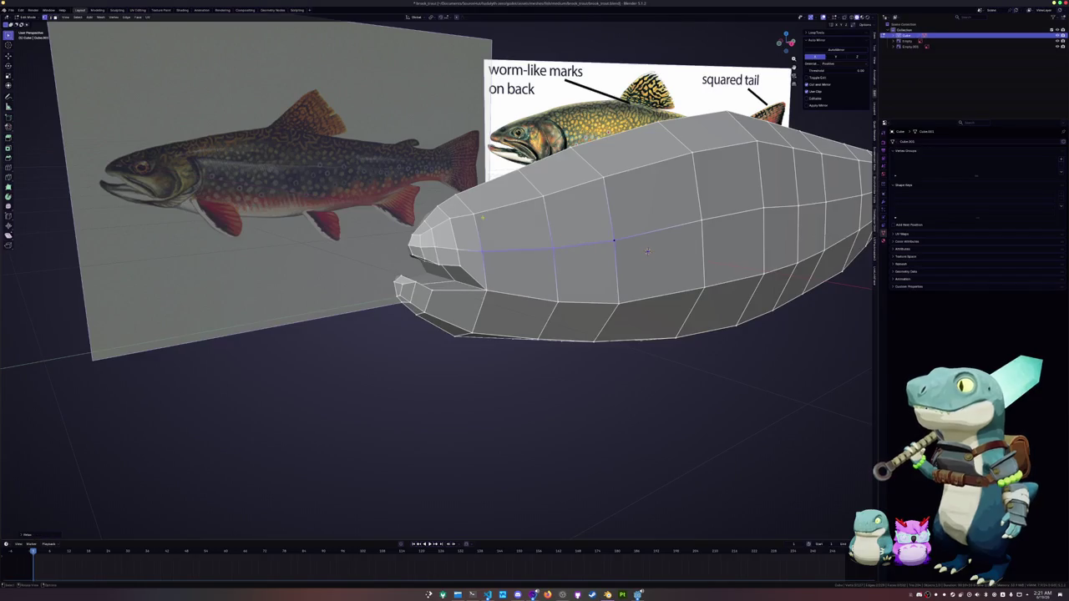
Step: Select the shortest edge path along the trout body's side, orbiting to view it
{"action": "left_click", "coordinate": [601, 179], "text": "ctrl"}
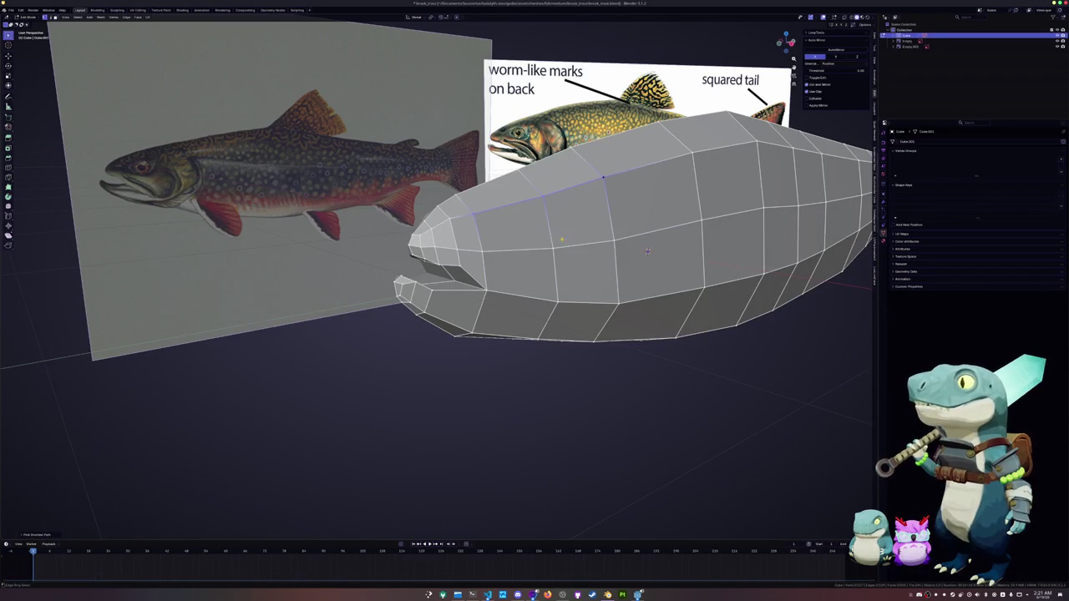
{"action": "mouse_move", "coordinate": [647, 251]}
{"action": "middle_mouse_down"}
{"action": "mouse_move", "coordinate": [612, 230]}
{"action": "mouse_move", "coordinate": [730, 255]}
{"action": "mouse_move", "coordinate": [716, 196]}
{"action": "mouse_move", "coordinate": [703, 239]}
{"action": "mouse_move", "coordinate": [744, 234]}
{"action": "middle_mouse_up"}
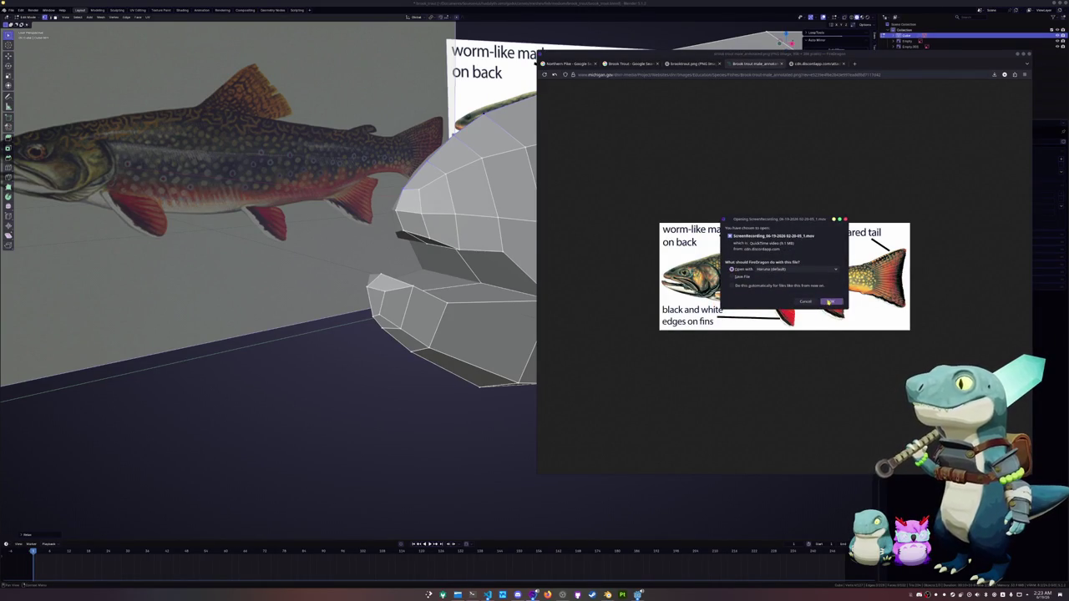
Step: Open the downloaded screen recording from Firefox in the Haruna video player
{"action": "left_click", "coordinate": [831, 301]}
{"action": "left_click", "coordinate": [911, 89]}
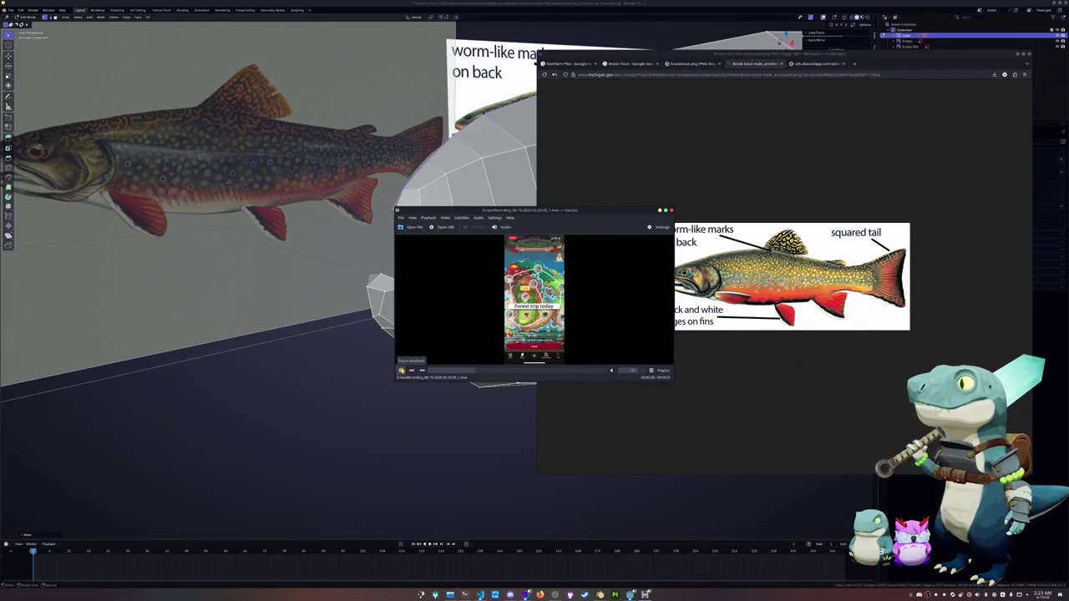
Step: Pause the recording, then move and resize the player window to fit the vertical video
{"action": "left_click", "coordinate": [402, 370]}
{"action": "mouse_move", "coordinate": [463, 211]}
{"action": "left_mouse_down"}
{"action": "mouse_move", "coordinate": [541, 242]}
{"action": "mouse_move", "coordinate": [550, 267]}
{"action": "left_mouse_up"}
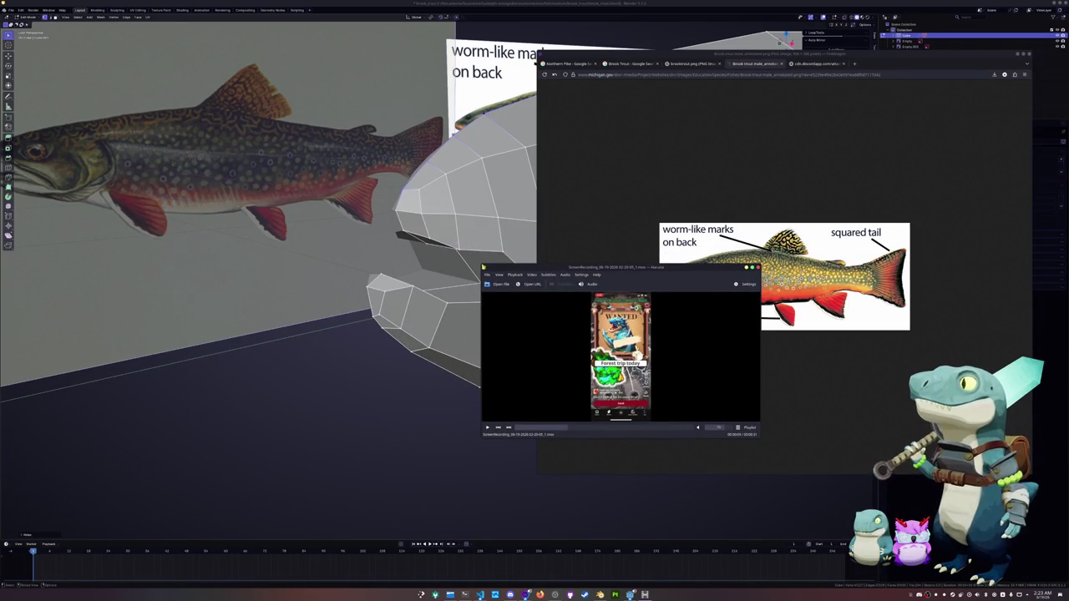
{"action": "mouse_move", "coordinate": [482, 264]}
{"action": "left_mouse_down"}
{"action": "mouse_move", "coordinate": [468, 143]}
{"action": "mouse_move", "coordinate": [477, 112]}
{"action": "mouse_move", "coordinate": [538, 92]}
{"action": "left_mouse_up"}
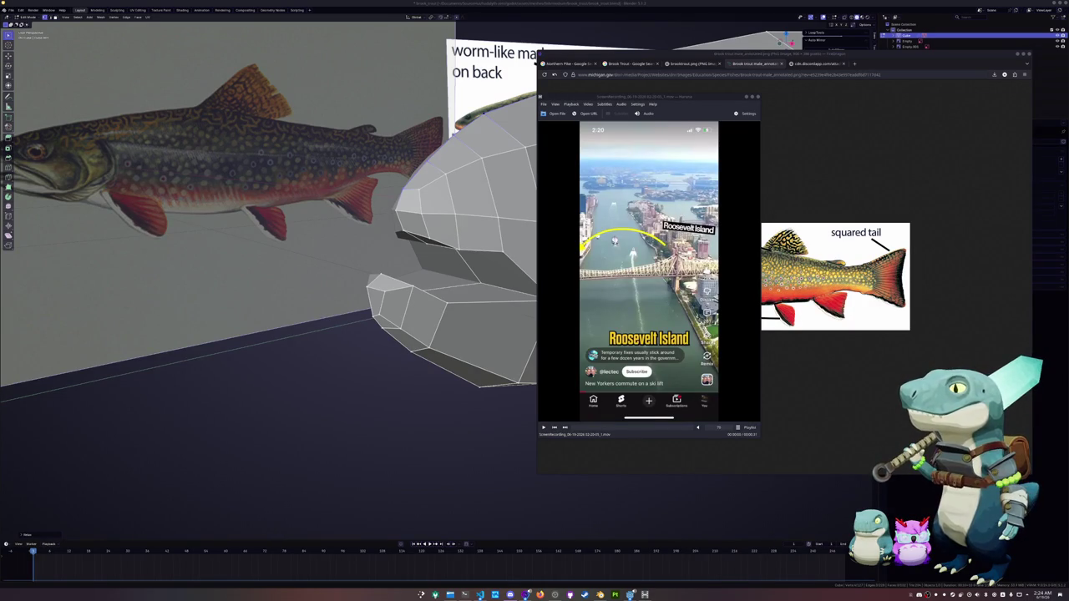
Step: Watch the recording, rewinding near the start, then close the player and return to the fish head
{"action": "key", "text": "space"}
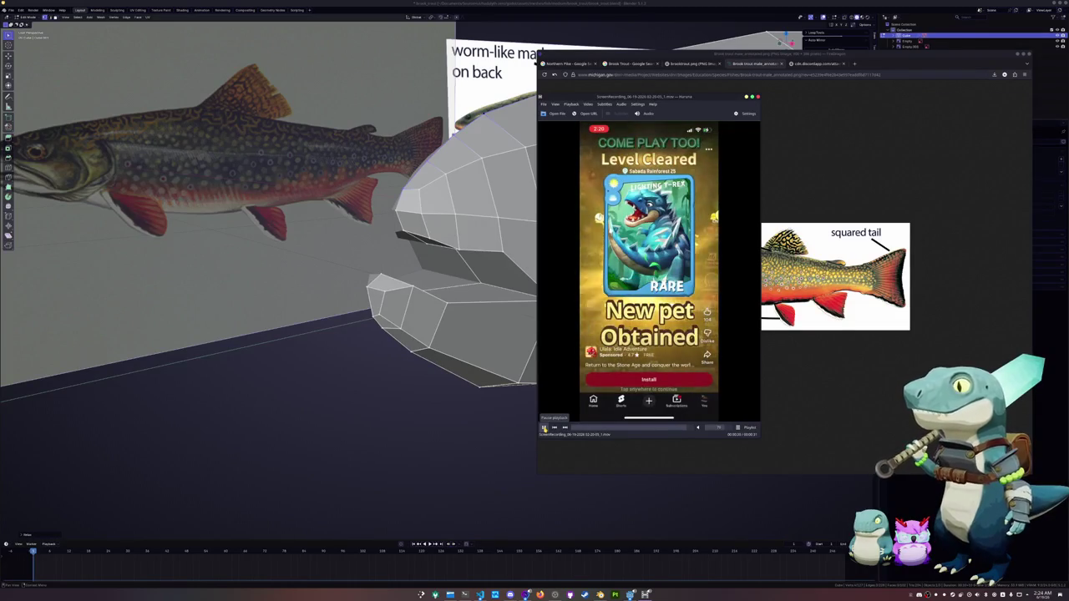
{"action": "left_click", "coordinate": [543, 428]}
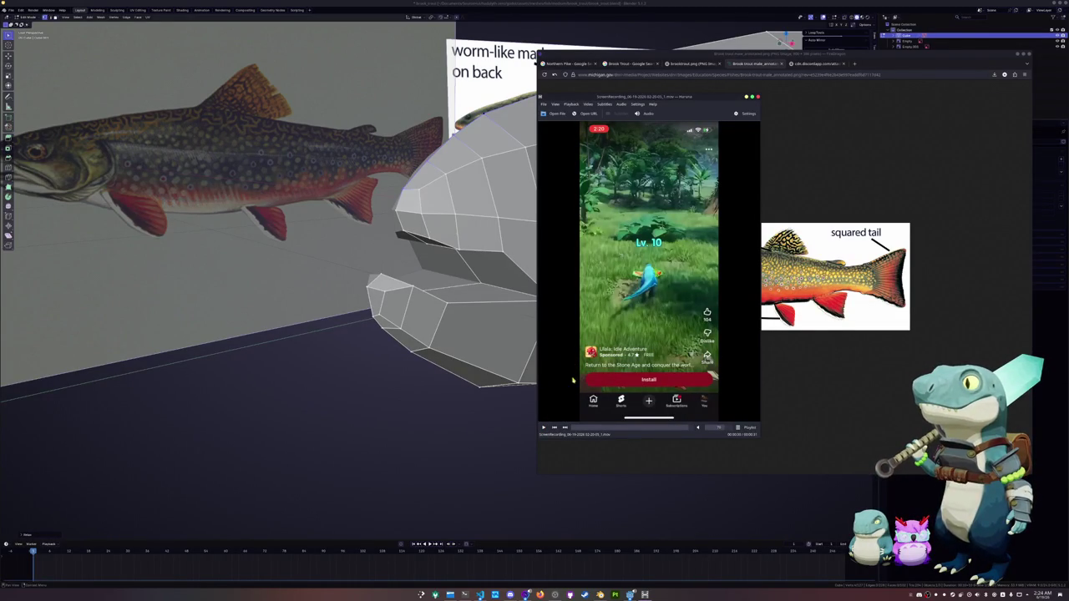
{"action": "left_click", "coordinate": [577, 428]}
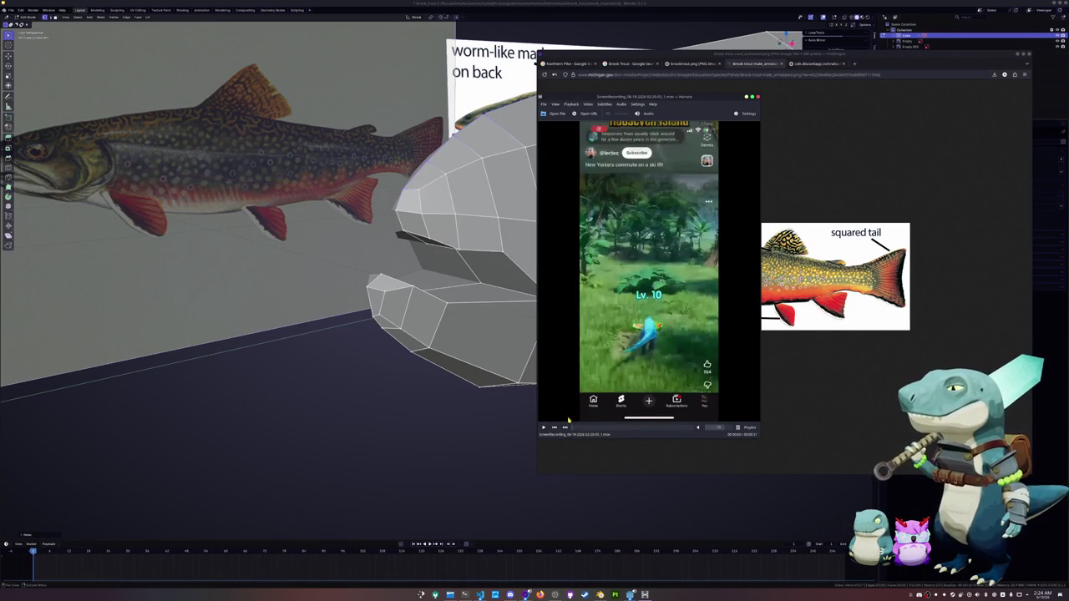
{"action": "left_click", "coordinate": [545, 428]}
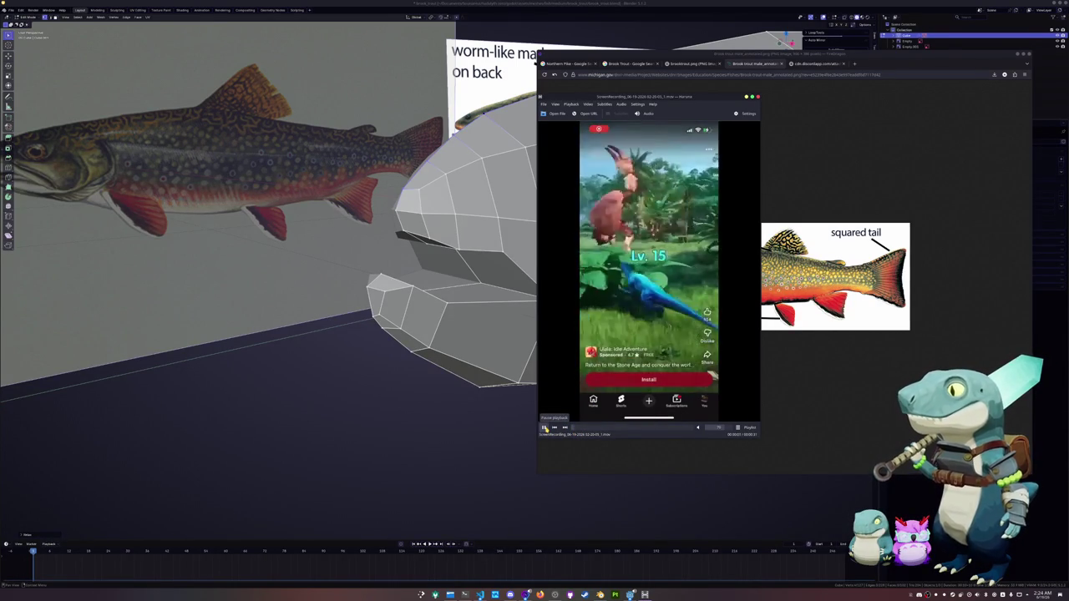
{"action": "left_click", "coordinate": [545, 428]}
{"action": "left_click", "coordinate": [758, 97]}
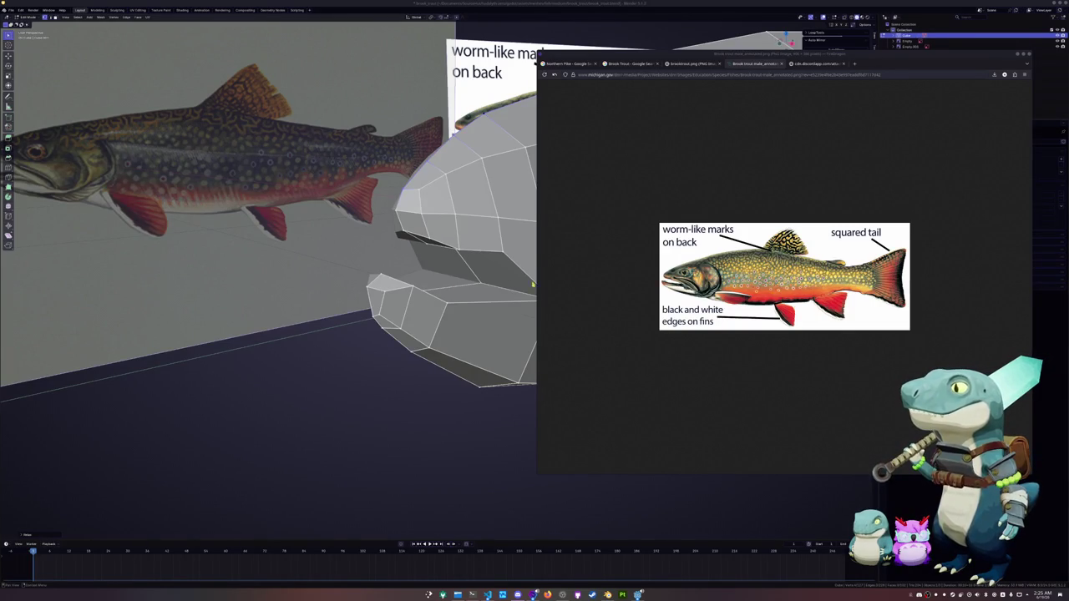
{"action": "mouse_move", "coordinate": [432, 406]}
{"action": "middle_mouse_down"}
{"action": "mouse_move", "coordinate": [685, 137]}
{"action": "mouse_move", "coordinate": [679, 199]}
{"action": "middle_mouse_up"}
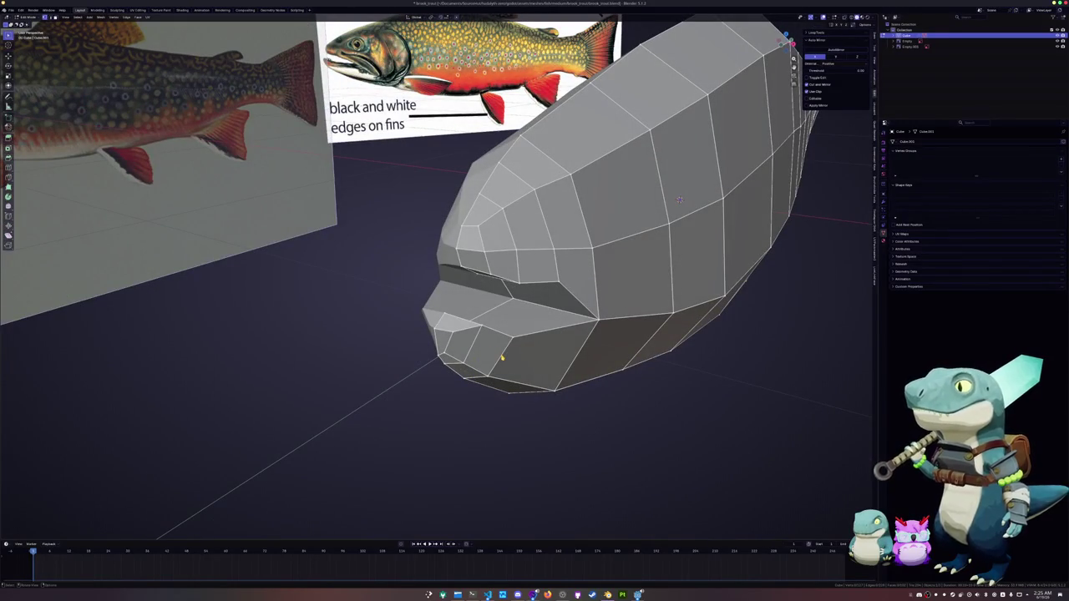
Step: Scale the trout head selection along the X axis, cancelling a trial Z move
{"action": "mouse_move", "coordinate": [477, 351]}
{"action": "middle_mouse_down"}
{"action": "mouse_move", "coordinate": [534, 289]}
{"action": "mouse_move", "coordinate": [573, 345]}
{"action": "mouse_move", "coordinate": [644, 334]}
{"action": "mouse_move", "coordinate": [600, 332]}
{"action": "middle_mouse_up"}
{"action": "key", "text": "g"}
{"action": "key", "text": "g"}
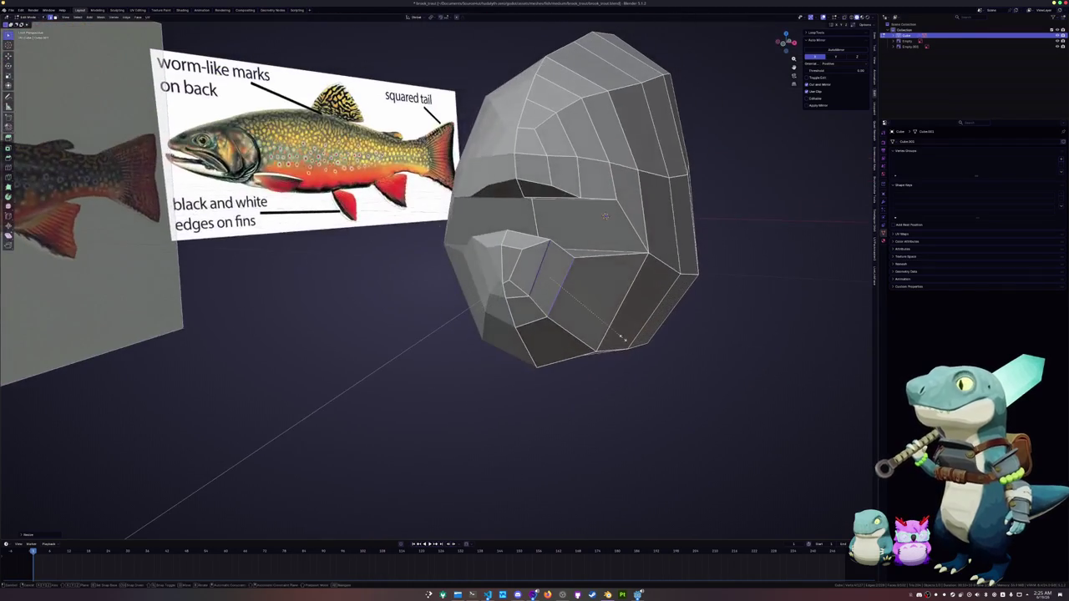
{"action": "left_click", "coordinate": [598, 330]}
{"action": "mouse_move", "coordinate": [598, 330]}
{"action": "middle_mouse_down"}
{"action": "mouse_move", "coordinate": [562, 341]}
{"action": "mouse_move", "coordinate": [577, 324]}
{"action": "mouse_move", "coordinate": [553, 329]}
{"action": "mouse_move", "coordinate": [524, 295]}
{"action": "middle_mouse_up"}
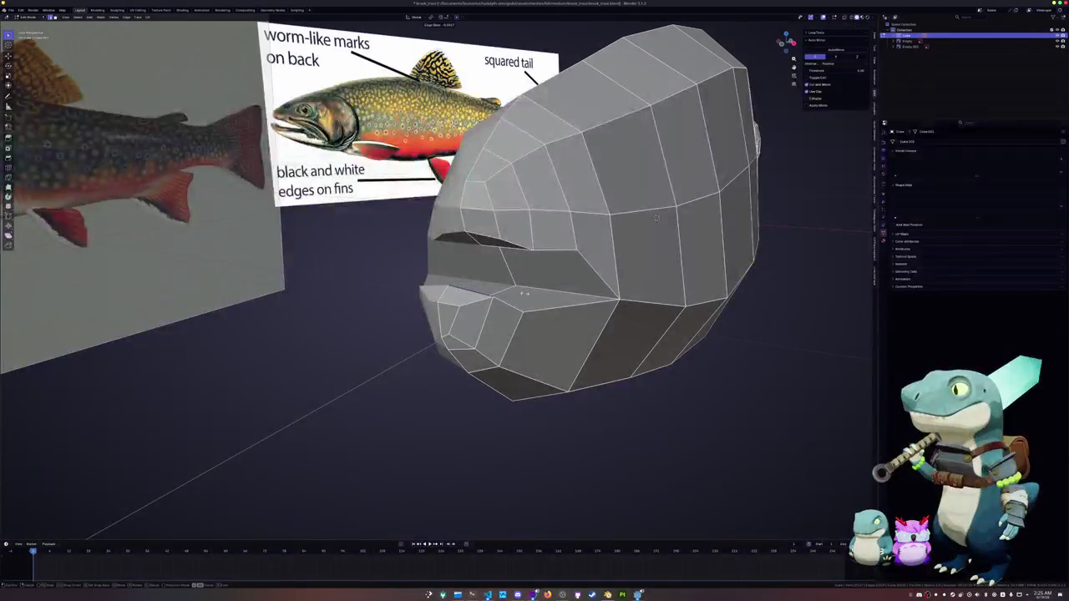
{"action": "key", "text": "g"}
{"action": "key", "text": "z"}
{"action": "key", "text": "Escape"}
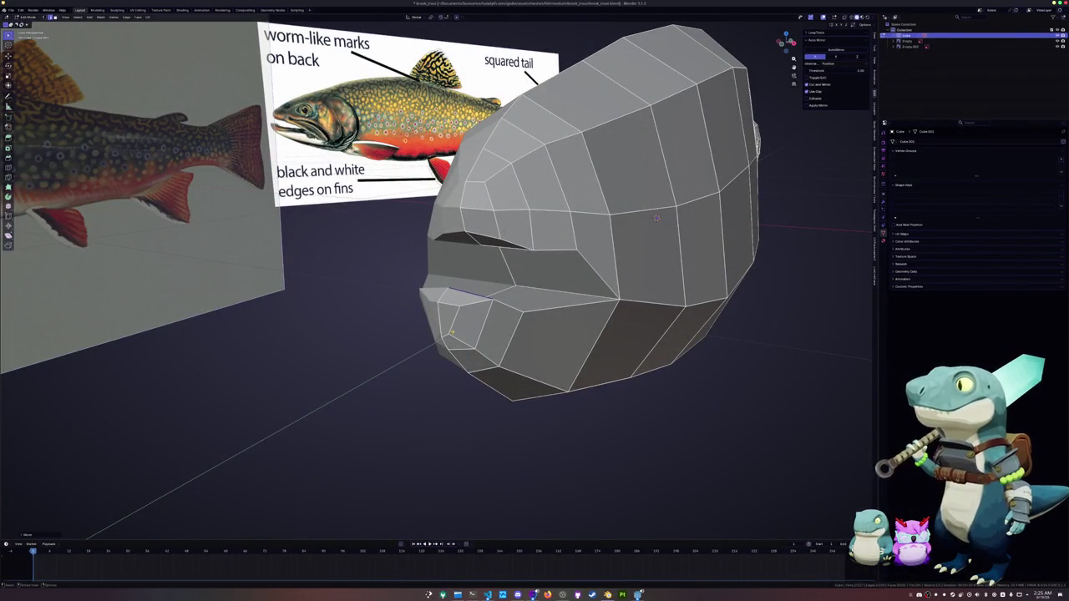
Step: Shift the selection along the X axis
{"action": "mouse_move", "coordinate": [656, 218]}
{"action": "middle_mouse_down"}
{"action": "mouse_move", "coordinate": [619, 242]}
{"action": "mouse_move", "coordinate": [773, 214]}
{"action": "mouse_move", "coordinate": [532, 268]}
{"action": "mouse_move", "coordinate": [468, 224]}
{"action": "middle_mouse_up"}
{"action": "key", "text": "g"}
{"action": "key", "text": "x"}
{"action": "left_click", "coordinate": [619, 242]}
{"action": "scroll", "coordinate": [773, 214], "scroll_direction": "up", "scroll_amount": 5}
{"action": "scroll", "coordinate": [773, 214], "scroll_direction": "down", "scroll_amount": 2}
Step: Toggle to Object Mode and back, then select a face at the mouth opening
{"action": "key", "text": "Tab"}
{"action": "scroll", "coordinate": [668, 234], "scroll_direction": "down", "scroll_amount": 3}
{"action": "key", "text": "Tab"}
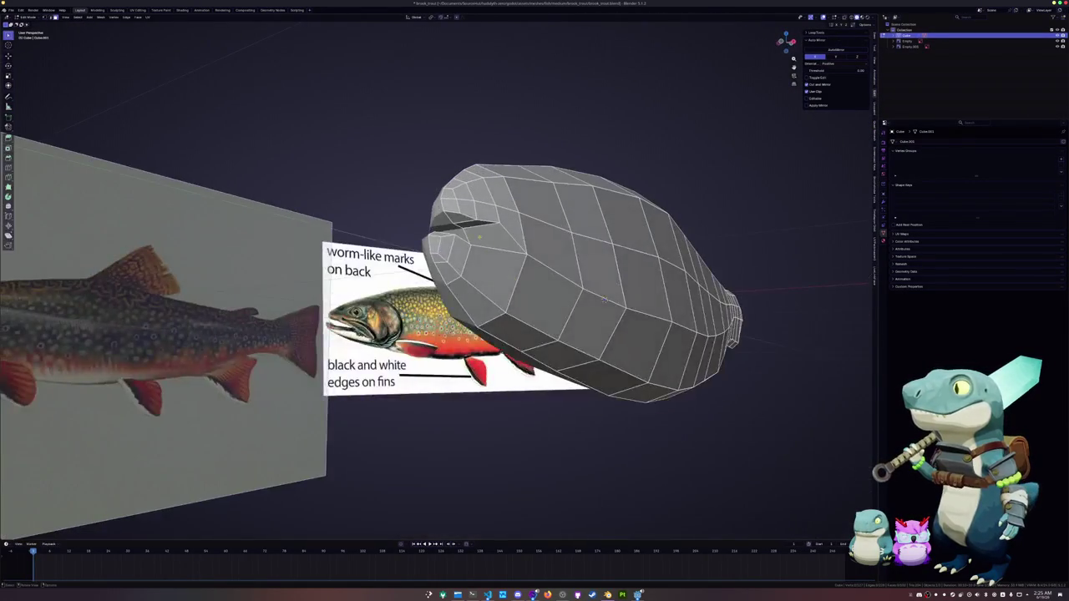
{"action": "left_click", "coordinate": [468, 224]}
{"action": "mouse_move", "coordinate": [603, 299]}
{"action": "middle_mouse_down"}
{"action": "mouse_move", "coordinate": [711, 259]}
{"action": "mouse_move", "coordinate": [680, 228]}
{"action": "middle_mouse_up"}
{"action": "scroll", "coordinate": [710, 259], "scroll_direction": "up", "scroll_amount": 3}
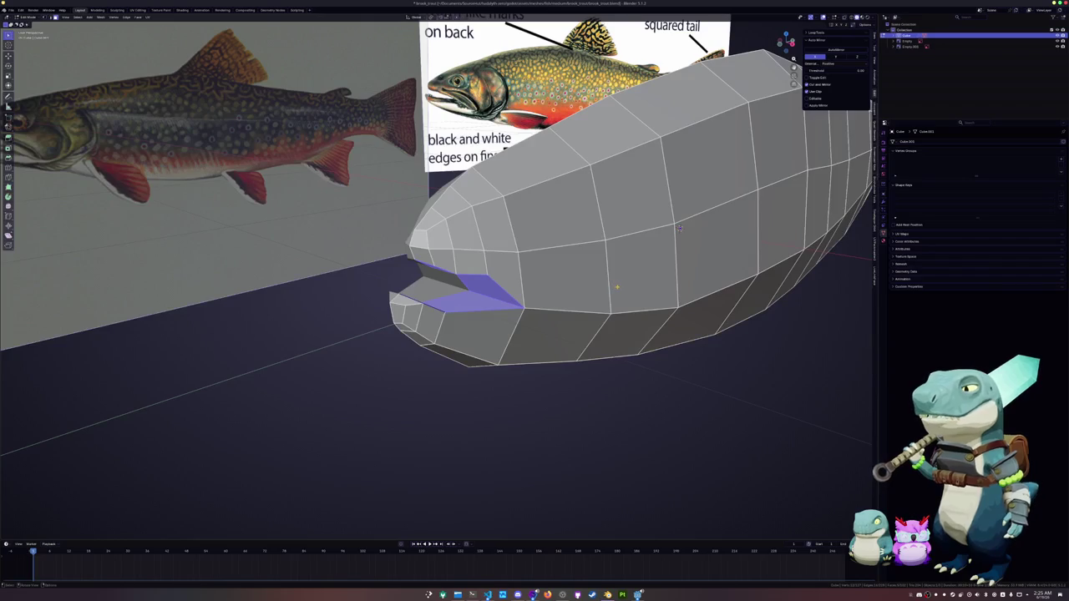
Step: Inset the selected mouth faces with the Boundary option unchecked
{"action": "key", "text": "i"}
{"action": "left_click", "coordinate": [600, 291]}
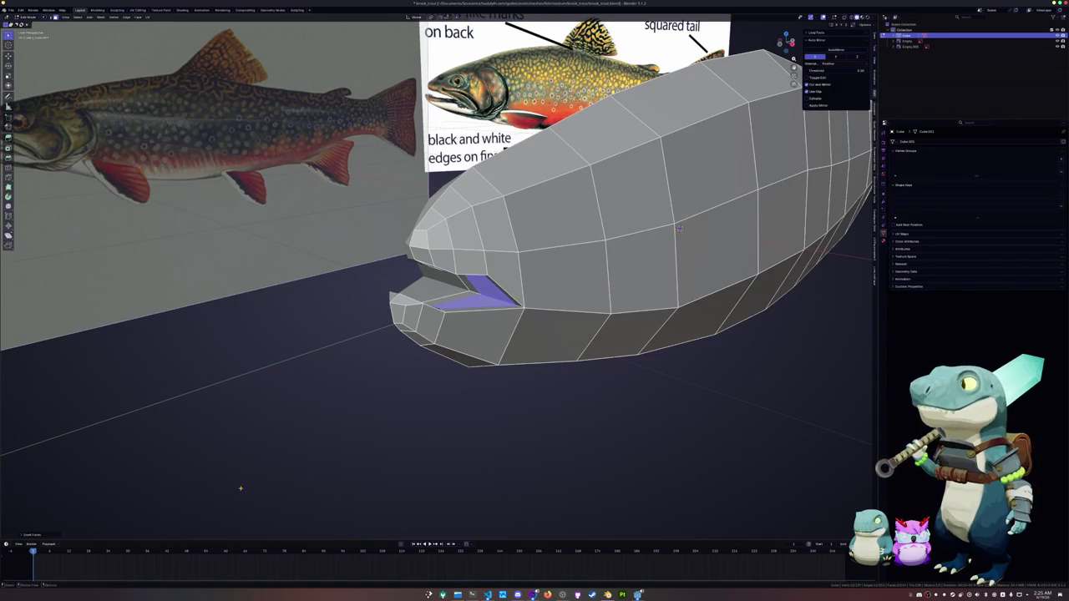
{"action": "left_click", "coordinate": [44, 536]}
{"action": "left_click", "coordinate": [64, 479]}
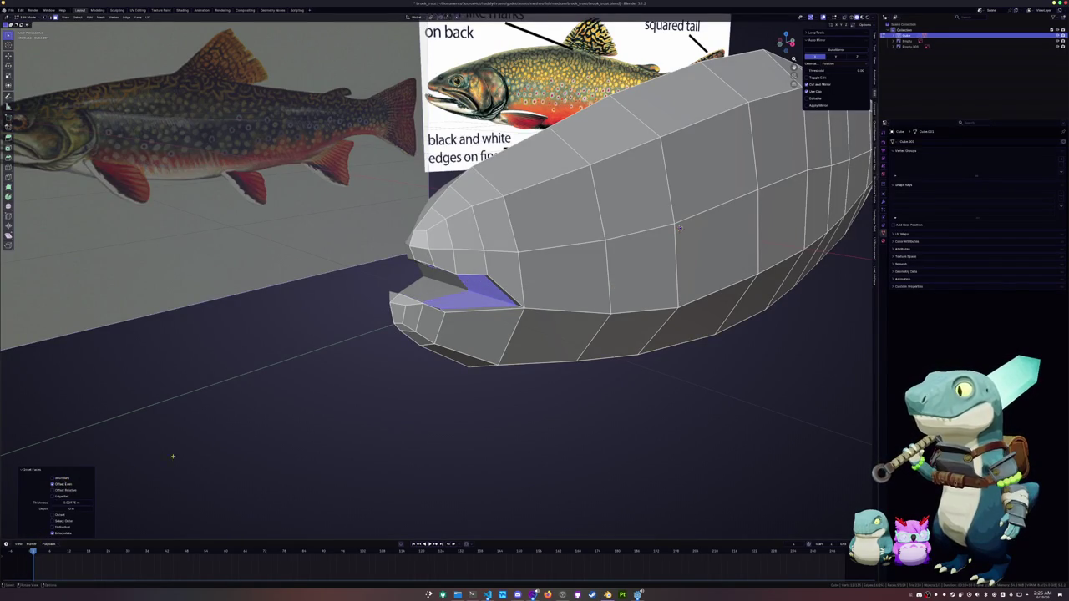
{"action": "scroll", "coordinate": [751, 215], "scroll_direction": "up", "scroll_amount": 2}
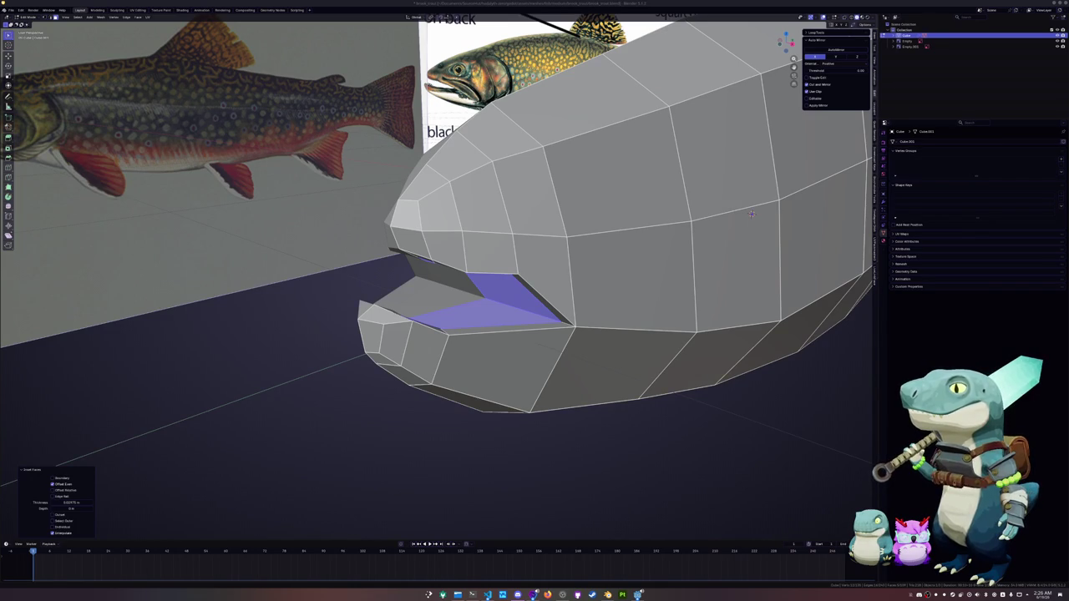
Step: Select the faces inside the mouth, including the narrow inner mouth face
{"action": "left_click", "coordinate": [644, 406]}
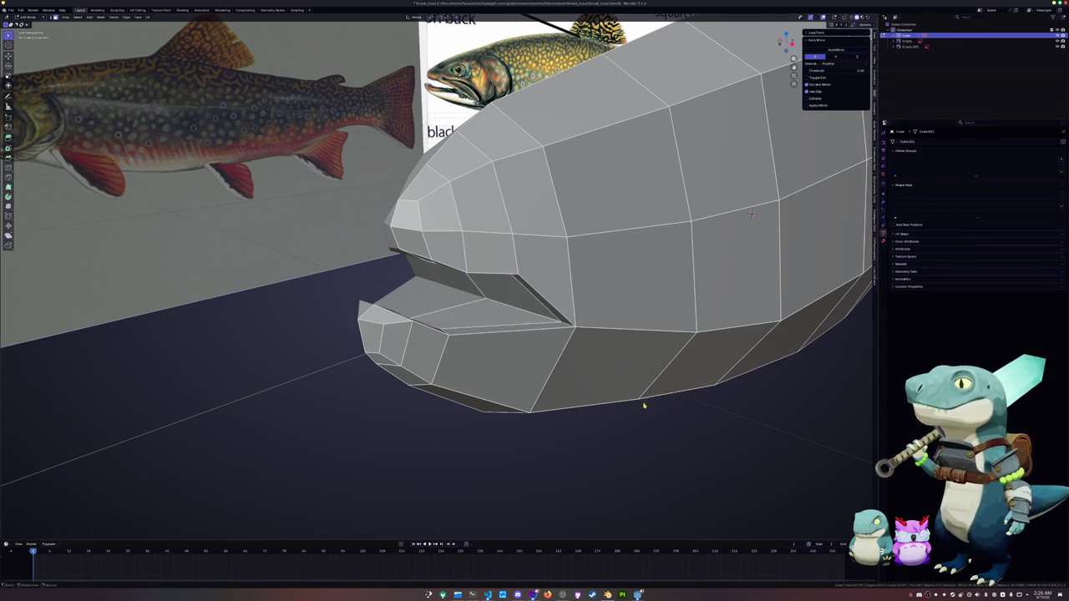
{"action": "middle_click_drag", "start_coordinate": [644, 406], "coordinate": [615, 413]}
{"action": "left_click", "coordinate": [496, 324]}
{"action": "scroll", "coordinate": [497, 324], "scroll_direction": "down", "scroll_amount": 2}
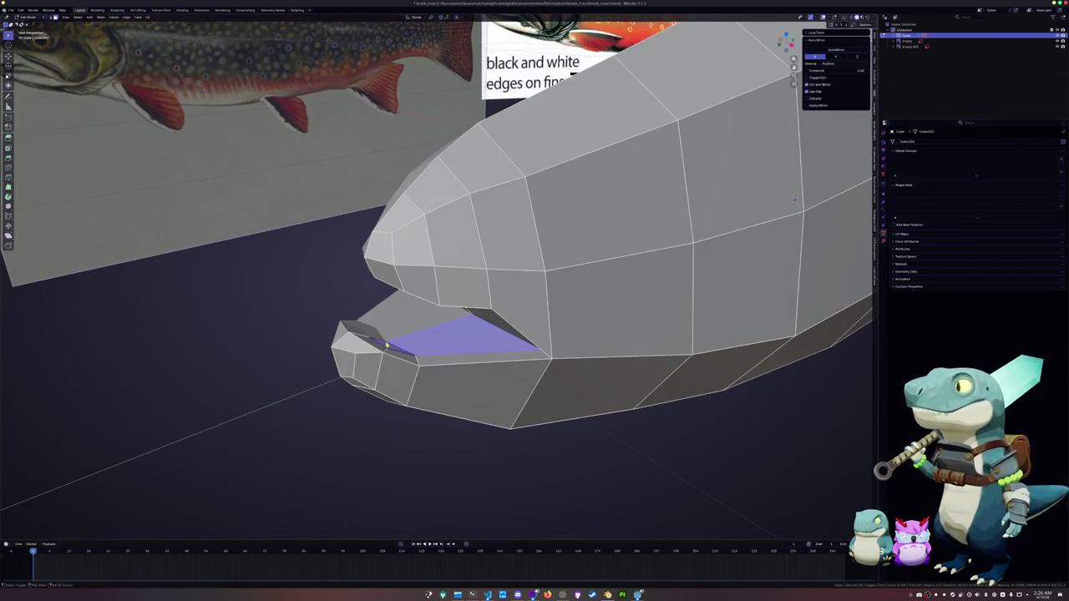
{"action": "middle_click_drag", "start_coordinate": [496, 324], "coordinate": [499, 210]}
{"action": "left_click", "coordinate": [475, 189], "text": "shift"}
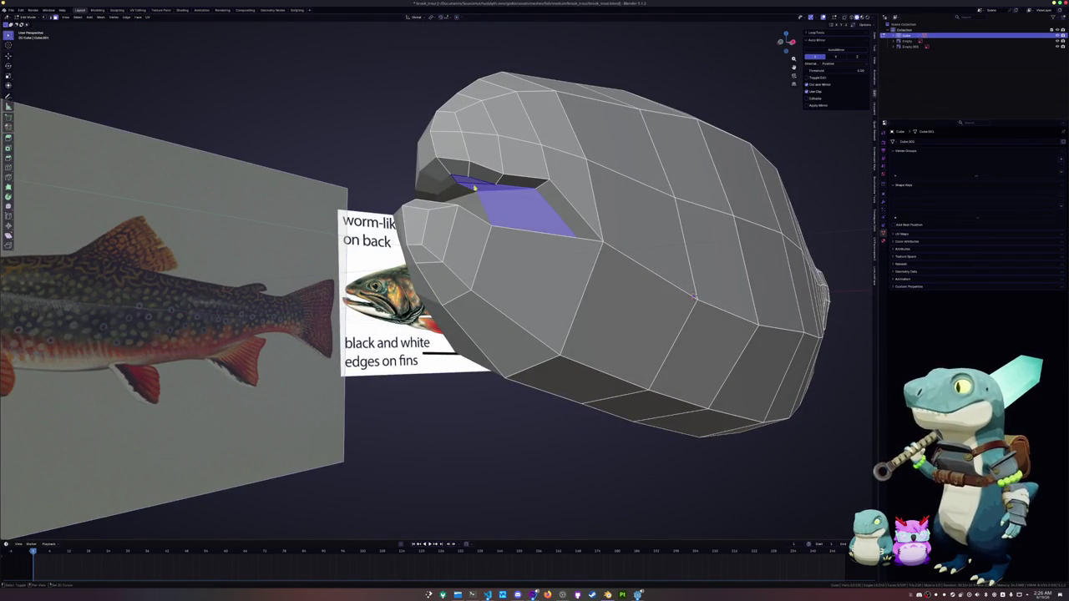
Step: In right-side X-ray view, extrude the inner mouth faces and push them deeper into the head
{"action": "key", "text": "KP_3"}
{"action": "key", "text": "alt+z"}
{"action": "scroll", "coordinate": [530, 272], "scroll_direction": "up", "scroll_amount": 2}
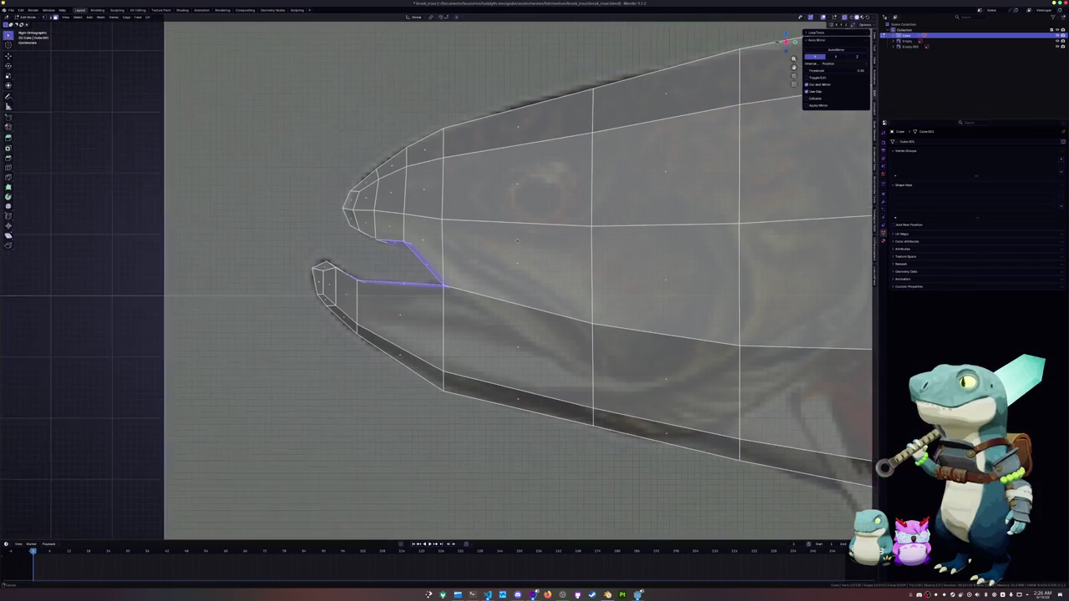
{"action": "scroll", "coordinate": [530, 271], "scroll_direction": "up", "scroll_amount": 1}
{"action": "key", "text": "Escape"}
{"action": "key", "text": "g"}
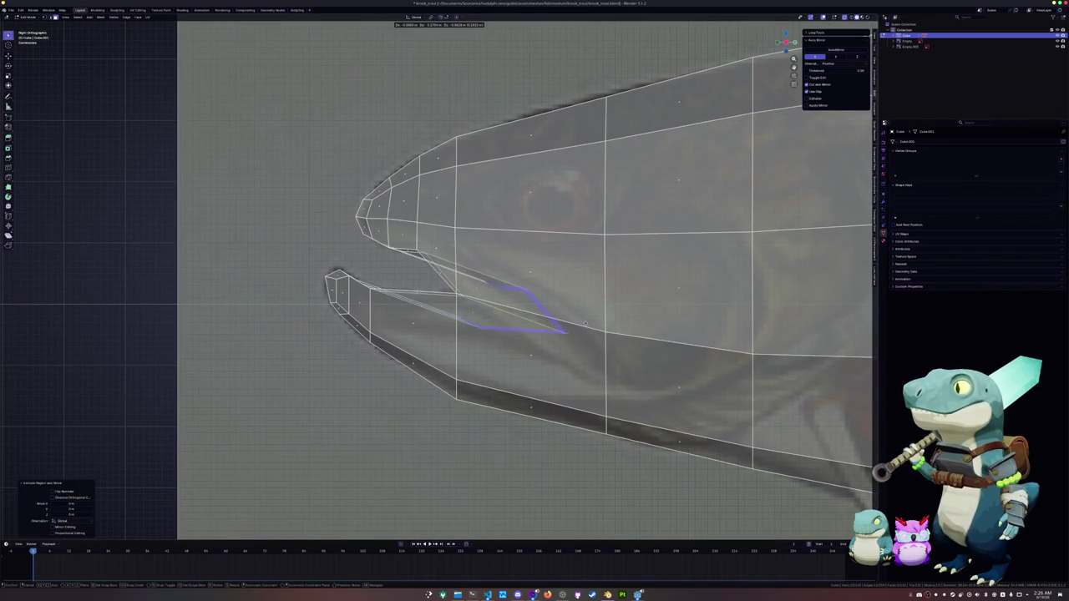
{"action": "left_click", "coordinate": [576, 331]}
{"action": "scroll", "coordinate": [568, 330], "scroll_direction": "up", "scroll_amount": 1}
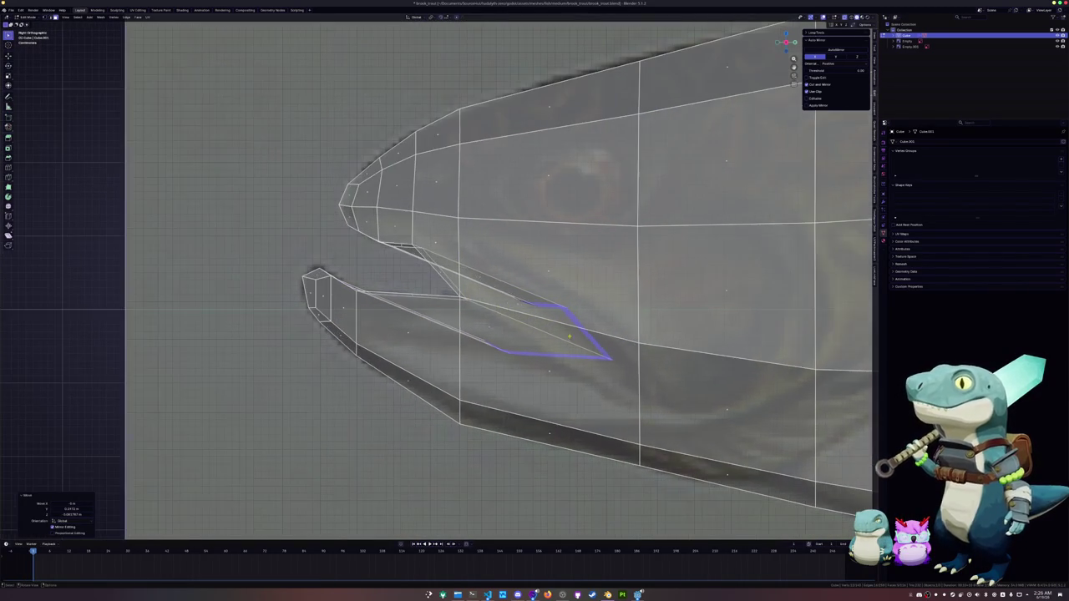
Step: Move the mouth faces up and raise the upper mouth edge toward the upper jaw
{"action": "key", "text": "g"}
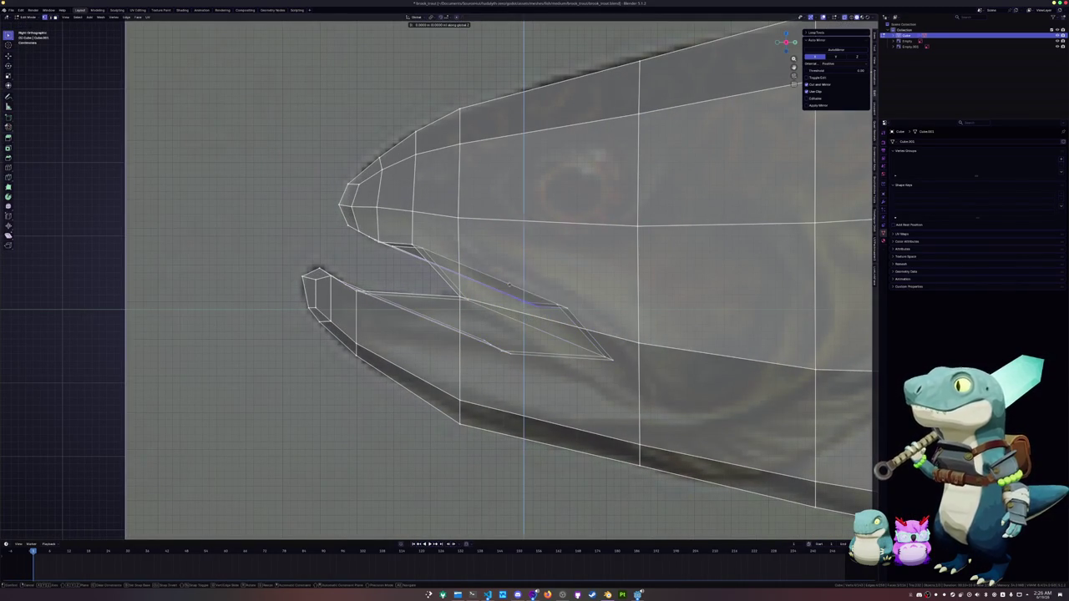
{"action": "left_click", "coordinate": [561, 268]}
{"action": "key", "text": "g"}
{"action": "left_click", "coordinate": [535, 242]}
{"action": "key", "text": "g"}
{"action": "left_click", "coordinate": [501, 201]}
Step: Reposition the lower mouth edge and its next point to match the reference
{"action": "left_click", "coordinate": [522, 361]}
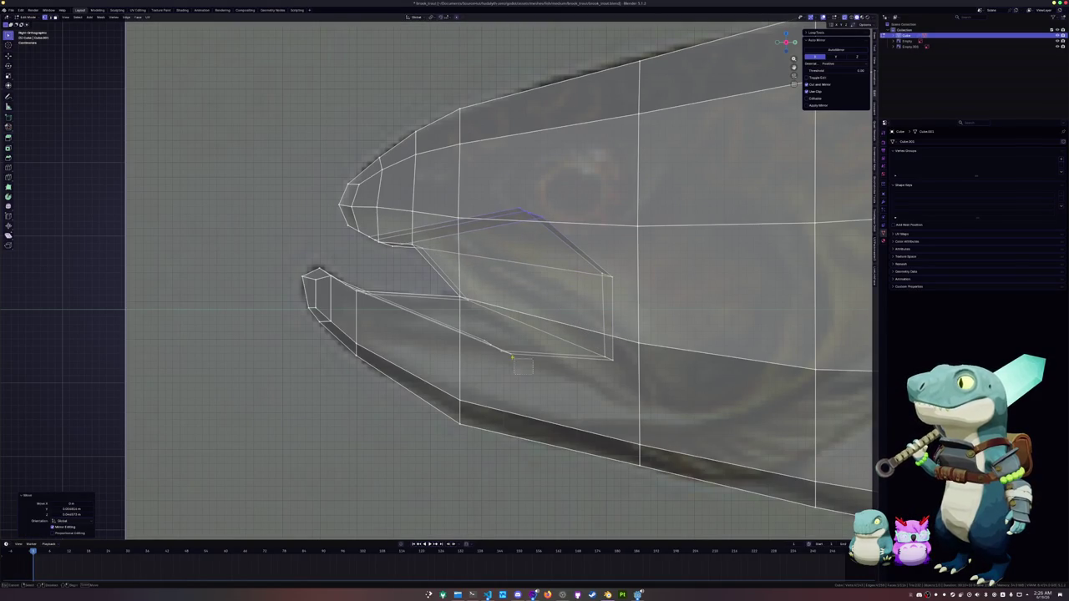
{"action": "key", "text": "g"}
{"action": "left_click", "coordinate": [541, 365]}
{"action": "left_click", "coordinate": [493, 347]}
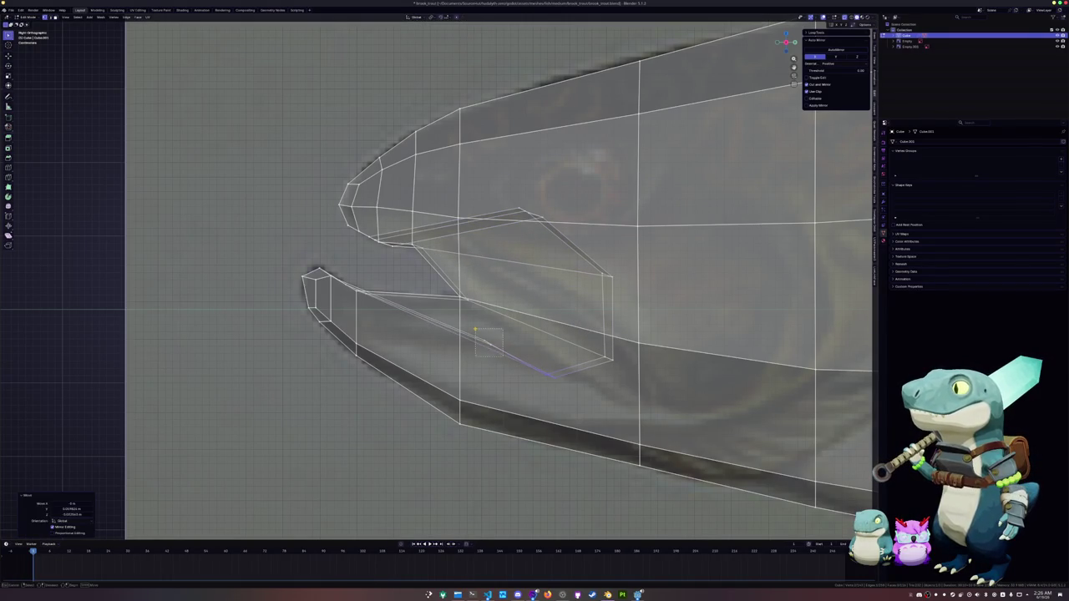
{"action": "key", "text": "g"}
{"action": "left_click", "coordinate": [432, 341]}
{"action": "middle_click_drag", "start_coordinate": [432, 341], "coordinate": [444, 357]}
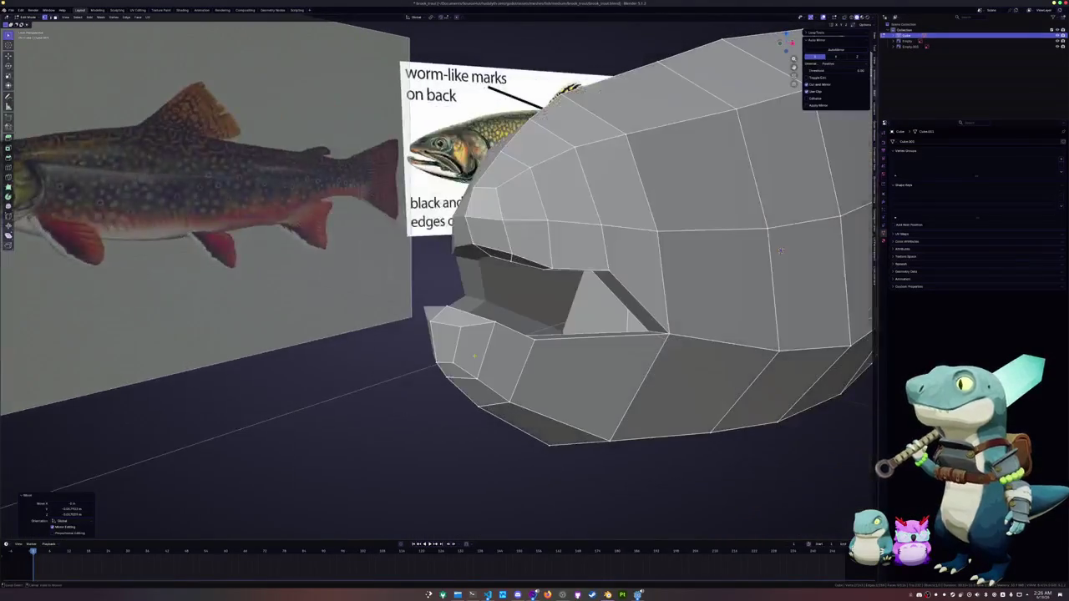
Step: Reposition a mouth vertex and select an edge along the mouth opening
{"action": "scroll", "coordinate": [443, 357], "scroll_direction": "up", "scroll_amount": 3}
{"action": "scroll", "coordinate": [444, 357], "scroll_direction": "up", "scroll_amount": 3}
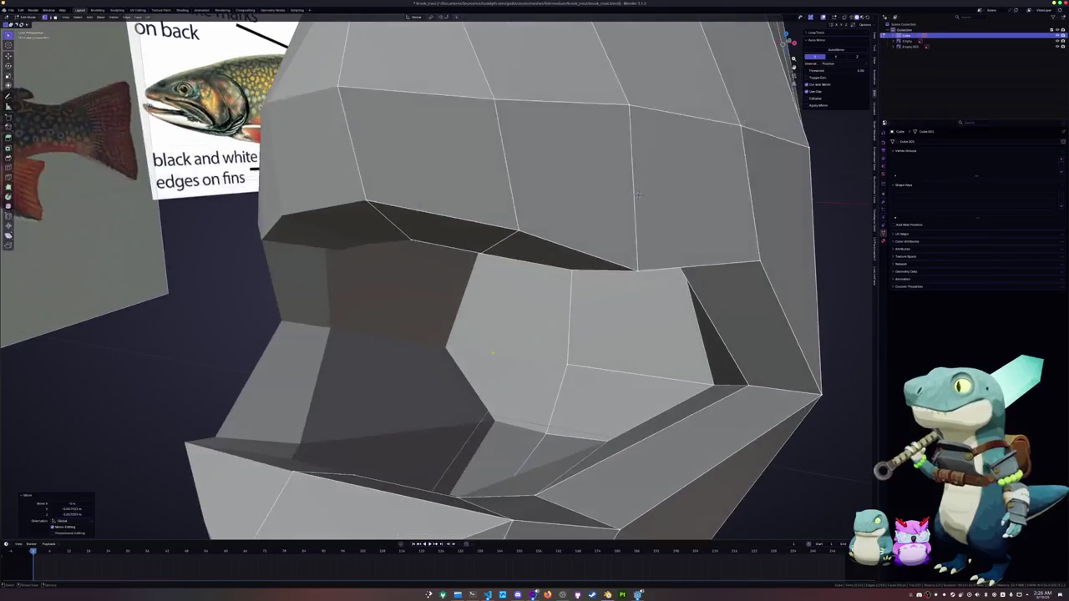
{"action": "mouse_move", "coordinate": [638, 195]}
{"action": "middle_mouse_down"}
{"action": "mouse_move", "coordinate": [692, 279]}
{"action": "mouse_move", "coordinate": [513, 406]}
{"action": "middle_mouse_up"}
{"action": "key", "text": "g"}
{"action": "left_click", "coordinate": [709, 214]}
{"action": "middle_click_drag", "start_coordinate": [590, 249], "coordinate": [654, 343]}
{"action": "left_click", "coordinate": [654, 343]}
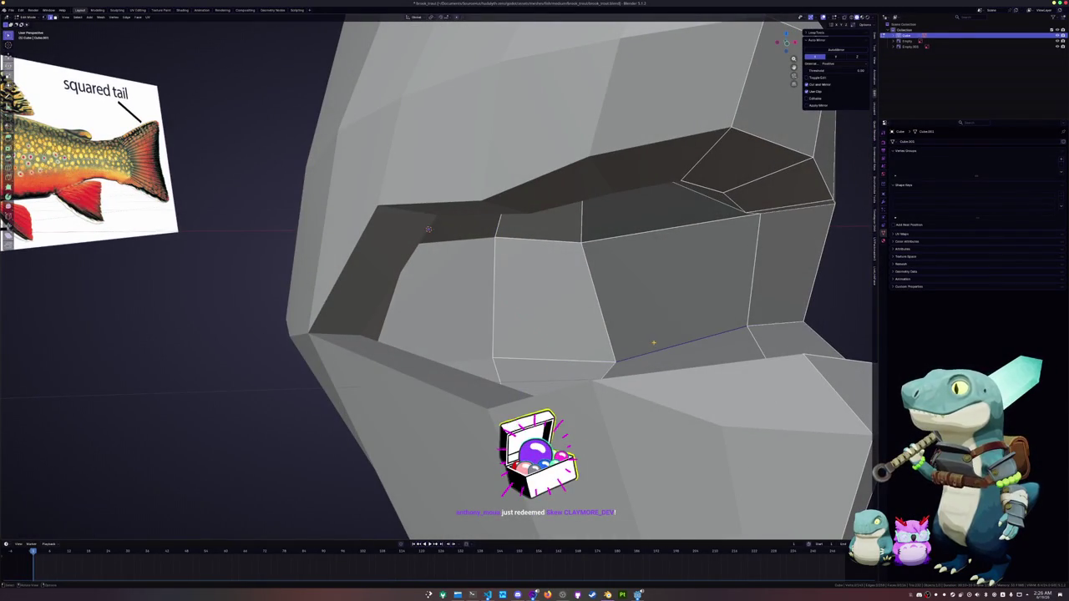
Step: Relax the faces around the mouth opening several times with LoopTools
{"action": "key", "text": "shift+r"}
{"action": "mouse_move", "coordinate": [654, 342]}
{"action": "middle_mouse_down"}
{"action": "mouse_move", "coordinate": [590, 299]}
{"action": "mouse_move", "coordinate": [566, 218]}
{"action": "middle_mouse_up"}
{"action": "key", "text": "shift+r"}
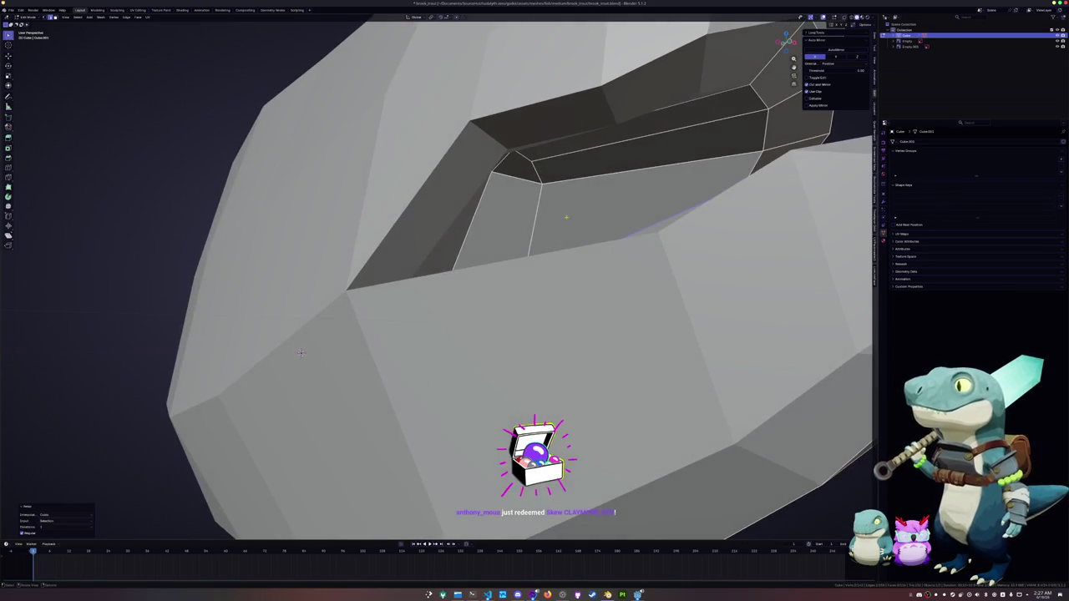
{"action": "key", "text": "shift+r"}
{"action": "mouse_move", "coordinate": [301, 353]}
{"action": "middle_mouse_down"}
{"action": "mouse_move", "coordinate": [413, 343]}
{"action": "mouse_move", "coordinate": [366, 435]}
{"action": "middle_mouse_up"}
{"action": "key", "text": "shift+r"}
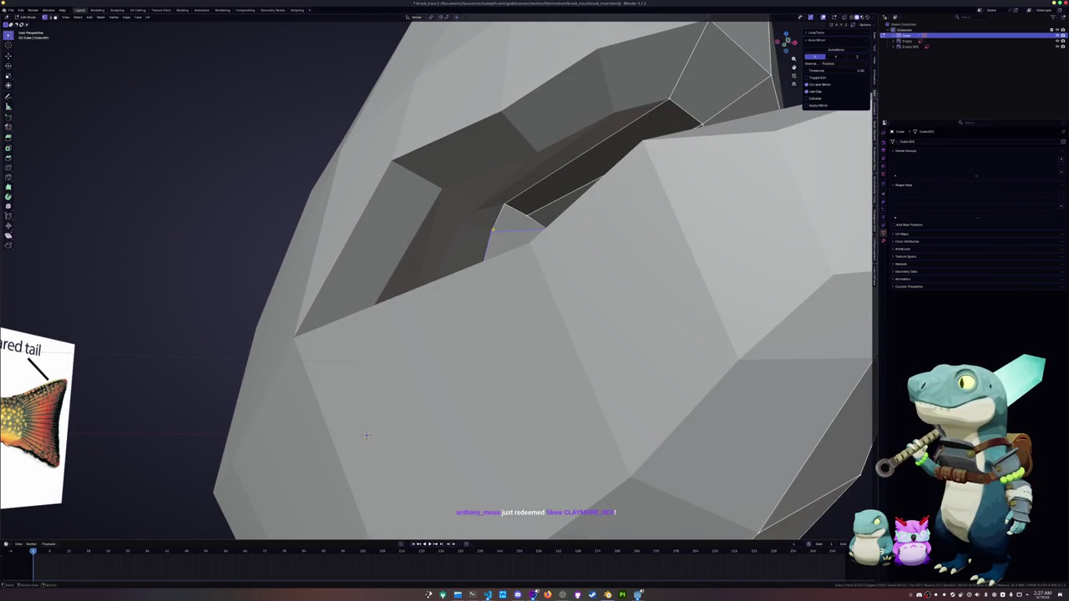
{"action": "key", "text": "shift+r"}
Step: Slide the mouth-corner vertex along its edge
{"action": "middle_click_drag", "start_coordinate": [366, 435], "coordinate": [317, 448]}
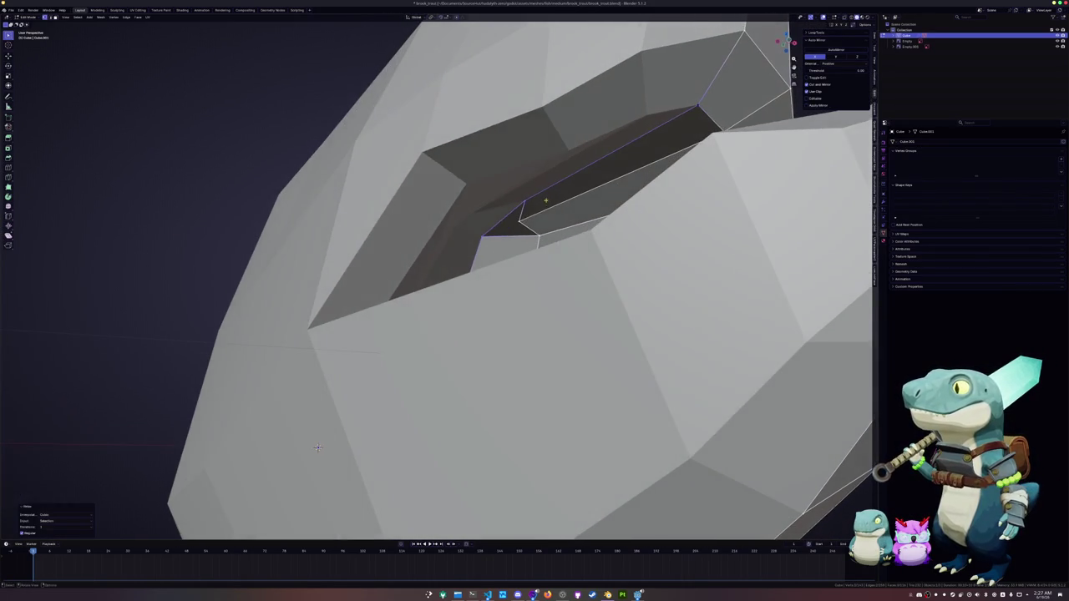
{"action": "key", "text": "shift+v"}
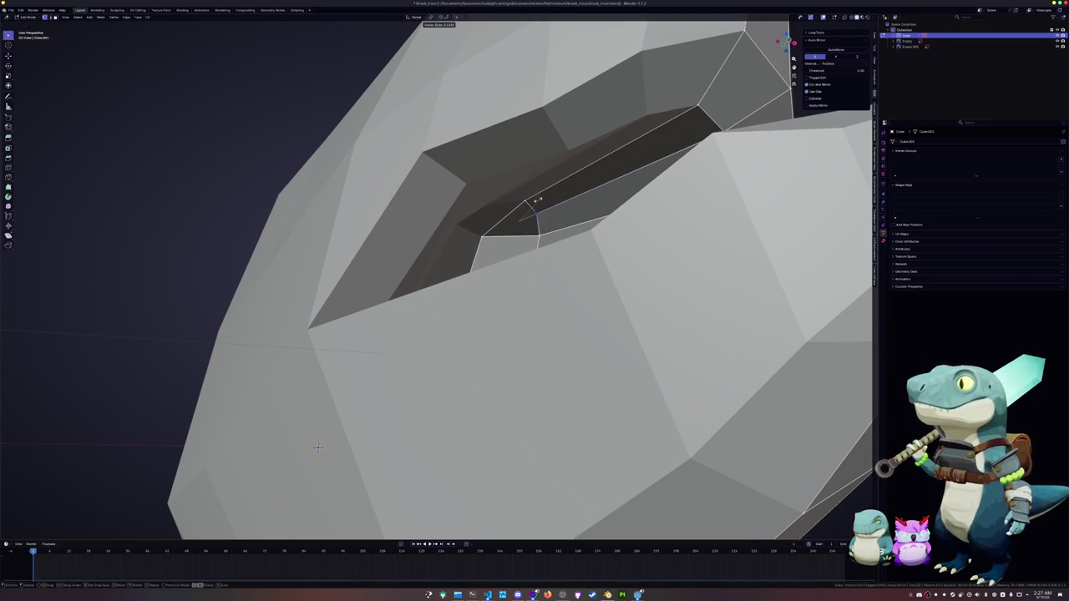
{"action": "left_click", "coordinate": [473, 357]}
{"action": "mouse_move", "coordinate": [473, 358]}
{"action": "middle_mouse_down"}
{"action": "mouse_move", "coordinate": [513, 280]}
{"action": "mouse_move", "coordinate": [610, 289]}
{"action": "mouse_move", "coordinate": [478, 192]}
{"action": "mouse_move", "coordinate": [535, 217]}
{"action": "middle_mouse_up"}
Step: Slide the mouth vertices along their edges, then slide a single lip vertex
{"action": "key", "text": "g"}
{"action": "key", "text": "g"}
{"action": "left_click", "coordinate": [477, 192]}
{"action": "scroll", "coordinate": [535, 217], "scroll_direction": "up", "scroll_amount": 5}
{"action": "scroll", "coordinate": [467, 284], "scroll_direction": "down", "scroll_amount": 2}
{"action": "middle_click_drag", "start_coordinate": [468, 284], "coordinate": [518, 250]}
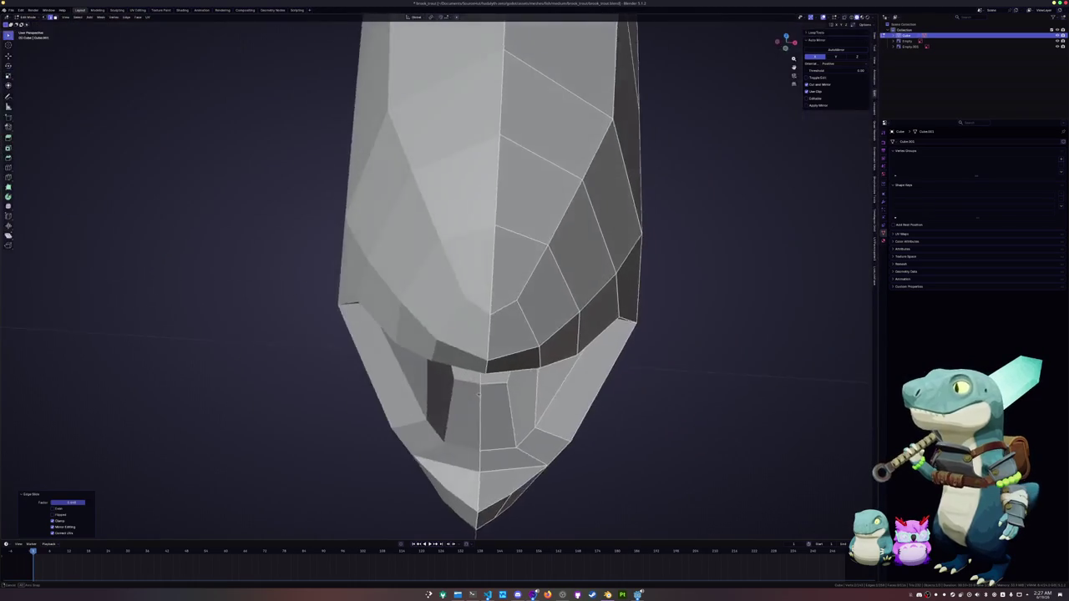
{"action": "left_click", "coordinate": [546, 388]}
{"action": "key", "text": "g"}
{"action": "key", "text": "g"}
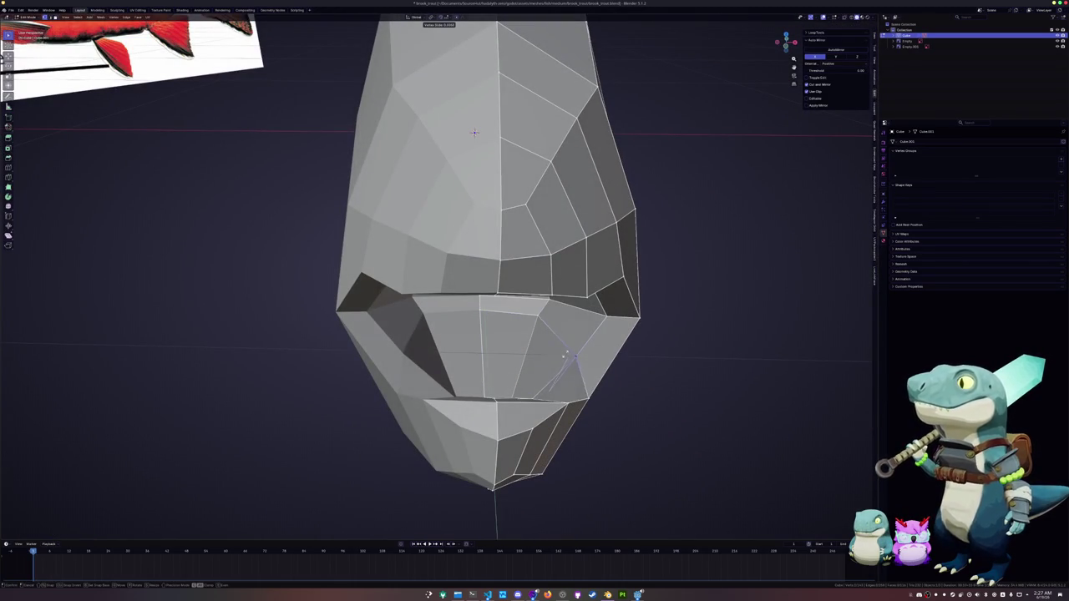
{"action": "left_click", "coordinate": [474, 132]}
Step: Edge-slide a mouth edge and vertex-slide another mouth vertex from a frontal view
{"action": "mouse_move", "coordinate": [474, 132]}
{"action": "middle_mouse_down"}
{"action": "mouse_move", "coordinate": [390, 185]}
{"action": "mouse_move", "coordinate": [318, 192]}
{"action": "middle_mouse_up"}
{"action": "scroll", "coordinate": [317, 192], "scroll_direction": "up", "scroll_amount": 3}
{"action": "key", "text": "g"}
{"action": "key", "text": "g"}
{"action": "left_click", "coordinate": [581, 315]}
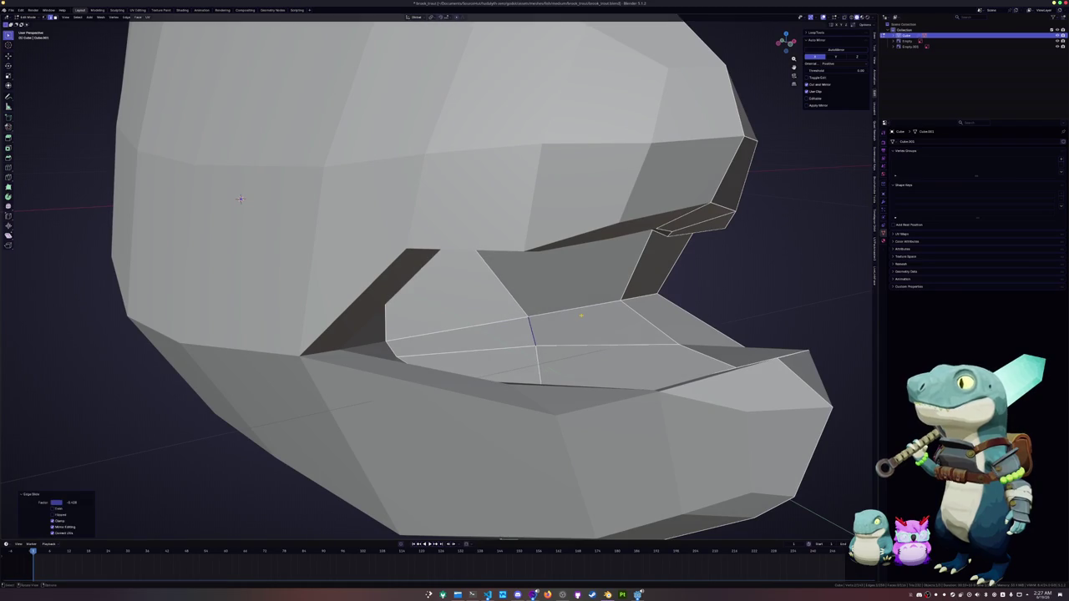
{"action": "middle_click_drag", "start_coordinate": [241, 199], "coordinate": [409, 122]}
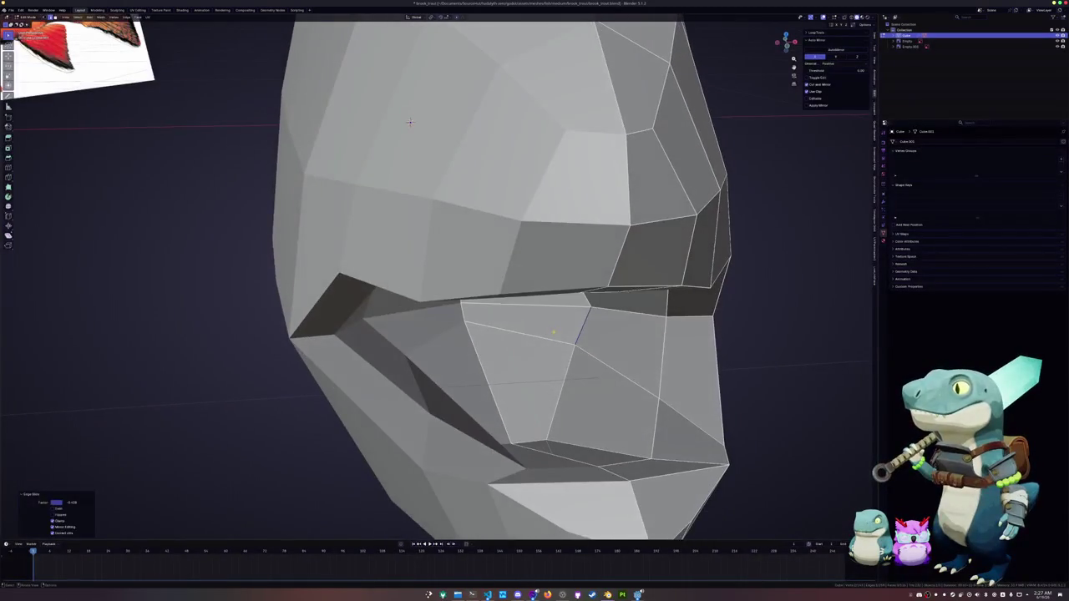
{"action": "key", "text": "g"}
{"action": "key", "text": "g"}
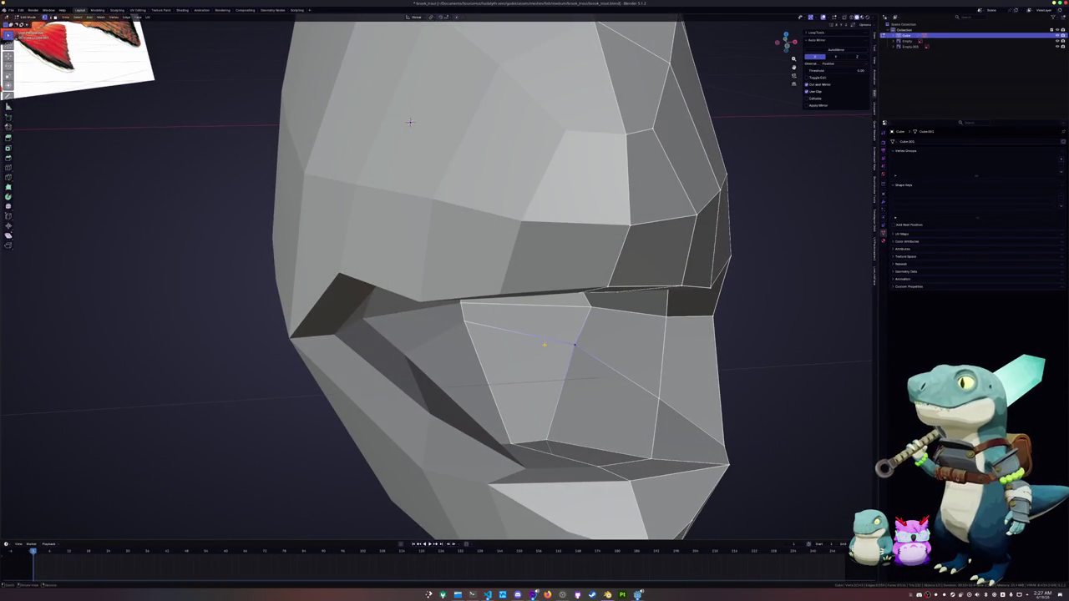
{"action": "left_click", "coordinate": [409, 122]}
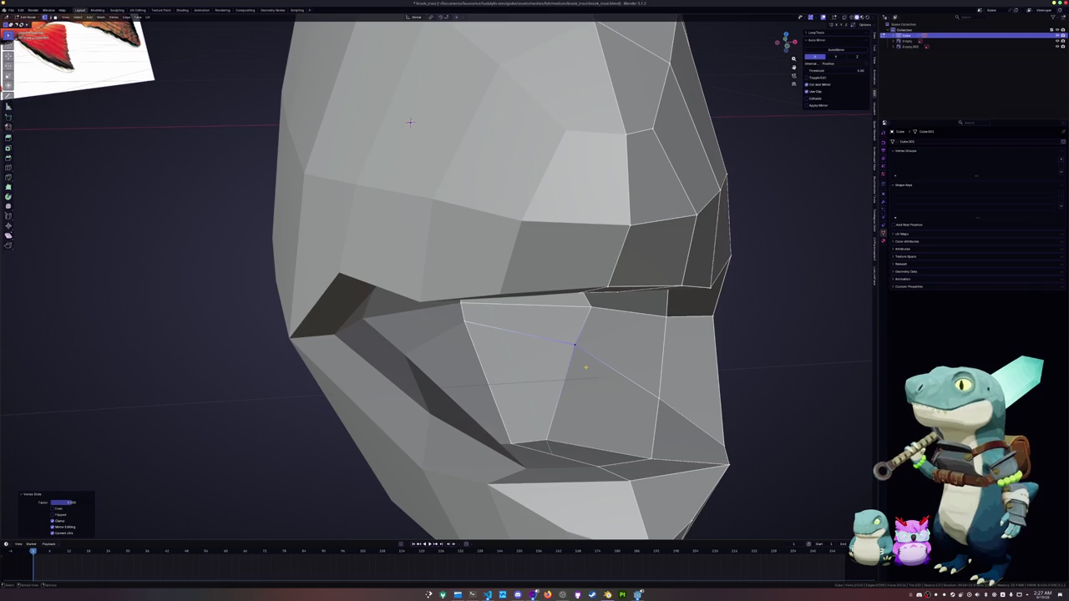
Step: Slide mouth vertices along their edges, moving one down its vertical edge
{"action": "key", "text": "g"}
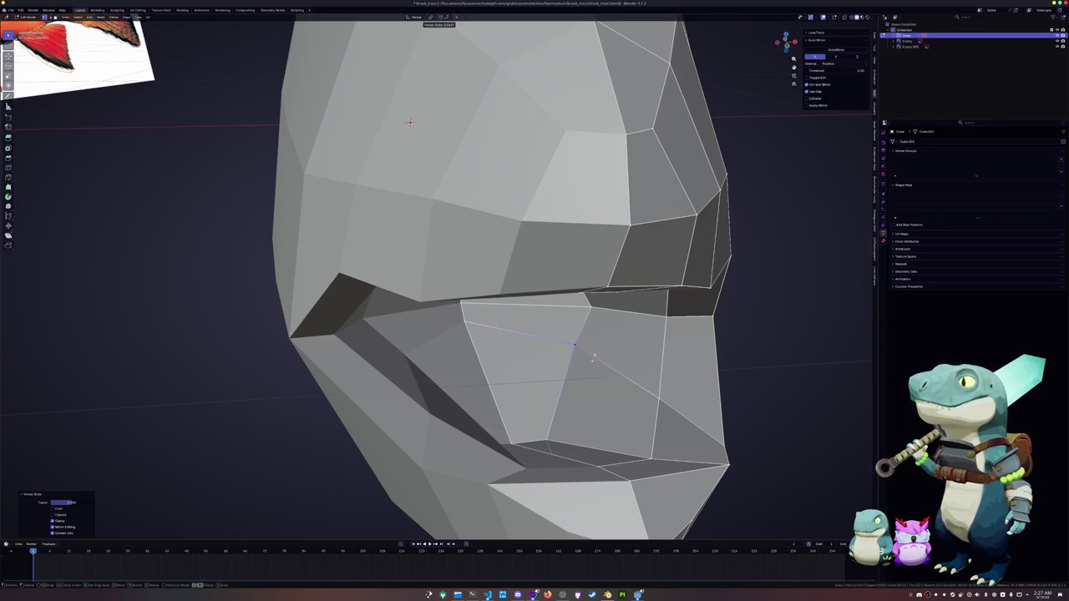
{"action": "middle_click_drag", "start_coordinate": [409, 122], "coordinate": [258, 134]}
{"action": "key", "text": "g"}
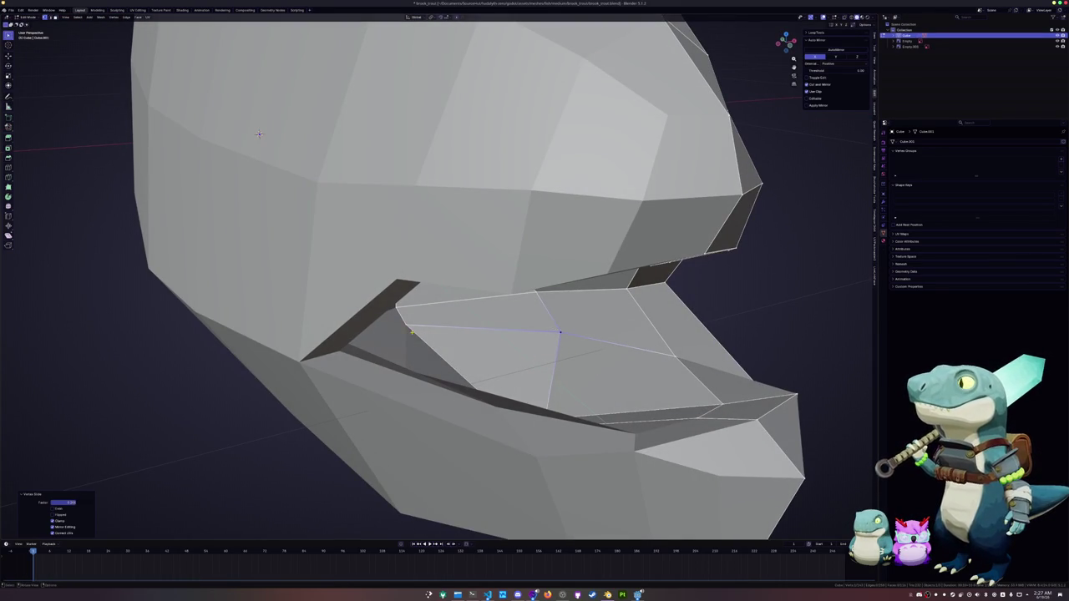
{"action": "left_click", "coordinate": [259, 135]}
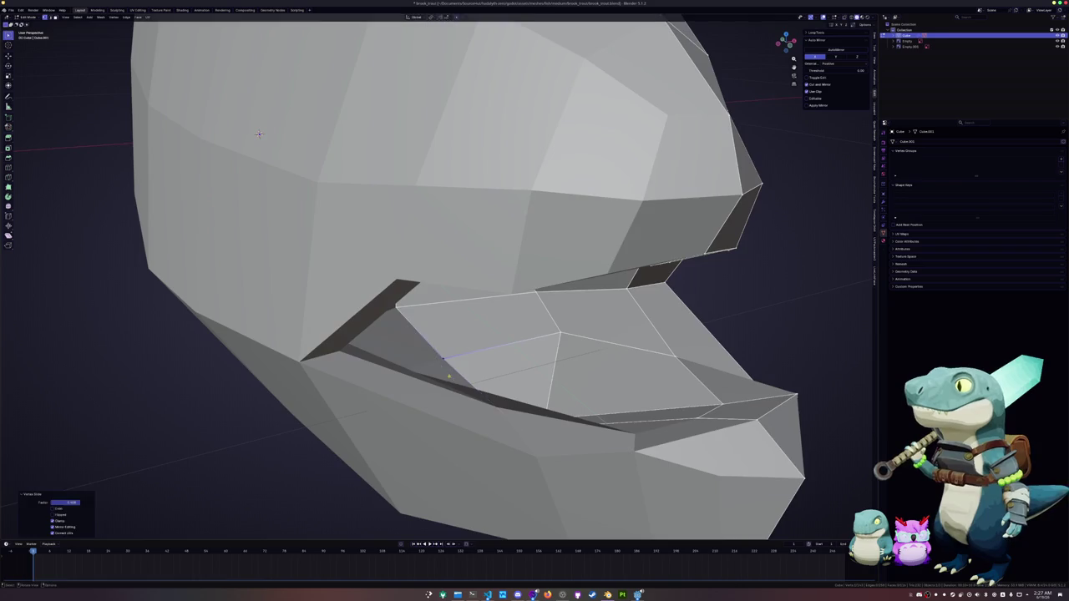
{"action": "middle_click_drag", "start_coordinate": [259, 135], "coordinate": [489, 103]}
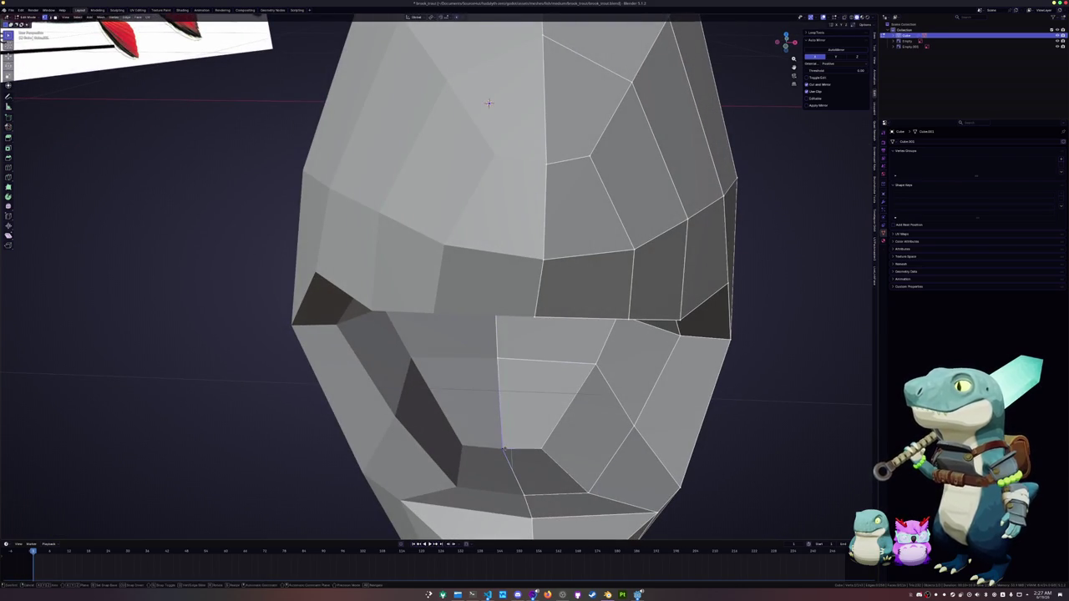
{"action": "key", "text": "g"}
{"action": "key", "text": "g"}
{"action": "key", "text": "Return"}
Step: Slide another mouth vertex upward, then select an edge on the mouth
{"action": "left_click", "coordinate": [540, 447]}
{"action": "key", "text": "g"}
{"action": "key", "text": "g"}
{"action": "left_click", "coordinate": [545, 412]}
{"action": "mouse_move", "coordinate": [545, 412]}
{"action": "middle_mouse_down"}
{"action": "mouse_move", "coordinate": [574, 412]}
{"action": "mouse_move", "coordinate": [520, 374]}
{"action": "mouse_move", "coordinate": [451, 250]}
{"action": "middle_mouse_up"}
{"action": "left_click", "coordinate": [531, 372]}
Step: Edge-slide the selected mouth edge, then check the whole fish in Object Mode and return
{"action": "key", "text": "g"}
{"action": "key", "text": "g"}
{"action": "left_click", "coordinate": [528, 374]}
{"action": "key", "text": "Tab"}
{"action": "scroll", "coordinate": [520, 374], "scroll_direction": "down", "scroll_amount": 5}
{"action": "scroll", "coordinate": [519, 373], "scroll_direction": "up", "scroll_amount": 3}
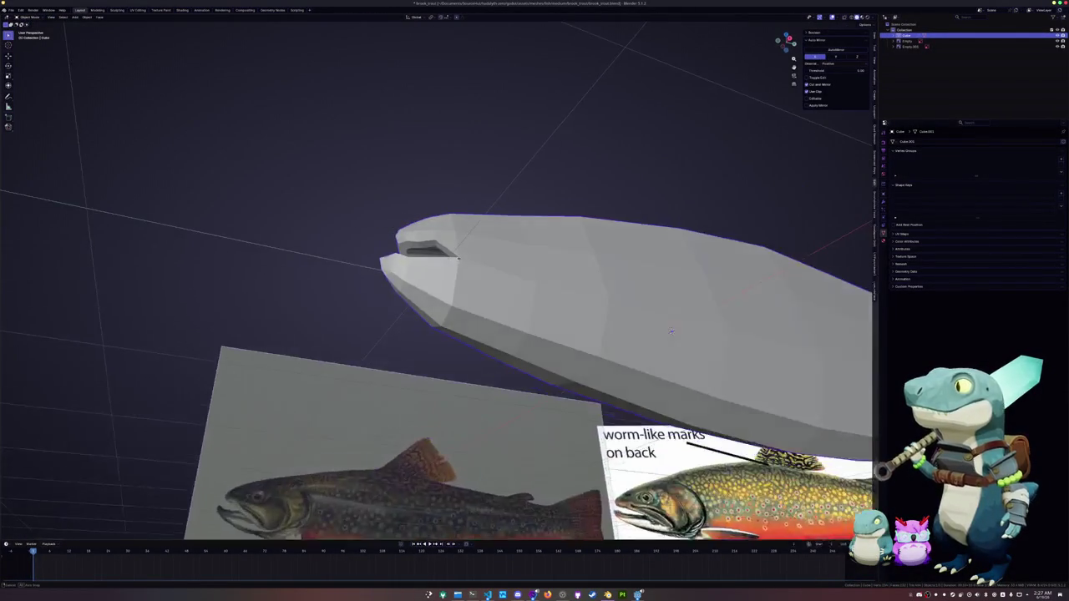
{"action": "key", "text": "Tab"}
{"action": "scroll", "coordinate": [439, 184], "scroll_direction": "up", "scroll_amount": 2}
Step: Select the mouth edge loop and view it from the right in X-ray over the reference
{"action": "middle_click_drag", "start_coordinate": [439, 184], "coordinate": [473, 208]}
{"action": "left_click", "coordinate": [473, 207], "text": "alt"}
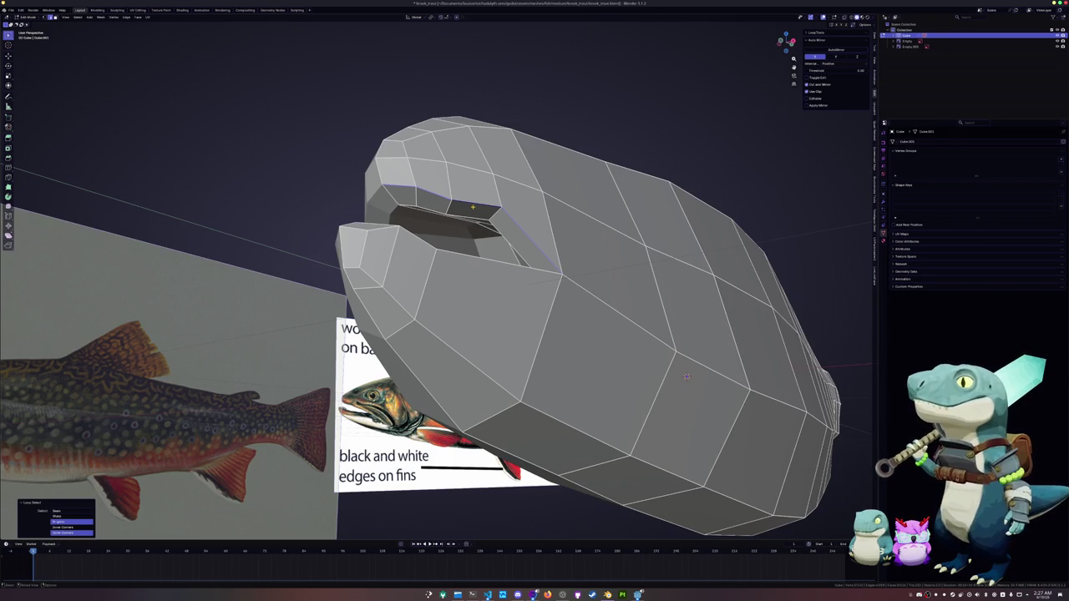
{"action": "middle_click_drag", "start_coordinate": [687, 378], "coordinate": [646, 291]}
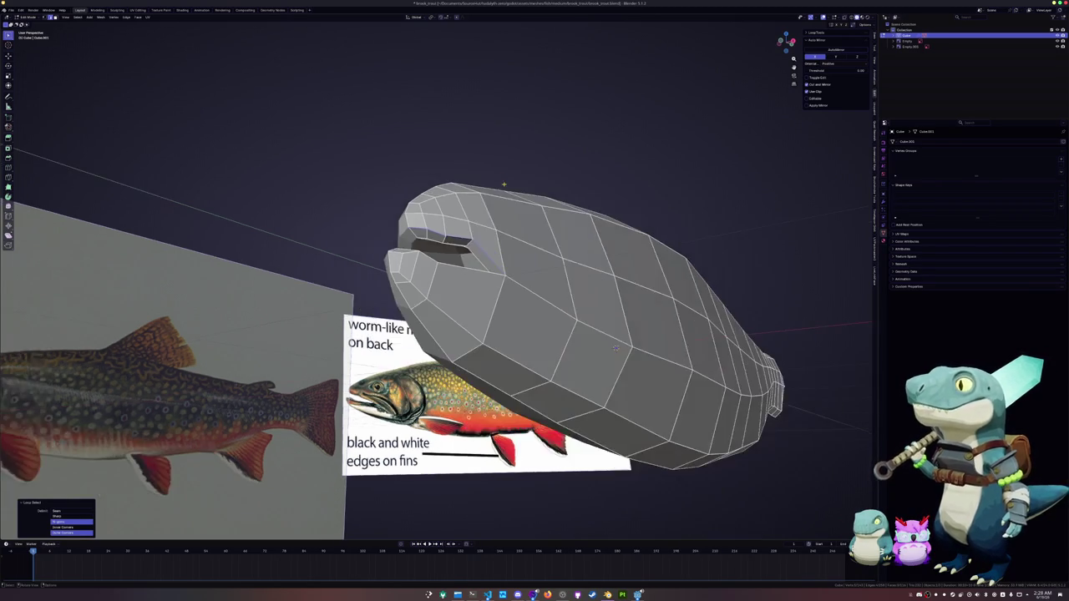
{"action": "scroll", "coordinate": [646, 291], "scroll_direction": "up", "scroll_amount": 2}
{"action": "key", "text": "KP_3"}
{"action": "key", "text": "alt+z"}
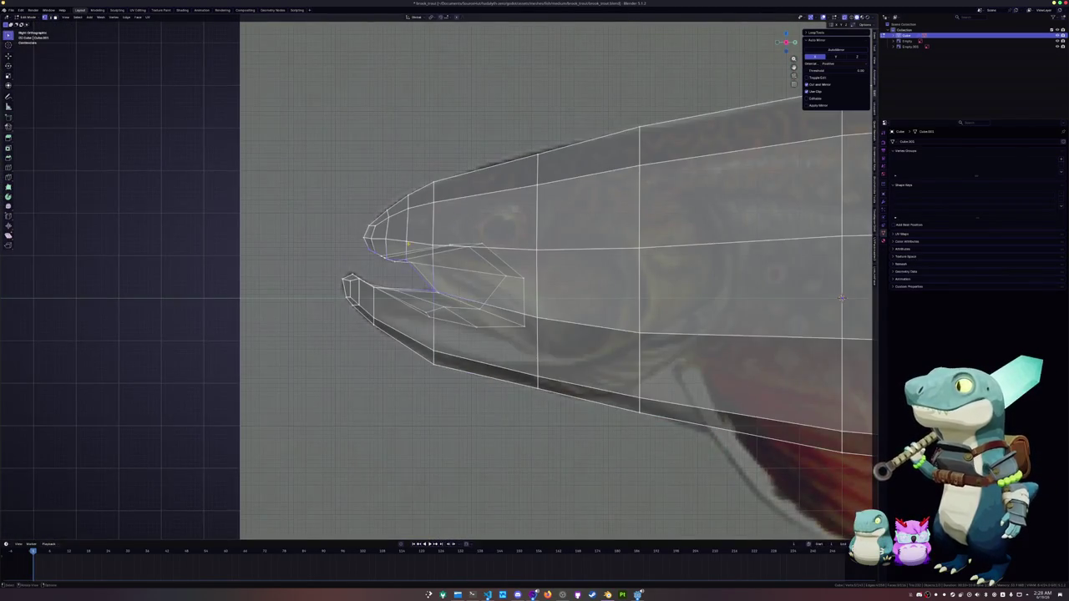
Step: Move the mouth vertices vertically and pull the mouth-tip vertices onto the reference outline
{"action": "scroll", "coordinate": [346, 292], "scroll_direction": "up", "scroll_amount": 2}
{"action": "scroll", "coordinate": [451, 269], "scroll_direction": "up", "scroll_amount": 1}
{"action": "scroll", "coordinate": [453, 269], "scroll_direction": "up", "scroll_amount": 1}
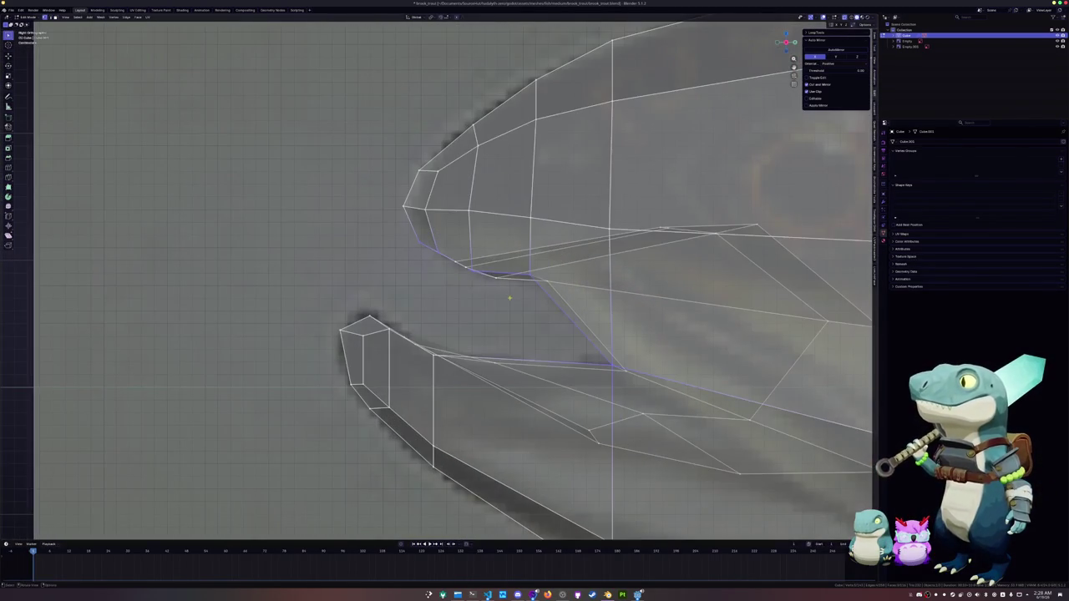
{"action": "key", "text": "g"}
{"action": "key", "text": "z"}
{"action": "left_click", "coordinate": [453, 263]}
{"action": "left_click_drag", "start_coordinate": [448, 266], "coordinate": [404, 239]}
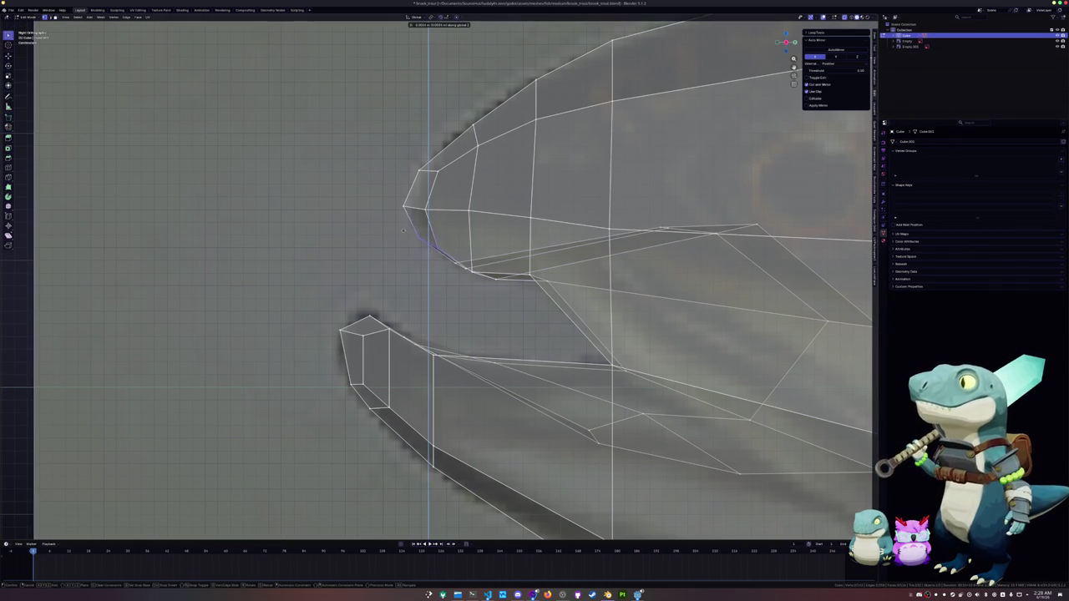
{"action": "key", "text": "g"}
{"action": "left_click", "coordinate": [391, 180]}
Step: Reposition the upper jaw tip edge and shift the mouth-tip vertex along Y
{"action": "left_click", "coordinate": [421, 170]}
{"action": "key", "text": "g"}
{"action": "left_click", "coordinate": [397, 163]}
{"action": "left_click", "coordinate": [408, 200]}
{"action": "key", "text": "g"}
{"action": "key", "text": "y"}
{"action": "left_click", "coordinate": [402, 197]}
Step: With X-ray off, loop cut across the lower jaw and nudge the new loop downward
{"action": "scroll", "coordinate": [408, 198], "scroll_direction": "down", "scroll_amount": 2}
{"action": "scroll", "coordinate": [410, 231], "scroll_direction": "down", "scroll_amount": 2}
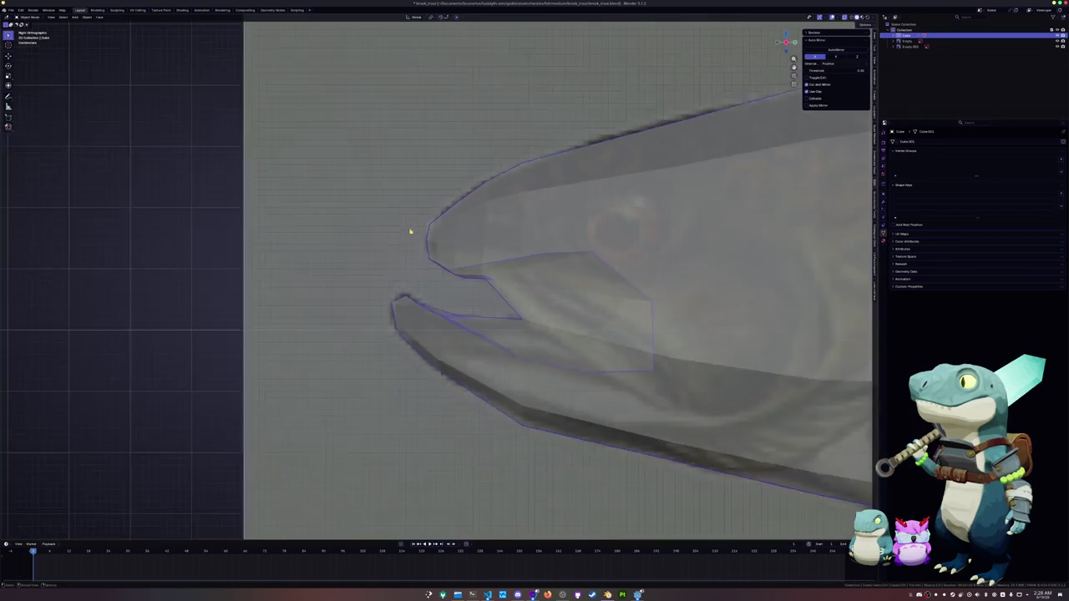
{"action": "key", "text": "shift+z"}
{"action": "key", "text": "shift+z"}
{"action": "scroll", "coordinate": [451, 345], "scroll_direction": "up", "scroll_amount": 2}
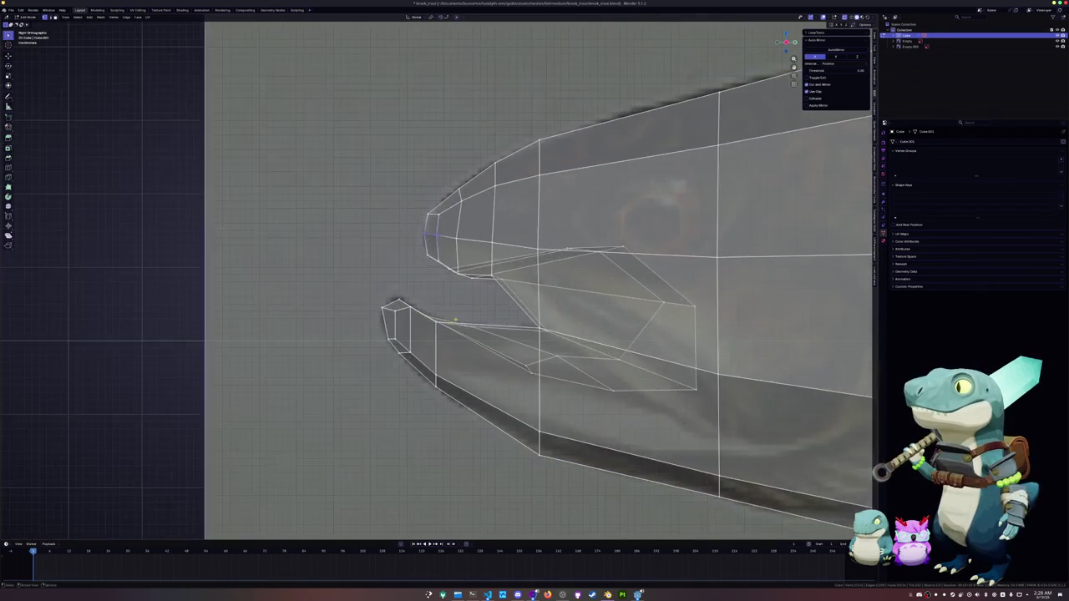
{"action": "scroll", "coordinate": [451, 345], "scroll_direction": "up", "scroll_amount": 1}
{"action": "left_click", "coordinate": [486, 273]}
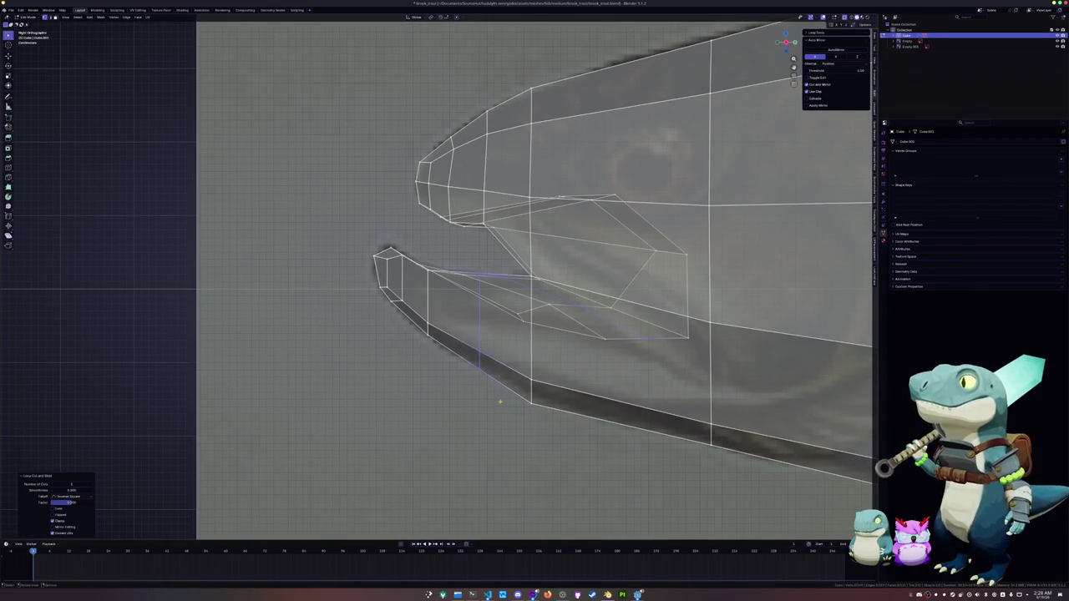
{"action": "key", "text": "g"}
{"action": "left_click", "coordinate": [492, 326]}
Step: Adjust the lower-jaw vertices vertically, then leave Edit Mode with X-ray off
{"action": "left_click_drag", "start_coordinate": [491, 324], "coordinate": [471, 265]}
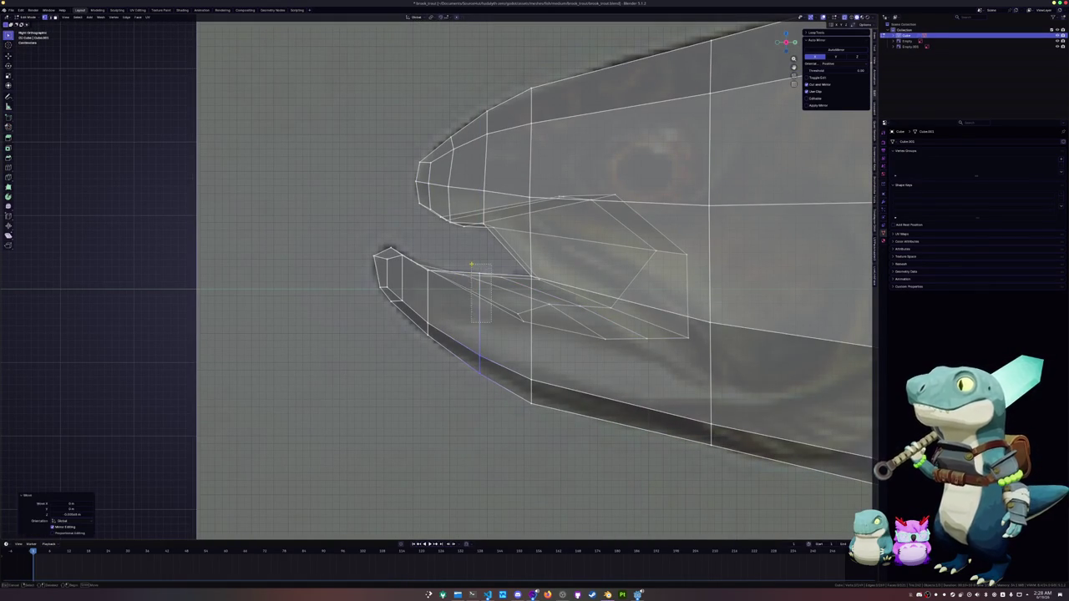
{"action": "key", "text": "g"}
{"action": "key", "text": "z"}
{"action": "left_click", "coordinate": [472, 266]}
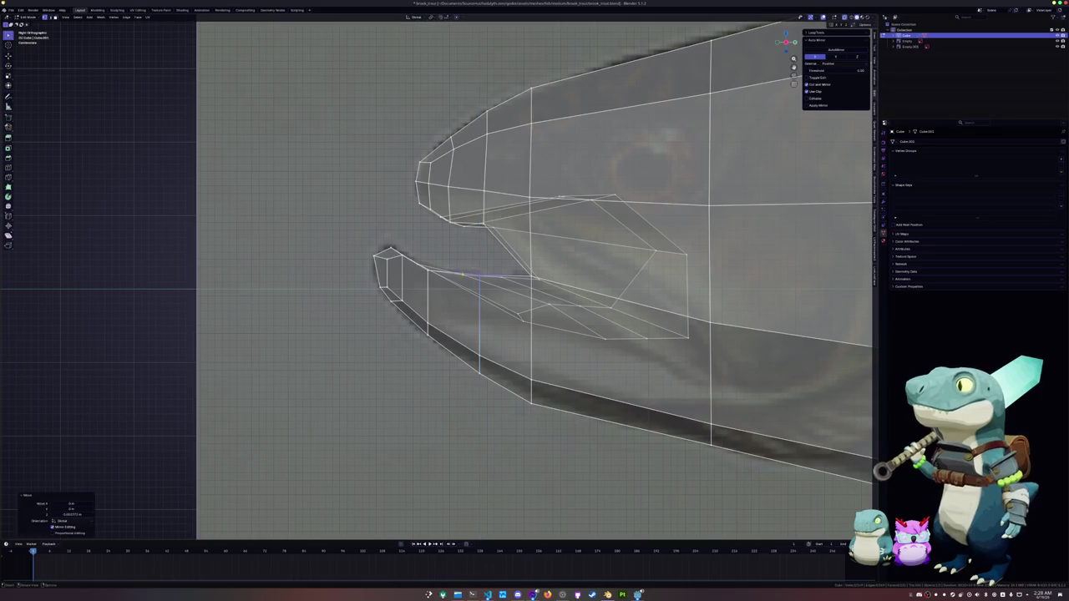
{"action": "key", "text": "Tab"}
{"action": "key", "text": "alt+z"}
Step: Back in Edit Mode, move the selection along X and return to right ortho X-ray view
{"action": "mouse_move", "coordinate": [454, 292]}
{"action": "middle_mouse_down"}
{"action": "mouse_move", "coordinate": [514, 299]}
{"action": "mouse_move", "coordinate": [479, 323]}
{"action": "mouse_move", "coordinate": [501, 313]}
{"action": "mouse_move", "coordinate": [434, 261]}
{"action": "middle_mouse_up"}
{"action": "key", "text": "Tab"}
{"action": "key", "text": "g"}
{"action": "key", "text": "x"}
{"action": "left_click", "coordinate": [502, 318]}
{"action": "key", "text": "KP_3"}
{"action": "key", "text": "alt+z"}
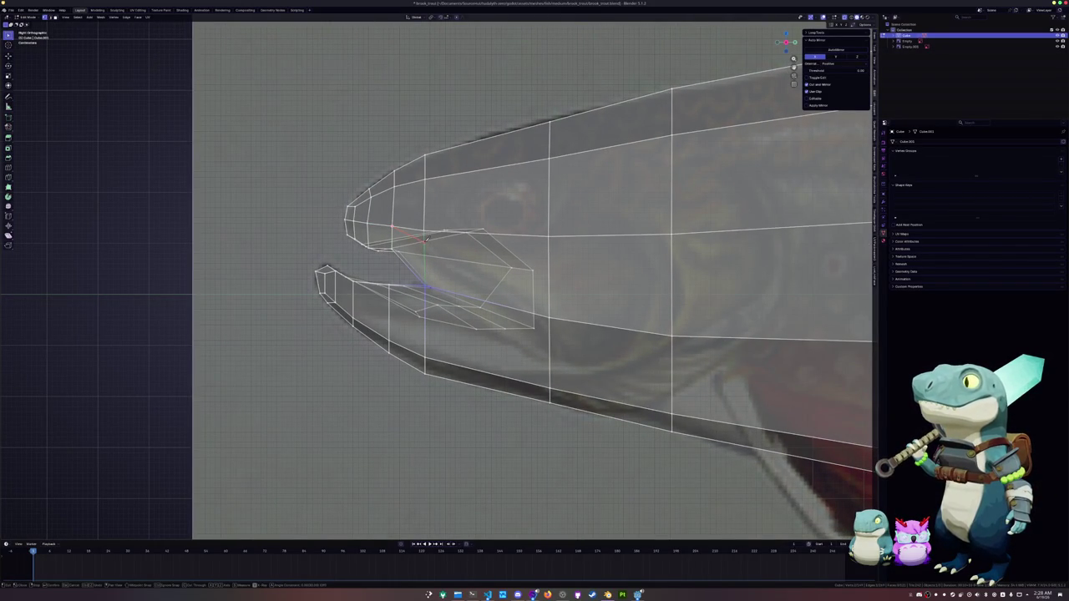
Step: Knife a cut from inside the mouth across the mouth edge down into the lower jaw
{"action": "left_click", "coordinate": [425, 238]}
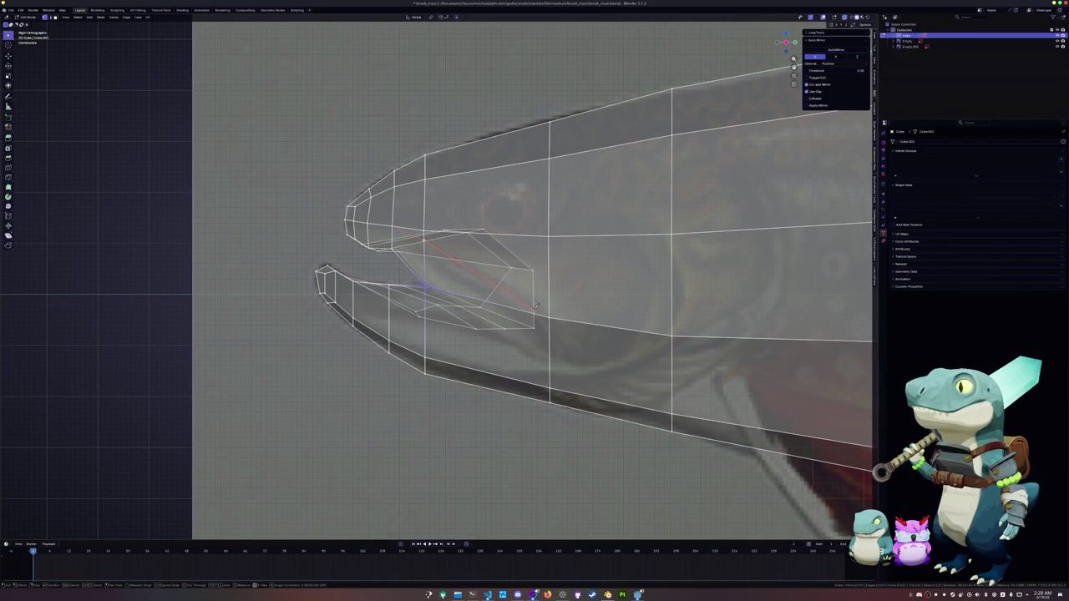
{"action": "left_click", "coordinate": [549, 318]}
{"action": "left_click", "coordinate": [574, 352]}
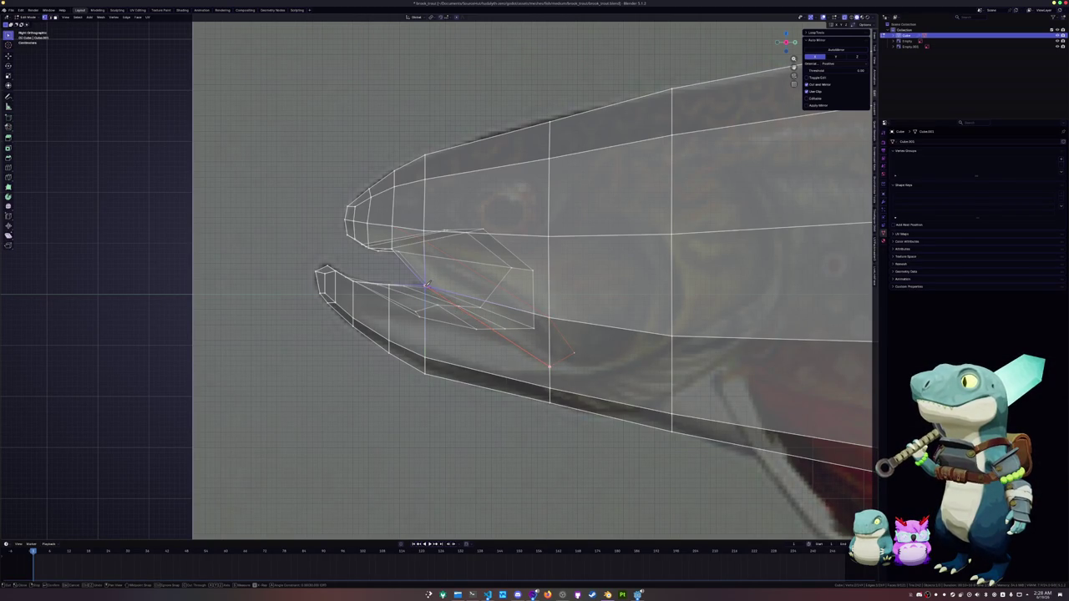
{"action": "key", "text": "Return"}
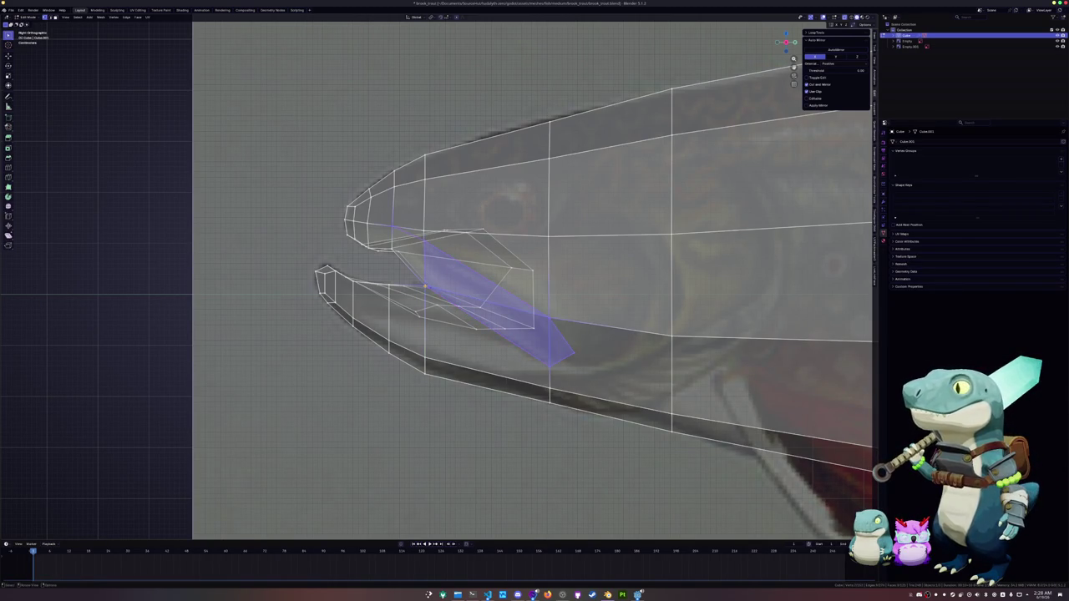
Step: Knife a second cut along the jaw edge and select the triangle faces behind the mouth
{"action": "key", "text": "k"}
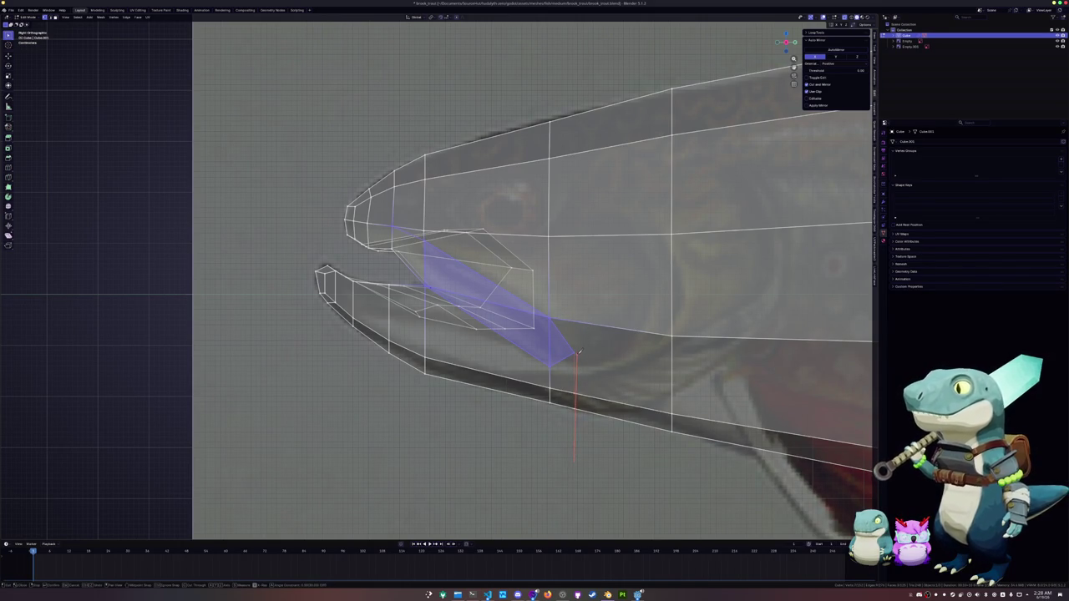
{"action": "left_click", "coordinate": [635, 361]}
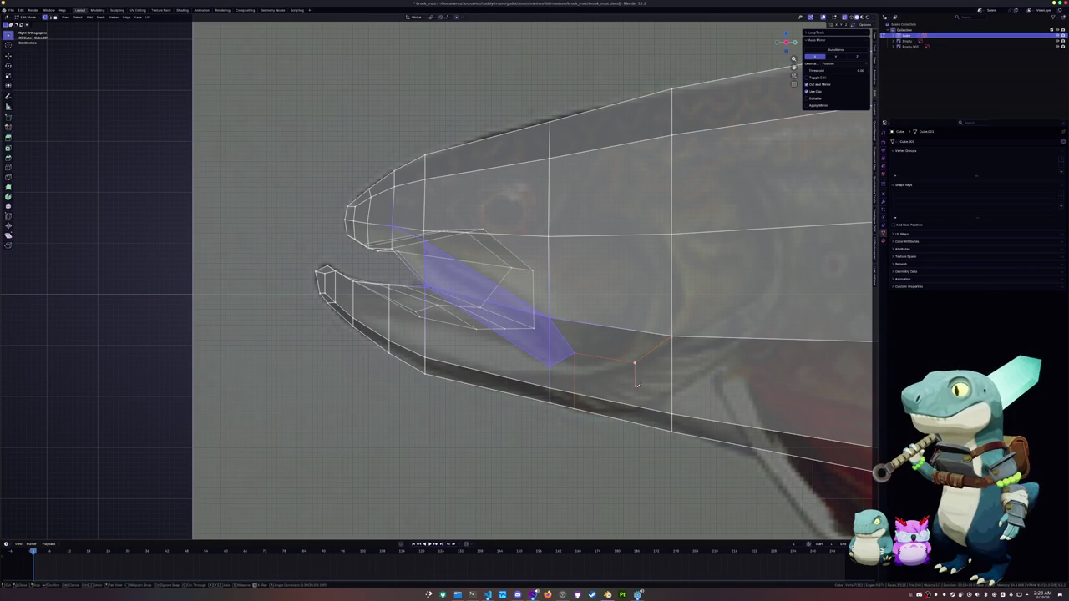
{"action": "key", "text": "Return"}
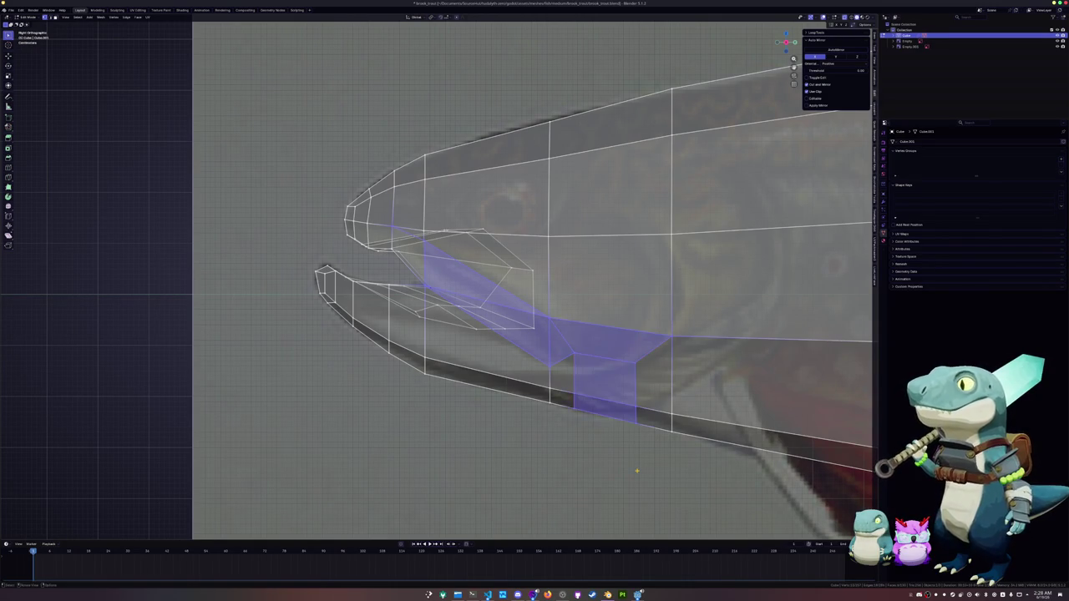
{"action": "middle_click_drag", "start_coordinate": [479, 431], "coordinate": [521, 433], "text": "shift"}
{"action": "scroll", "coordinate": [700, 392], "scroll_direction": "up", "scroll_amount": 2}
{"action": "left_click", "coordinate": [543, 360]}
{"action": "left_click", "coordinate": [573, 319]}
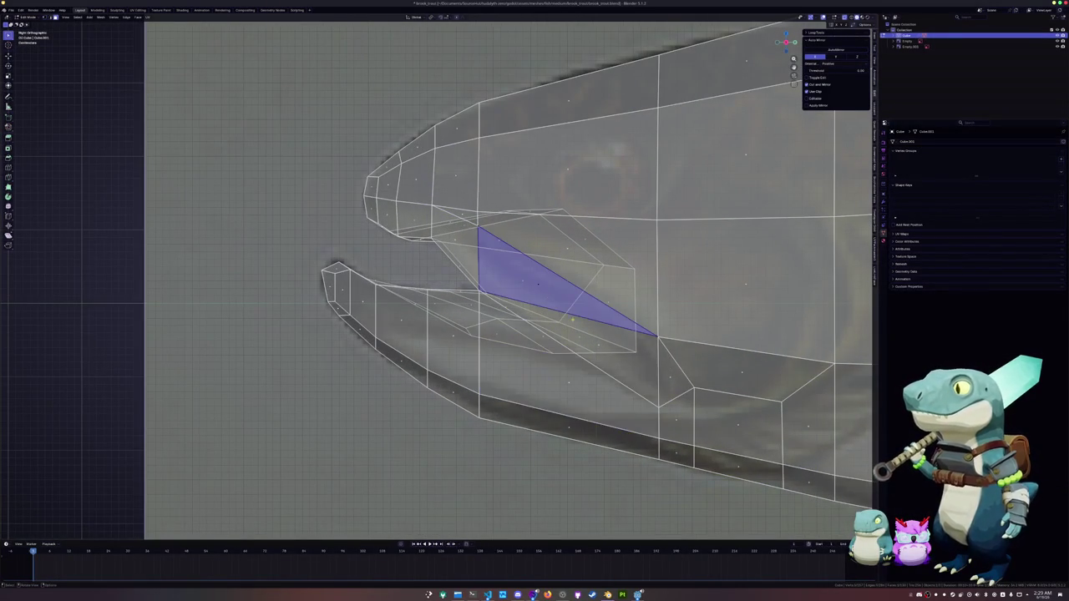
Step: Select the jaw faces and the small faces at the mouth corner
{"action": "left_click", "coordinate": [598, 346]}
{"action": "key", "text": "alt+z"}
{"action": "left_click", "coordinate": [568, 279], "text": "shift"}
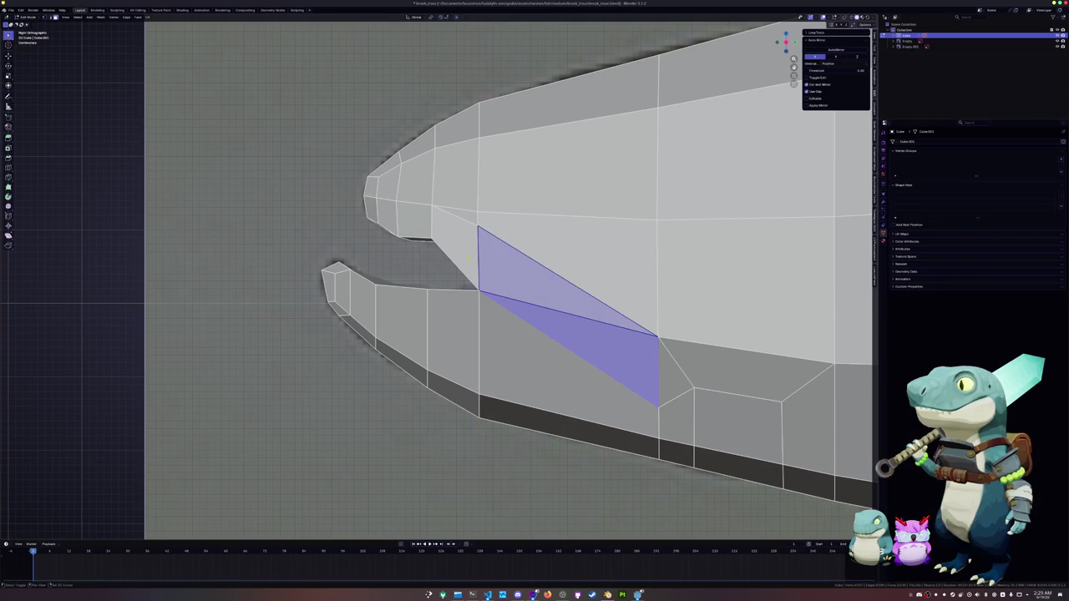
{"action": "left_click", "coordinate": [456, 247], "text": "shift"}
{"action": "left_click", "coordinate": [414, 221], "text": "shift"}
{"action": "left_click", "coordinate": [381, 216], "text": "shift"}
{"action": "key", "text": "alt+z"}
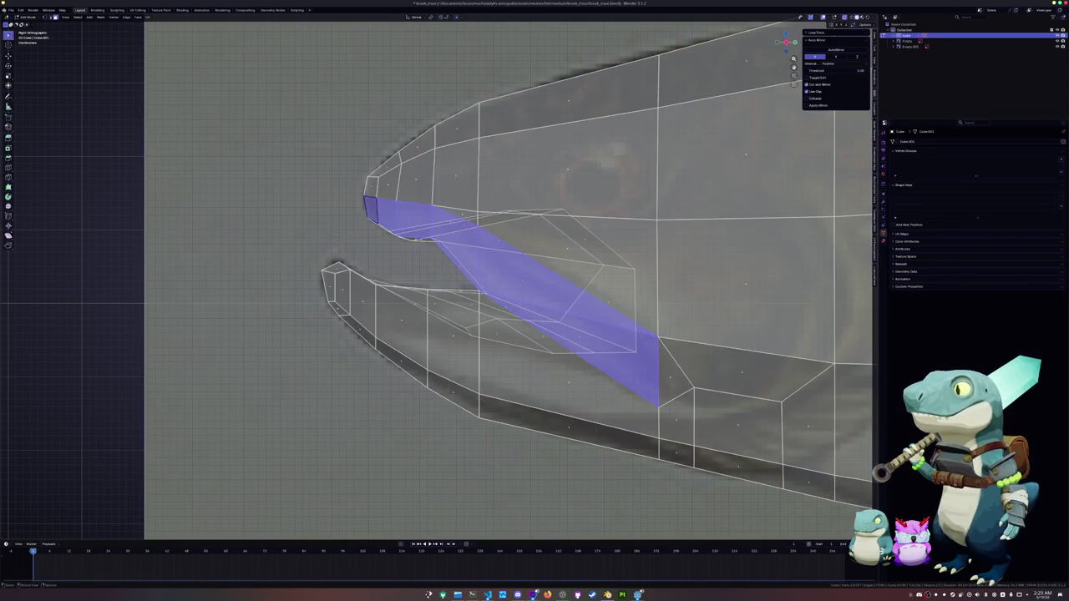
Step: Vertex-slide the mouth-corner vertex along its edge
{"action": "key", "text": "1"}
{"action": "left_click", "coordinate": [431, 207]}
{"action": "key", "text": "shift+v"}
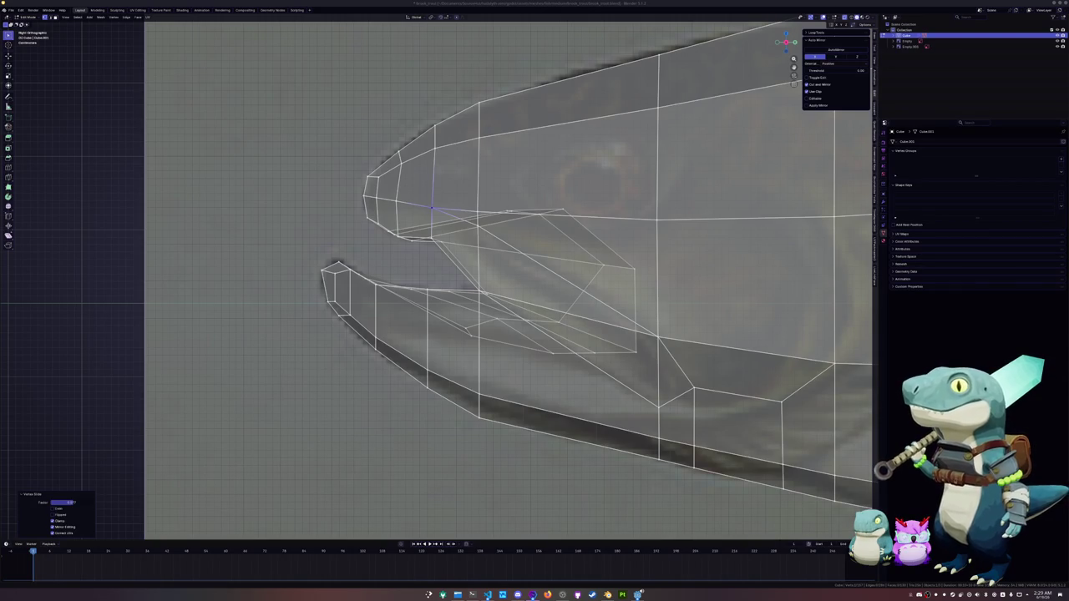
Step: Vertex-slide the first upper-jaw vertices toward the snout
{"action": "left_click", "coordinate": [458, 436]}
{"action": "scroll", "coordinate": [437, 275], "scroll_direction": "up", "scroll_amount": 2}
{"action": "middle_click_drag", "start_coordinate": [438, 217], "coordinate": [487, 240], "text": "shift"}
{"action": "left_click", "coordinate": [494, 224]}
{"action": "key", "text": "g"}
{"action": "left_click", "coordinate": [422, 210]}
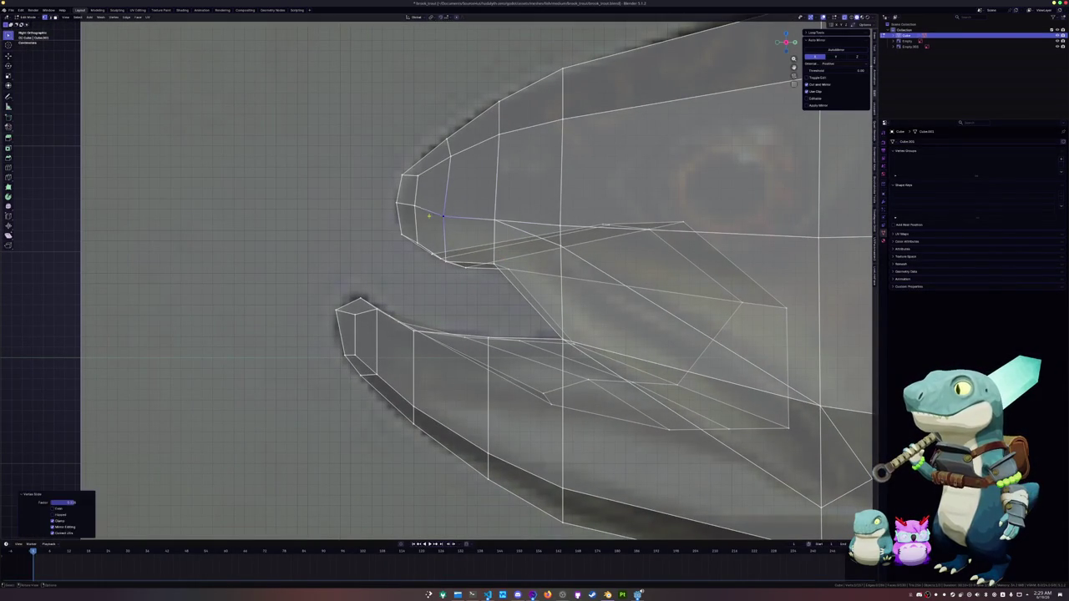
{"action": "left_click", "coordinate": [403, 204]}
{"action": "key", "text": "g"}
{"action": "key", "text": "g"}
{"action": "left_click", "coordinate": [401, 215]}
Step: Slide the remaining upper-jaw vertices along their edges to even out the jaw line
{"action": "key", "text": "g"}
{"action": "key", "text": "g"}
{"action": "left_click", "coordinate": [398, 219]}
{"action": "left_click", "coordinate": [443, 218]}
{"action": "key", "text": "g"}
{"action": "key", "text": "g"}
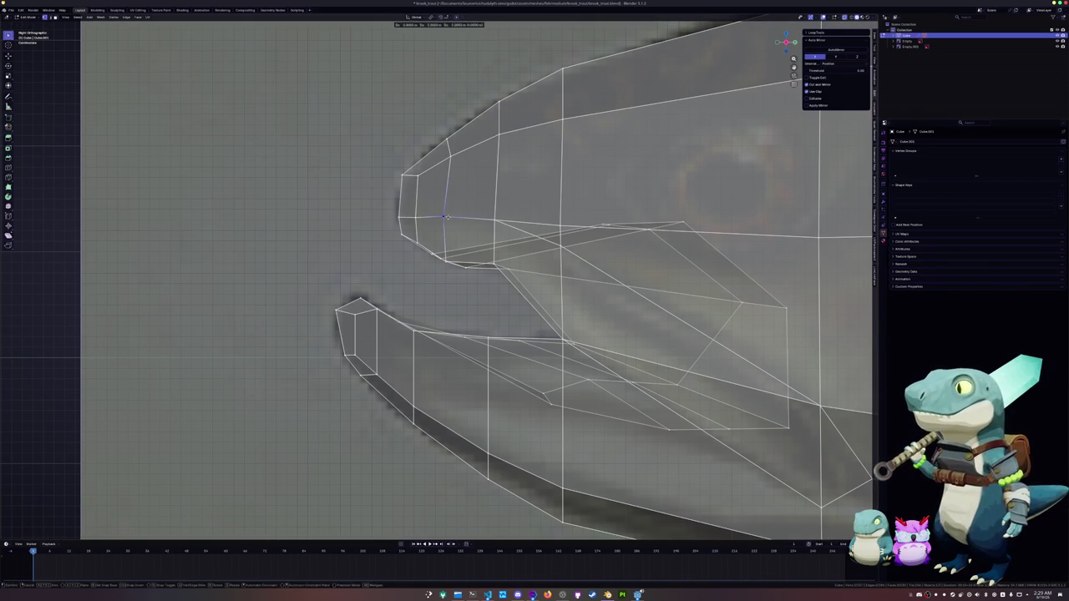
{"action": "left_click", "coordinate": [500, 217]}
{"action": "left_click", "coordinate": [498, 218]}
{"action": "key", "text": "g"}
{"action": "key", "text": "g"}
{"action": "left_click", "coordinate": [500, 221]}
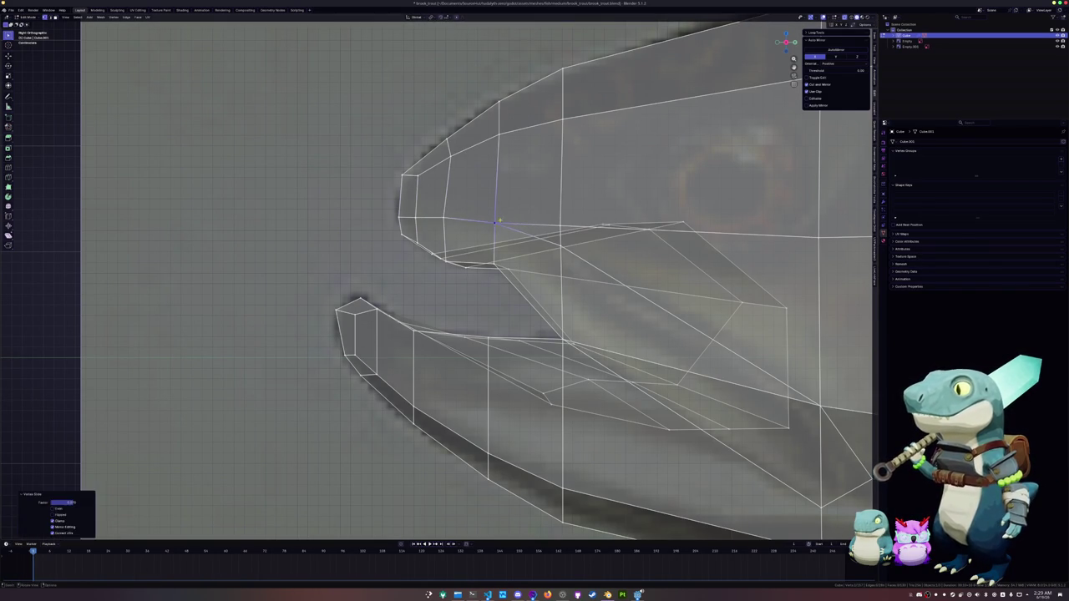
{"action": "key", "text": "g"}
{"action": "key", "text": "g"}
{"action": "left_click", "coordinate": [564, 243]}
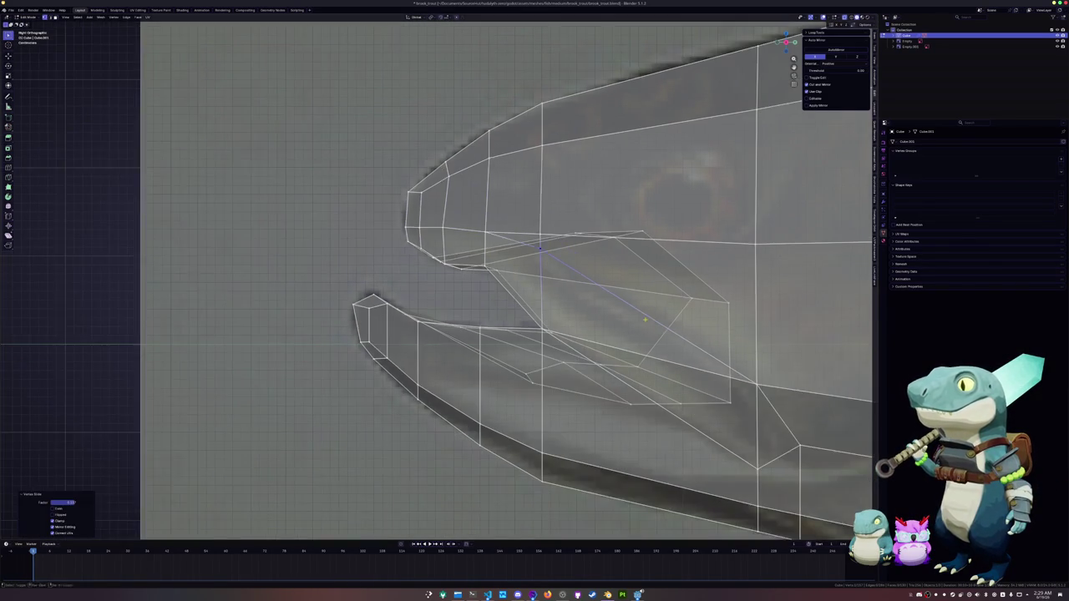
{"action": "scroll", "coordinate": [599, 290], "scroll_direction": "down", "scroll_amount": 2}
Step: Select the strip of faces along the mouth line through to the snout tip
{"action": "left_click", "coordinate": [671, 368]}
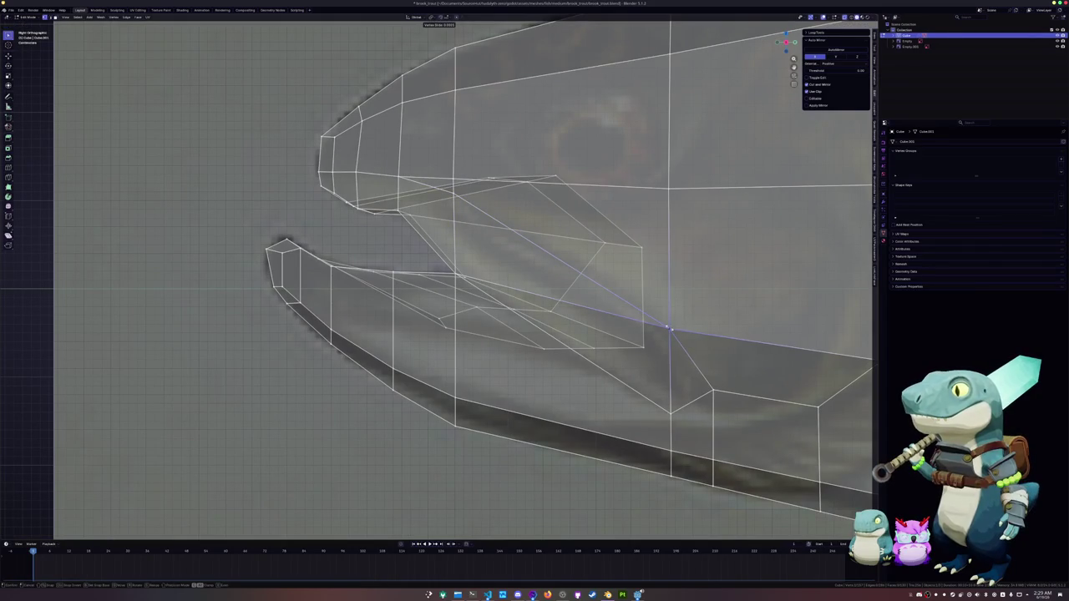
{"action": "key", "text": "1"}
{"action": "left_click", "coordinate": [681, 372]}
{"action": "left_click", "coordinate": [610, 338], "text": "shift"}
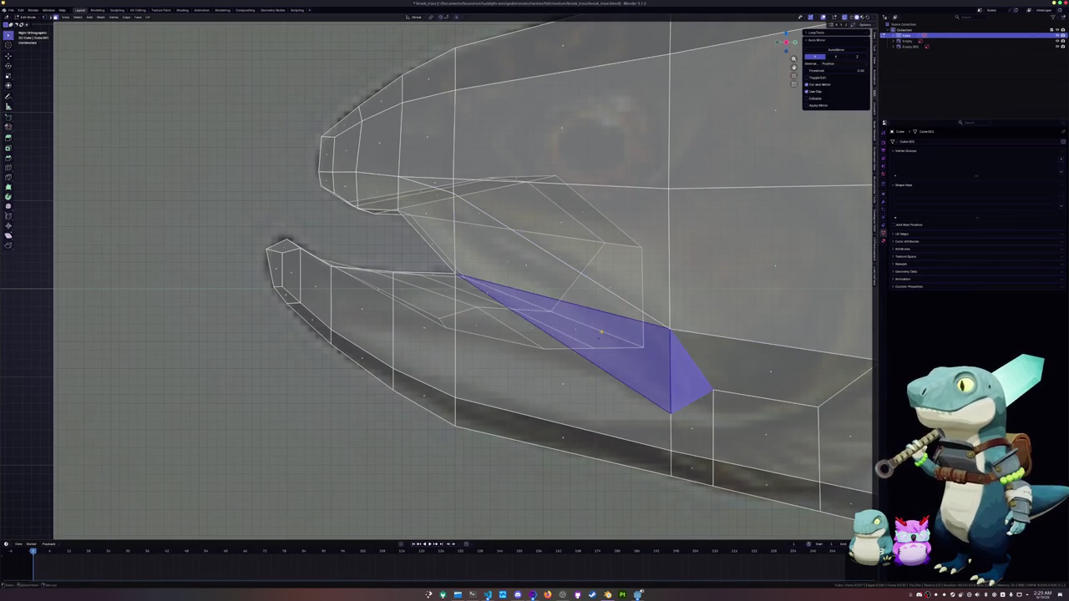
{"action": "key", "text": "alt+z"}
{"action": "left_click", "coordinate": [518, 250], "text": "shift"}
{"action": "left_click", "coordinate": [435, 219], "text": "shift"}
{"action": "left_click", "coordinate": [376, 191], "text": "shift"}
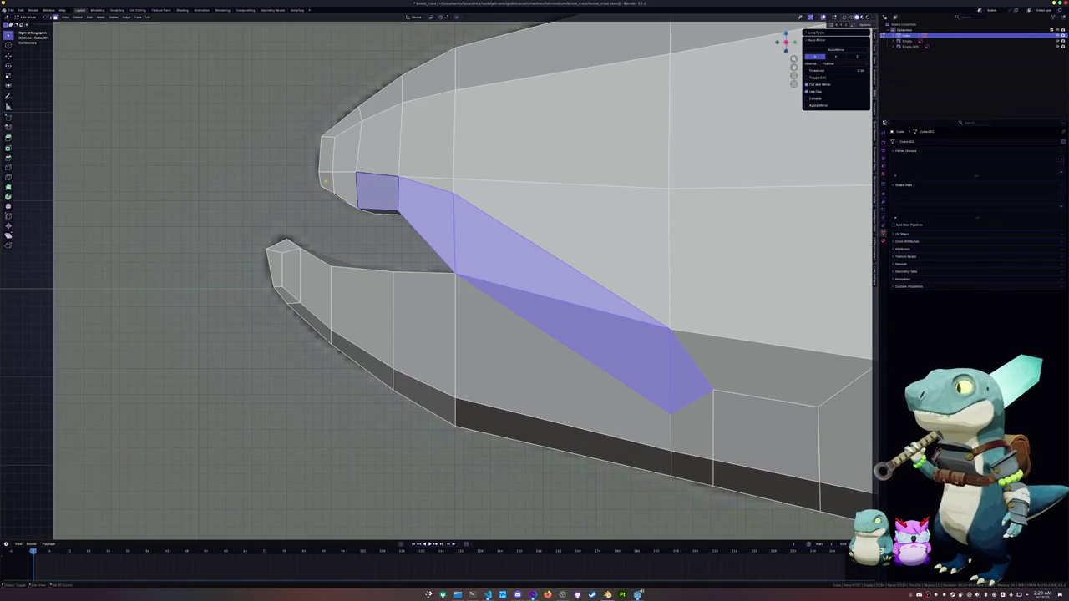
{"action": "left_click", "coordinate": [327, 182], "text": "shift"}
{"action": "left_click", "coordinate": [345, 188], "text": "shift"}
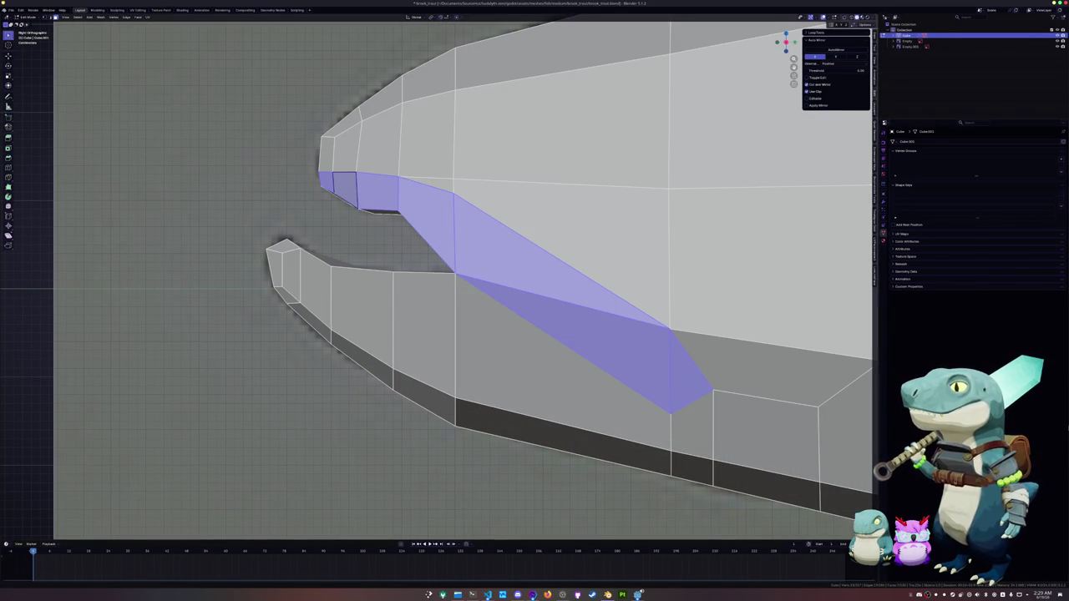
Step: Extrude the mouth-line faces in place and start shrinking them inward with Alt+S
{"action": "middle_click_drag", "start_coordinate": [537, 323], "coordinate": [439, 284]}
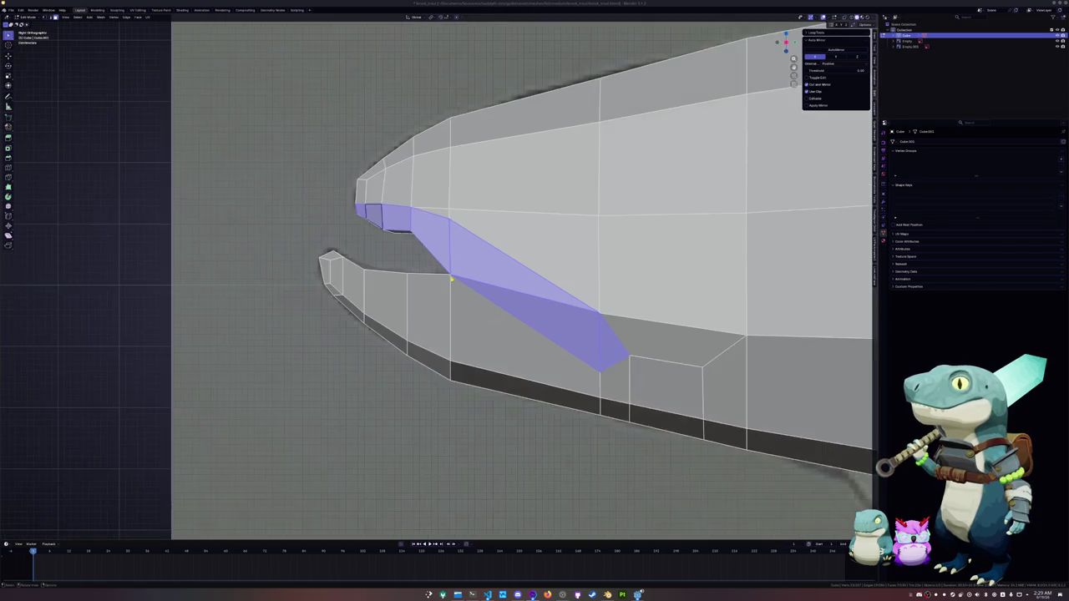
{"action": "mouse_move", "coordinate": [502, 310]}
{"action": "middle_mouse_down"}
{"action": "mouse_move", "coordinate": [520, 310]}
{"action": "mouse_move", "coordinate": [552, 336]}
{"action": "middle_mouse_up"}
{"action": "key", "text": "alt+z"}
{"action": "key", "text": "alt+z"}
{"action": "key", "text": "e"}
{"action": "key", "text": "Escape"}
{"action": "key", "text": "alt+s"}
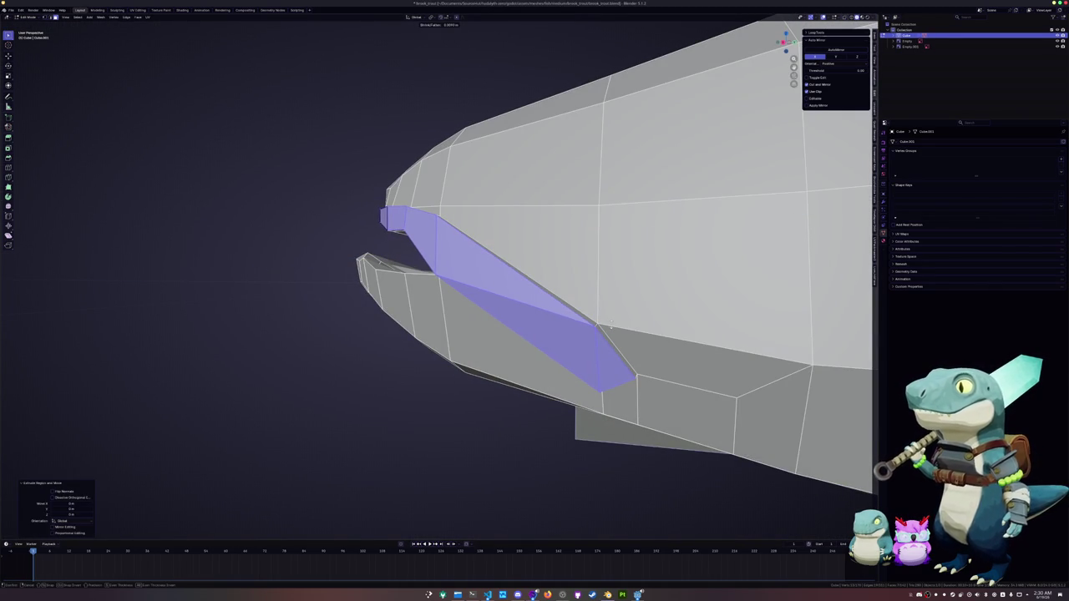
Step: Confirm the inward offset and edge-slide the lip edge loop into position
{"action": "left_click", "coordinate": [578, 329]}
{"action": "left_click", "coordinate": [573, 331], "text": "alt"}
{"action": "middle_click_drag", "start_coordinate": [573, 331], "coordinate": [477, 308]}
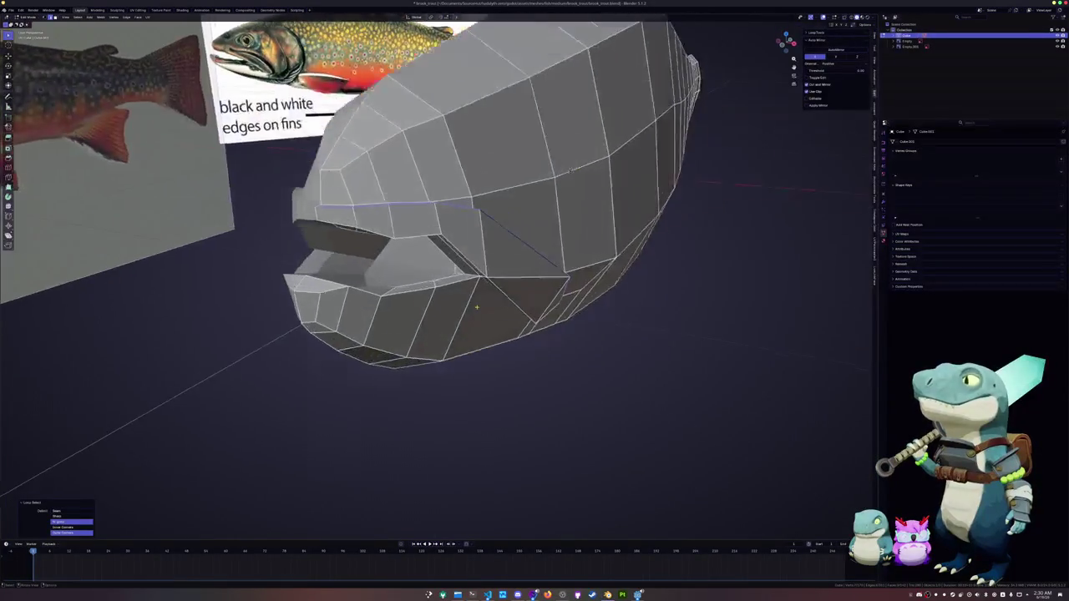
{"action": "scroll", "coordinate": [476, 308], "scroll_direction": "up", "scroll_amount": 2}
{"action": "key", "text": "g"}
{"action": "key", "text": "g"}
{"action": "left_click", "coordinate": [480, 307]}
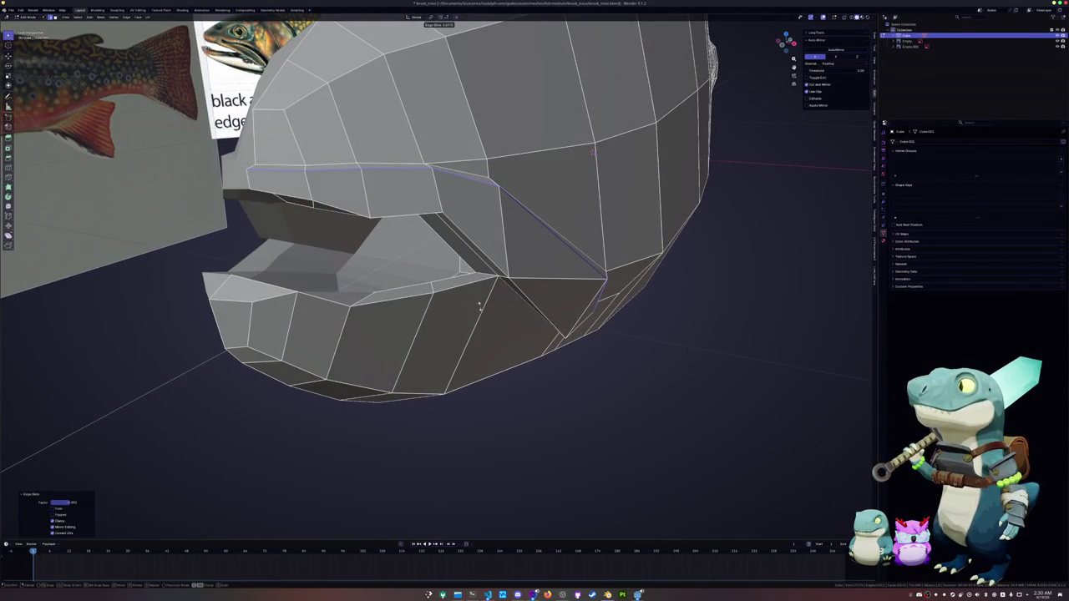
Step: Slide a short upper-head edge and vertex-slide the vertex above the lip
{"action": "left_click", "coordinate": [277, 151]}
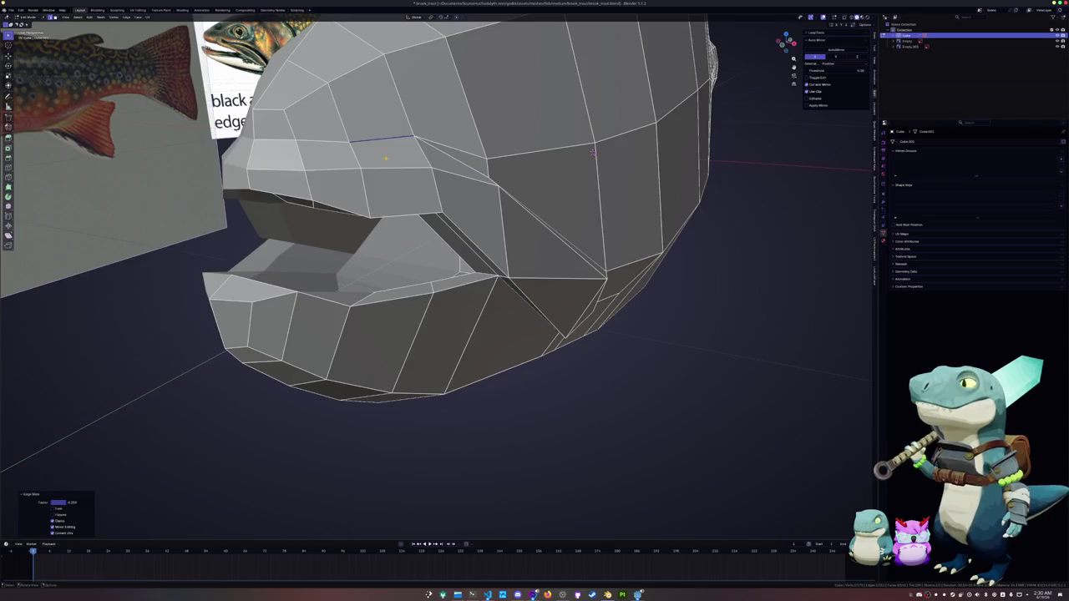
{"action": "key", "text": "KP_Decimal"}
{"action": "left_click", "coordinate": [460, 138]}
{"action": "key", "text": "shift+v"}
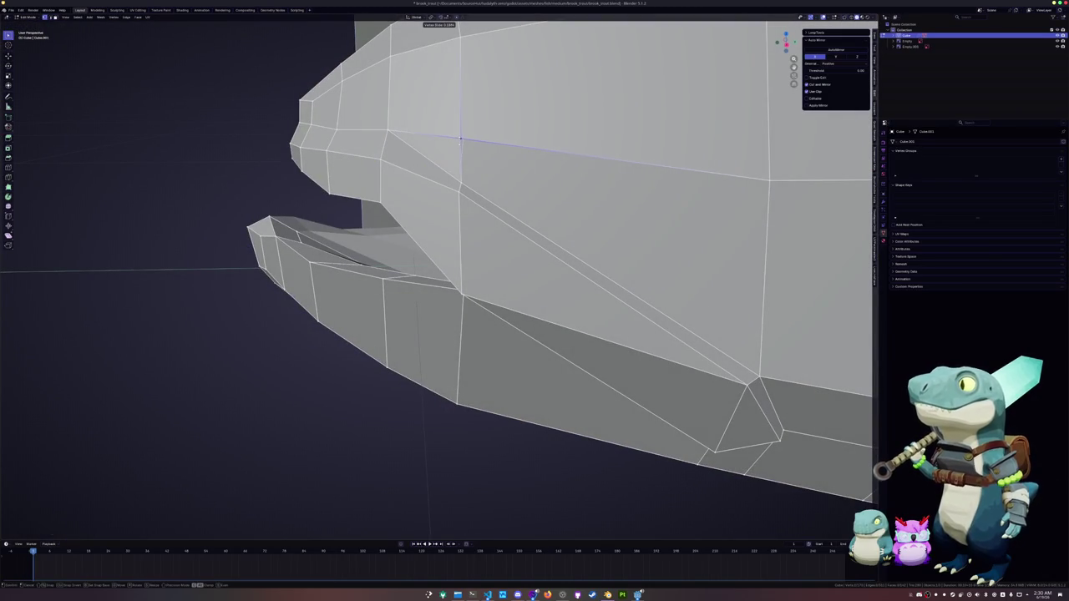
{"action": "left_click", "coordinate": [469, 177]}
{"action": "mouse_move", "coordinate": [469, 177]}
{"action": "middle_mouse_down"}
{"action": "mouse_move", "coordinate": [828, 187]}
{"action": "mouse_move", "coordinate": [578, 191]}
{"action": "middle_mouse_up"}
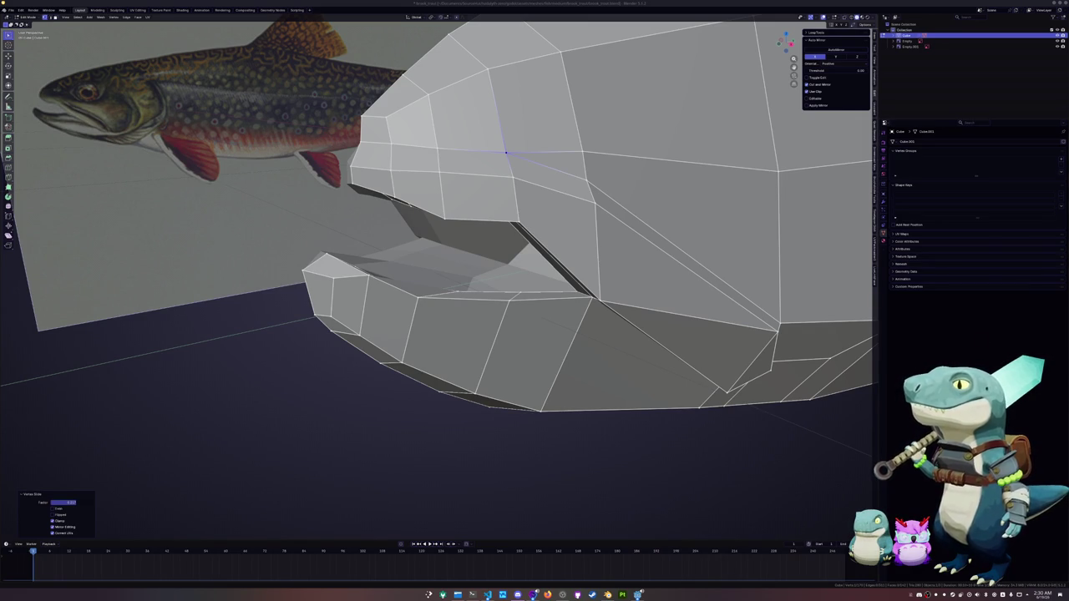
{"action": "middle_click_drag", "start_coordinate": [468, 317], "coordinate": [533, 321]}
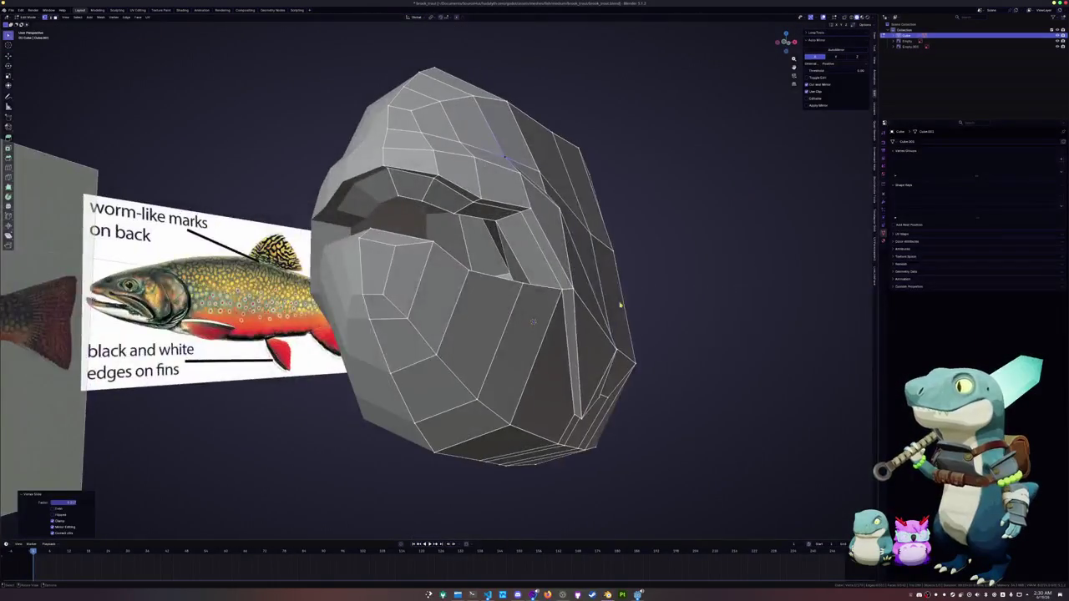
Step: Edge-slide the edge loop near the mouth to even the upper-lip overhang
{"action": "middle_click_drag", "start_coordinate": [620, 307], "coordinate": [468, 242]}
{"action": "left_click", "coordinate": [449, 231], "text": "alt"}
{"action": "scroll", "coordinate": [468, 242], "scroll_direction": "up", "scroll_amount": 3}
{"action": "key", "text": "g"}
{"action": "key", "text": "g"}
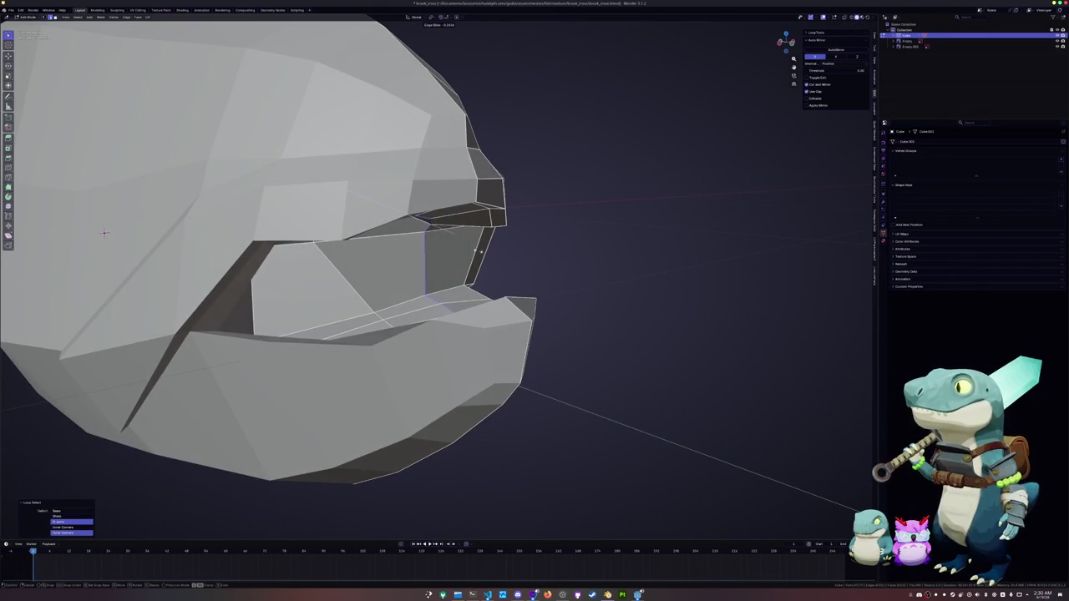
{"action": "left_click", "coordinate": [103, 232]}
{"action": "middle_click_drag", "start_coordinate": [104, 232], "coordinate": [279, 381]}
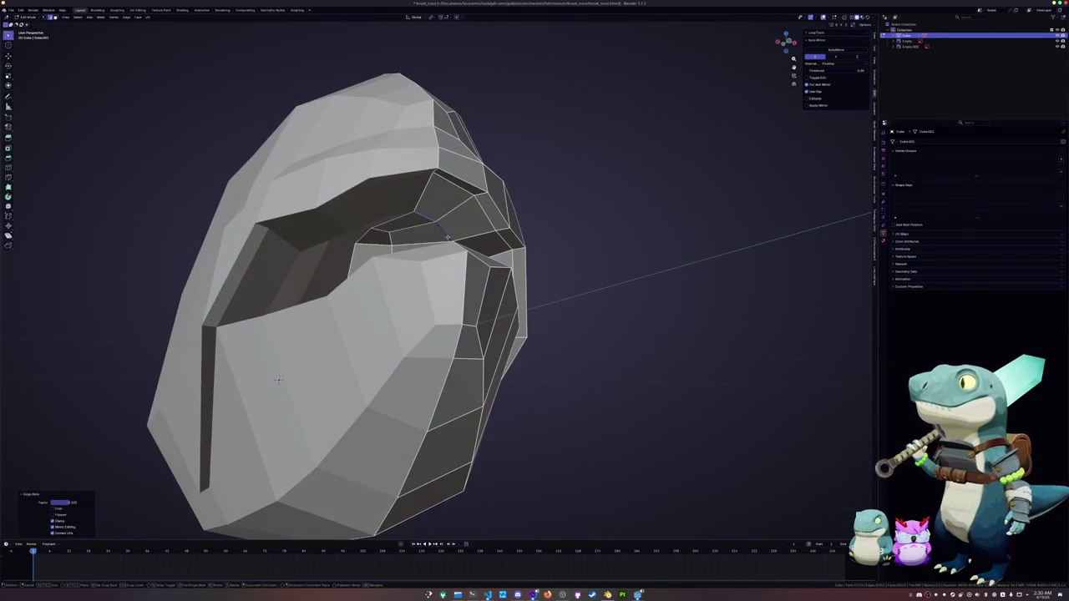
{"action": "scroll", "coordinate": [491, 253], "scroll_direction": "up", "scroll_amount": 2}
{"action": "mouse_move", "coordinate": [451, 238]}
{"action": "middle_mouse_down"}
{"action": "mouse_move", "coordinate": [491, 252]}
{"action": "mouse_move", "coordinate": [423, 269]}
{"action": "mouse_move", "coordinate": [459, 321]}
{"action": "mouse_move", "coordinate": [432, 328]}
{"action": "mouse_move", "coordinate": [477, 313]}
{"action": "mouse_move", "coordinate": [591, 426]}
{"action": "mouse_move", "coordinate": [680, 423]}
{"action": "middle_mouse_up"}
Step: Move the selected mouth vertices along Z
{"action": "left_click", "coordinate": [451, 309]}
{"action": "key", "text": "g"}
{"action": "key", "text": "z"}
{"action": "left_click", "coordinate": [460, 321]}
Step: Slide the lip edge loop twice and shrink it inward with Alt+S
{"action": "left_click", "coordinate": [477, 313]}
{"action": "key", "text": "g"}
{"action": "key", "text": "g"}
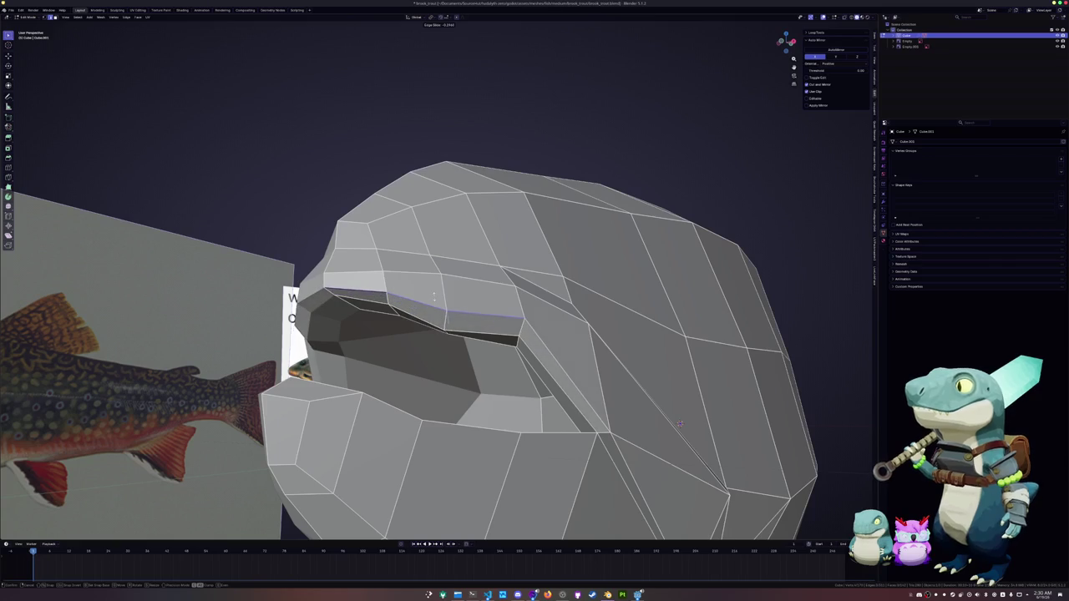
{"action": "left_click", "coordinate": [434, 294]}
{"action": "mouse_move", "coordinate": [434, 294]}
{"action": "middle_mouse_down"}
{"action": "mouse_move", "coordinate": [412, 308]}
{"action": "mouse_move", "coordinate": [426, 308]}
{"action": "mouse_move", "coordinate": [322, 305]}
{"action": "middle_mouse_up"}
{"action": "key", "text": "g"}
{"action": "key", "text": "g"}
{"action": "left_click", "coordinate": [431, 303]}
{"action": "key", "text": "alt+s"}
{"action": "left_click", "coordinate": [427, 308]}
Step: Lower a small edge and a vertex by the mouth along Z, then return to Object Mode
{"action": "left_click", "coordinate": [317, 308]}
{"action": "key", "text": "g"}
{"action": "key", "text": "z"}
{"action": "left_click", "coordinate": [318, 310]}
{"action": "left_click", "coordinate": [343, 321]}
{"action": "key", "text": "g"}
{"action": "key", "text": "z"}
{"action": "left_click", "coordinate": [344, 322]}
{"action": "middle_click_drag", "start_coordinate": [343, 322], "coordinate": [483, 351]}
{"action": "key", "text": "Tab"}
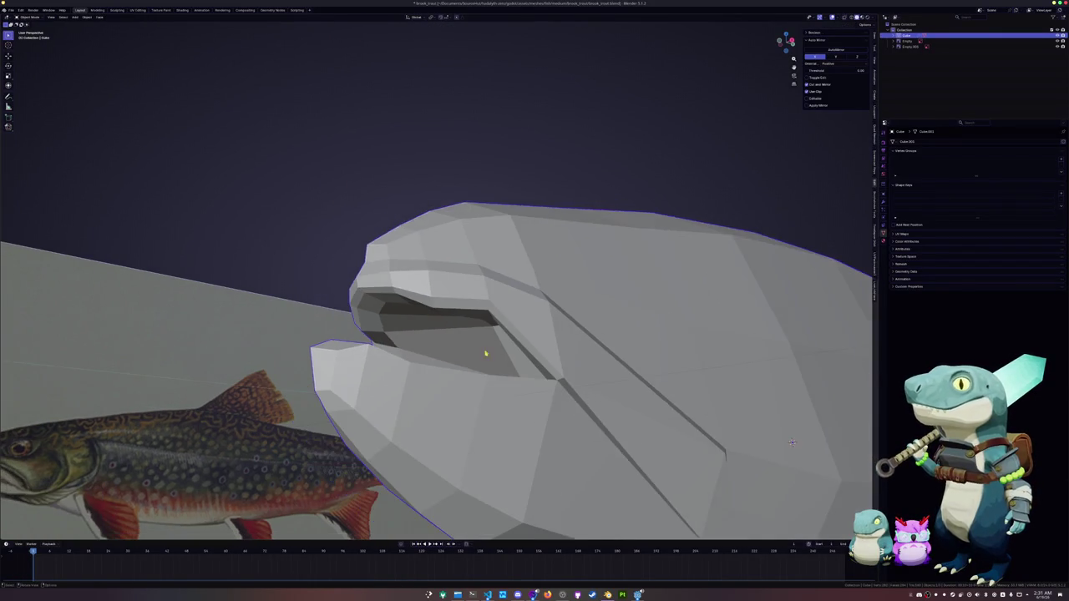
Step: In see-through side view, slide the snout tip vertex twice along its edge
{"action": "middle_click_drag", "start_coordinate": [756, 424], "coordinate": [819, 292]}
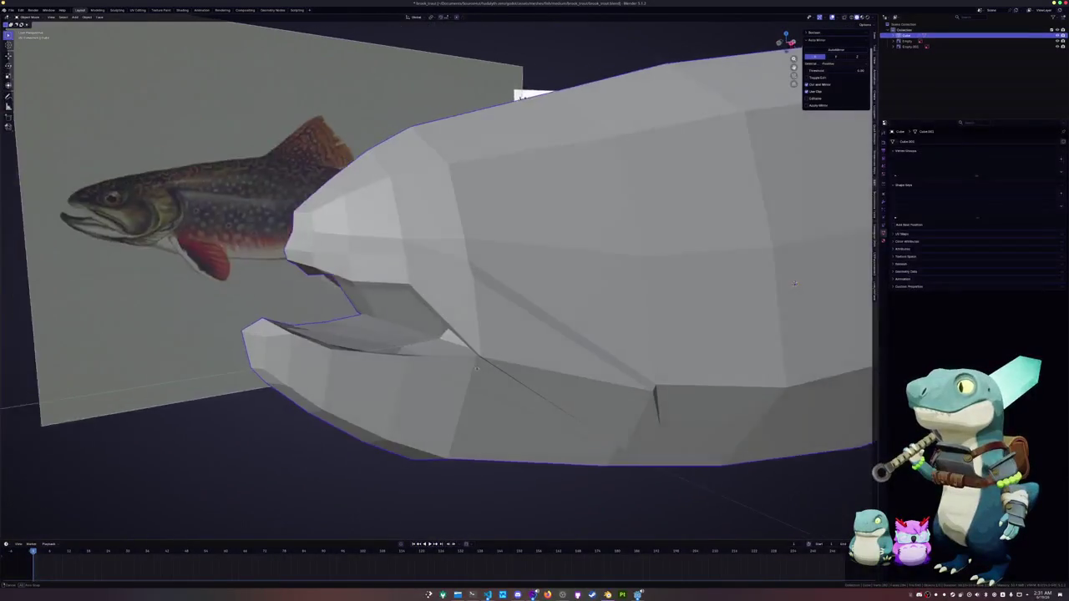
{"action": "key", "text": "KP_3"}
{"action": "key", "text": "Tab"}
{"action": "key", "text": "alt+z"}
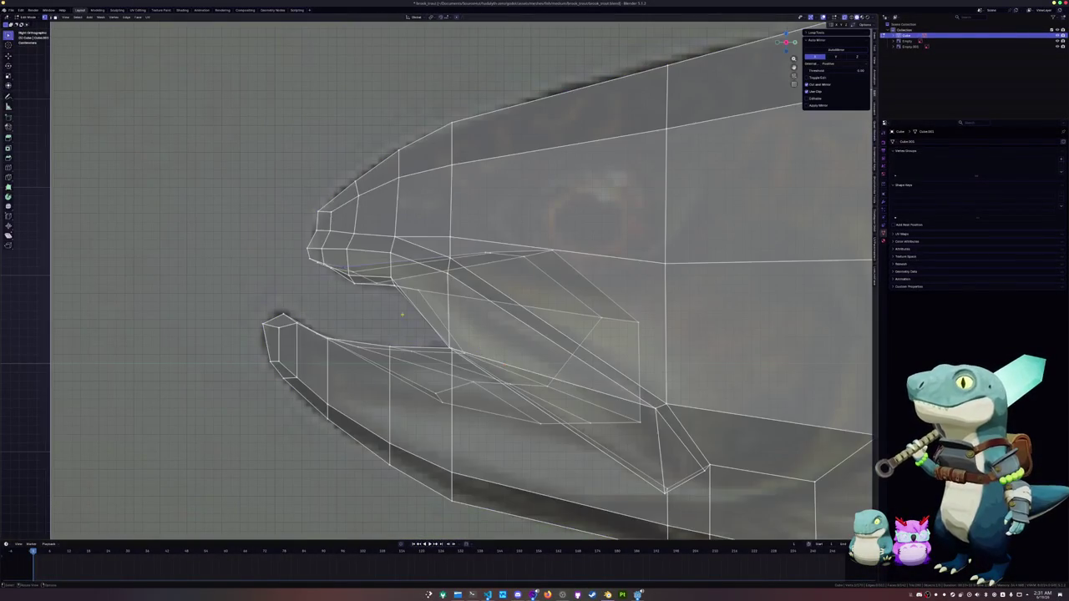
{"action": "scroll", "coordinate": [313, 275], "scroll_direction": "up", "scroll_amount": 3}
{"action": "key", "text": "KP_Decimal"}
{"action": "scroll", "coordinate": [433, 287], "scroll_direction": "up", "scroll_amount": 2}
{"action": "scroll", "coordinate": [434, 286], "scroll_direction": "up", "scroll_amount": 2}
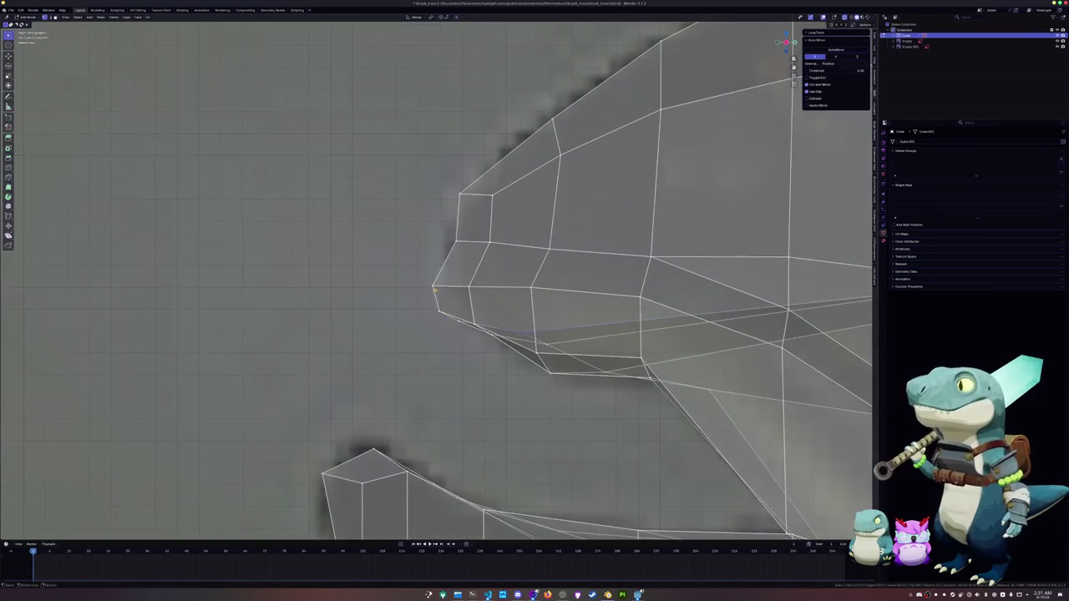
{"action": "key", "text": "g"}
{"action": "key", "text": "g"}
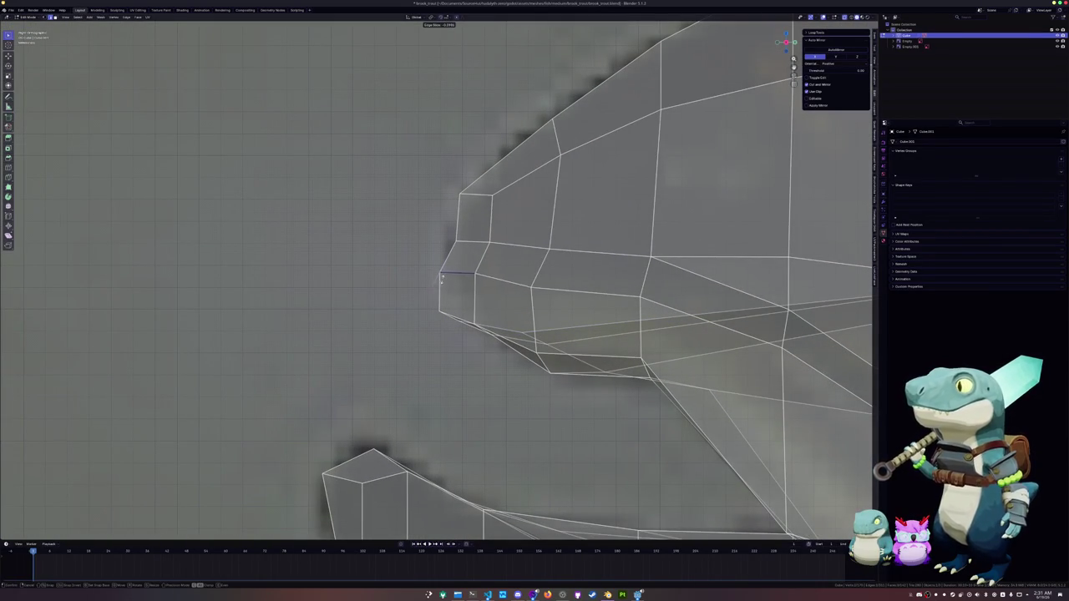
{"action": "left_click", "coordinate": [443, 275]}
{"action": "key", "text": "g"}
{"action": "key", "text": "g"}
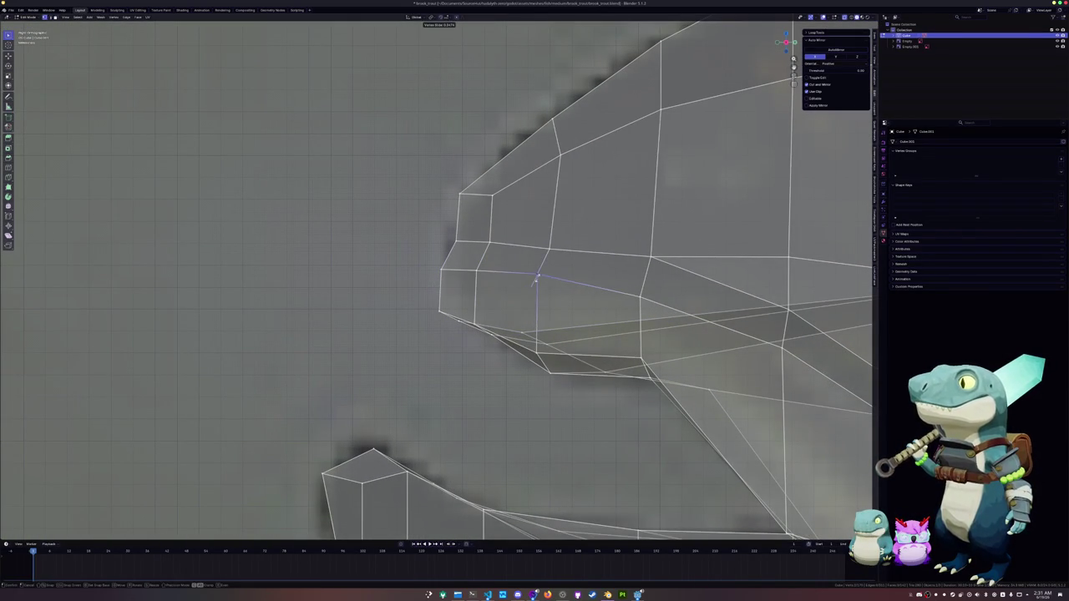
{"action": "left_click", "coordinate": [536, 281]}
Step: Slide the snout edge and the gill-line edge into position along the head
{"action": "key", "text": "Tab"}
{"action": "scroll", "coordinate": [585, 322], "scroll_direction": "down", "scroll_amount": 2}
{"action": "scroll", "coordinate": [585, 323], "scroll_direction": "down", "scroll_amount": 2}
{"action": "scroll", "coordinate": [585, 322], "scroll_direction": "down", "scroll_amount": 2}
{"action": "mouse_move", "coordinate": [535, 318]}
{"action": "middle_mouse_down"}
{"action": "mouse_move", "coordinate": [488, 277]}
{"action": "mouse_move", "coordinate": [549, 288]}
{"action": "mouse_move", "coordinate": [513, 307]}
{"action": "middle_mouse_up"}
{"action": "key", "text": "Tab"}
{"action": "key", "text": "g"}
{"action": "key", "text": "g"}
{"action": "left_click", "coordinate": [496, 301]}
{"action": "scroll", "coordinate": [507, 312], "scroll_direction": "up", "scroll_amount": 2}
{"action": "key", "text": "g"}
{"action": "key", "text": "g"}
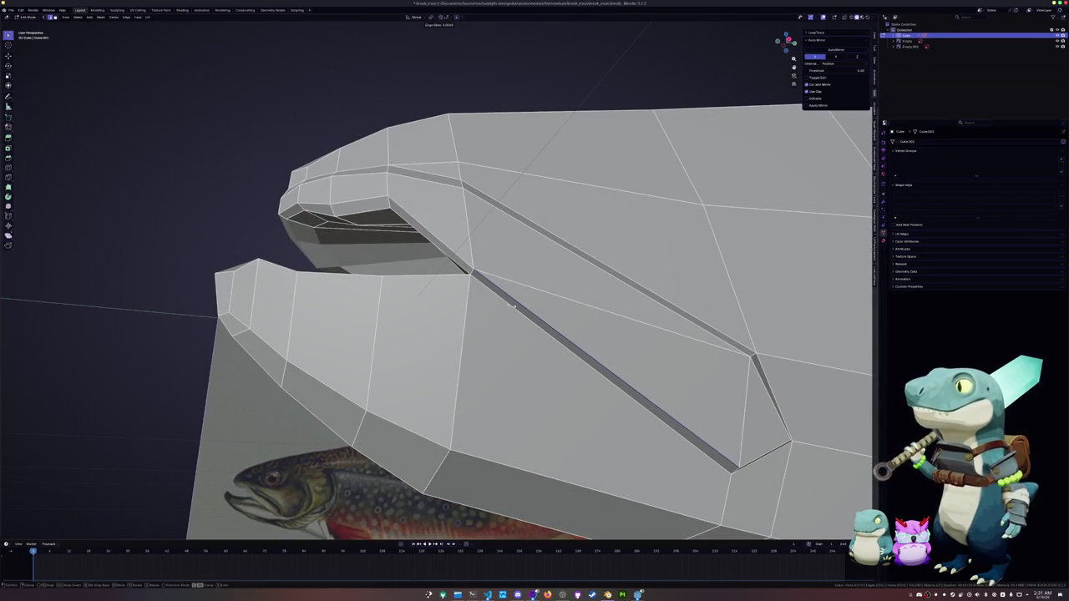
{"action": "left_click", "coordinate": [511, 302]}
Step: Add an edge loop across the trout head, left centred at its midpoint
{"action": "key", "text": "ctrl+r"}
{"action": "left_click", "coordinate": [578, 297]}
{"action": "right_click", "coordinate": [534, 288]}
{"action": "key", "text": "Escape"}
{"action": "mouse_move", "coordinate": [535, 288]}
{"action": "middle_mouse_down"}
{"action": "mouse_move", "coordinate": [541, 327]}
{"action": "mouse_move", "coordinate": [536, 281]}
{"action": "middle_mouse_up"}
{"action": "key", "text": "ctrl+r"}
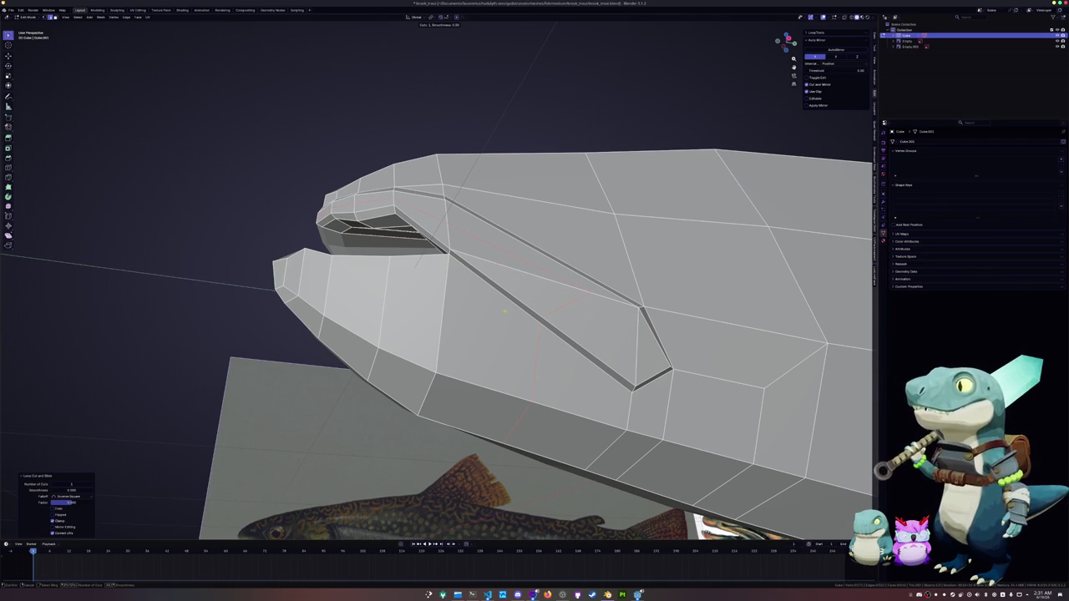
Step: Knife-cut a new edge from the head's lower edge up to its top edge
{"action": "key", "text": "Escape"}
{"action": "middle_click_drag", "start_coordinate": [497, 312], "coordinate": [478, 284]}
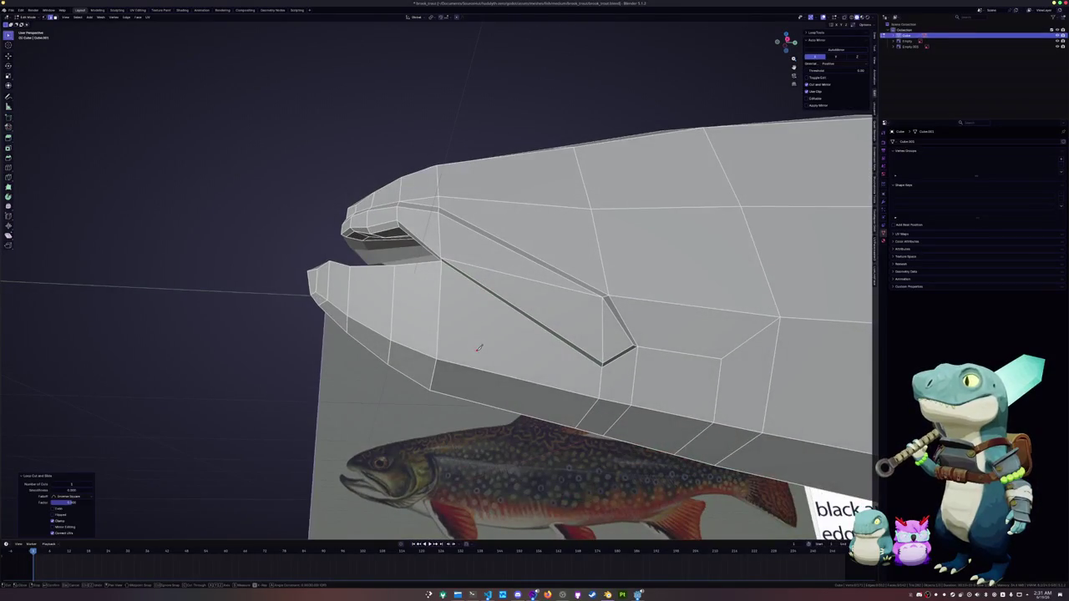
{"action": "left_click", "coordinate": [477, 365]}
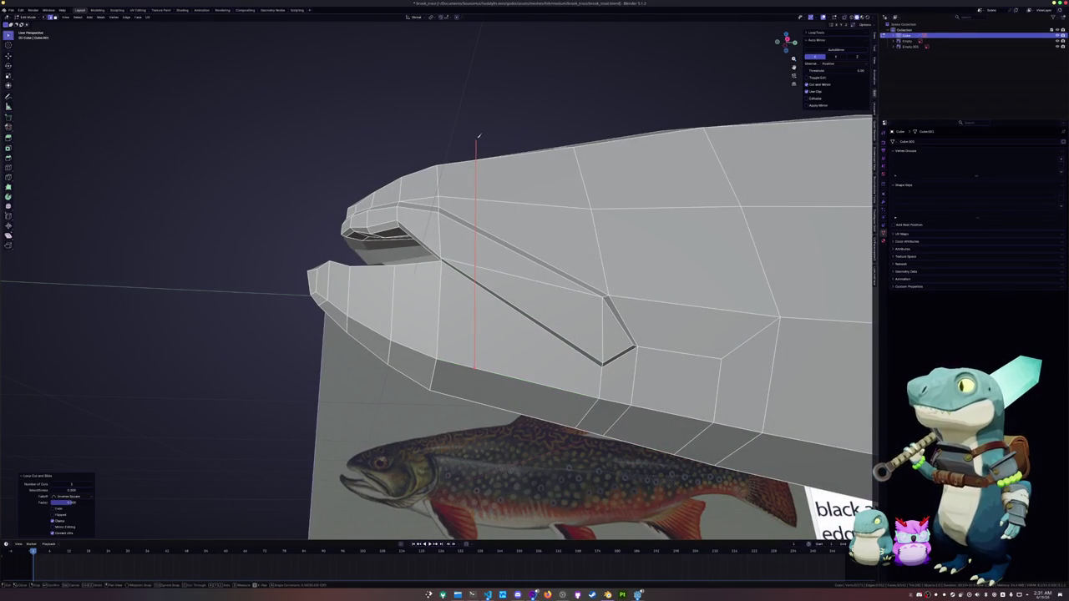
{"action": "middle_click_drag", "start_coordinate": [468, 99], "coordinate": [468, 95]}
{"action": "left_click", "coordinate": [470, 94]}
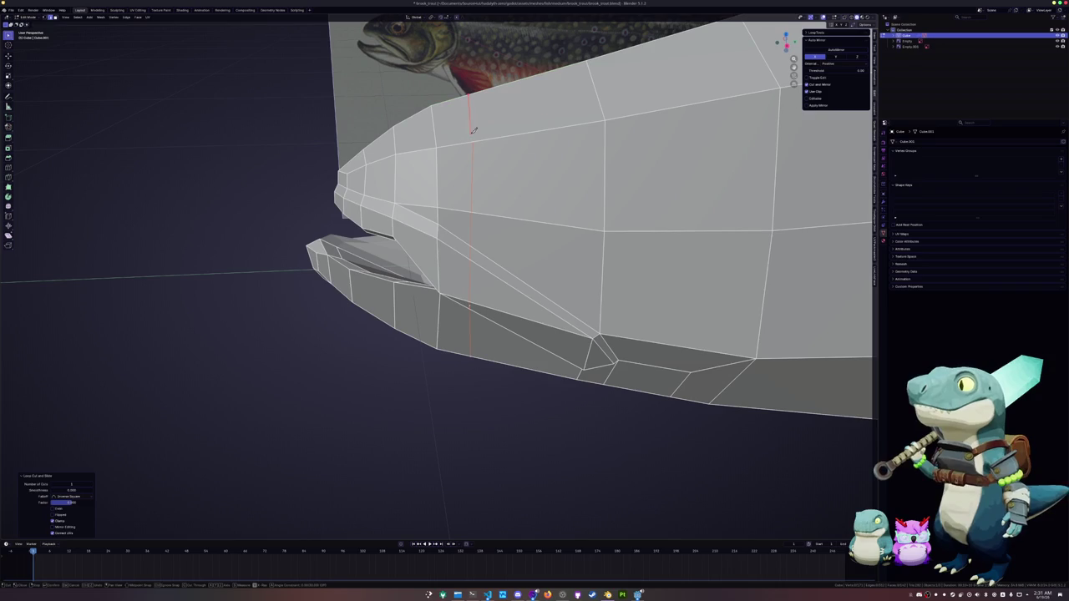
{"action": "key", "text": "Return"}
Step: Knife-cut the head's underside, then slide the new vertical loop toward the snout
{"action": "middle_click_drag", "start_coordinate": [512, 156], "coordinate": [485, 335]}
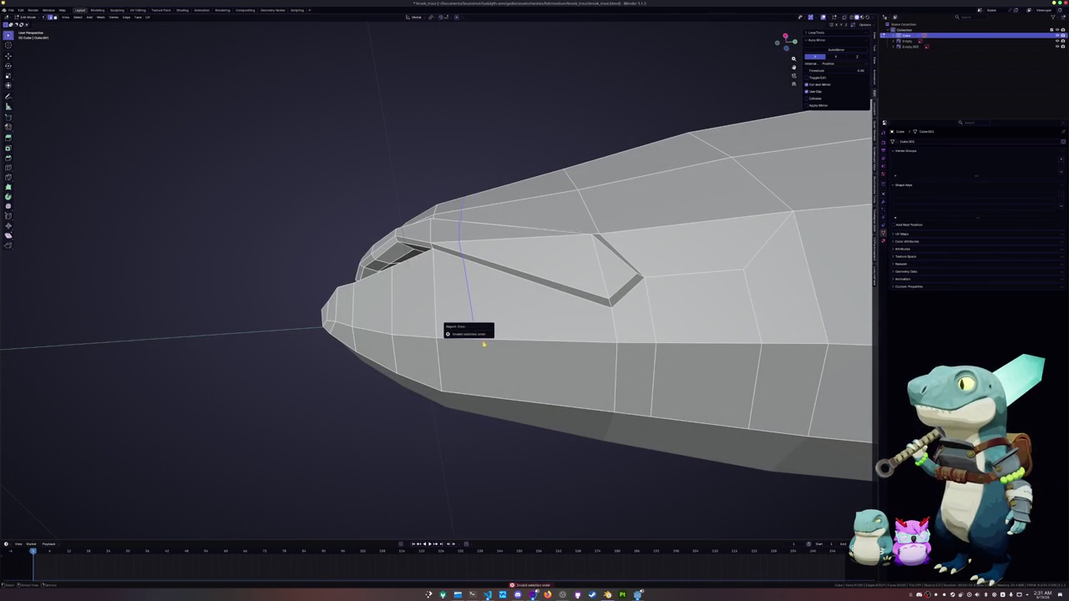
{"action": "key", "text": "k"}
{"action": "left_click", "coordinate": [490, 418]}
{"action": "key", "text": "Return"}
{"action": "left_click", "coordinate": [468, 317], "text": "alt"}
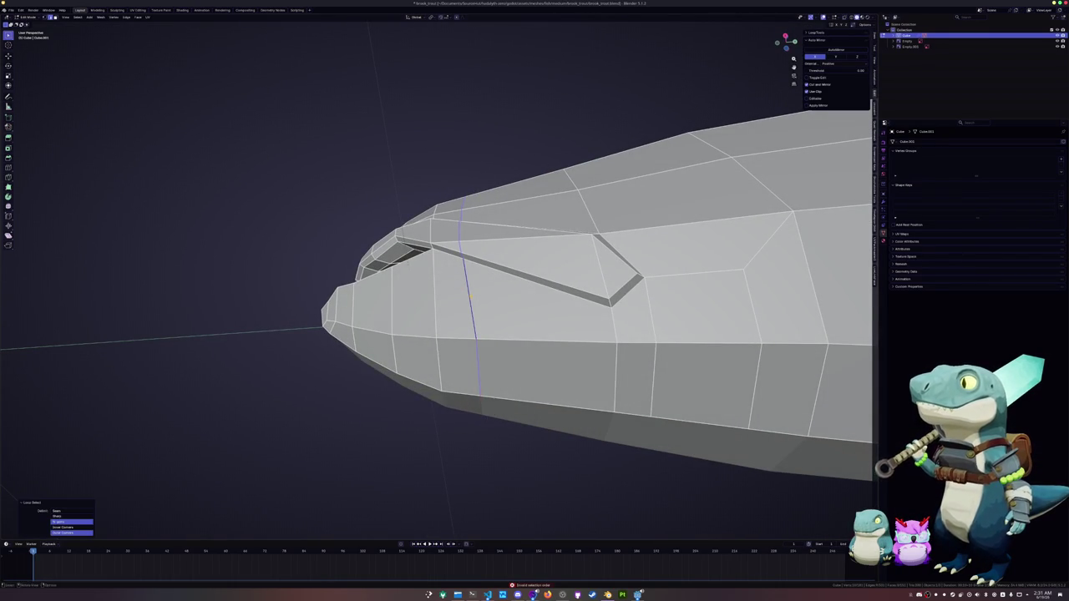
{"action": "middle_click_drag", "start_coordinate": [467, 318], "coordinate": [452, 284]}
{"action": "key", "text": "g"}
{"action": "key", "text": "g"}
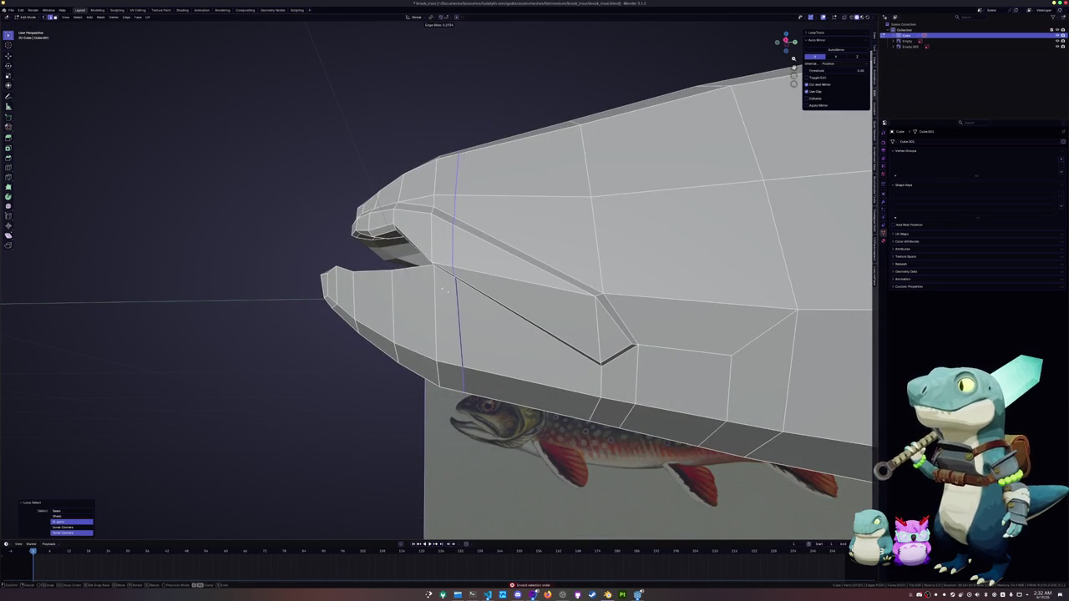
{"action": "left_click", "coordinate": [451, 291]}
{"action": "middle_click_drag", "start_coordinate": [452, 291], "coordinate": [467, 275]}
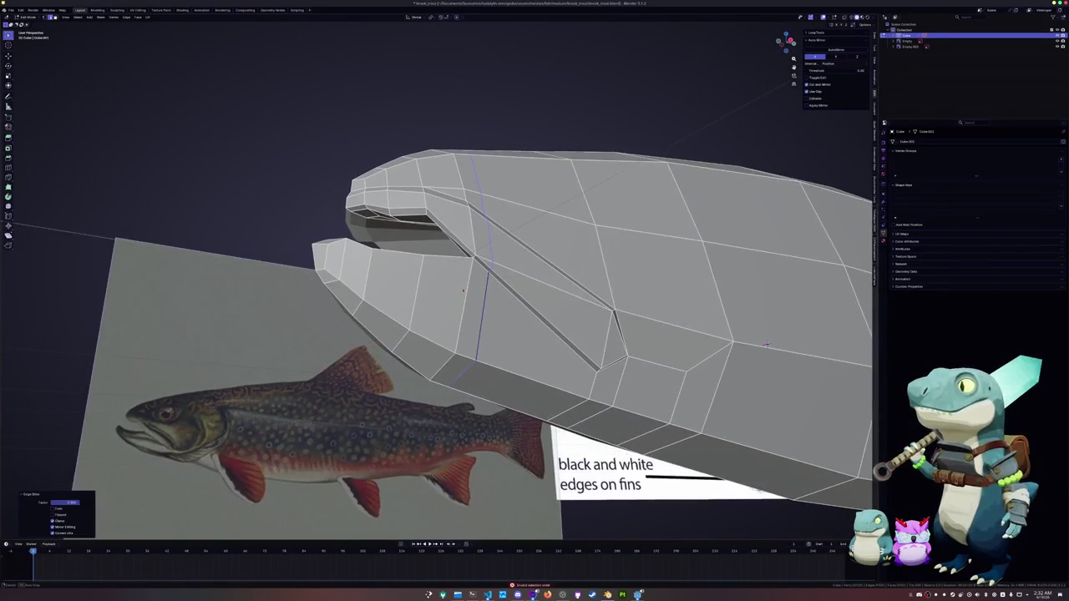
Step: In X-ray side view, slide the new head loop onto the reference trout's jaw
{"action": "key", "text": "KP_3"}
{"action": "key", "text": "alt+z"}
{"action": "scroll", "coordinate": [476, 326], "scroll_direction": "up", "scroll_amount": 2}
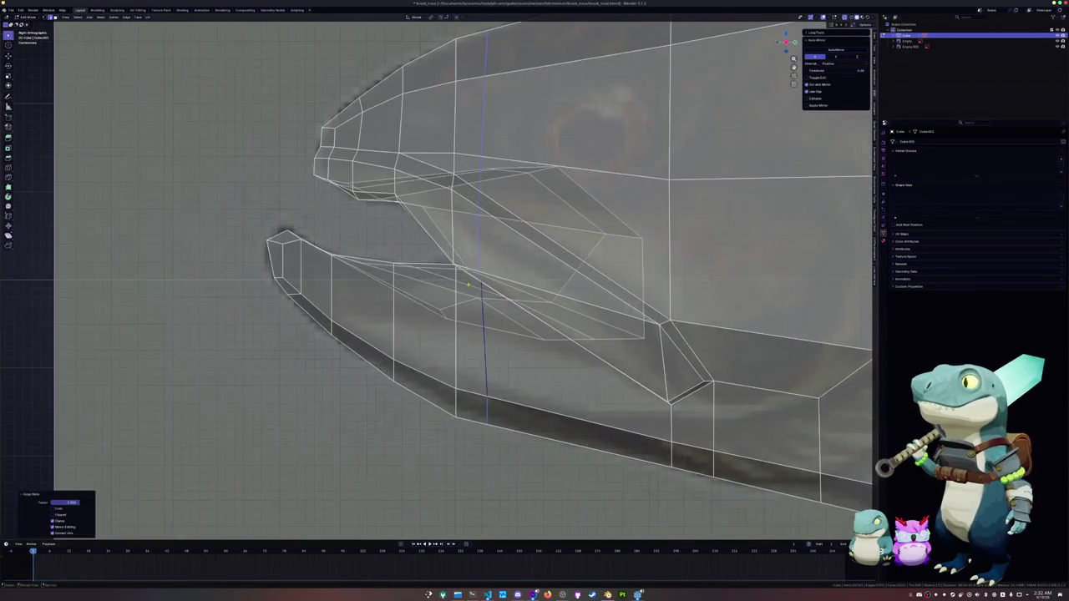
{"action": "scroll", "coordinate": [482, 358], "scroll_direction": "up", "scroll_amount": 2}
{"action": "key", "text": "g"}
{"action": "key", "text": "g"}
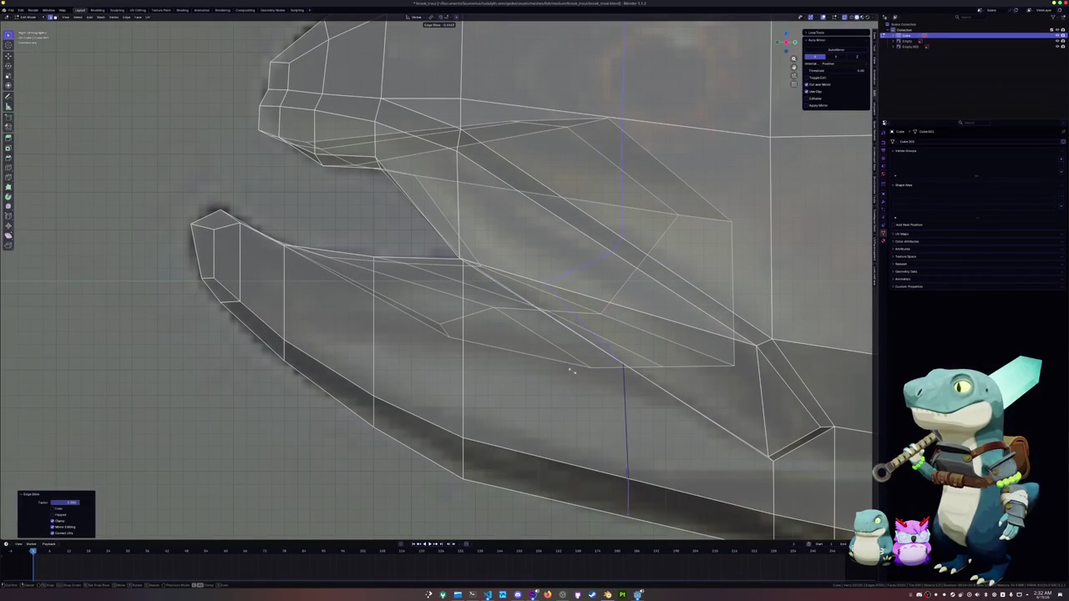
{"action": "left_click", "coordinate": [566, 367]}
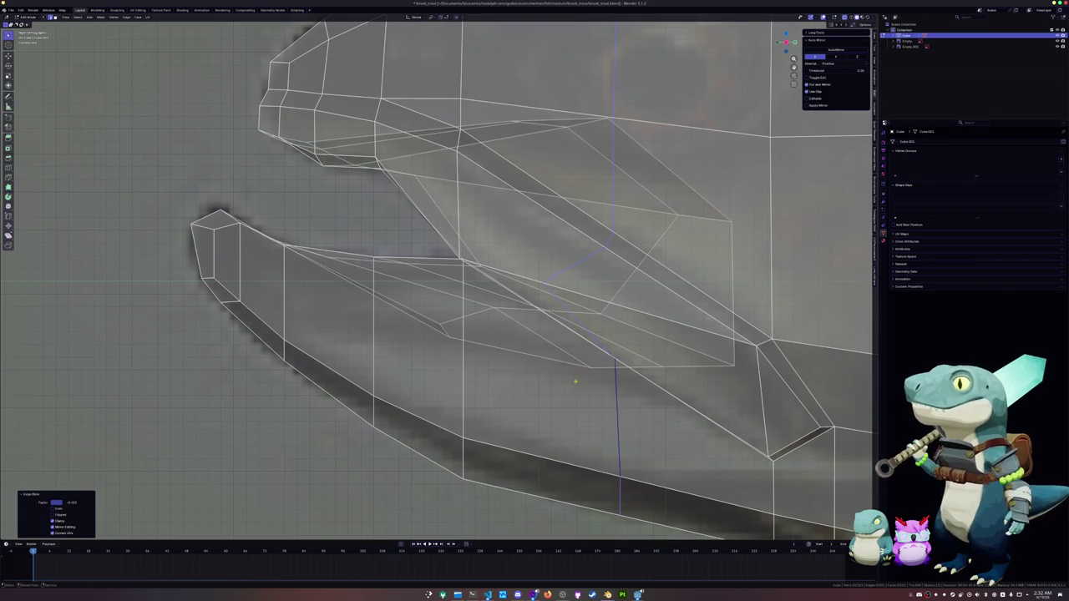
Step: Inspect the head from other angles, turn X-ray off, and save the model
{"action": "middle_click_drag", "start_coordinate": [576, 382], "coordinate": [621, 369]}
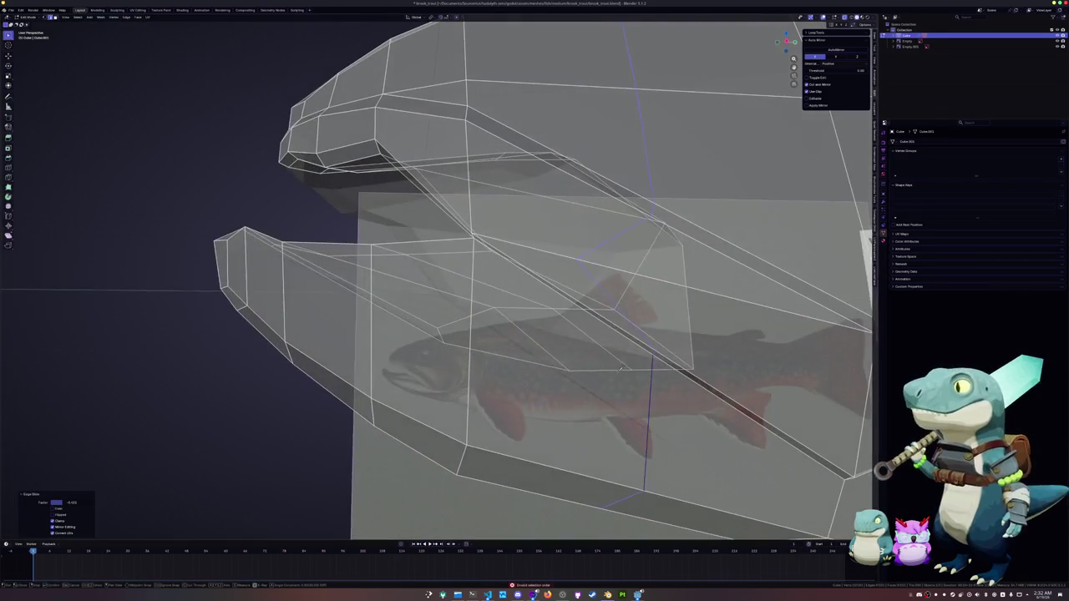
{"action": "key", "text": "y"}
{"action": "left_click", "coordinate": [473, 314]}
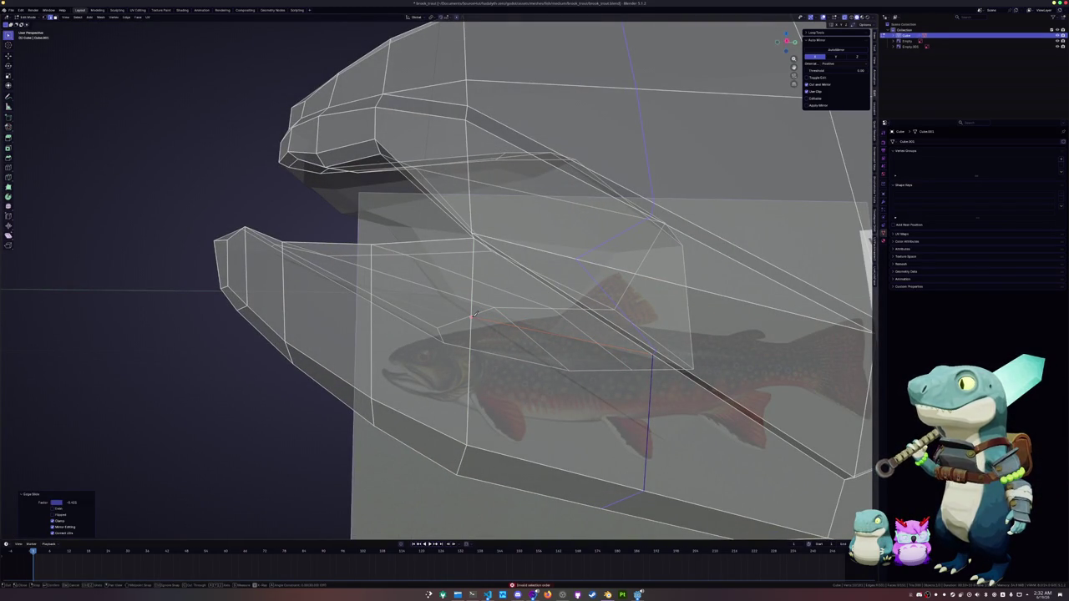
{"action": "middle_click_drag", "start_coordinate": [474, 314], "coordinate": [475, 314]}
{"action": "middle_click_drag", "start_coordinate": [386, 294], "coordinate": [536, 338]}
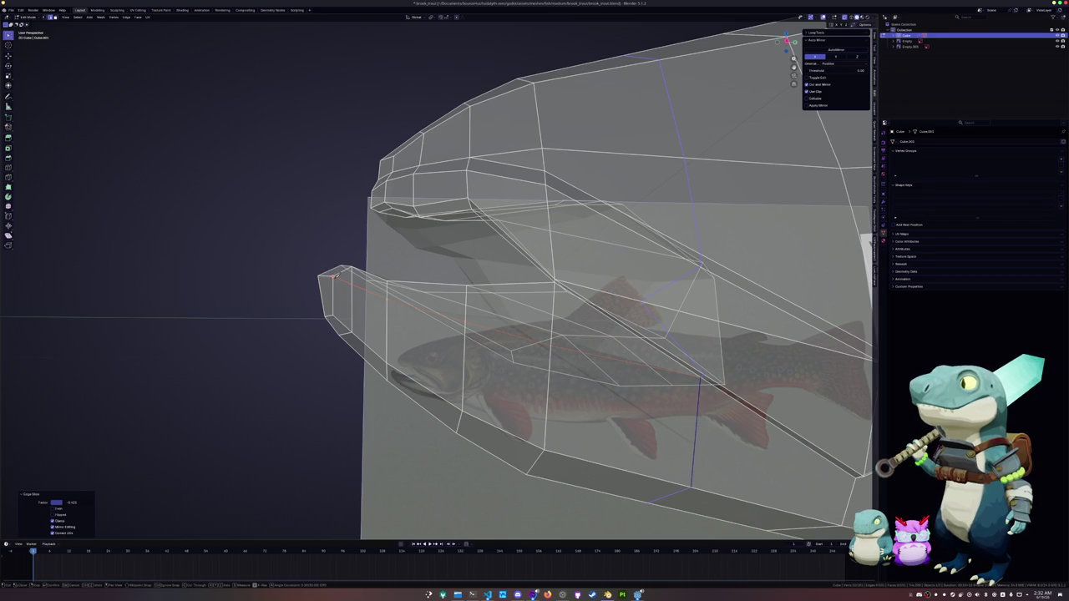
{"action": "key", "text": "alt+z"}
{"action": "middle_click_drag", "start_coordinate": [368, 288], "coordinate": [393, 292]}
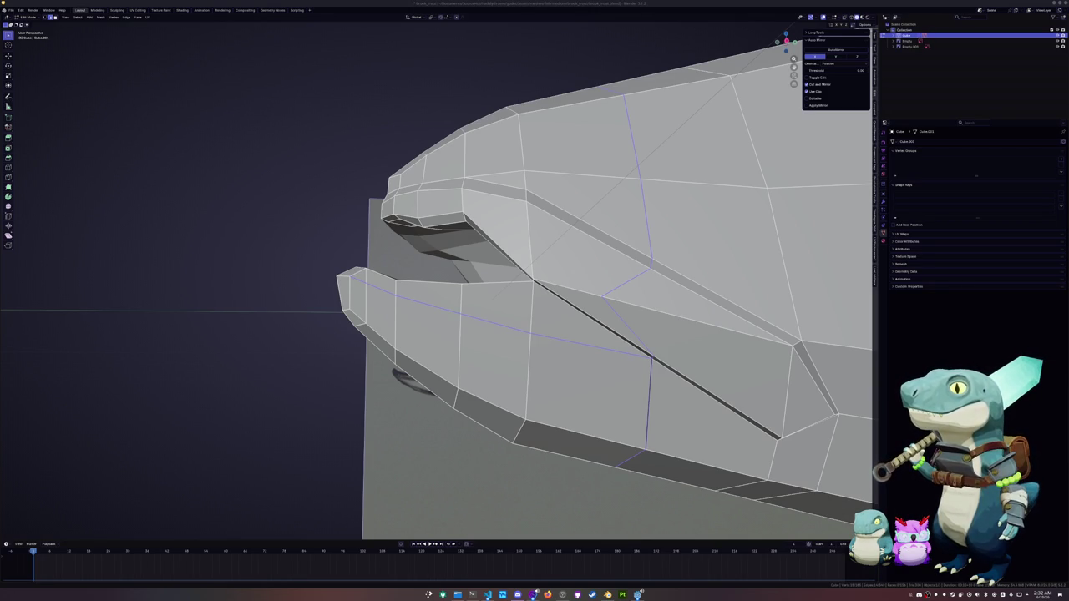
{"action": "key", "text": "ctrl+s"}
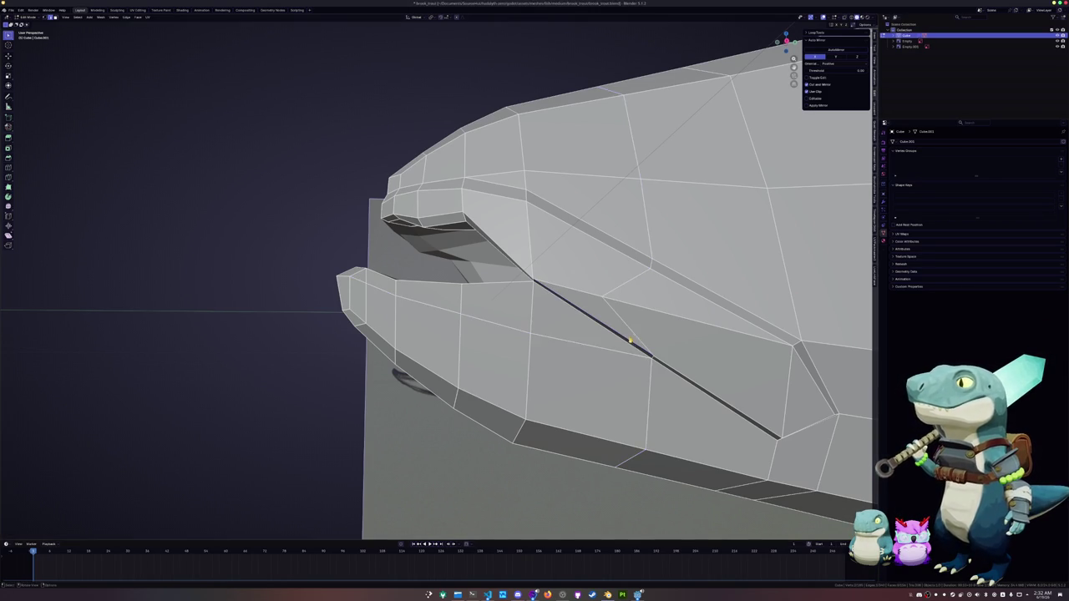
Step: Select a strip of faces along the lower lip and extrude them
{"action": "left_click", "coordinate": [563, 315]}
{"action": "left_click", "coordinate": [501, 306], "text": "shift"}
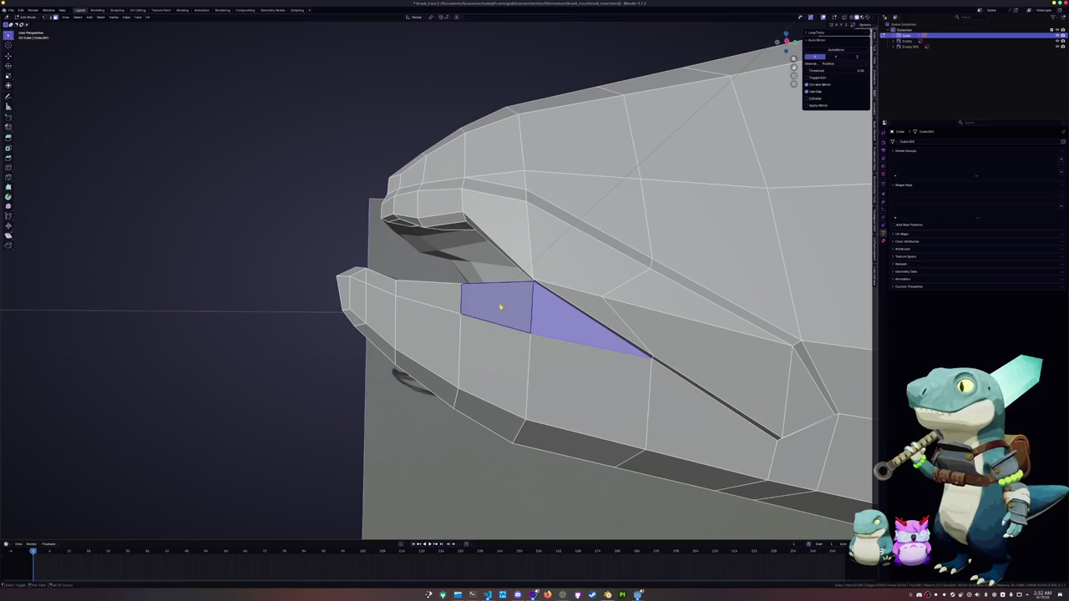
{"action": "left_click", "coordinate": [396, 288], "text": "shift"}
{"action": "mouse_move", "coordinate": [398, 289]}
{"action": "middle_mouse_down"}
{"action": "mouse_move", "coordinate": [399, 303]}
{"action": "mouse_move", "coordinate": [443, 302]}
{"action": "middle_mouse_up"}
{"action": "left_click", "coordinate": [412, 300], "text": "alt"}
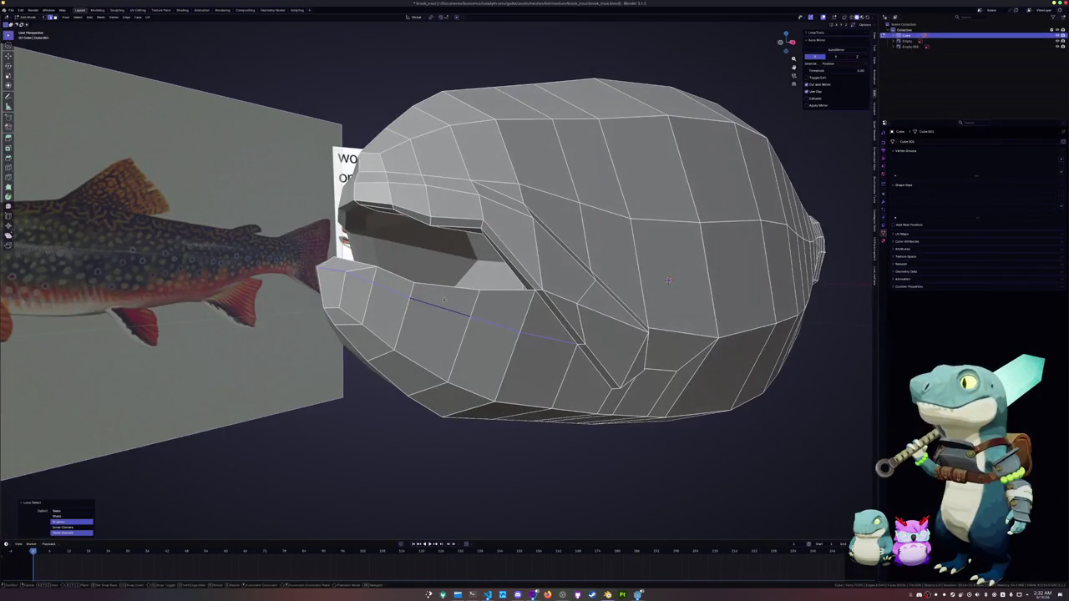
{"action": "key", "text": "alt+a"}
{"action": "left_click_drag", "start_coordinate": [519, 326], "coordinate": [362, 267]}
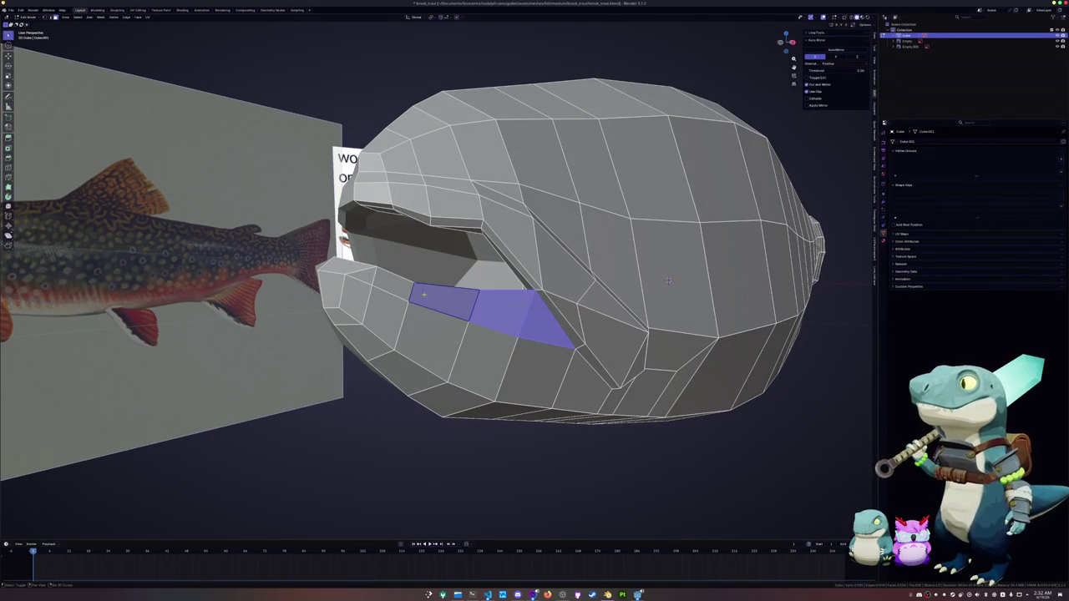
{"action": "mouse_move", "coordinate": [669, 280]}
{"action": "middle_mouse_down"}
{"action": "mouse_move", "coordinate": [516, 329]}
{"action": "mouse_move", "coordinate": [535, 331]}
{"action": "mouse_move", "coordinate": [418, 292]}
{"action": "middle_mouse_up"}
{"action": "key", "text": "e"}
Step: Slide the lip edge loop and a nearby lip vertex into place
{"action": "left_click", "coordinate": [536, 331], "text": "alt"}
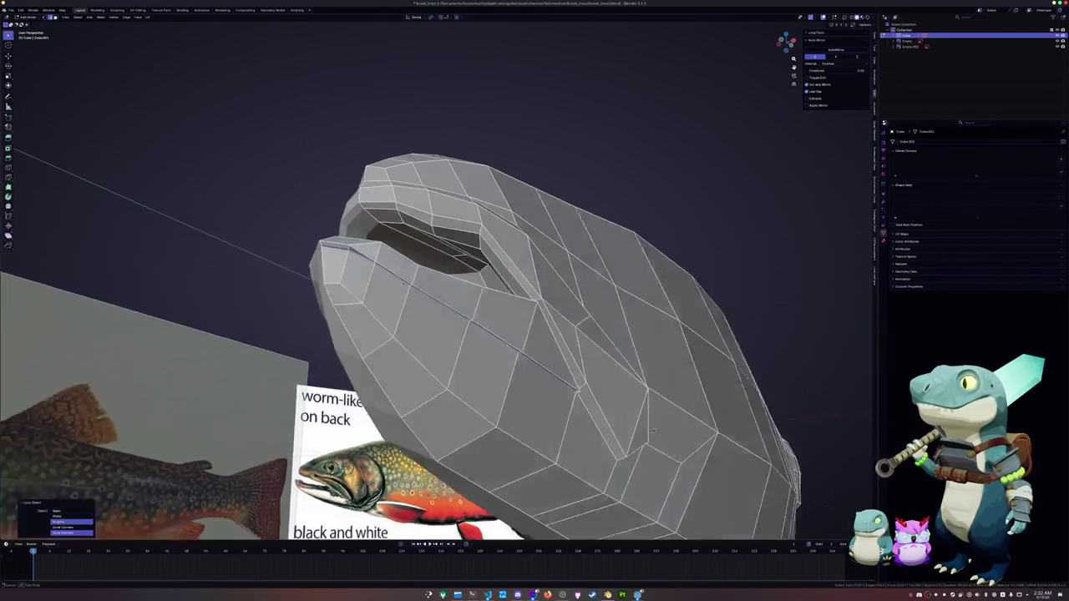
{"action": "key", "text": "g"}
{"action": "key", "text": "g"}
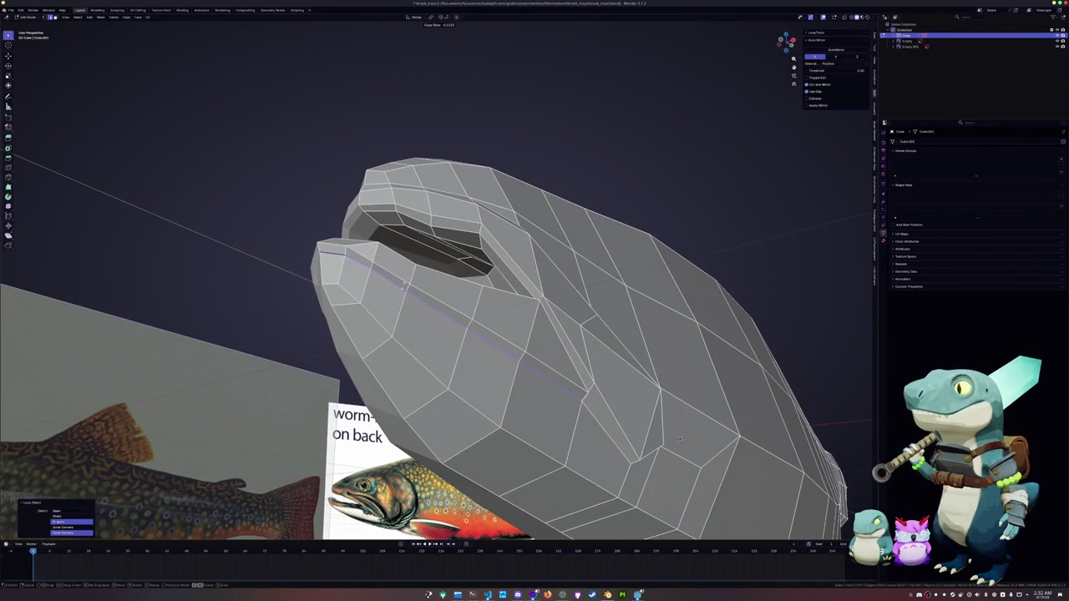
{"action": "left_click", "coordinate": [402, 287]}
{"action": "middle_click_drag", "start_coordinate": [401, 286], "coordinate": [501, 326]}
{"action": "scroll", "coordinate": [554, 343], "scroll_direction": "up", "scroll_amount": 4}
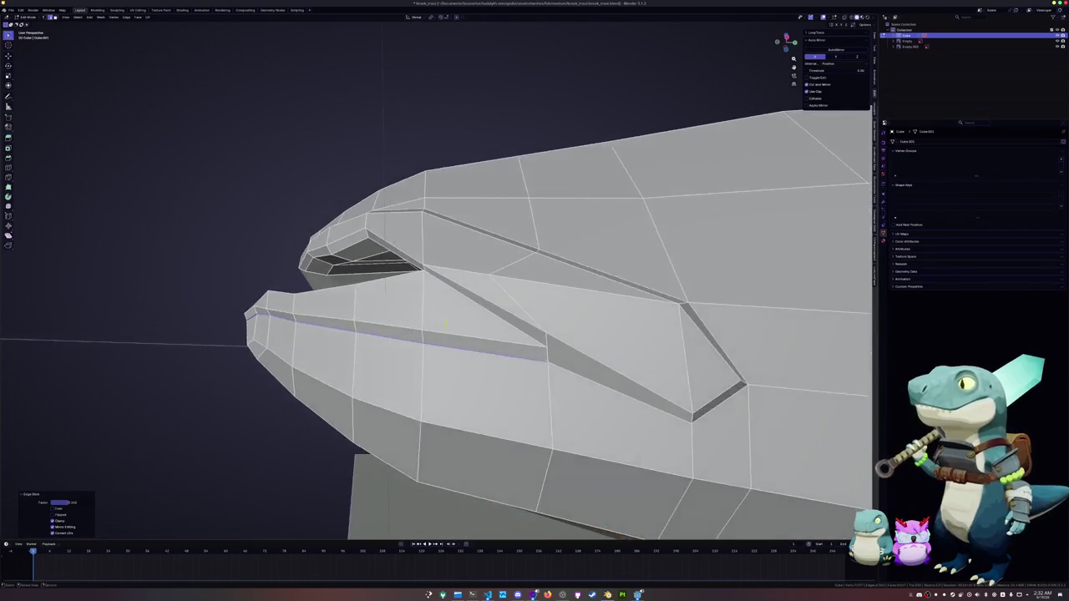
{"action": "left_click", "coordinate": [532, 343]}
{"action": "key", "text": "g"}
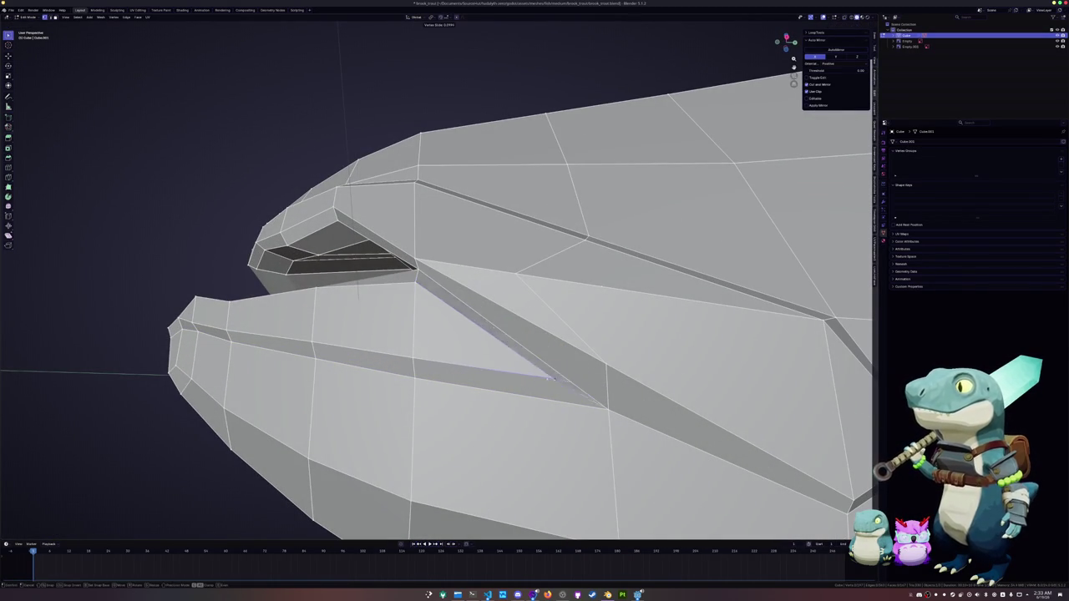
{"action": "left_click", "coordinate": [470, 363]}
{"action": "scroll", "coordinate": [469, 363], "scroll_direction": "down", "scroll_amount": 3}
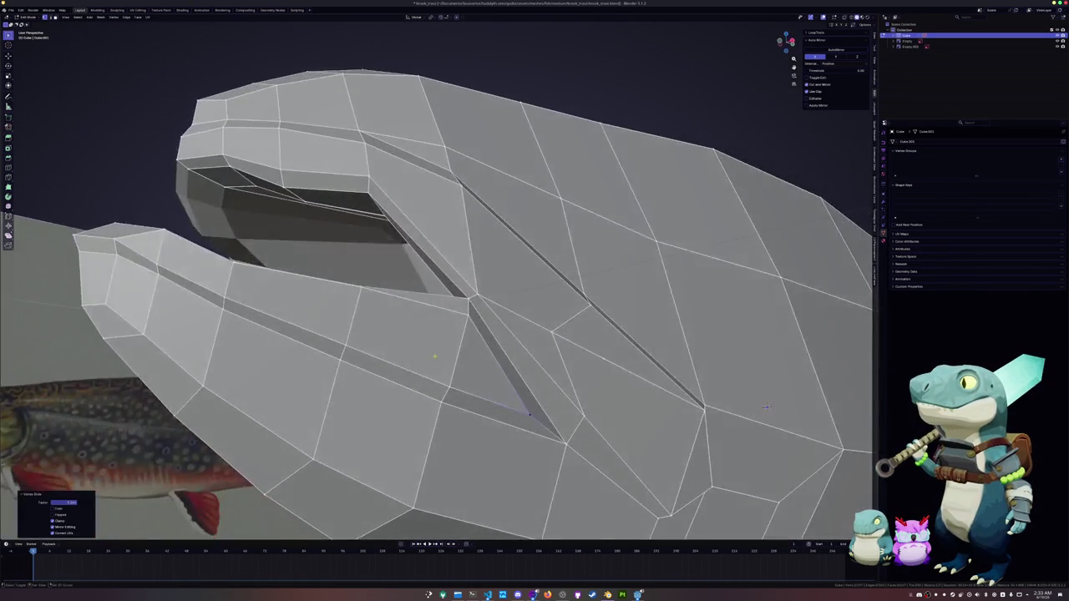
{"action": "mouse_move", "coordinate": [470, 363]}
{"action": "middle_mouse_down"}
{"action": "mouse_move", "coordinate": [637, 262]}
{"action": "mouse_move", "coordinate": [680, 168]}
{"action": "middle_mouse_up"}
Step: Slide the lower lip's shortest edge path into a better position
{"action": "left_click", "coordinate": [637, 262], "text": "alt"}
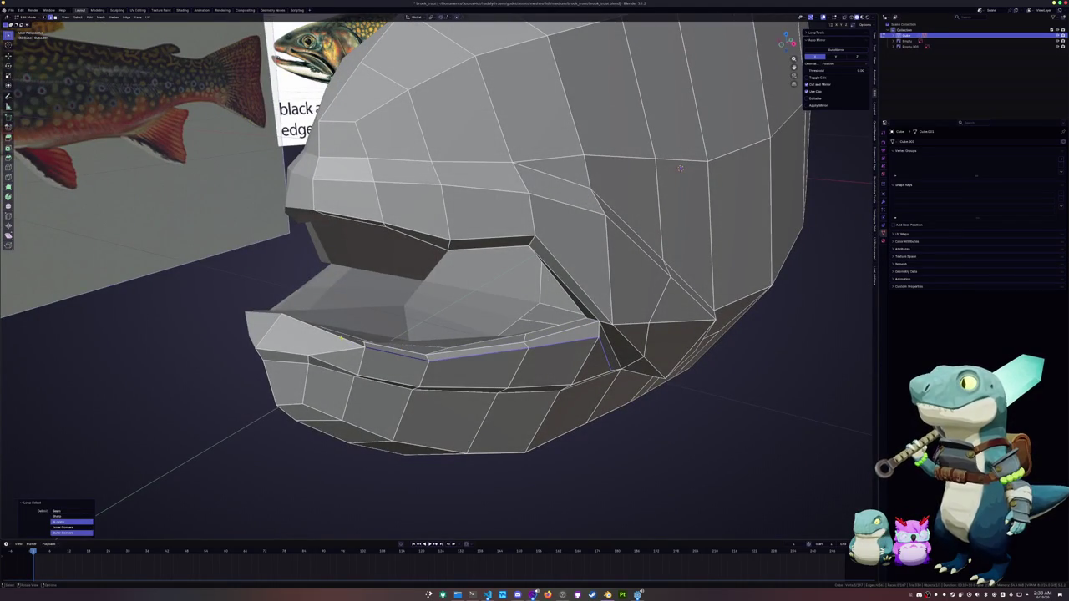
{"action": "key", "text": "alt+a"}
{"action": "left_click", "coordinate": [547, 345], "text": "ctrl"}
{"action": "middle_click_drag", "start_coordinate": [547, 345], "coordinate": [438, 339]}
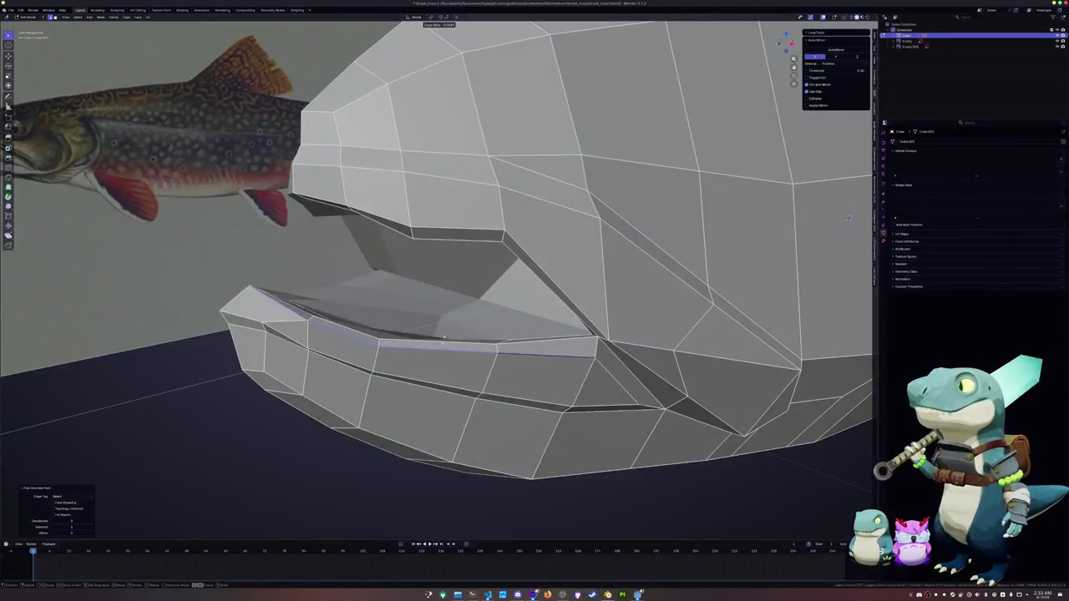
{"action": "middle_click_drag", "start_coordinate": [848, 219], "coordinate": [798, 159]}
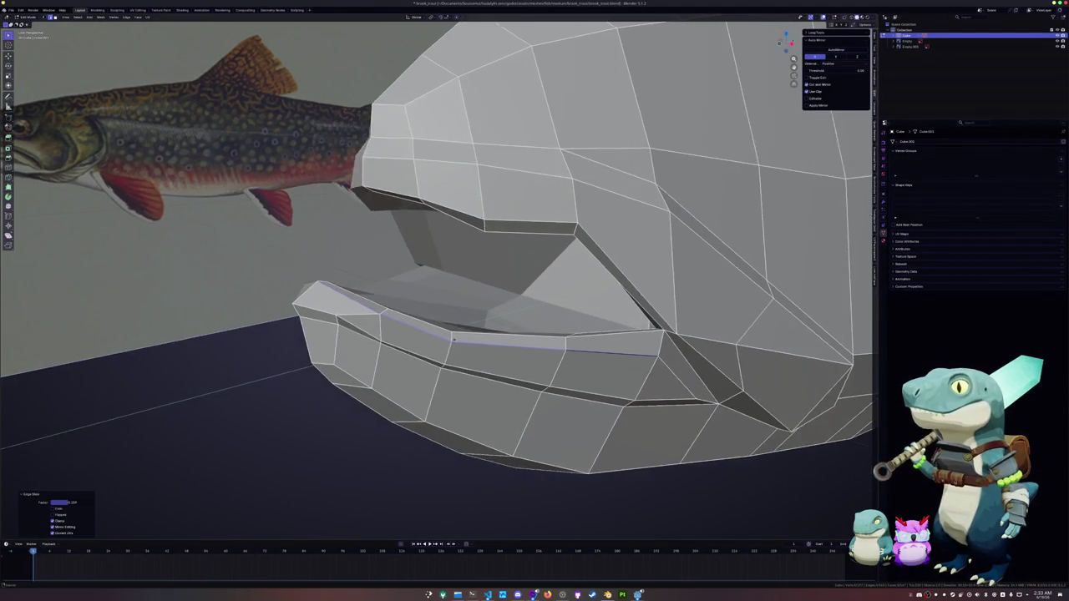
{"action": "key", "text": "g"}
{"action": "key", "text": "g"}
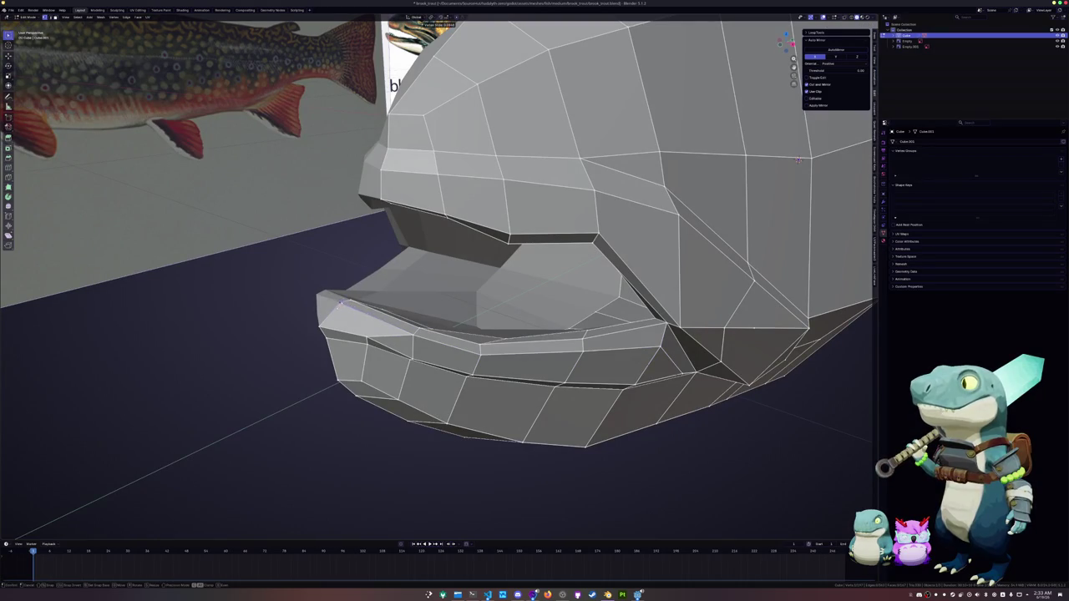
{"action": "left_click", "coordinate": [798, 159]}
{"action": "middle_click_drag", "start_coordinate": [797, 160], "coordinate": [388, 333]}
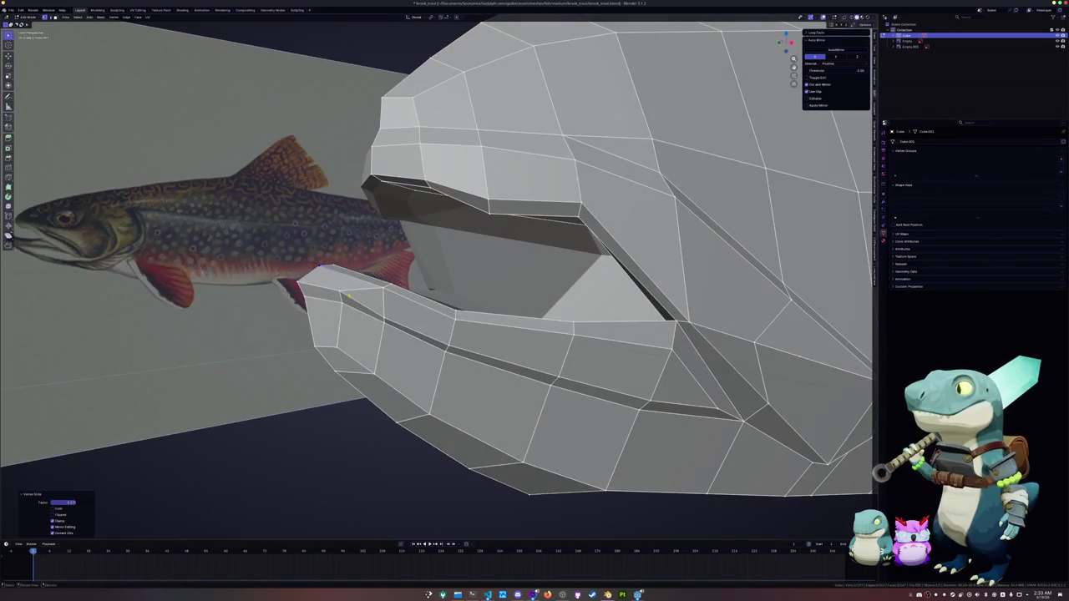
Step: Slide a lower-lip vertex along its edge to refine the mouth line
{"action": "left_click", "coordinate": [348, 294]}
{"action": "middle_click_drag", "start_coordinate": [349, 294], "coordinate": [360, 306]}
{"action": "right_click", "coordinate": [362, 305]}
{"action": "key", "text": "Escape"}
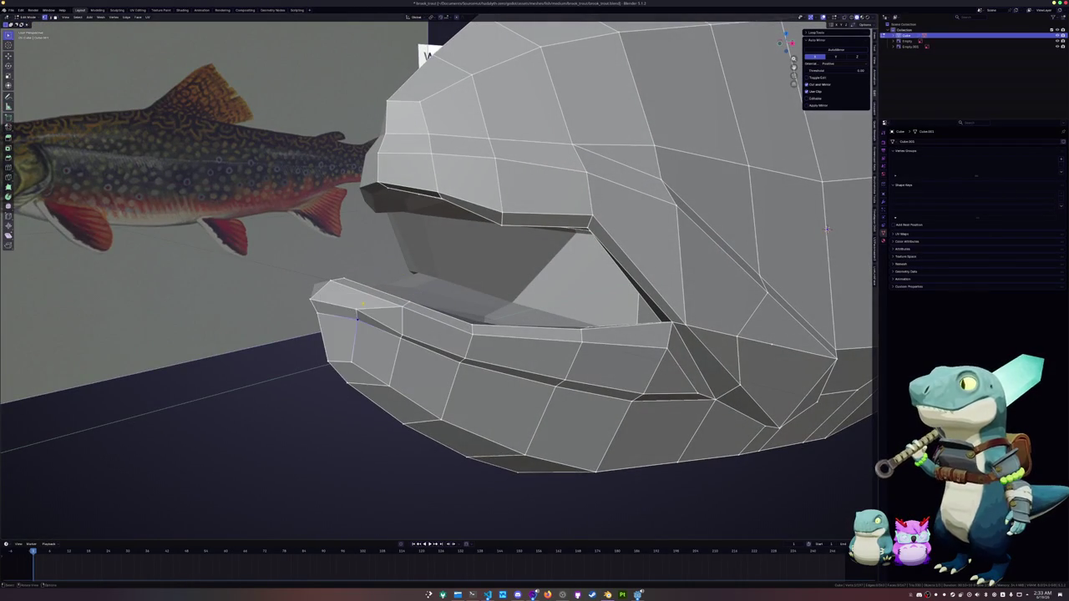
{"action": "key", "text": "g"}
{"action": "key", "text": "g"}
{"action": "left_click", "coordinate": [360, 314]}
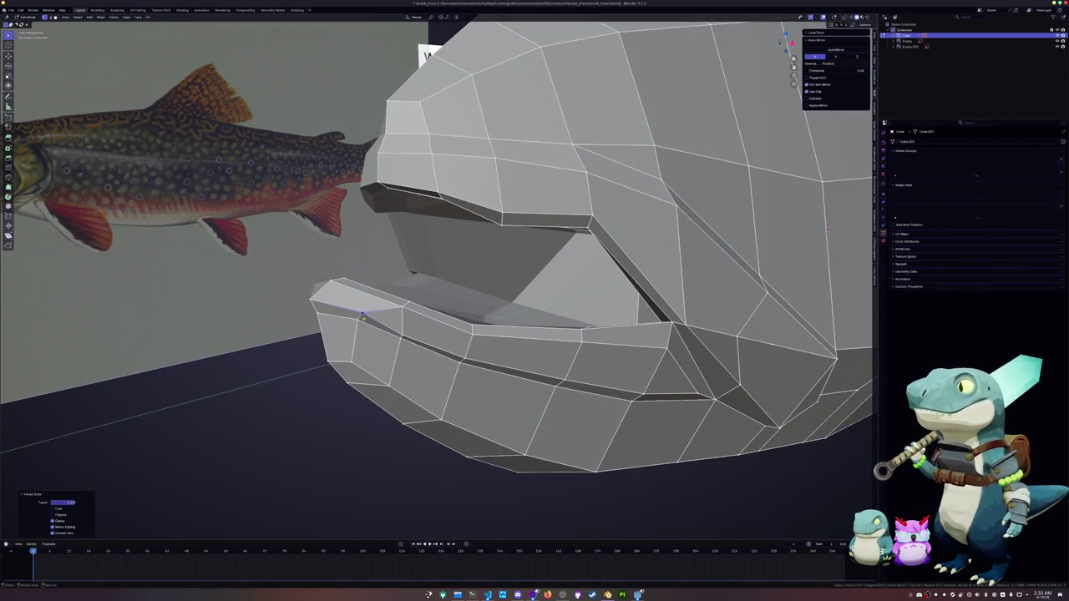
{"action": "middle_click_drag", "start_coordinate": [360, 314], "coordinate": [444, 262]}
{"action": "key", "text": "alt+s"}
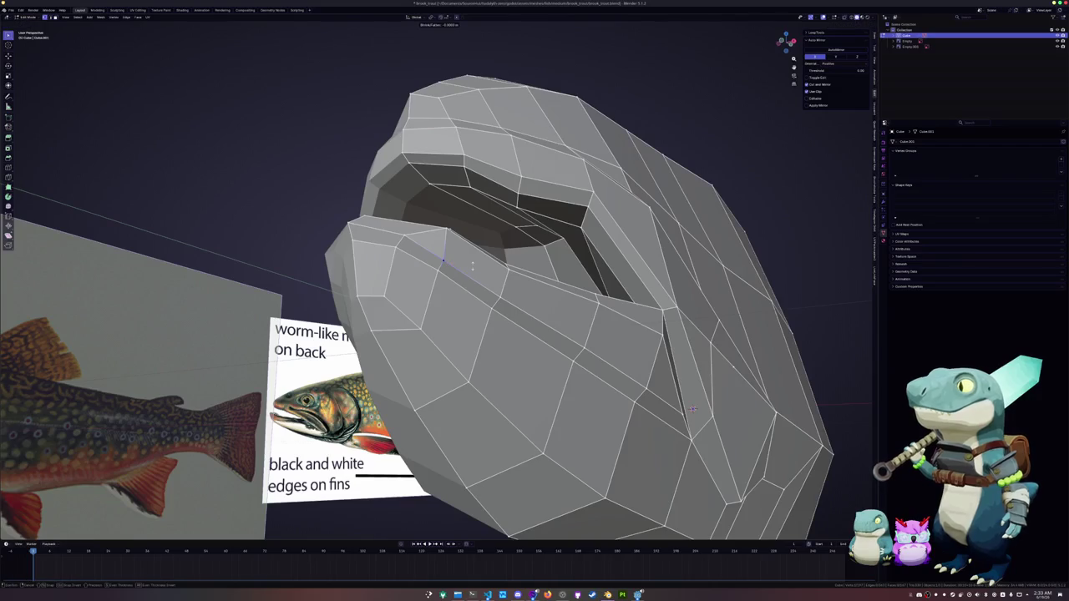
Step: Finish the mouth shrink/fatten and slide two mouth vertices along their edges
{"action": "left_click", "coordinate": [474, 265]}
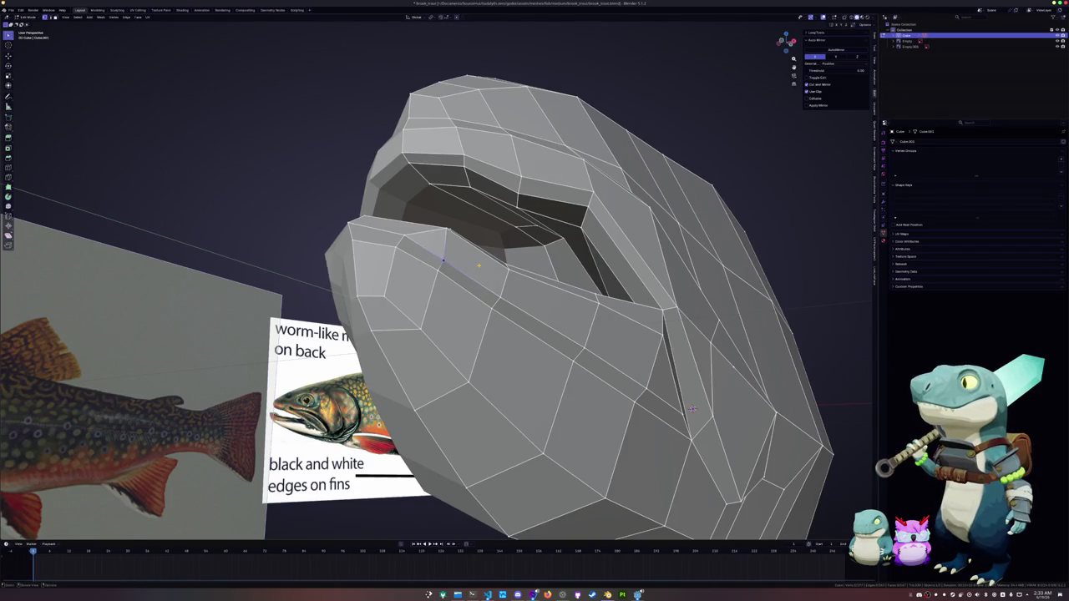
{"action": "middle_click_drag", "start_coordinate": [475, 264], "coordinate": [478, 285]}
{"action": "key", "text": "g"}
{"action": "key", "text": "g"}
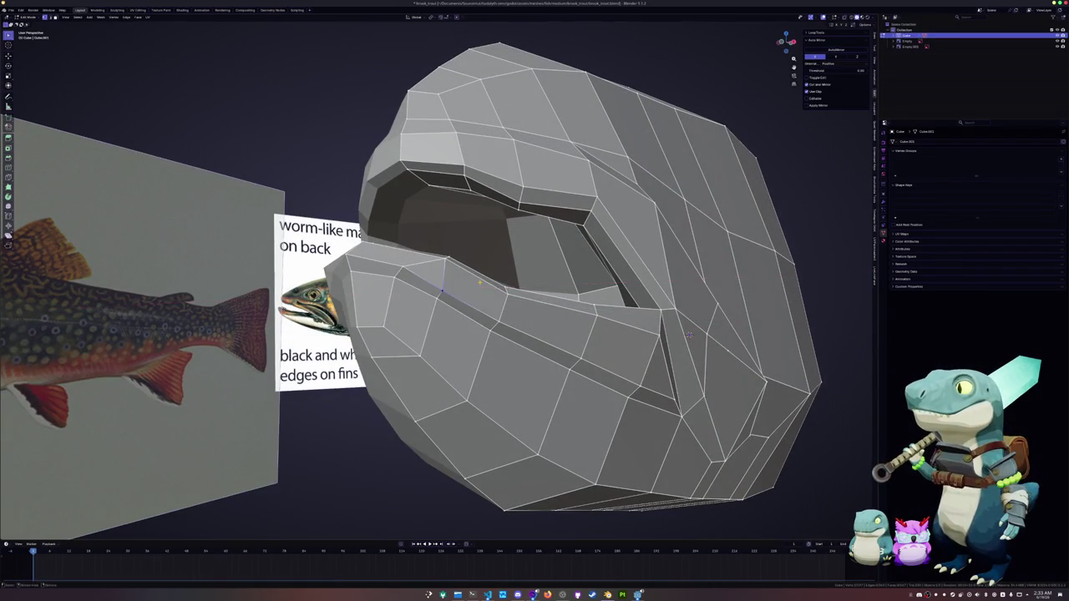
{"action": "left_click", "coordinate": [479, 284]}
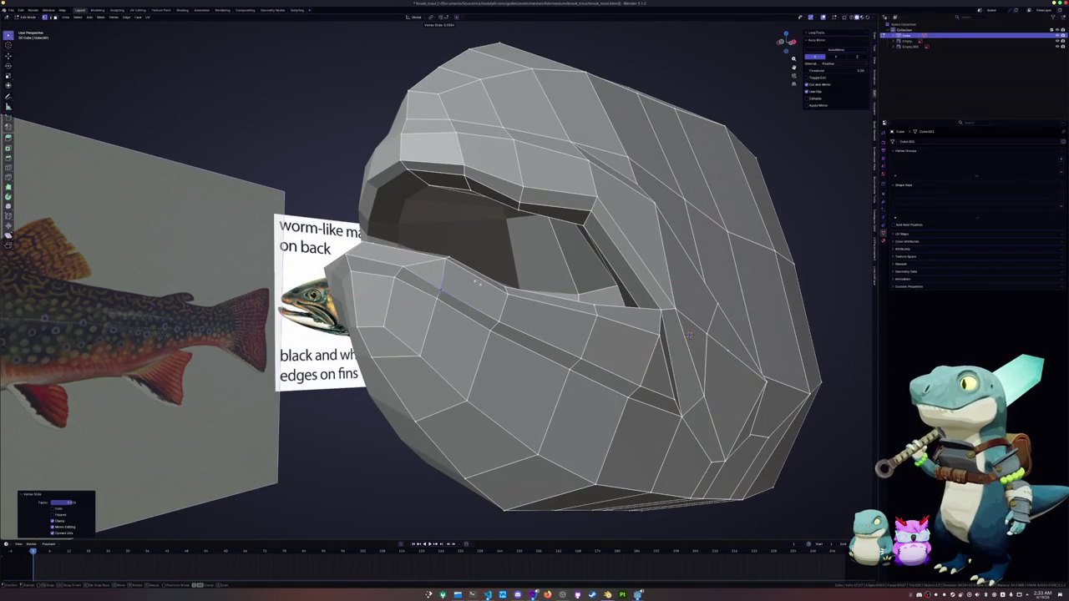
{"action": "key", "text": "g"}
{"action": "key", "text": "g"}
{"action": "left_click", "coordinate": [480, 285]}
{"action": "mouse_move", "coordinate": [480, 285]}
{"action": "middle_mouse_down"}
{"action": "mouse_move", "coordinate": [615, 197]}
{"action": "mouse_move", "coordinate": [687, 302]}
{"action": "middle_mouse_up"}
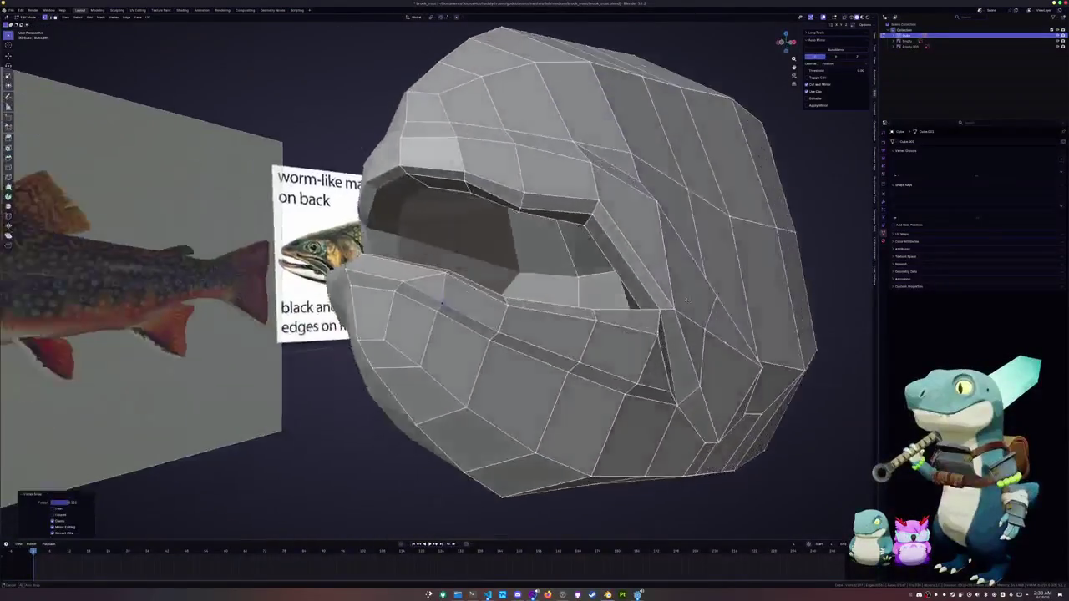
Step: Select the whole fish mesh and squash it to about 0.92 along Y
{"action": "key", "text": "Tab"}
{"action": "scroll", "coordinate": [686, 302], "scroll_direction": "down", "scroll_amount": 6}
{"action": "mouse_move", "coordinate": [687, 302]}
{"action": "middle_mouse_down"}
{"action": "mouse_move", "coordinate": [489, 315]}
{"action": "mouse_move", "coordinate": [566, 303]}
{"action": "middle_mouse_up"}
{"action": "key", "text": "Tab"}
{"action": "scroll", "coordinate": [489, 315], "scroll_direction": "up", "scroll_amount": 4}
{"action": "key", "text": "a"}
{"action": "key", "text": "y"}
{"action": "left_click", "coordinate": [584, 294]}
{"action": "key", "text": "g"}
{"action": "key", "text": "x"}
{"action": "key", "text": "Escape"}
{"action": "mouse_move", "coordinate": [583, 295]}
{"action": "middle_mouse_down"}
{"action": "mouse_move", "coordinate": [530, 366]}
{"action": "mouse_move", "coordinate": [583, 234]}
{"action": "middle_mouse_up"}
{"action": "key", "text": "alt+a"}
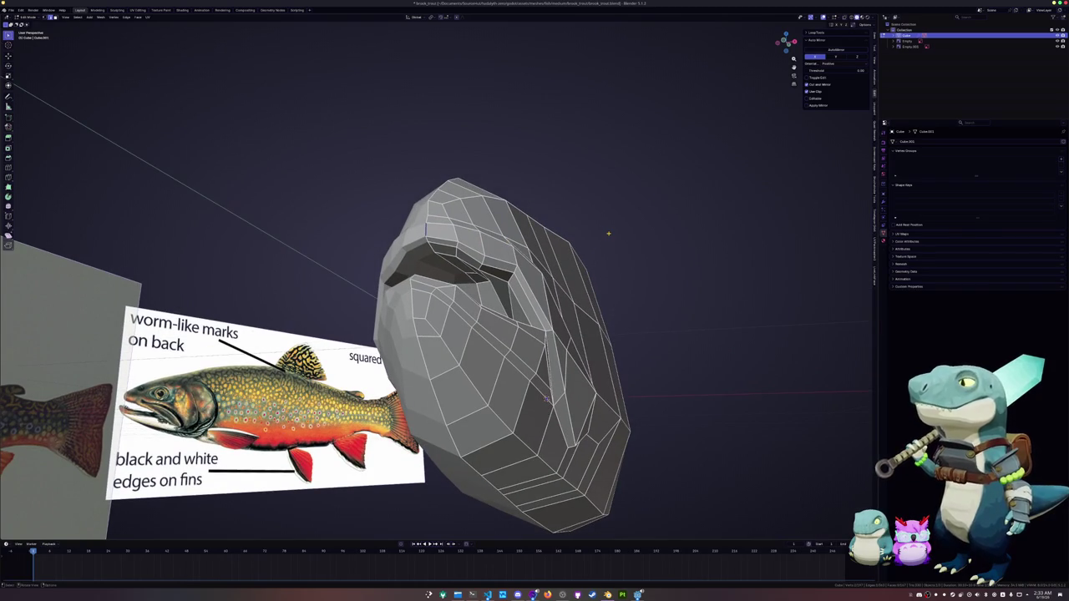
Step: Taper the head toward the snout with proportional-editing scales along X
{"action": "key", "text": "s"}
{"action": "key", "text": "x"}
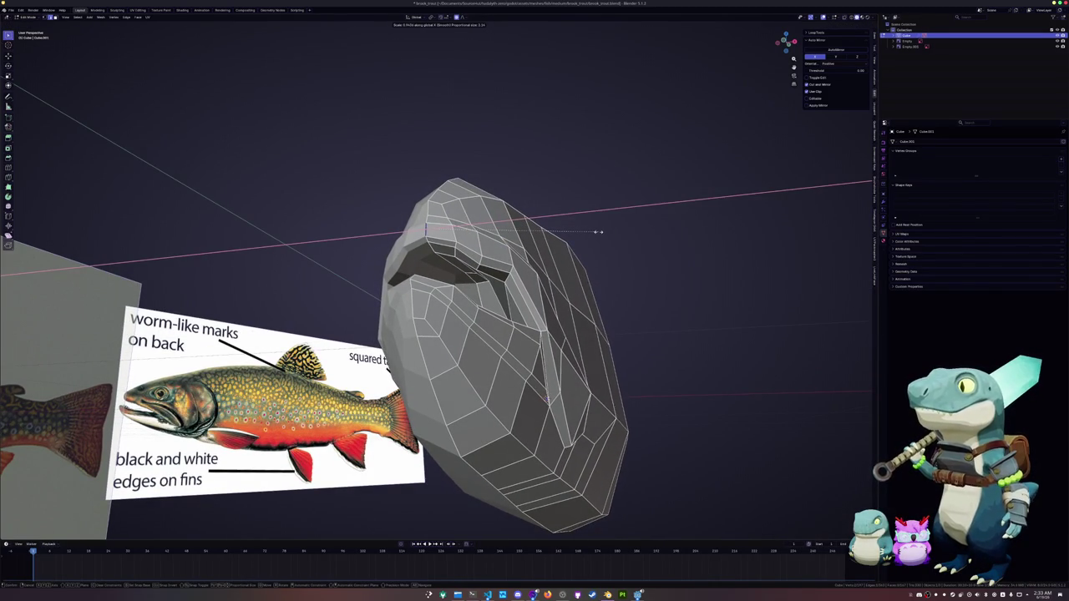
{"action": "scroll", "coordinate": [576, 231], "scroll_direction": "up", "scroll_amount": 5}
{"action": "scroll", "coordinate": [558, 228], "scroll_direction": "down", "scroll_amount": 3}
{"action": "scroll", "coordinate": [558, 229], "scroll_direction": "down", "scroll_amount": 2}
{"action": "scroll", "coordinate": [558, 229], "scroll_direction": "down", "scroll_amount": 3}
{"action": "scroll", "coordinate": [558, 229], "scroll_direction": "down", "scroll_amount": 2}
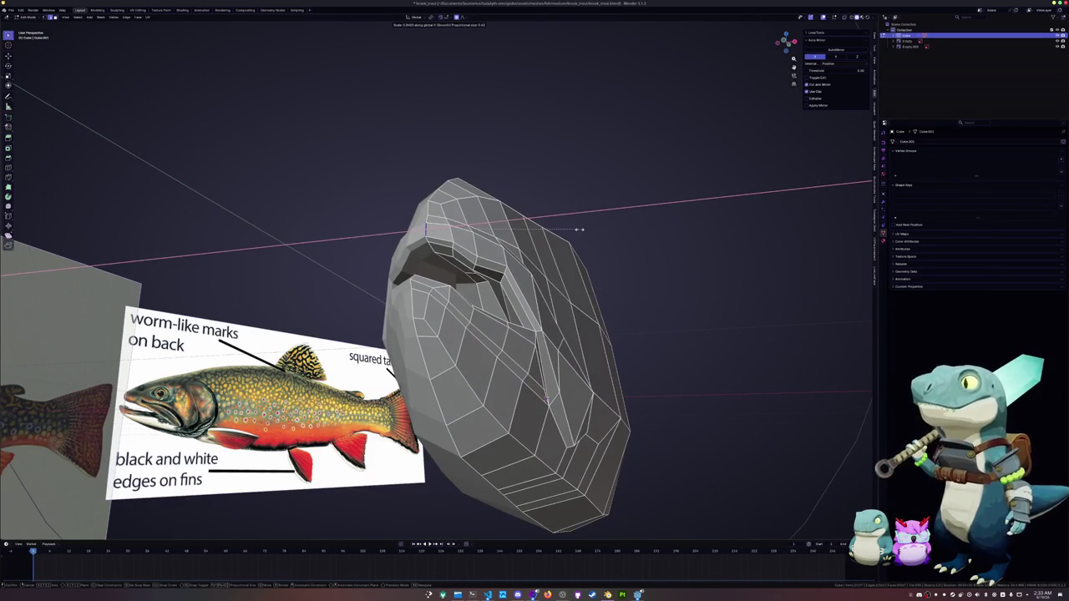
{"action": "left_click", "coordinate": [587, 231]}
{"action": "mouse_move", "coordinate": [587, 232]}
{"action": "middle_mouse_down"}
{"action": "mouse_move", "coordinate": [580, 291]}
{"action": "mouse_move", "coordinate": [544, 250]}
{"action": "middle_mouse_up"}
{"action": "key", "text": "s"}
{"action": "key", "text": "x"}
{"action": "left_click", "coordinate": [544, 182]}
{"action": "mouse_move", "coordinate": [545, 182]}
{"action": "middle_mouse_down"}
{"action": "mouse_move", "coordinate": [644, 276]}
{"action": "mouse_move", "coordinate": [630, 256]}
{"action": "middle_mouse_up"}
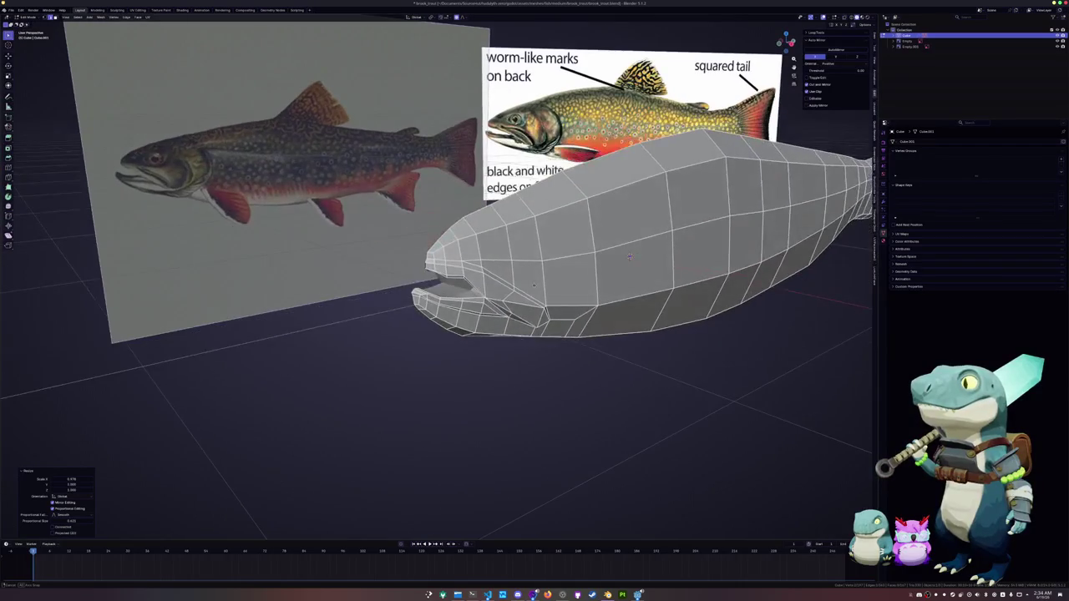
Step: In right-side X-ray view, slide the upper-jaw edges up toward the snout tip
{"action": "key", "text": "KP_3"}
{"action": "key", "text": "alt+z"}
{"action": "scroll", "coordinate": [630, 257], "scroll_direction": "up", "scroll_amount": 2}
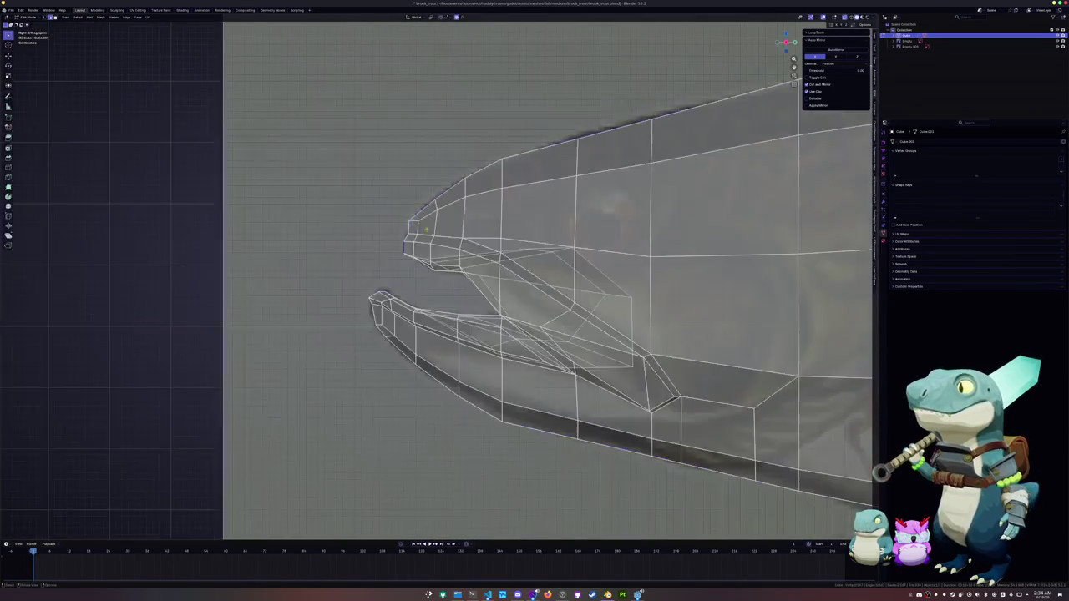
{"action": "scroll", "coordinate": [630, 257], "scroll_direction": "up", "scroll_amount": 2}
{"action": "middle_click_drag", "start_coordinate": [385, 155], "coordinate": [424, 201], "text": "shift"}
{"action": "key", "text": "g"}
{"action": "key", "text": "g"}
{"action": "left_click", "coordinate": [425, 201]}
{"action": "left_click", "coordinate": [472, 182]}
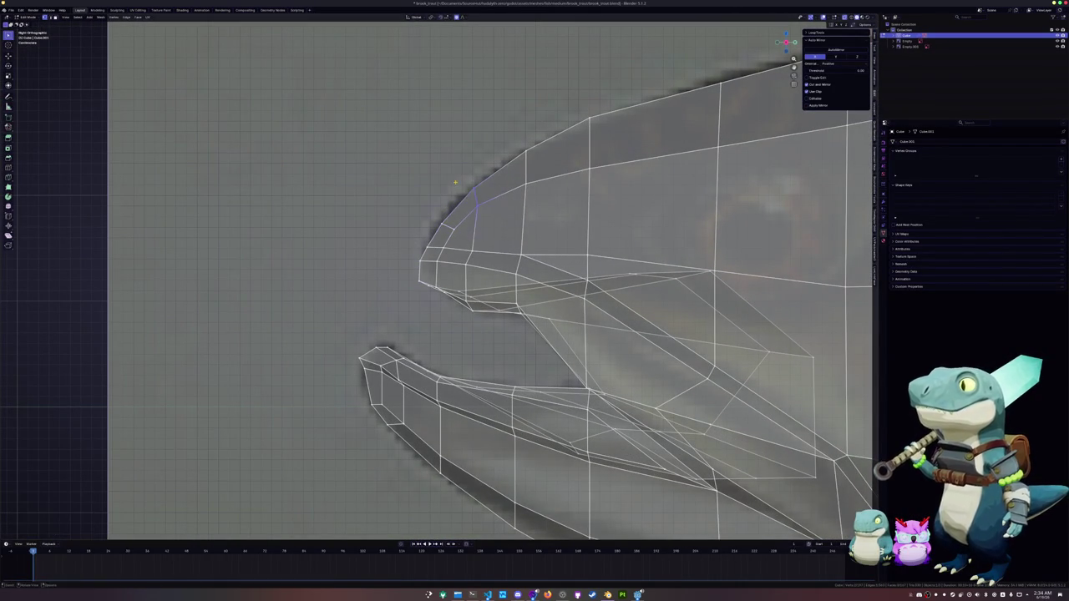
{"action": "key", "text": "g"}
{"action": "key", "text": "g"}
{"action": "left_click", "coordinate": [468, 178]}
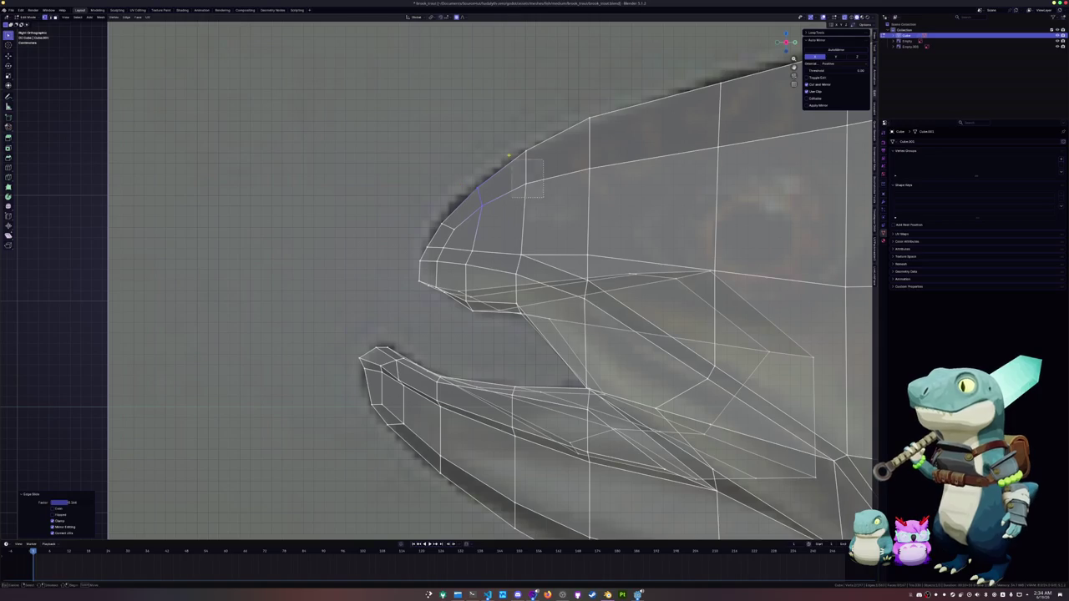
{"action": "left_click", "coordinate": [501, 138]}
{"action": "key", "text": "g"}
{"action": "left_click", "coordinate": [497, 134]}
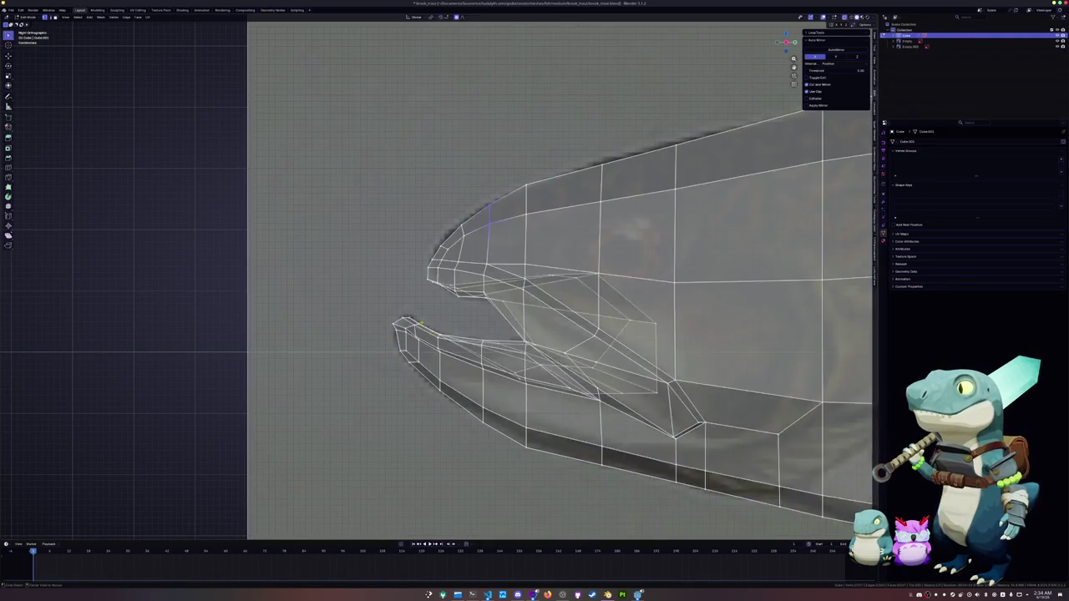
Step: Move the mouth vertically along Z with proportional editing to reshape the jaw
{"action": "key", "text": "alt+z"}
{"action": "middle_click_drag", "start_coordinate": [551, 334], "coordinate": [635, 318]}
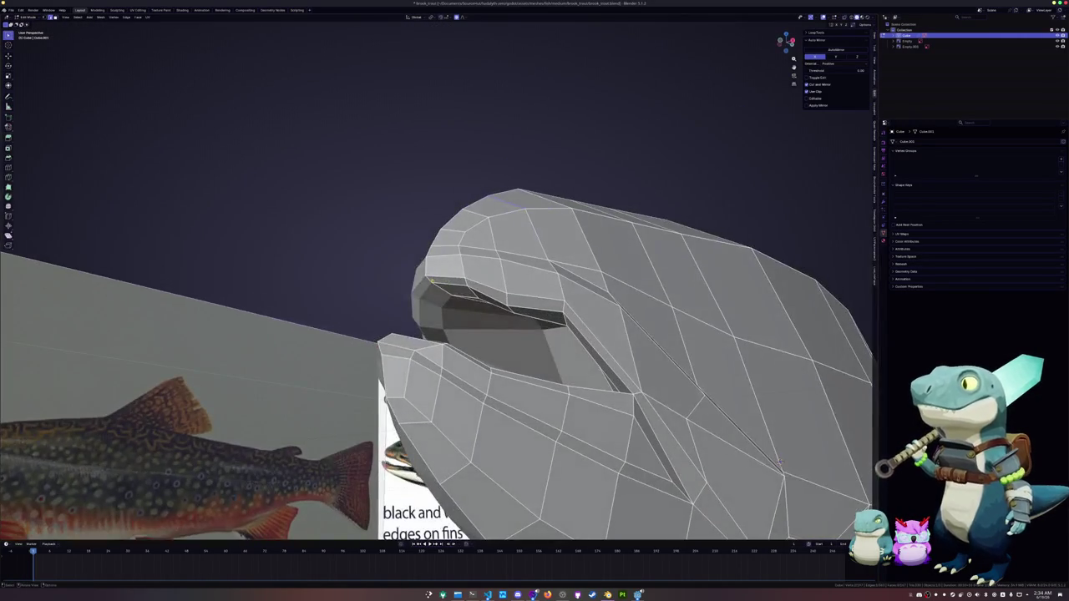
{"action": "middle_click_drag", "start_coordinate": [779, 462], "coordinate": [777, 345]}
{"action": "key", "text": "g"}
{"action": "key", "text": "z"}
{"action": "scroll", "coordinate": [777, 345], "scroll_direction": "up", "scroll_amount": 10}
{"action": "scroll", "coordinate": [776, 345], "scroll_direction": "up", "scroll_amount": 7}
{"action": "scroll", "coordinate": [777, 345], "scroll_direction": "up", "scroll_amount": 5}
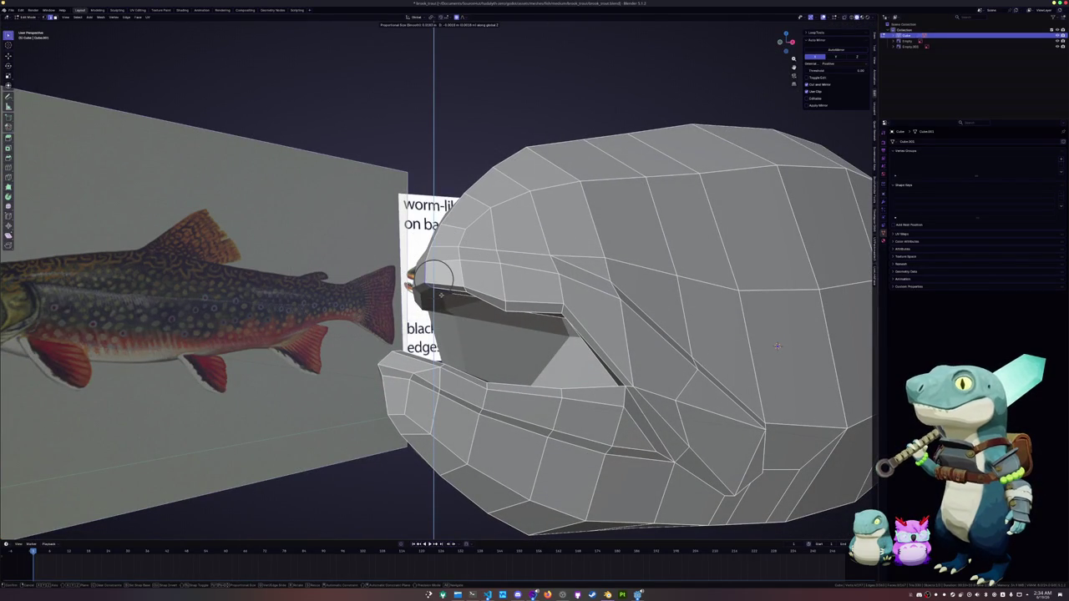
{"action": "left_click", "coordinate": [777, 345]}
Step: Vertex-slide several mouth vertices along their edges to sharpen the mouth corners
{"action": "middle_click_drag", "start_coordinate": [777, 345], "coordinate": [539, 315]}
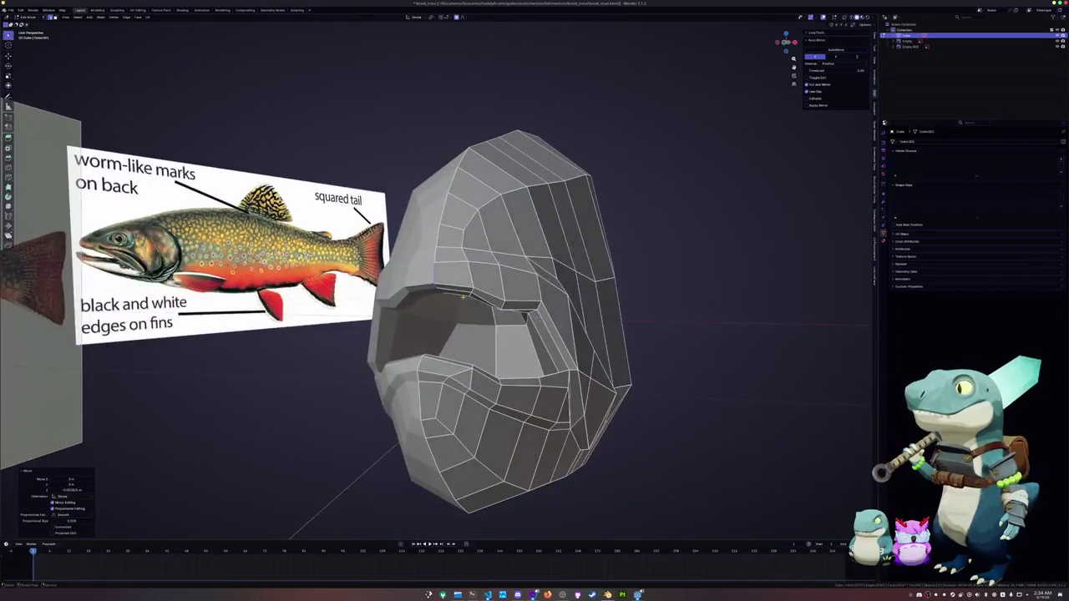
{"action": "mouse_move", "coordinate": [464, 297]}
{"action": "middle_mouse_down"}
{"action": "mouse_move", "coordinate": [437, 289]}
{"action": "mouse_move", "coordinate": [434, 250]}
{"action": "middle_mouse_up"}
{"action": "key", "text": "1"}
{"action": "key", "text": "shift+v"}
{"action": "left_click", "coordinate": [430, 264]}
{"action": "scroll", "coordinate": [435, 251], "scroll_direction": "up", "scroll_amount": 4}
{"action": "key", "text": "shift+v"}
{"action": "left_click", "coordinate": [431, 247]}
{"action": "left_click", "coordinate": [462, 254]}
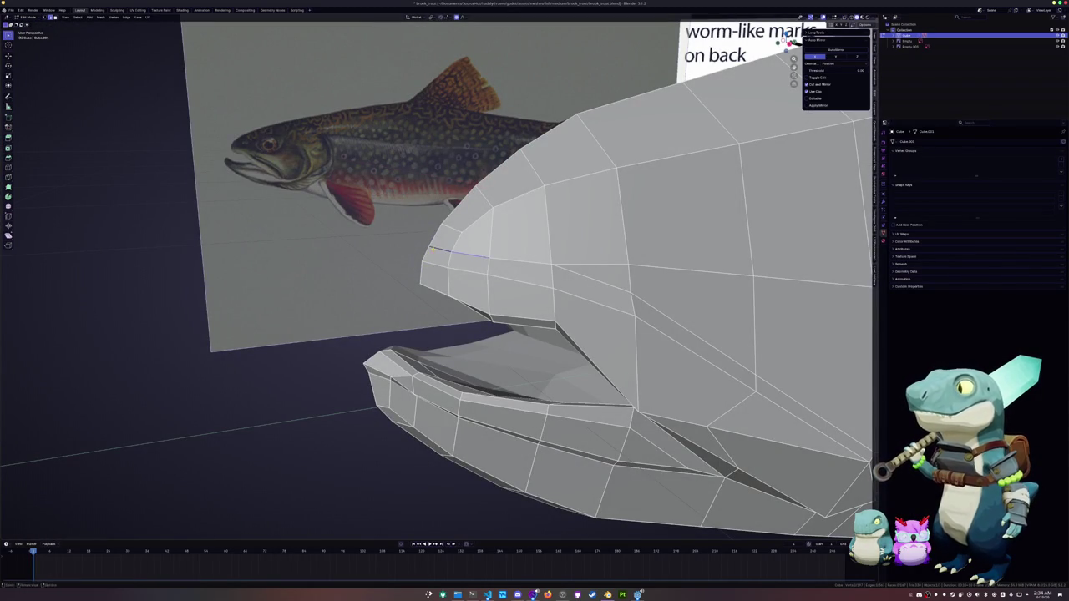
{"action": "key", "text": "shift+v"}
{"action": "left_click", "coordinate": [453, 249]}
Step: Select the four cheek faces behind the mouth in right-side view
{"action": "middle_click_drag", "start_coordinate": [453, 249], "coordinate": [506, 261]}
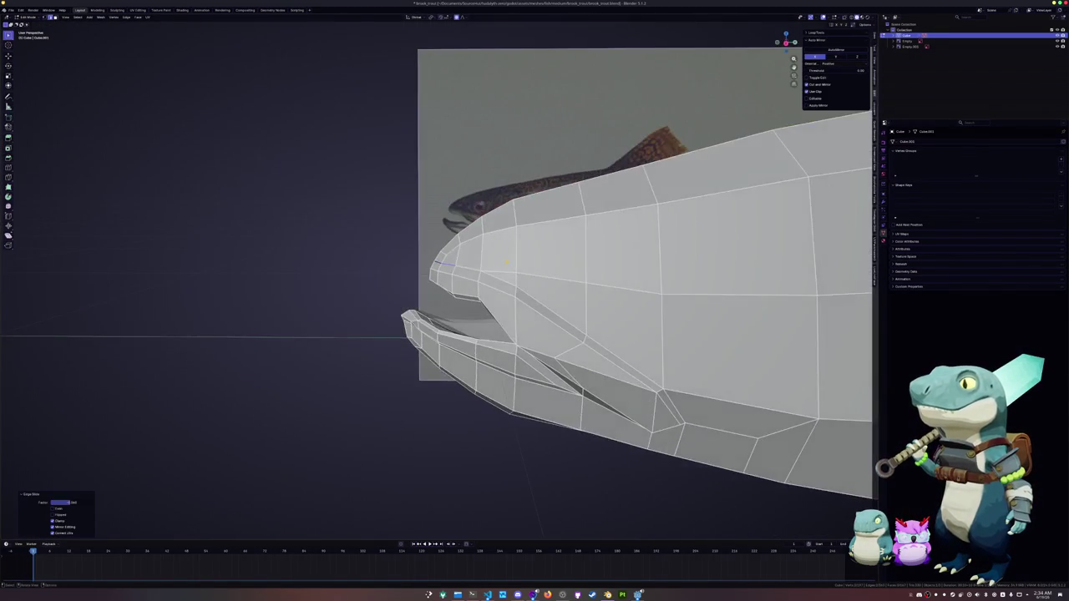
{"action": "key", "text": "KP_3"}
{"action": "key", "text": "alt+z"}
{"action": "key", "text": "3"}
{"action": "left_click", "coordinate": [603, 244]}
{"action": "left_click", "coordinate": [603, 317], "text": "shift"}
{"action": "key", "text": "alt+z"}
{"action": "left_click", "coordinate": [547, 305], "text": "shift"}
{"action": "left_click", "coordinate": [543, 242], "text": "shift"}
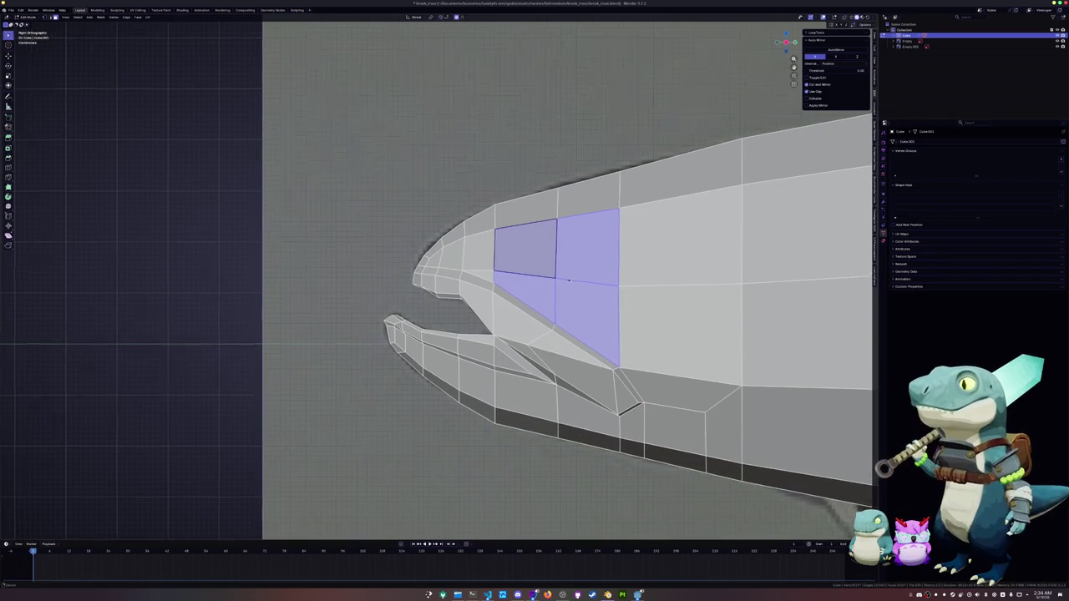
Step: Inset the cheek faces and round the inner loop into a smaller, rotated circular eye
{"action": "scroll", "coordinate": [585, 276], "scroll_direction": "down", "scroll_amount": 1}
{"action": "key", "text": "i"}
{"action": "left_click", "coordinate": [665, 272]}
{"action": "left_click", "coordinate": [573, 261], "text": "alt"}
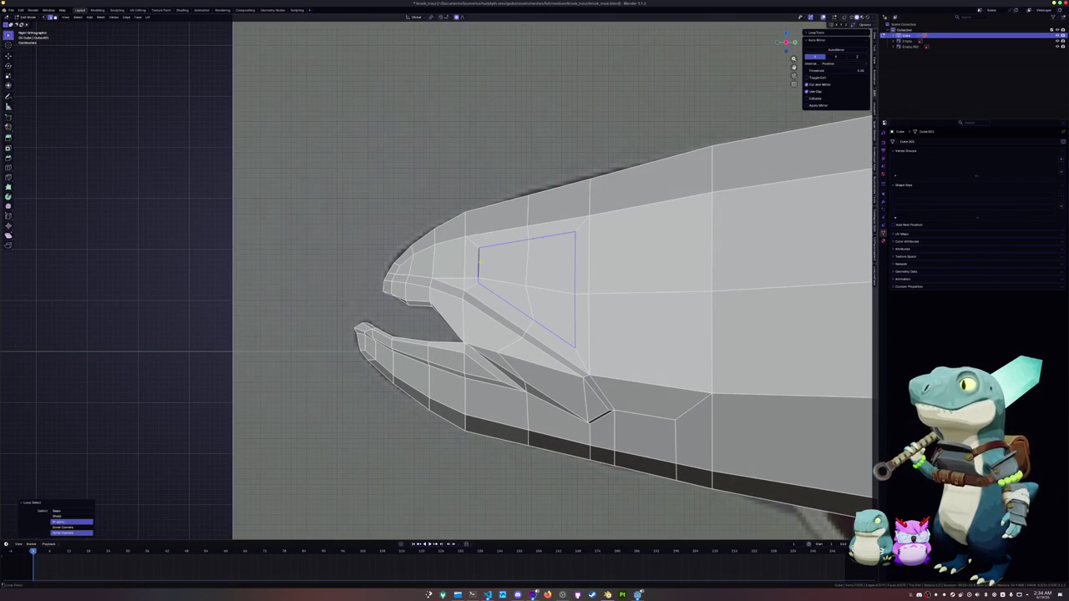
{"action": "key", "text": "shift+alt+r"}
{"action": "key", "text": "s"}
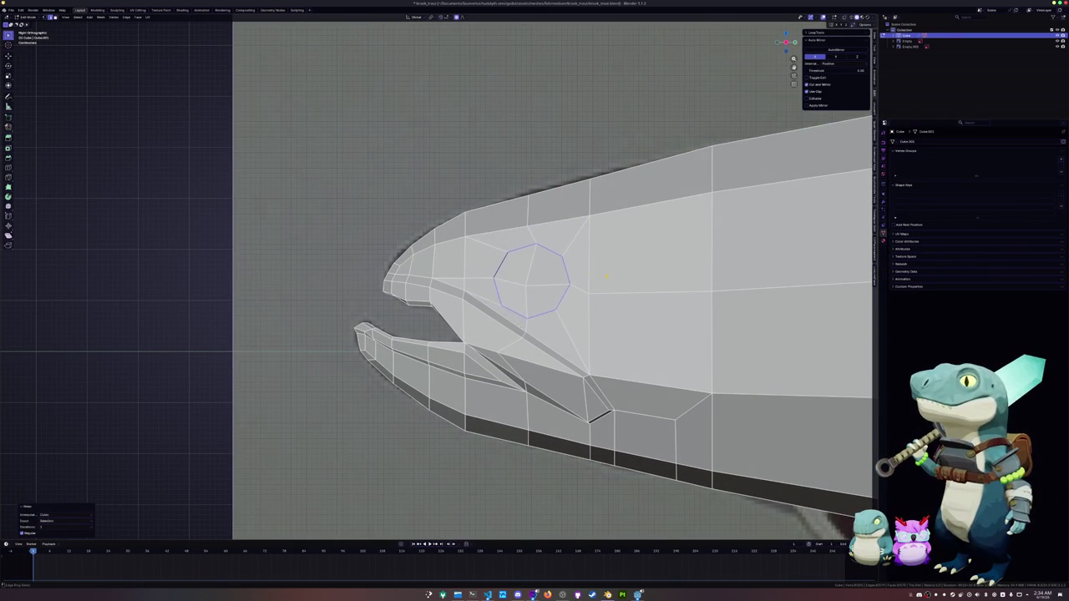
{"action": "key", "text": "r"}
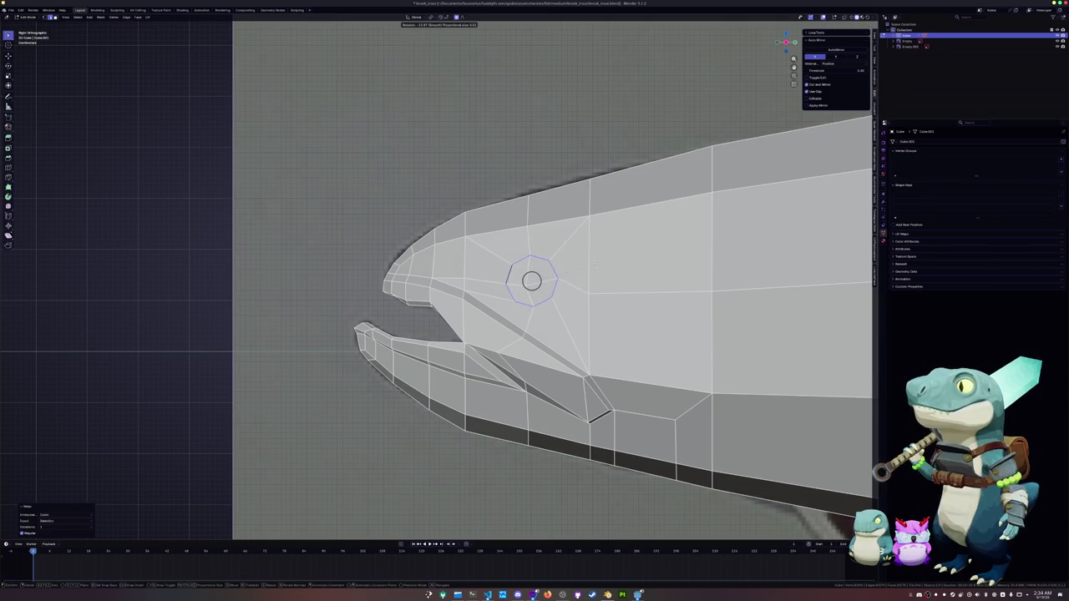
{"action": "left_click", "coordinate": [594, 266]}
{"action": "key", "text": "s"}
{"action": "left_click", "coordinate": [625, 273]}
Step: Move and rotate the eye loop onto the reference trout's eye
{"action": "key", "text": "alt+z"}
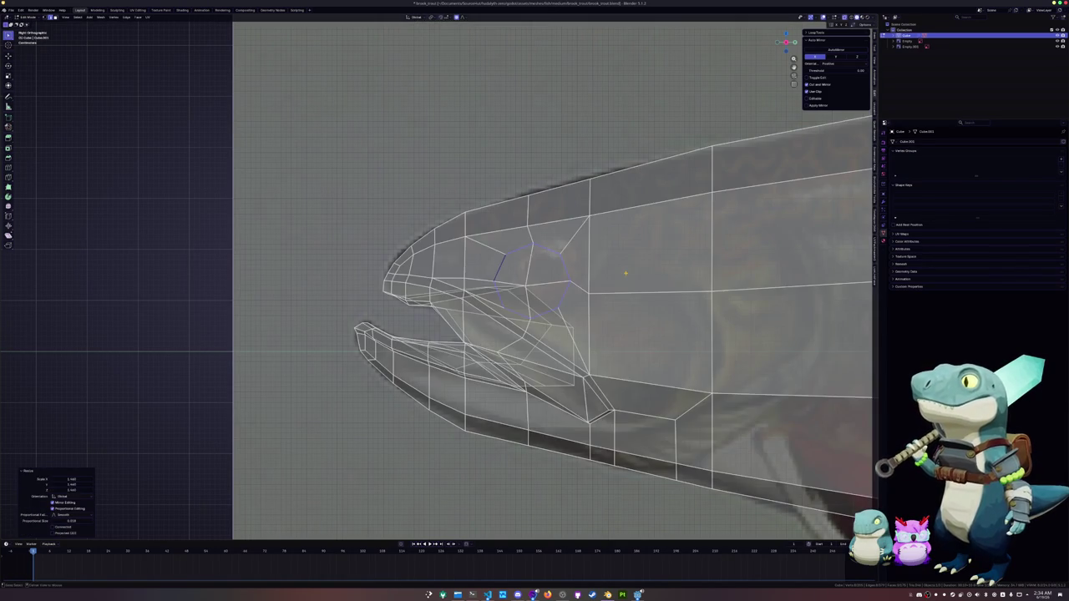
{"action": "key", "text": "g"}
{"action": "left_click", "coordinate": [633, 266]}
{"action": "key", "text": "s"}
{"action": "key", "text": "r"}
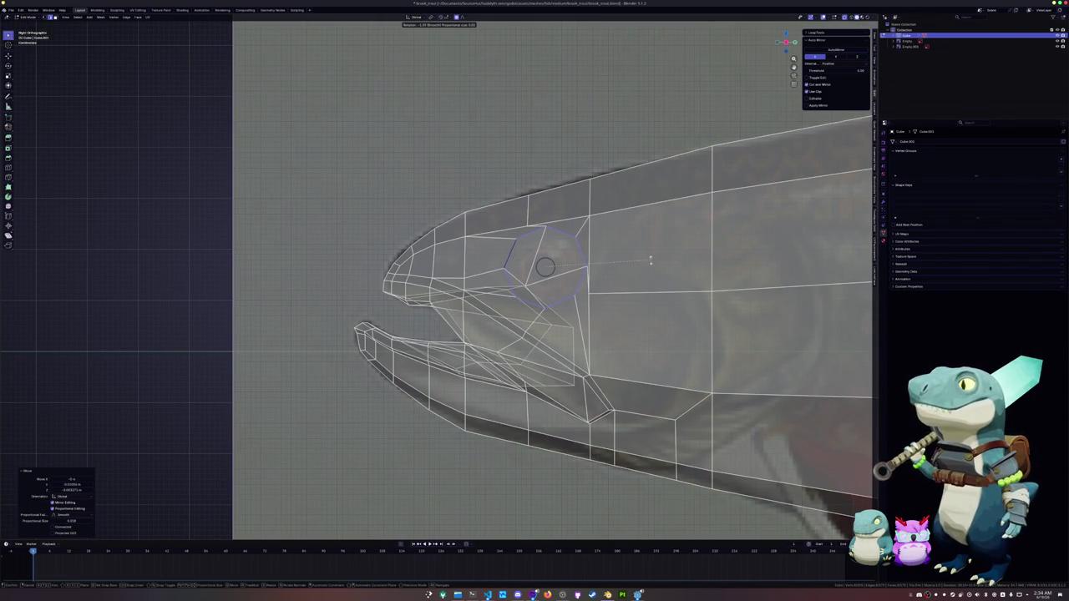
{"action": "left_click", "coordinate": [650, 264]}
Step: Slide the vertical edge beside the eye back along the head
{"action": "left_click", "coordinate": [502, 269]}
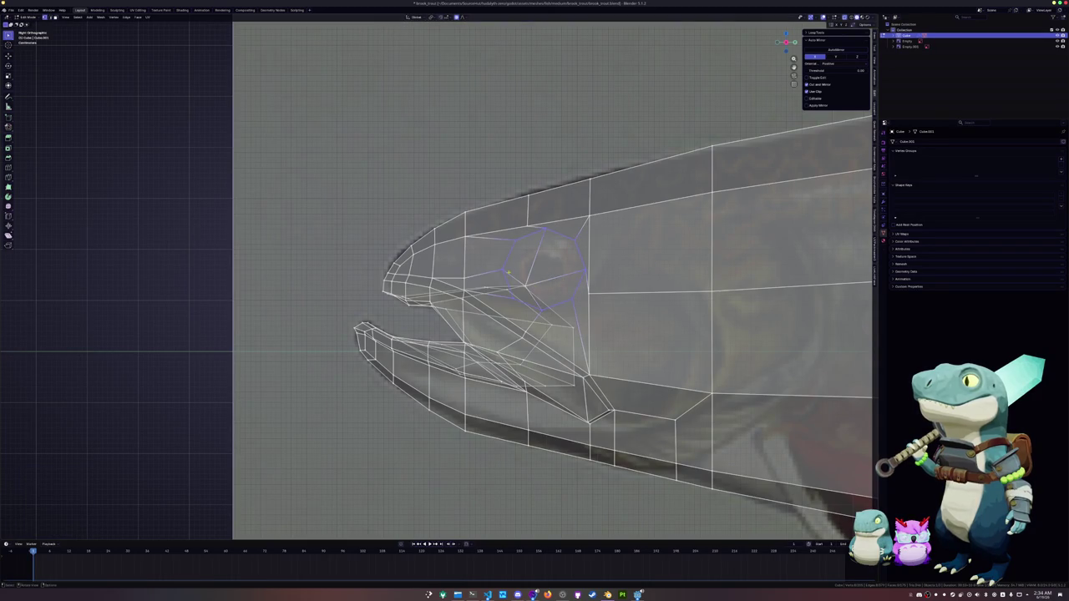
{"action": "left_click", "coordinate": [583, 273], "text": "ctrl"}
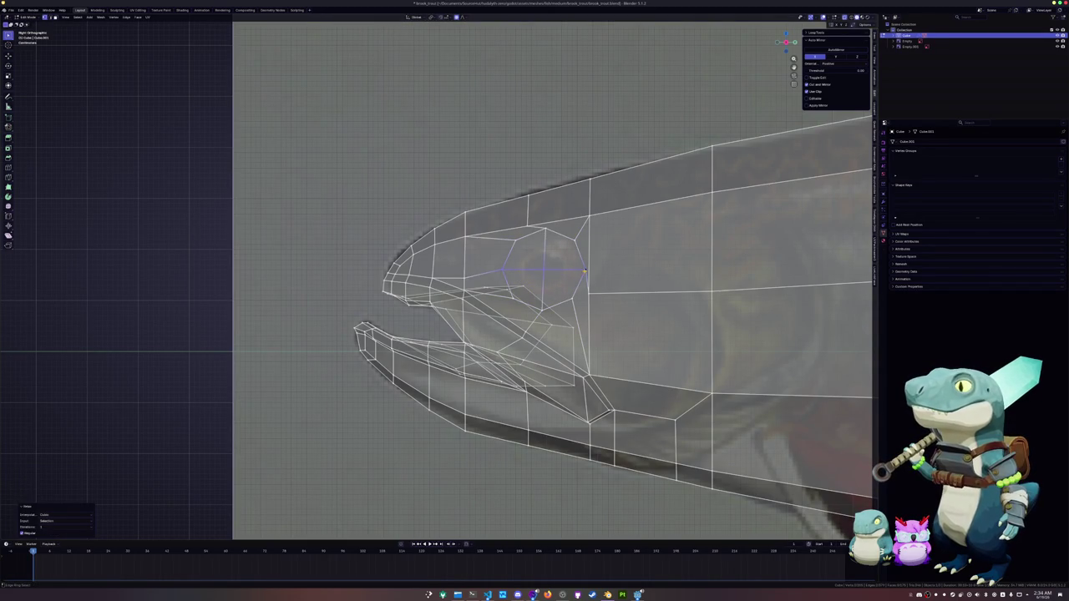
{"action": "left_click", "coordinate": [528, 211]}
{"action": "key", "text": "g"}
{"action": "key", "text": "g"}
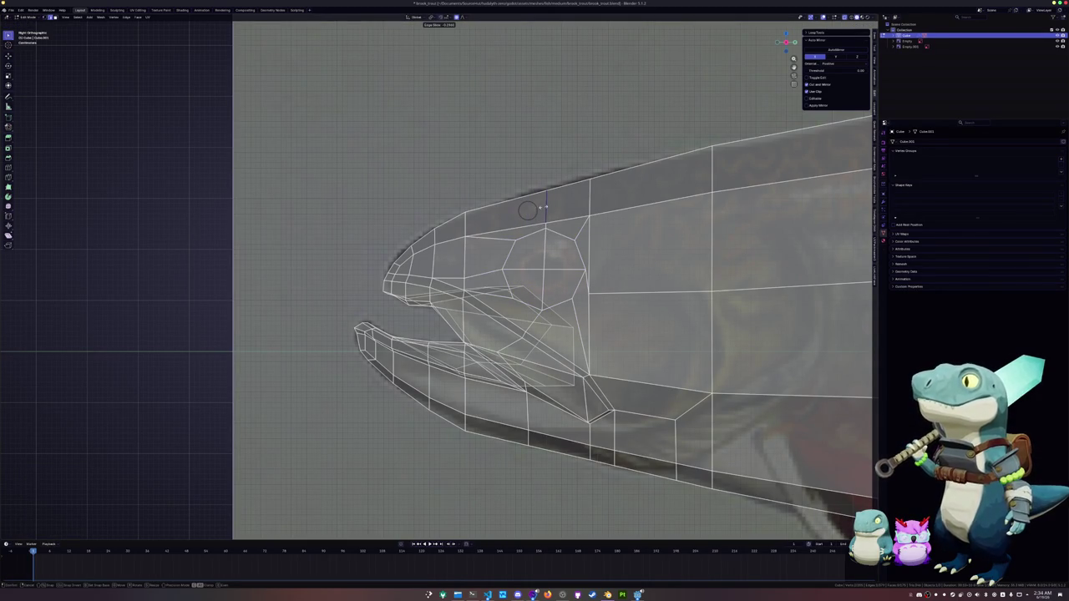
{"action": "left_click", "coordinate": [528, 211]}
{"action": "key", "text": "alt+z"}
Step: Slide the vertex behind the eye and an edge near the mouth line
{"action": "left_click", "coordinate": [588, 293]}
{"action": "key", "text": "g"}
{"action": "key", "text": "g"}
{"action": "left_click", "coordinate": [608, 293]}
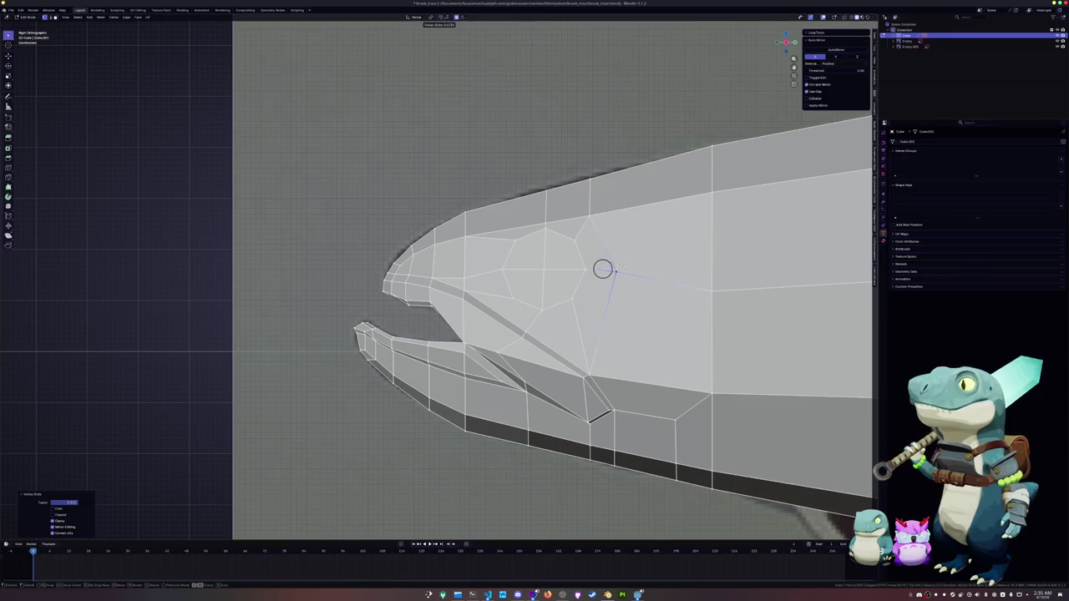
{"action": "scroll", "coordinate": [607, 264], "scroll_direction": "up", "scroll_amount": 1}
{"action": "scroll", "coordinate": [568, 284], "scroll_direction": "up", "scroll_amount": 1}
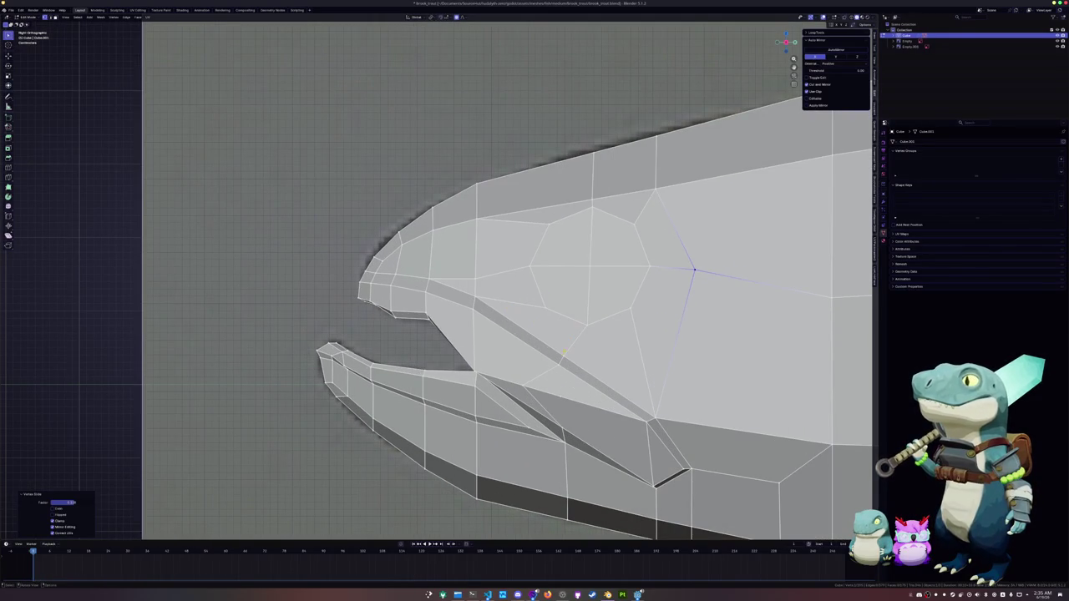
{"action": "left_click", "coordinate": [560, 360]}
{"action": "key", "text": "g"}
{"action": "key", "text": "g"}
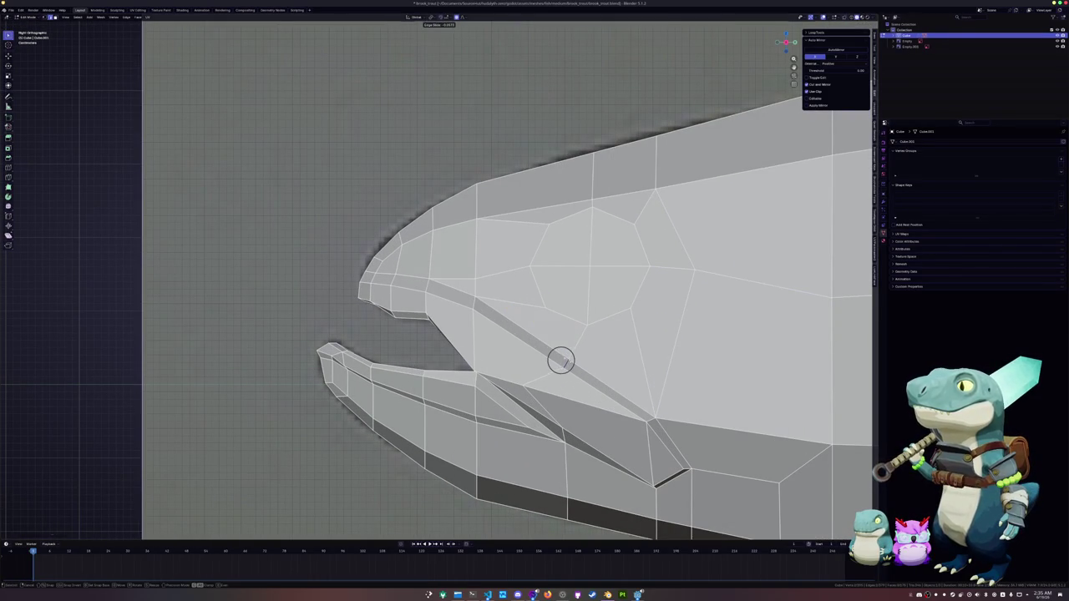
{"action": "left_click", "coordinate": [561, 360]}
Step: Slide the mouth-corner vertex along its edge toward the jaw line
{"action": "left_click", "coordinate": [559, 393]}
{"action": "key", "text": "g"}
{"action": "key", "text": "g"}
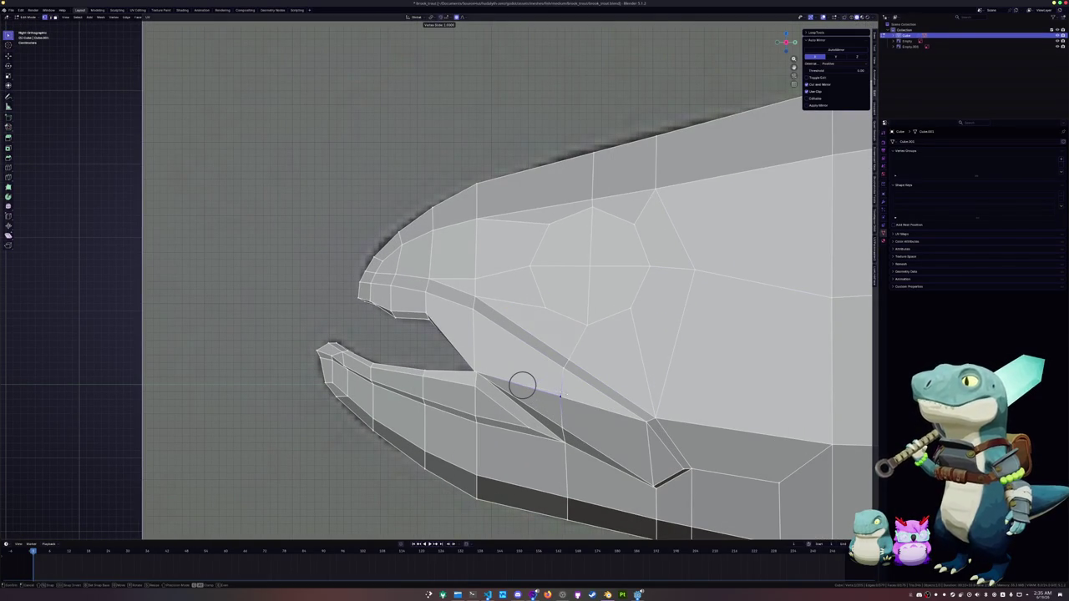
{"action": "scroll", "coordinate": [522, 384], "scroll_direction": "down", "scroll_amount": 1}
{"action": "scroll", "coordinate": [522, 385], "scroll_direction": "down", "scroll_amount": 1}
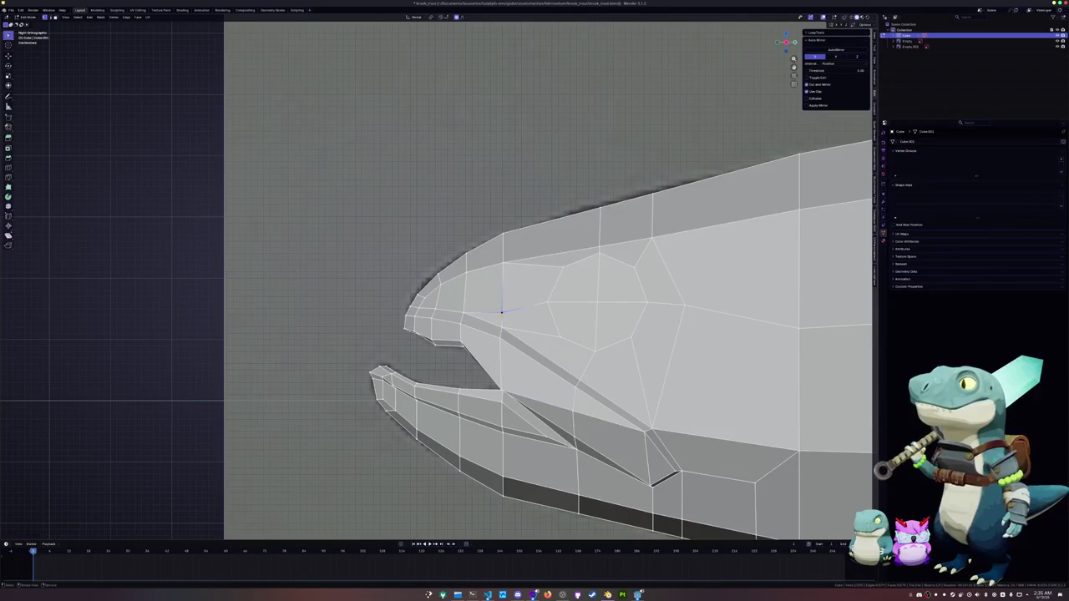
{"action": "key", "text": "g"}
{"action": "key", "text": "g"}
{"action": "left_click", "coordinate": [501, 312]}
{"action": "middle_click_drag", "start_coordinate": [501, 312], "coordinate": [401, 303], "text": "shift"}
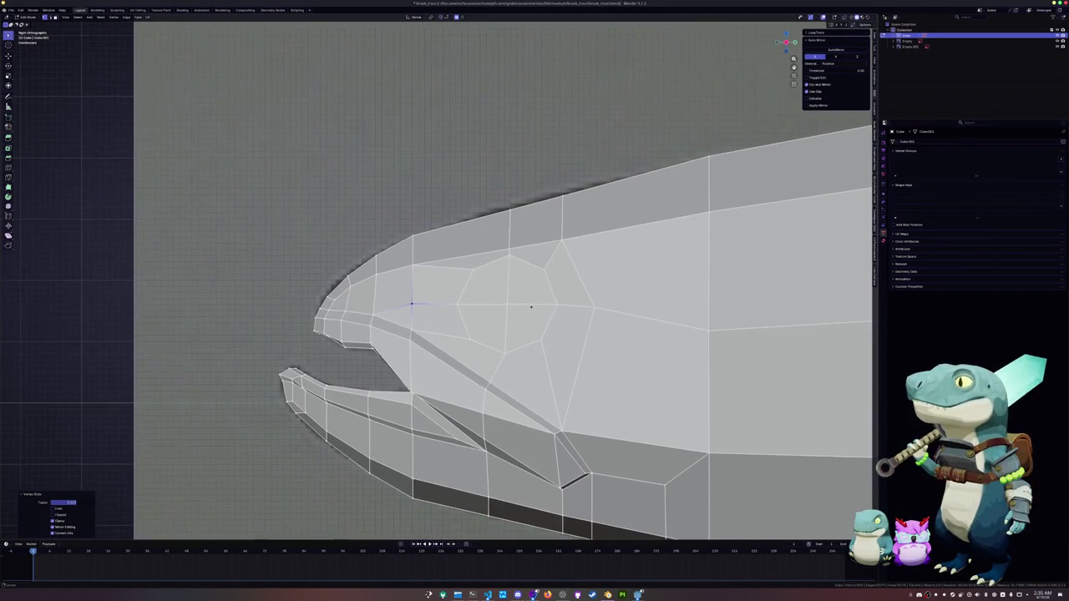
Step: Push the four eye-area faces inward along X from the top view
{"action": "key", "text": "3"}
{"action": "left_click", "coordinate": [522, 326]}
{"action": "left_click", "coordinate": [476, 321], "text": "shift"}
{"action": "left_click", "coordinate": [475, 288], "text": "shift"}
{"action": "left_click", "coordinate": [522, 288], "text": "shift"}
{"action": "key", "text": "KP_7"}
{"action": "key", "text": "alt+z"}
{"action": "key", "text": "g"}
{"action": "key", "text": "x"}
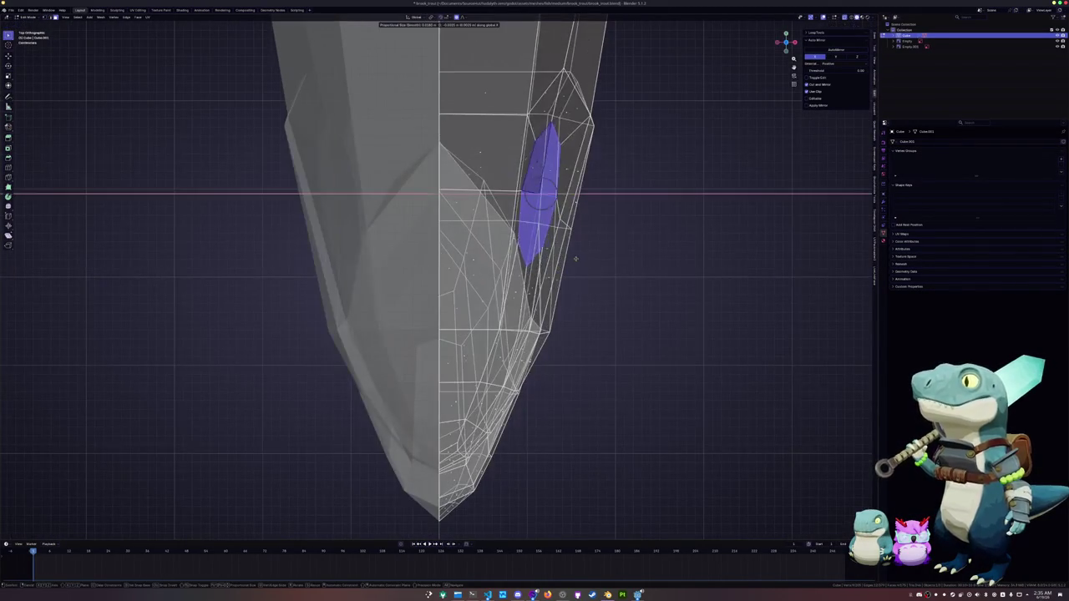
{"action": "left_click", "coordinate": [570, 253]}
{"action": "key", "text": "alt+z"}
{"action": "middle_click_drag", "start_coordinate": [570, 253], "coordinate": [581, 261]}
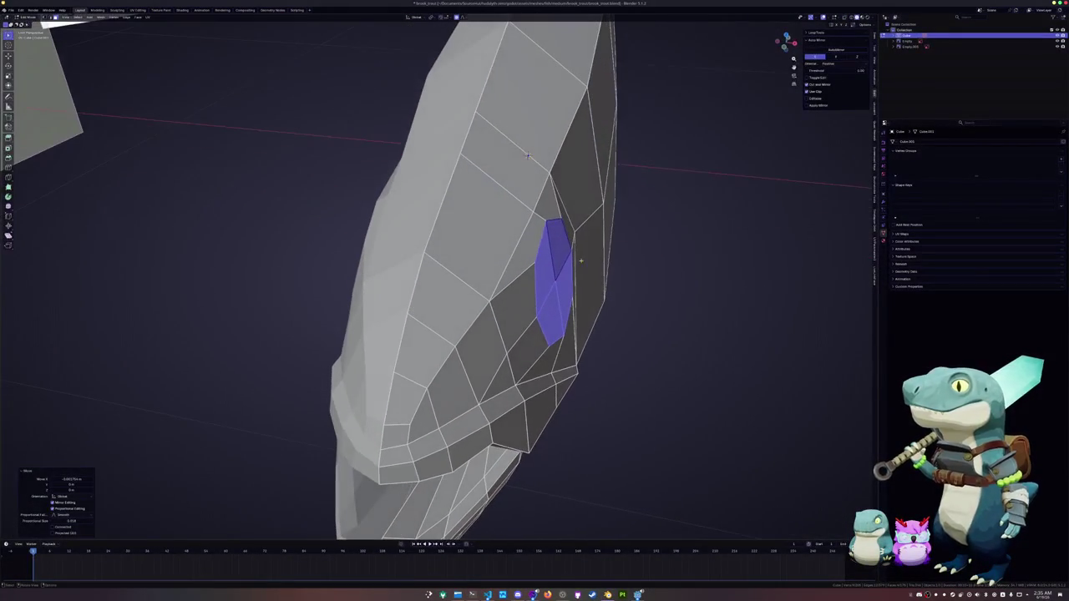
Step: Rotate the eye faces about Z, merge them to one vertex, and slide it
{"action": "key", "text": "r"}
{"action": "key", "text": "z"}
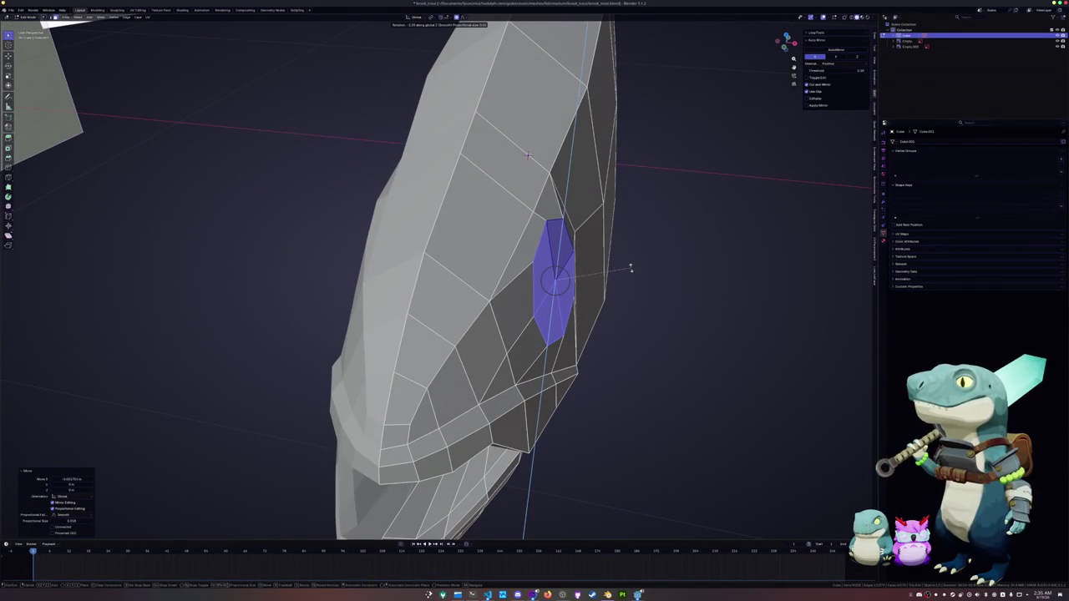
{"action": "left_click", "coordinate": [634, 315]}
{"action": "mouse_move", "coordinate": [635, 315]}
{"action": "middle_mouse_down"}
{"action": "mouse_move", "coordinate": [840, 336]}
{"action": "mouse_move", "coordinate": [798, 343]}
{"action": "mouse_move", "coordinate": [588, 318]}
{"action": "mouse_move", "coordinate": [741, 318]}
{"action": "middle_mouse_up"}
{"action": "key", "text": "m"}
{"action": "key", "text": "Return"}
{"action": "key", "text": "shift+v"}
{"action": "left_click", "coordinate": [798, 342]}
{"action": "scroll", "coordinate": [797, 343], "scroll_direction": "down", "scroll_amount": 2}
{"action": "scroll", "coordinate": [741, 318], "scroll_direction": "up", "scroll_amount": 3}
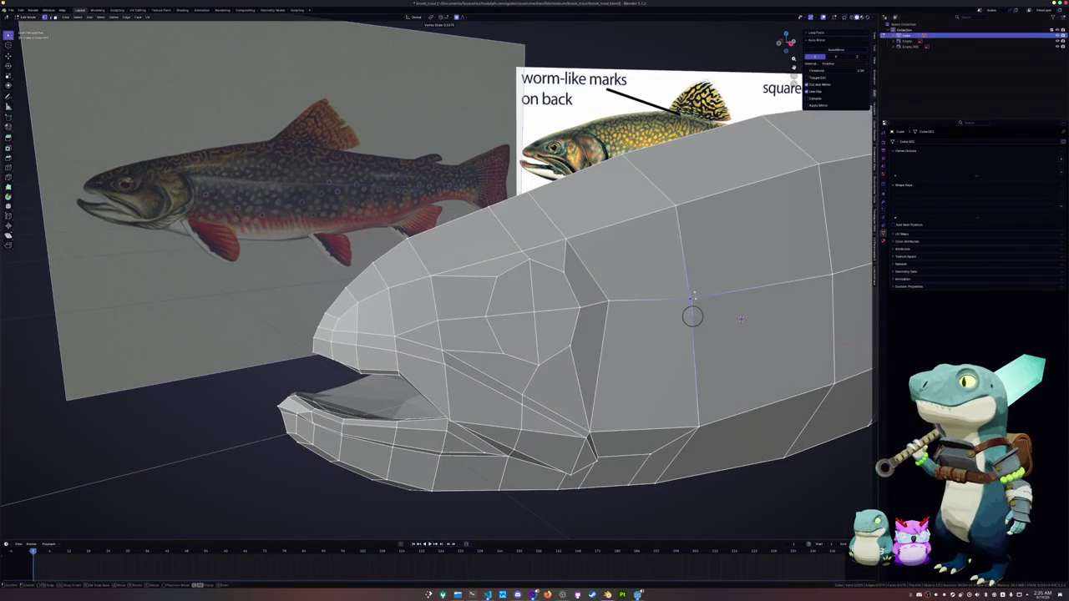
{"action": "mouse_move", "coordinate": [692, 313]}
{"action": "middle_mouse_down"}
{"action": "mouse_move", "coordinate": [777, 338]}
{"action": "mouse_move", "coordinate": [601, 334]}
{"action": "middle_mouse_up"}
Step: Select the four eye faces and inset them
{"action": "left_click", "coordinate": [523, 351]}
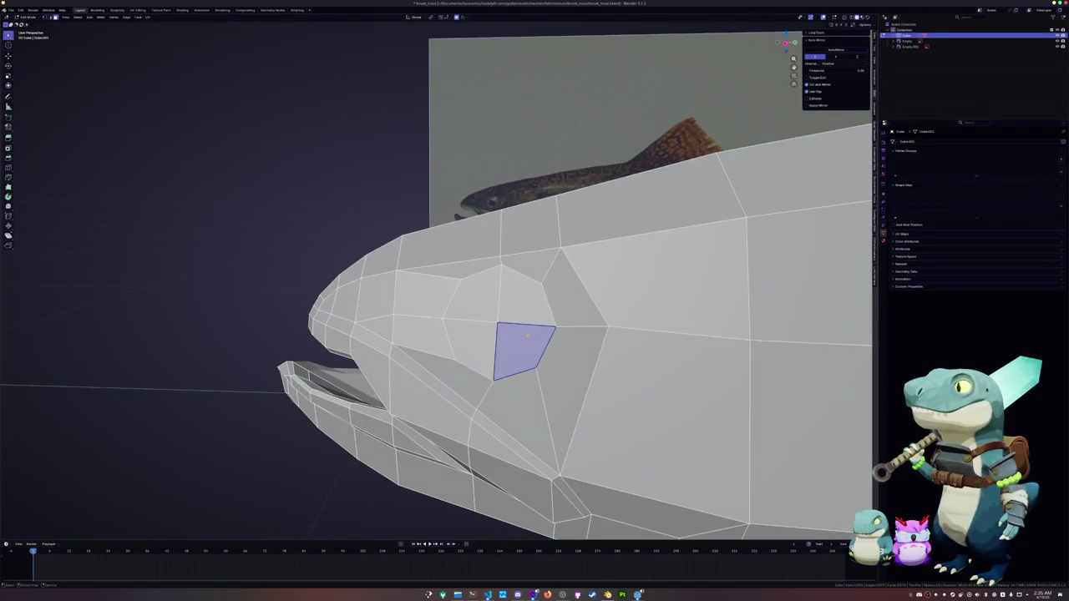
{"action": "left_click", "coordinate": [472, 351], "text": "shift"}
{"action": "left_click", "coordinate": [475, 294], "text": "shift"}
{"action": "left_click", "coordinate": [518, 306], "text": "shift"}
{"action": "middle_click_drag", "start_coordinate": [518, 307], "coordinate": [638, 299]}
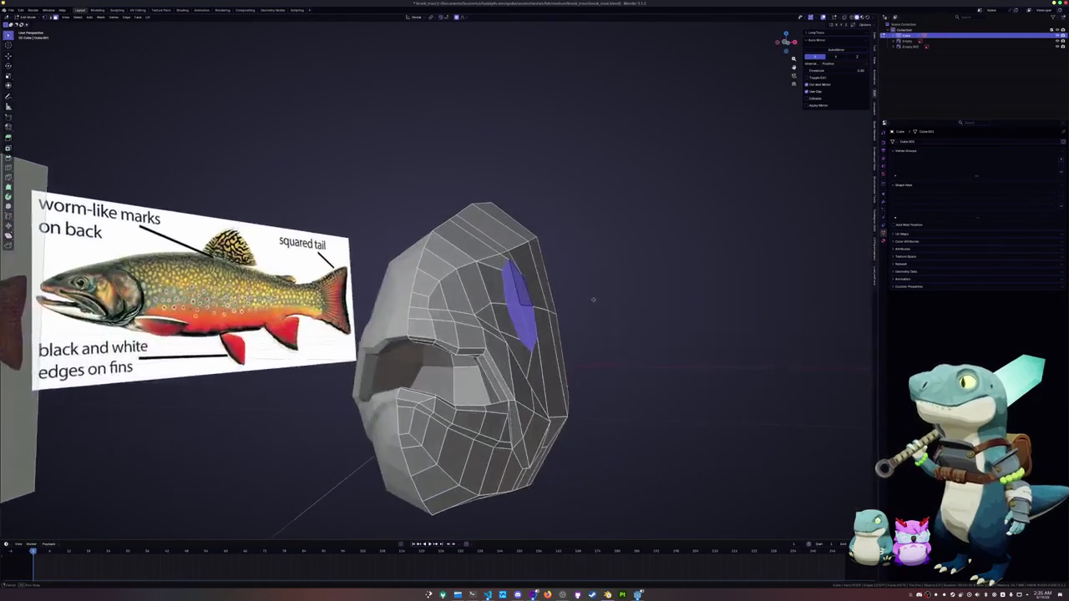
{"action": "key", "text": "u"}
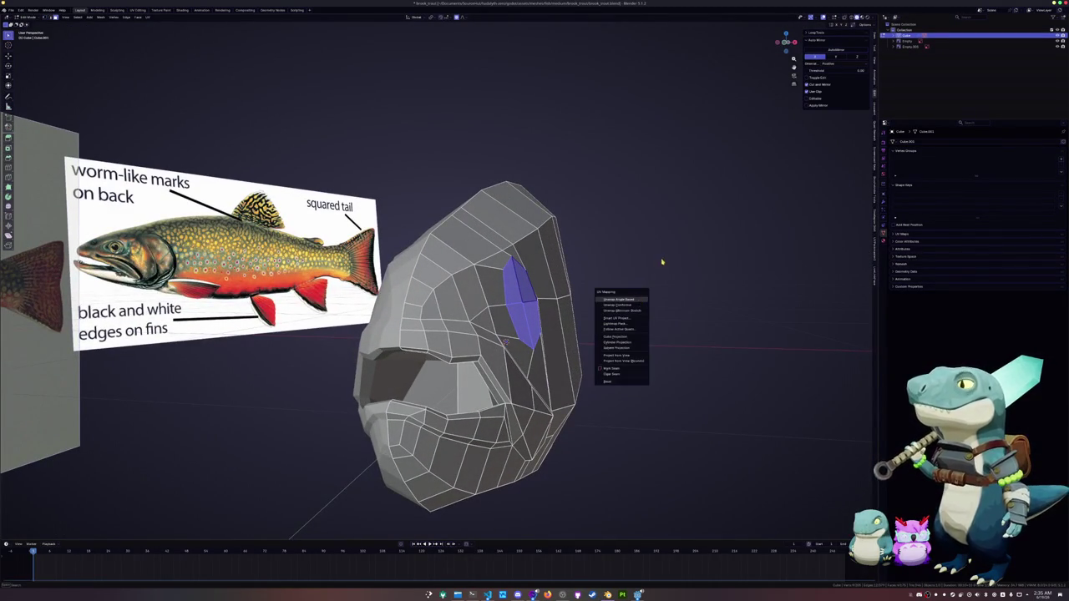
{"action": "key", "text": "Escape"}
{"action": "key", "text": "i"}
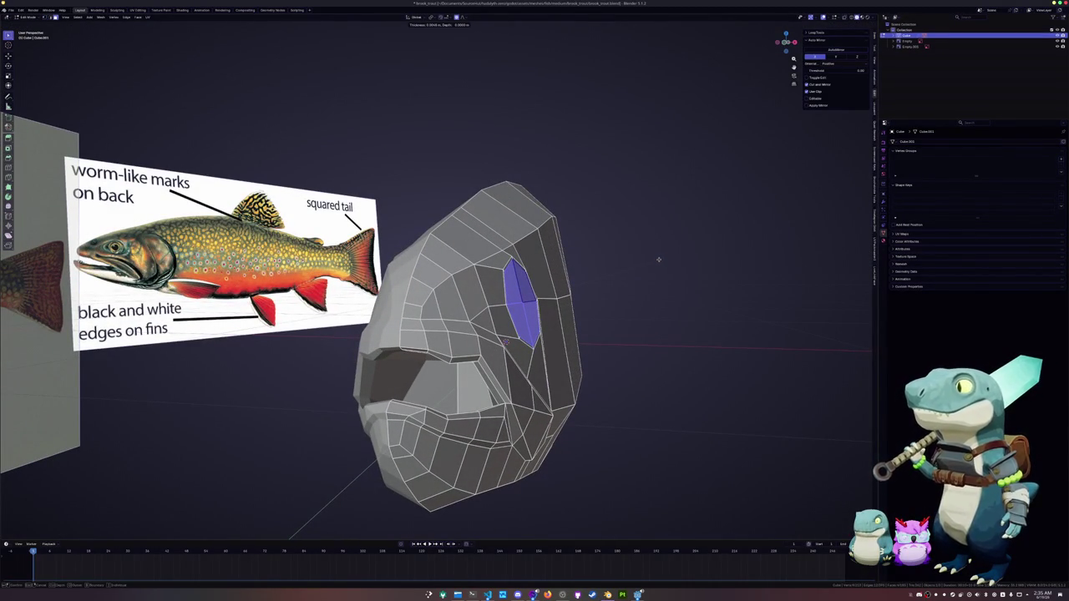
{"action": "left_click", "coordinate": [657, 258]}
Step: Inset the eye face again to form a rim and extrude the inner face
{"action": "scroll", "coordinate": [678, 289], "scroll_direction": "up", "scroll_amount": 2}
{"action": "middle_click_drag", "start_coordinate": [685, 294], "coordinate": [678, 293]}
{"action": "key", "text": "i"}
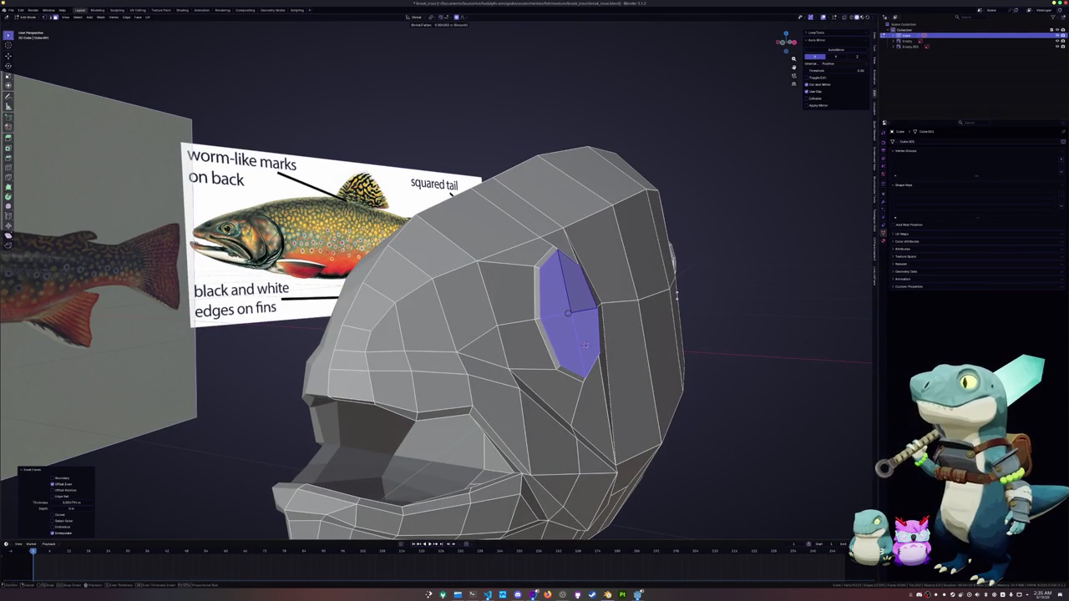
{"action": "left_click", "coordinate": [678, 294]}
{"action": "key", "text": "i"}
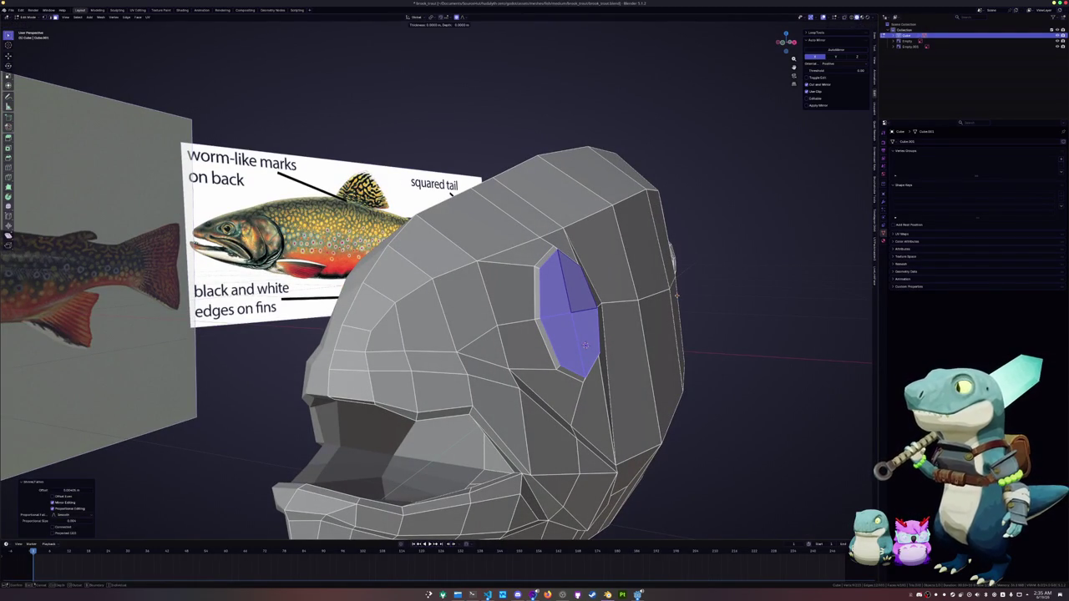
{"action": "left_click", "coordinate": [585, 344]}
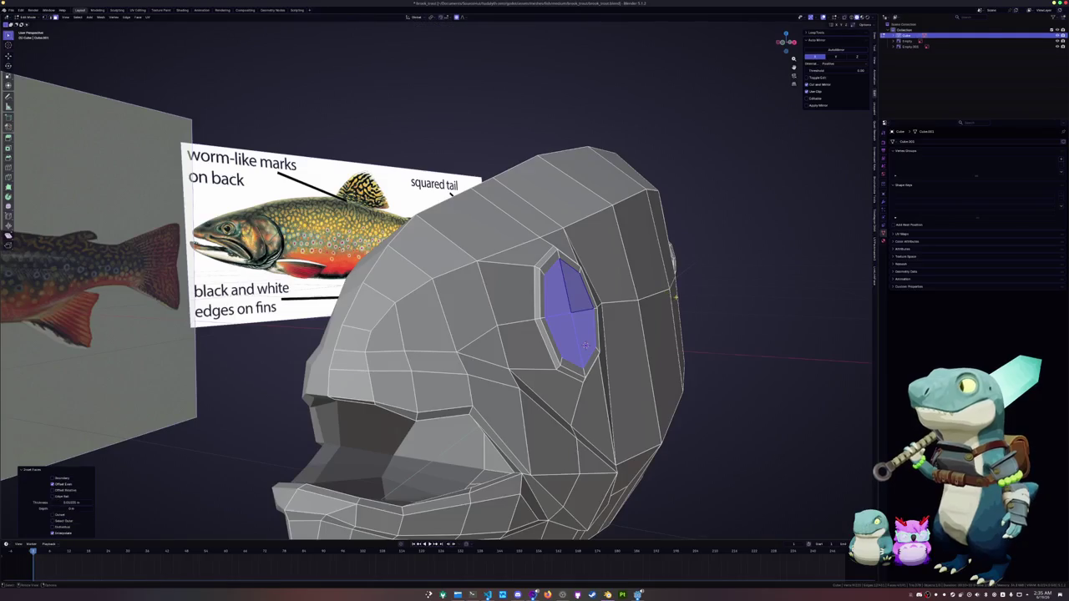
{"action": "mouse_move", "coordinate": [585, 344]}
{"action": "middle_mouse_down"}
{"action": "mouse_move", "coordinate": [826, 380]}
{"action": "mouse_move", "coordinate": [693, 354]}
{"action": "middle_mouse_up"}
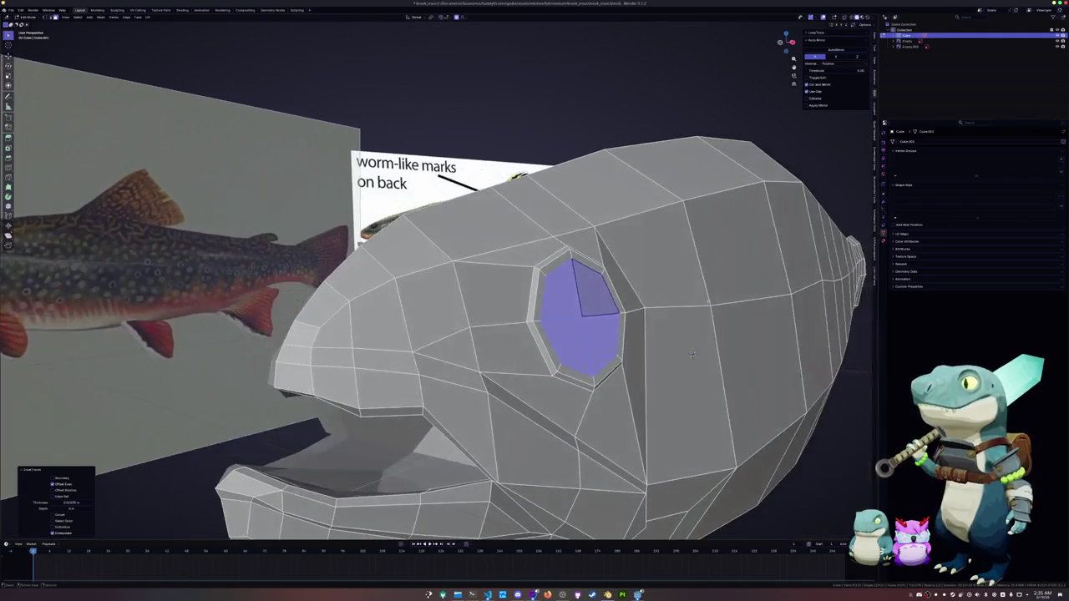
{"action": "key", "text": "e"}
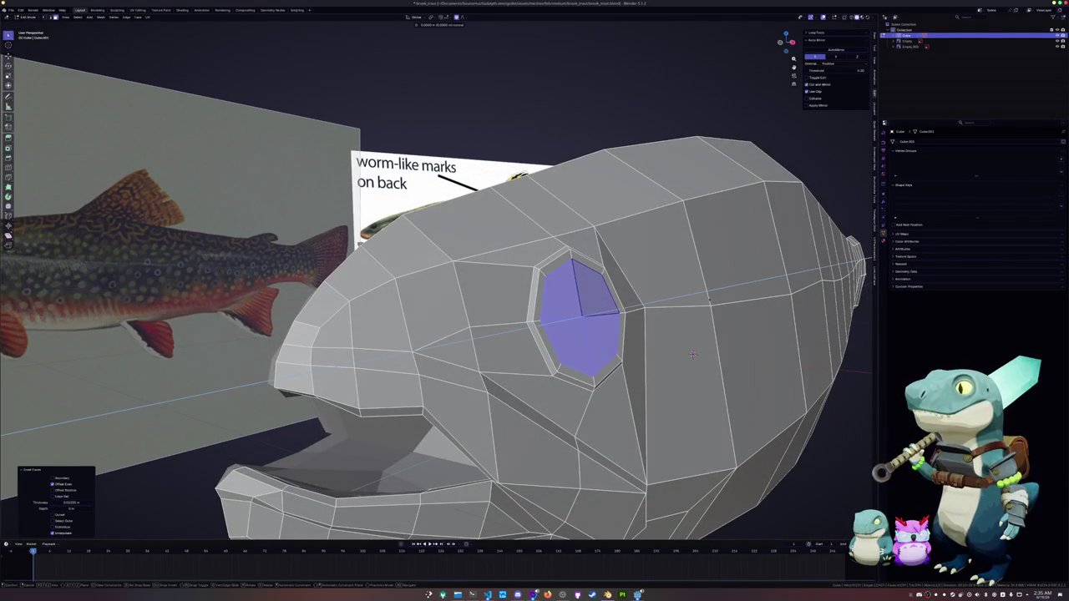
{"action": "left_click", "coordinate": [693, 354]}
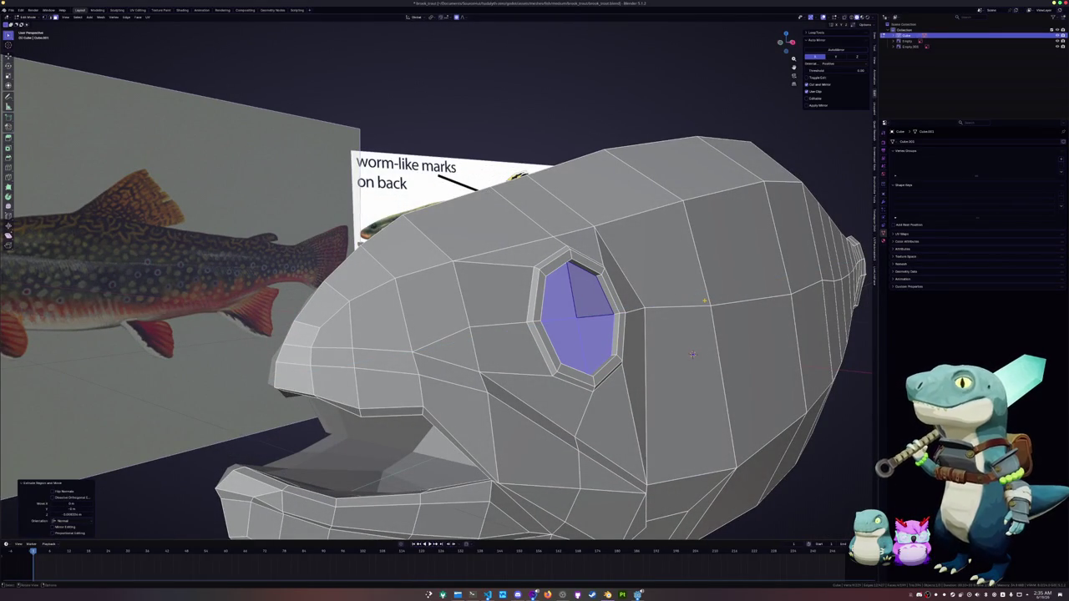
Step: Recess the eye face along its normals, nudge it along Z, and return to Object Mode
{"action": "middle_click_drag", "start_coordinate": [693, 354], "coordinate": [506, 262]}
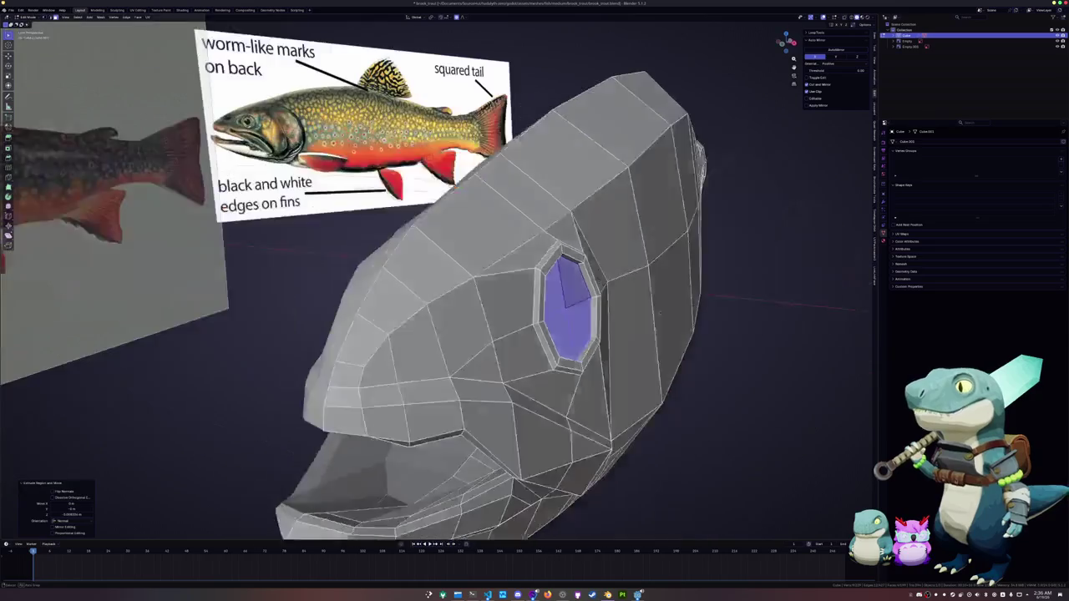
{"action": "key", "text": "alt+s"}
{"action": "left_click", "coordinate": [671, 314]}
{"action": "key", "text": "g"}
{"action": "key", "text": "z"}
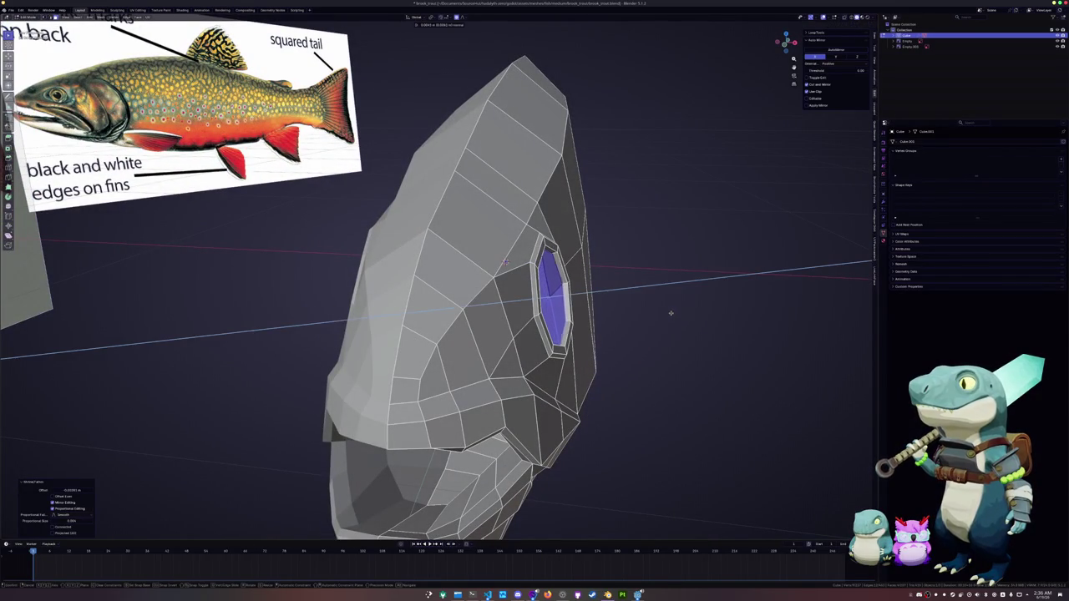
{"action": "left_click", "coordinate": [704, 312]}
{"action": "mouse_move", "coordinate": [704, 312]}
{"action": "middle_mouse_down"}
{"action": "mouse_move", "coordinate": [614, 302]}
{"action": "mouse_move", "coordinate": [803, 394]}
{"action": "mouse_move", "coordinate": [663, 328]}
{"action": "middle_mouse_up"}
{"action": "key", "text": "alt+s"}
{"action": "left_click", "coordinate": [616, 301]}
{"action": "key", "text": "Tab"}
{"action": "scroll", "coordinate": [803, 394], "scroll_direction": "down", "scroll_amount": 5}
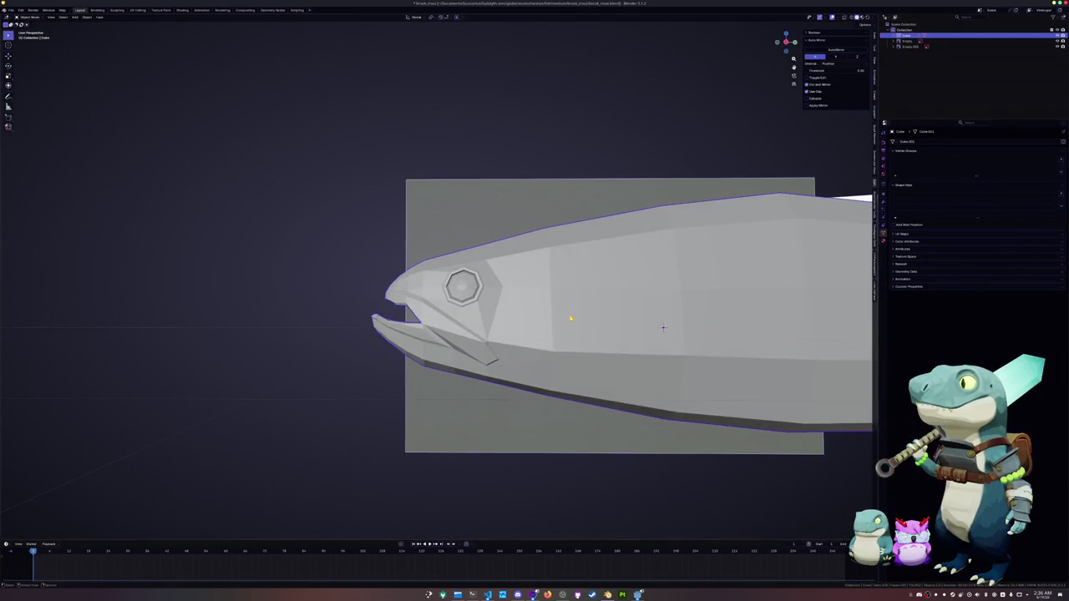
Step: Switch to the right side view, enter Edit Mode on the trout and enable X-ray
{"action": "key", "text": "KP_3"}
{"action": "key", "text": "Tab"}
{"action": "key", "text": "alt+z"}
{"action": "scroll", "coordinate": [661, 330], "scroll_direction": "up", "scroll_amount": 1}
{"action": "scroll", "coordinate": [661, 331], "scroll_direction": "up", "scroll_amount": 2}
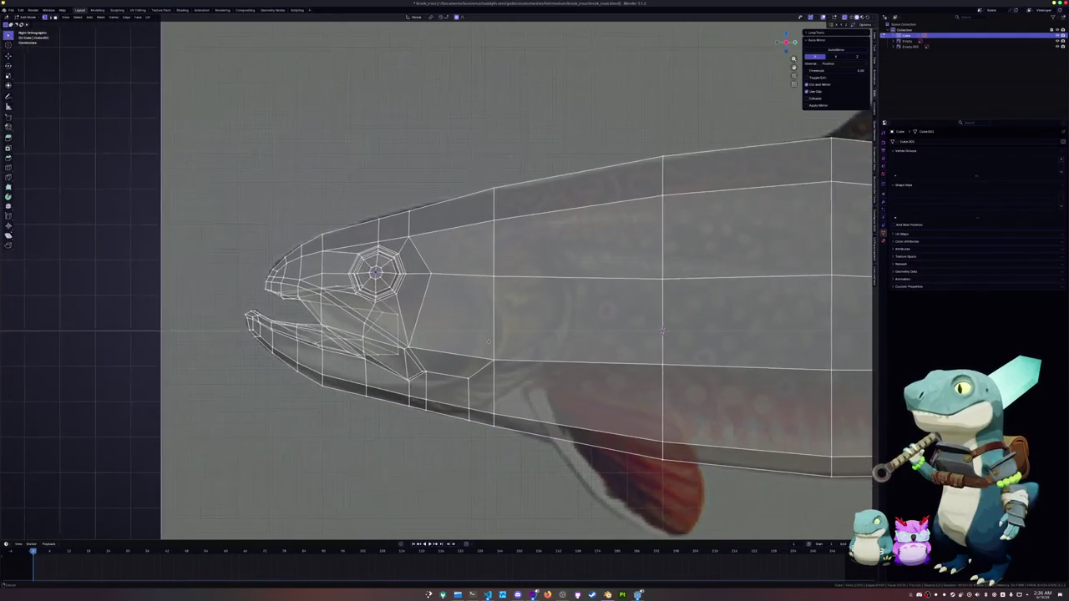
Step: Knife-cut the curved gill line from the lower edge up through the middle to the upper edge
{"action": "key", "text": "k"}
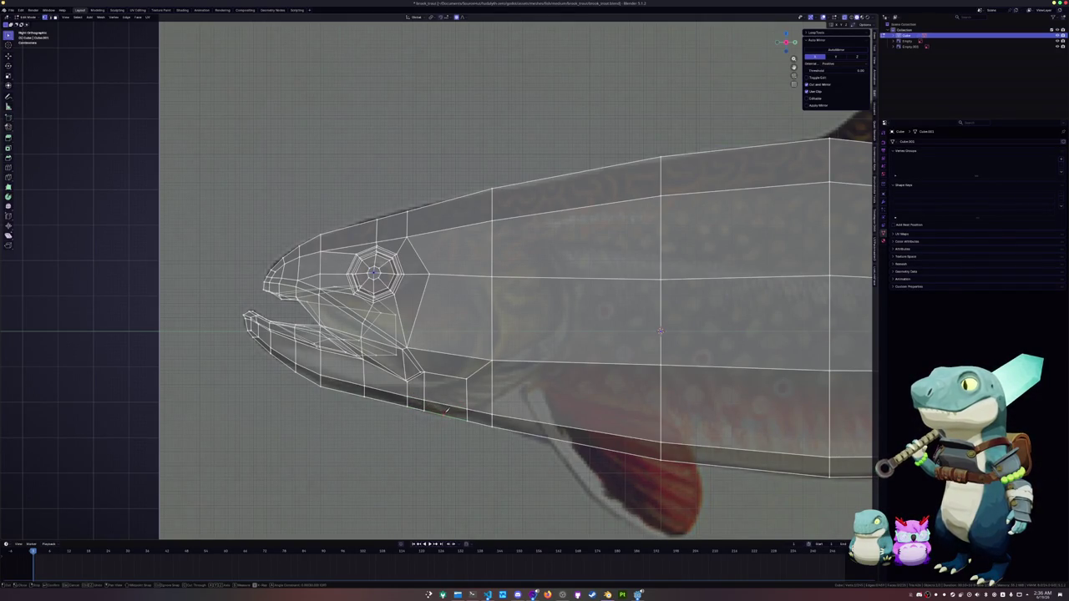
{"action": "left_click", "coordinate": [447, 414]}
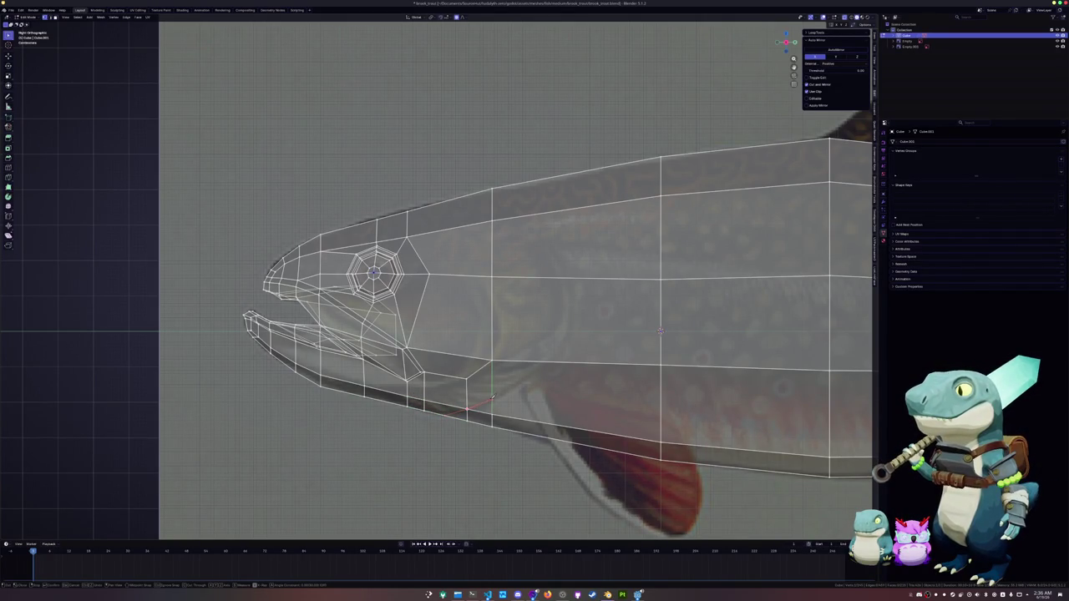
{"action": "left_click", "coordinate": [544, 363]}
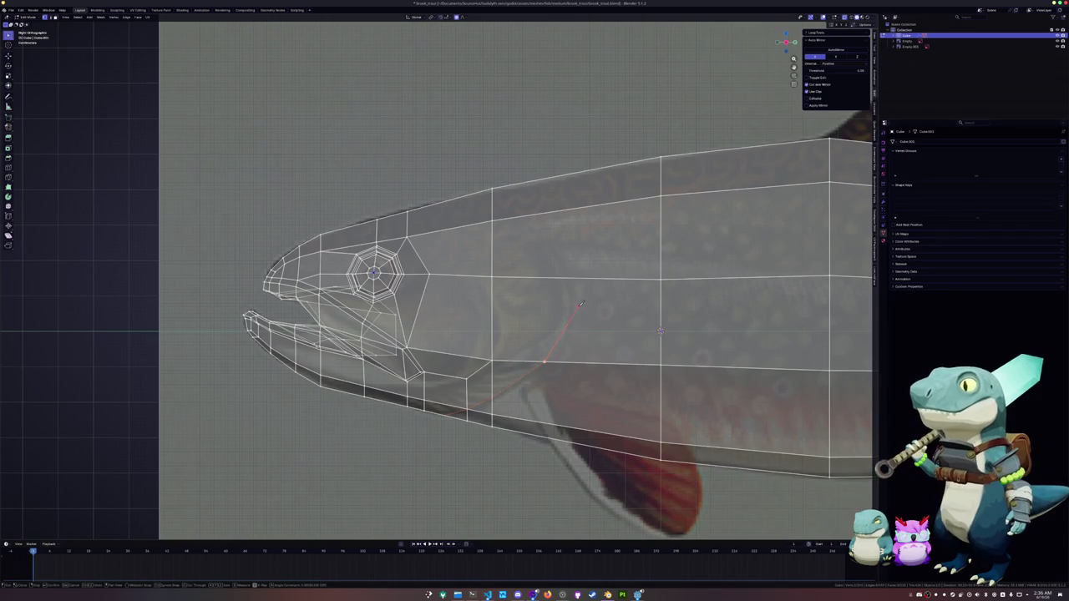
{"action": "left_click", "coordinate": [568, 278]}
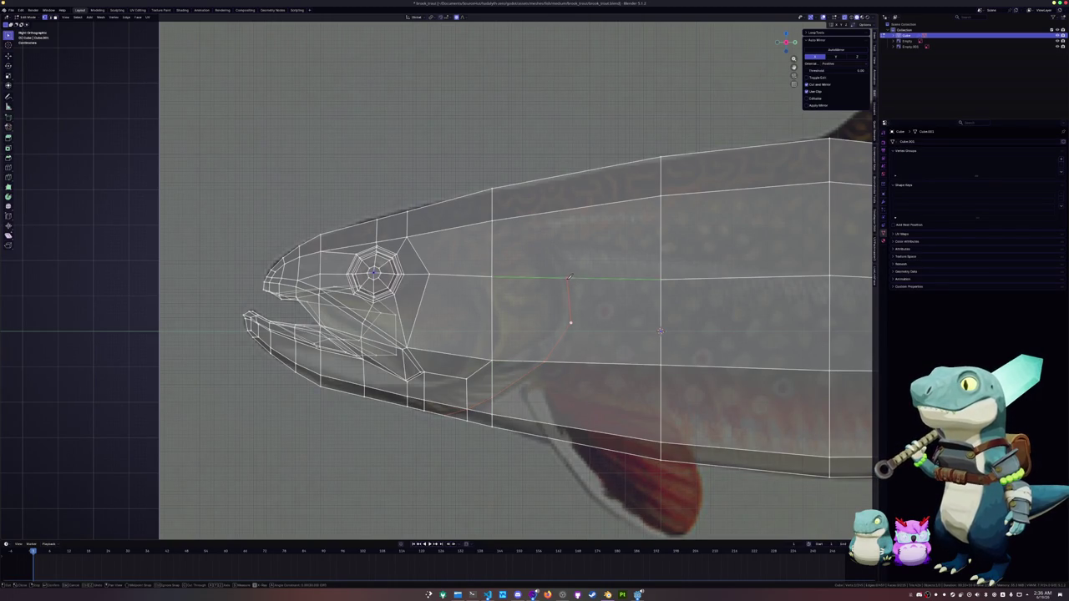
{"action": "left_click", "coordinate": [525, 216]}
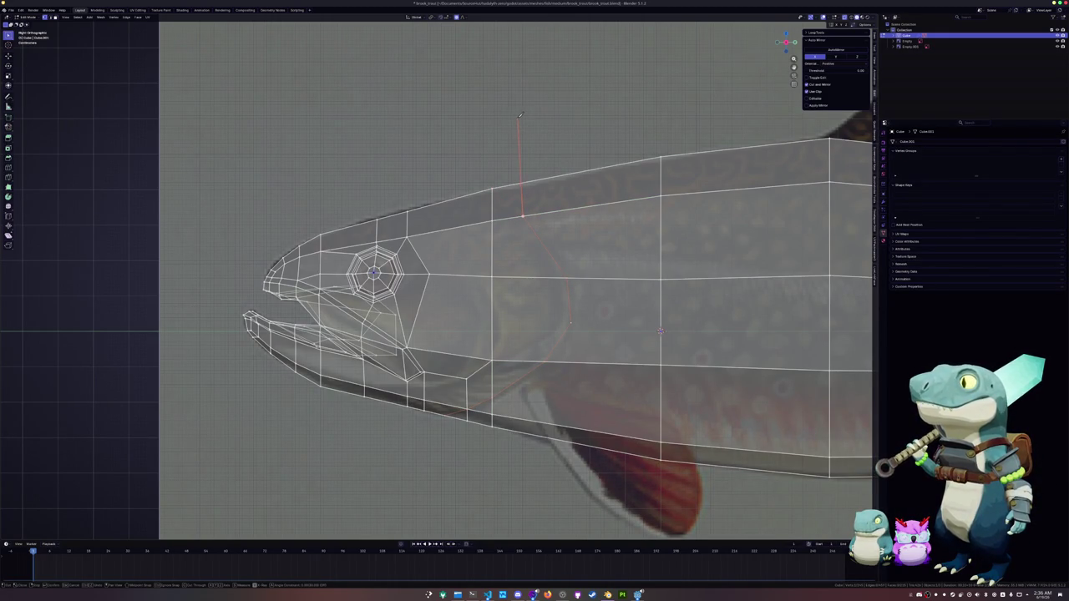
{"action": "key", "text": "Return"}
{"action": "key", "text": "Return"}
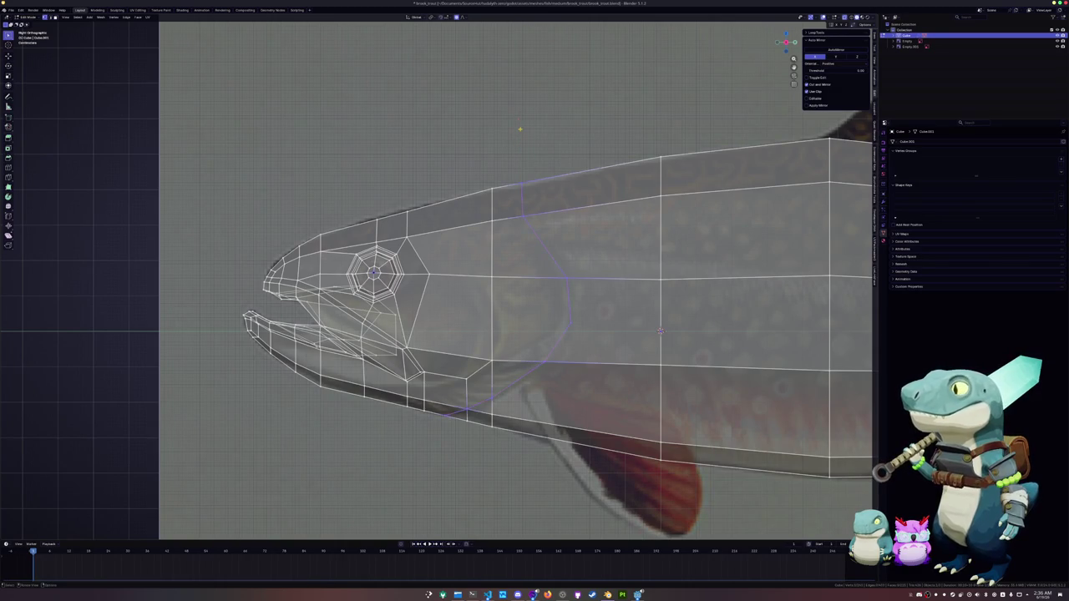
{"action": "key", "text": "k"}
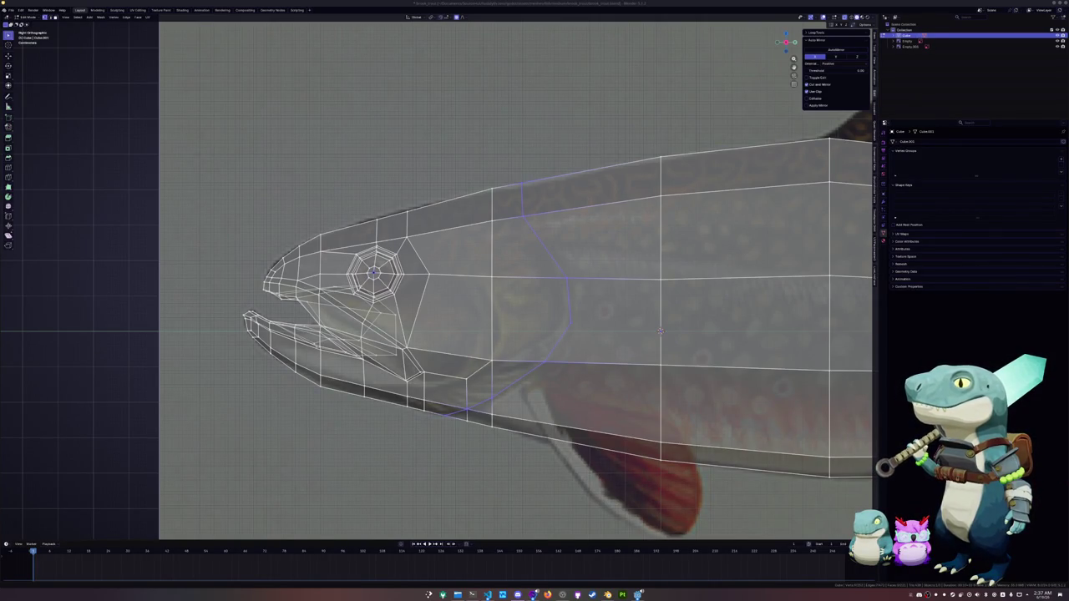
{"action": "key", "text": "Return"}
{"action": "scroll", "coordinate": [535, 325], "scroll_direction": "up", "scroll_amount": 1}
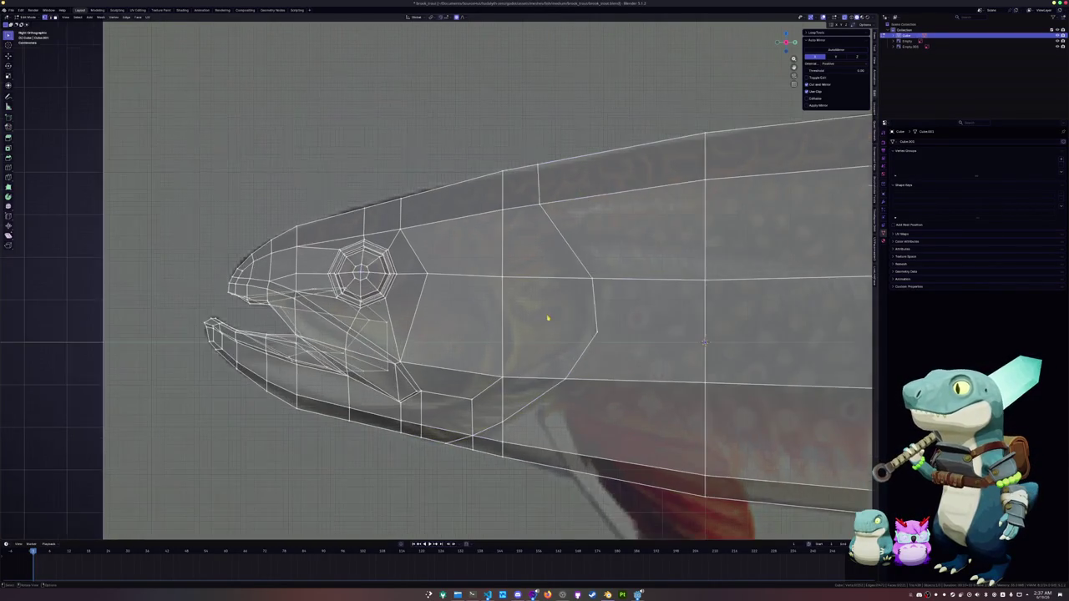
Step: Knife-cut a line behind the gill straight down to the belly edge
{"action": "key", "text": "k"}
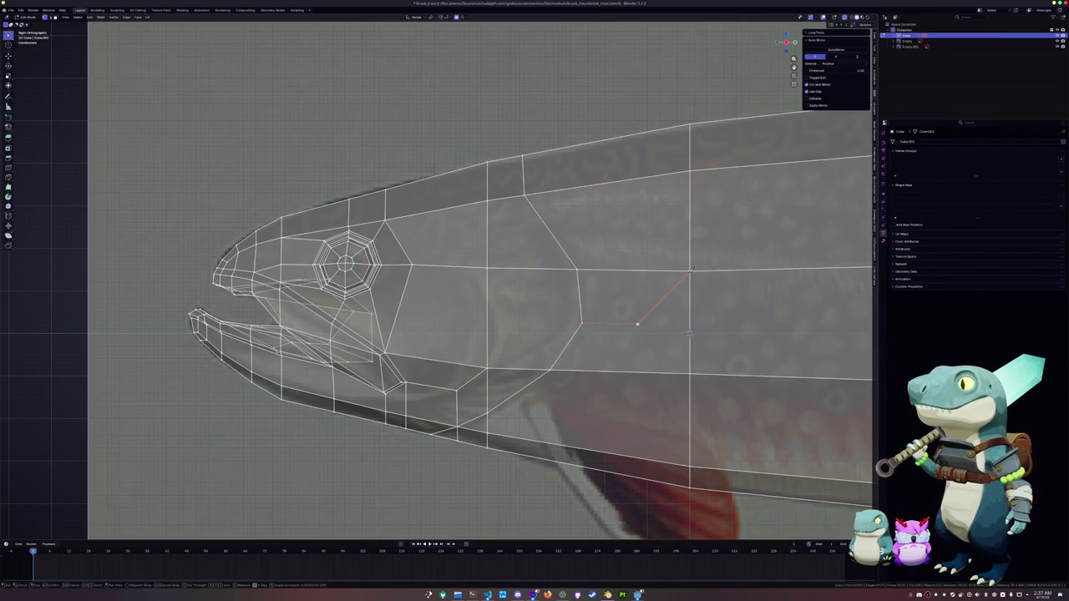
{"action": "left_click", "coordinate": [639, 323]}
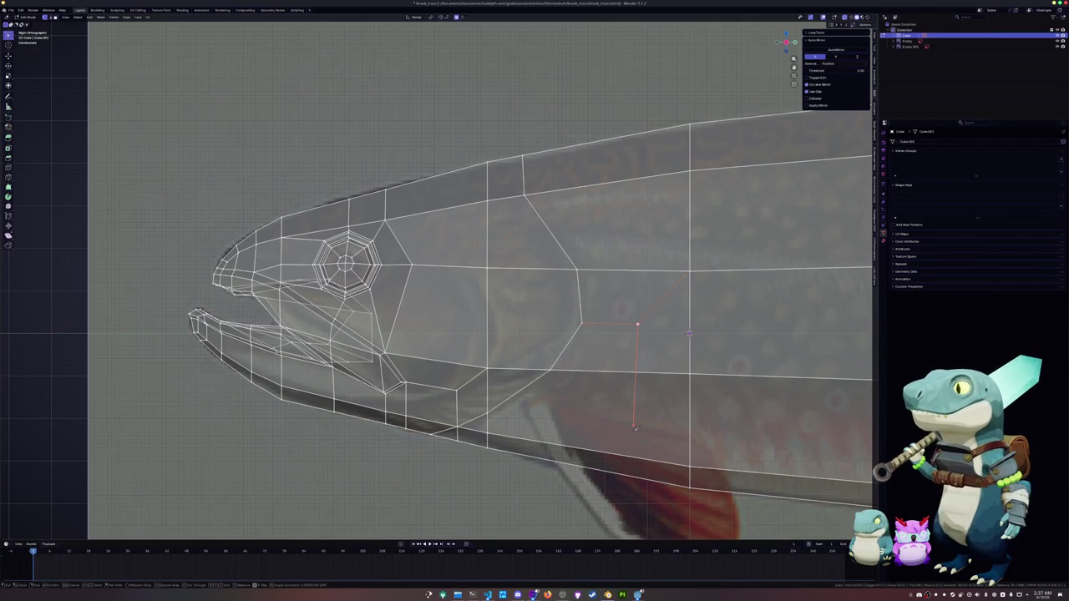
{"action": "left_click", "coordinate": [638, 523]}
{"action": "key", "text": "Return"}
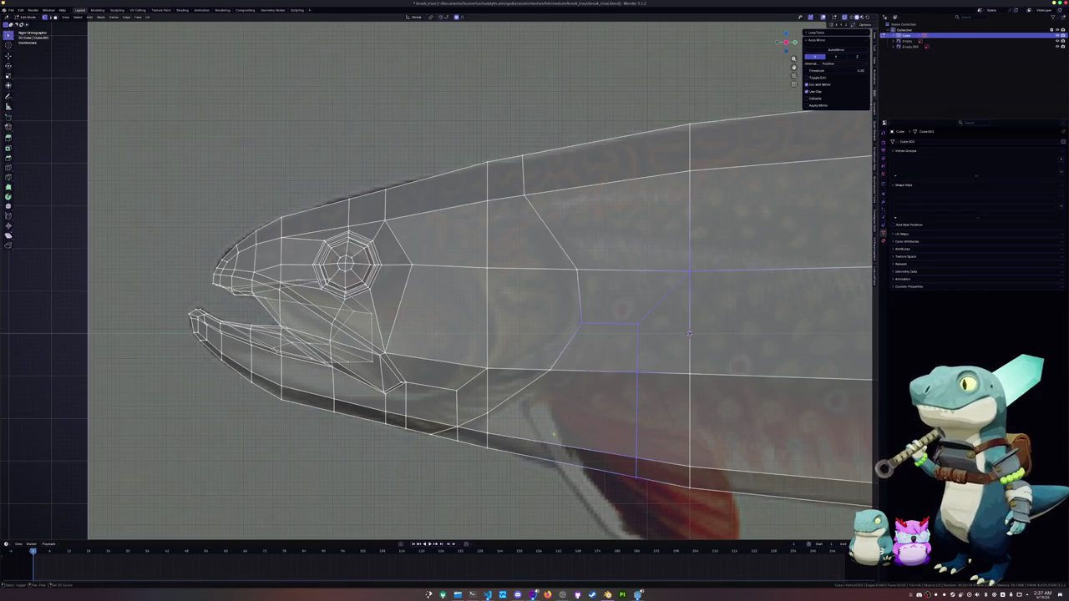
{"action": "middle_click_drag", "start_coordinate": [521, 429], "coordinate": [543, 407], "text": "shift"}
Step: Select the curved gill loop with its vertical and diagonal edges, and turn X-ray off
{"action": "key", "text": "ctrl+KP_Subtract"}
{"action": "left_click", "coordinate": [493, 396], "text": "alt"}
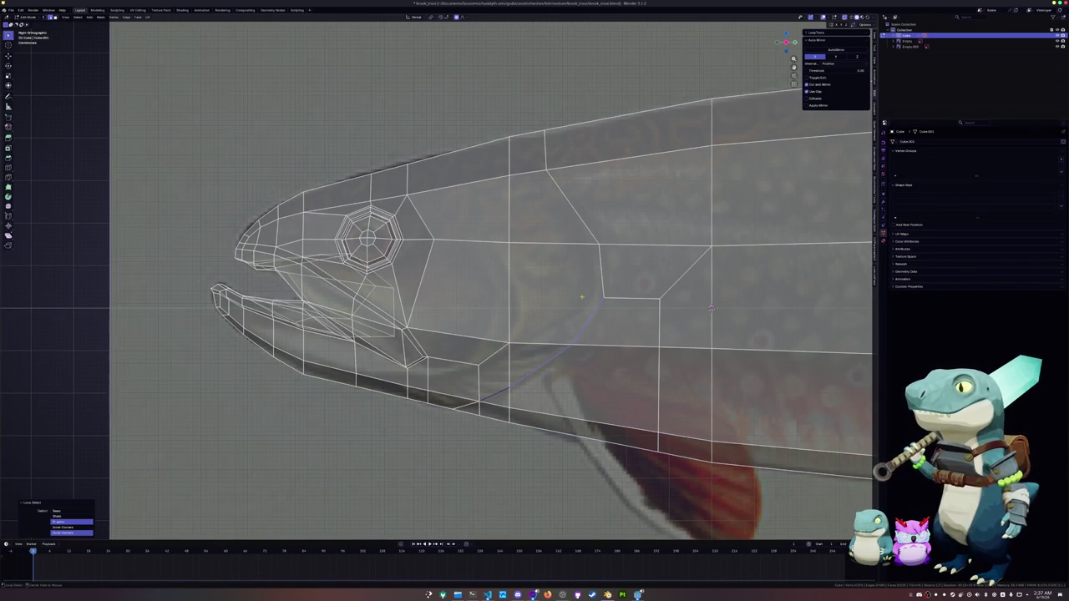
{"action": "left_click", "coordinate": [598, 271], "text": "shift"}
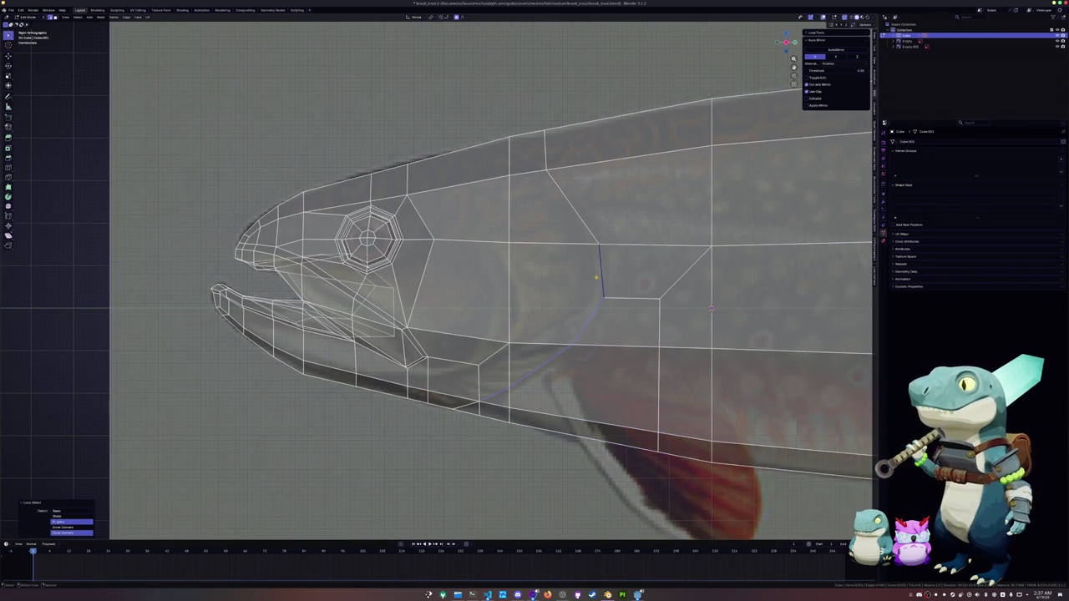
{"action": "left_click", "coordinate": [593, 230], "text": "shift"}
{"action": "middle_click_drag", "start_coordinate": [592, 229], "coordinate": [537, 352]}
{"action": "key", "text": "alt+z"}
{"action": "mouse_move", "coordinate": [727, 292]}
{"action": "middle_mouse_down"}
{"action": "mouse_move", "coordinate": [673, 310]}
{"action": "mouse_move", "coordinate": [730, 316]}
{"action": "middle_mouse_up"}
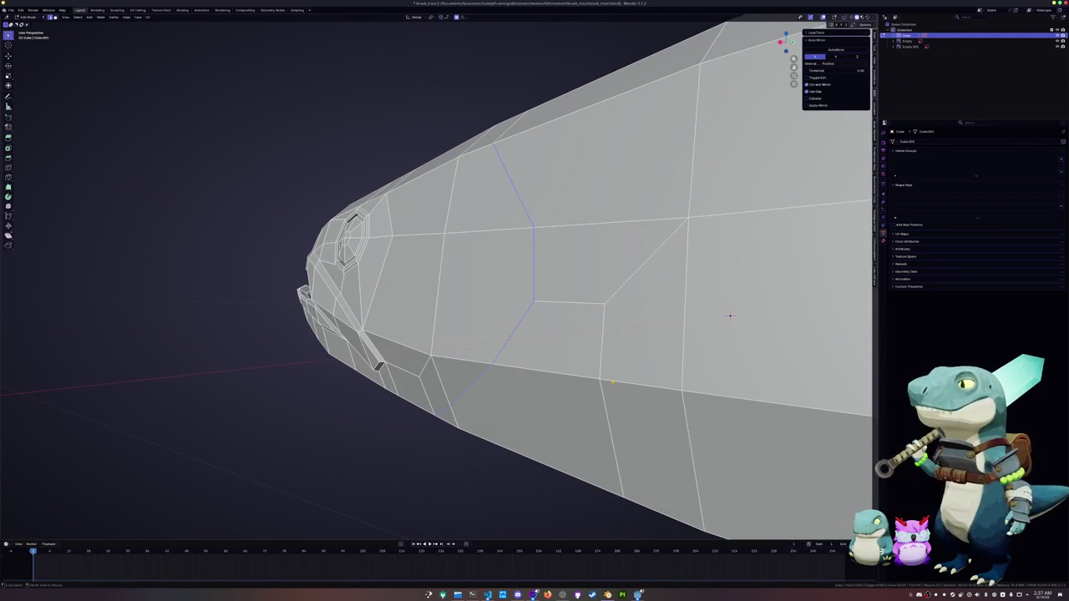
Step: Shift the selected gill edges slightly backward along the X axis
{"action": "key", "text": "g"}
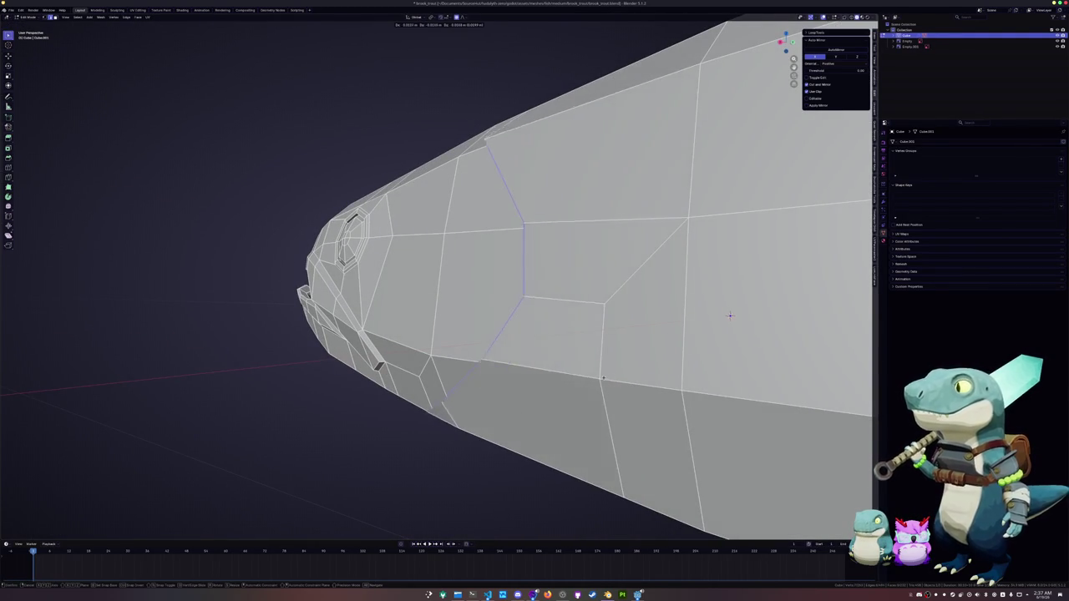
{"action": "left_click", "coordinate": [717, 309]}
{"action": "key", "text": "g"}
{"action": "key", "text": "x"}
{"action": "left_click", "coordinate": [715, 309]}
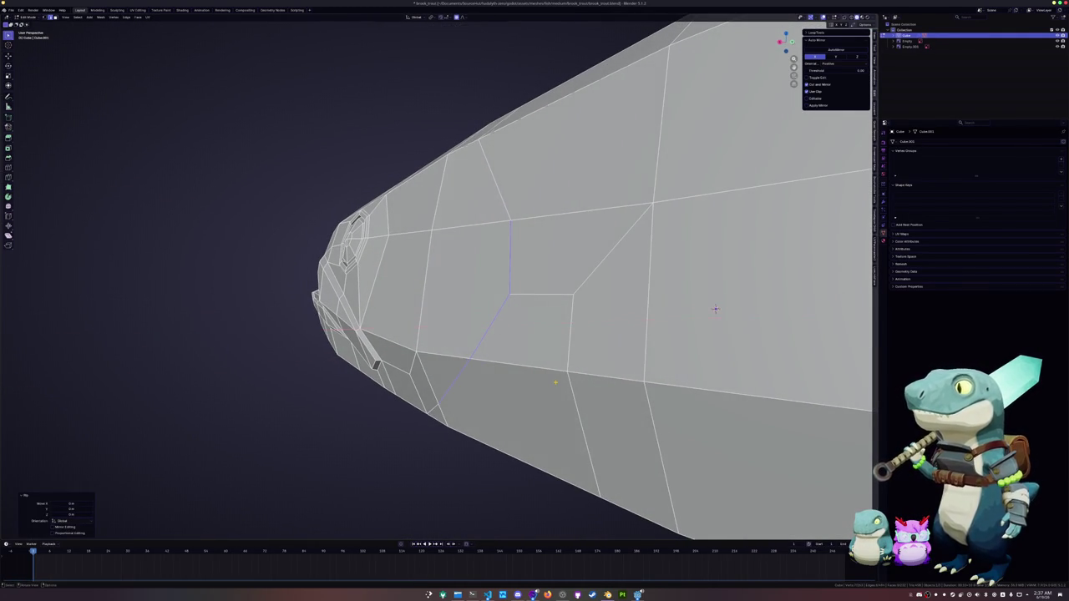
{"action": "key", "text": "g"}
{"action": "key", "text": "x"}
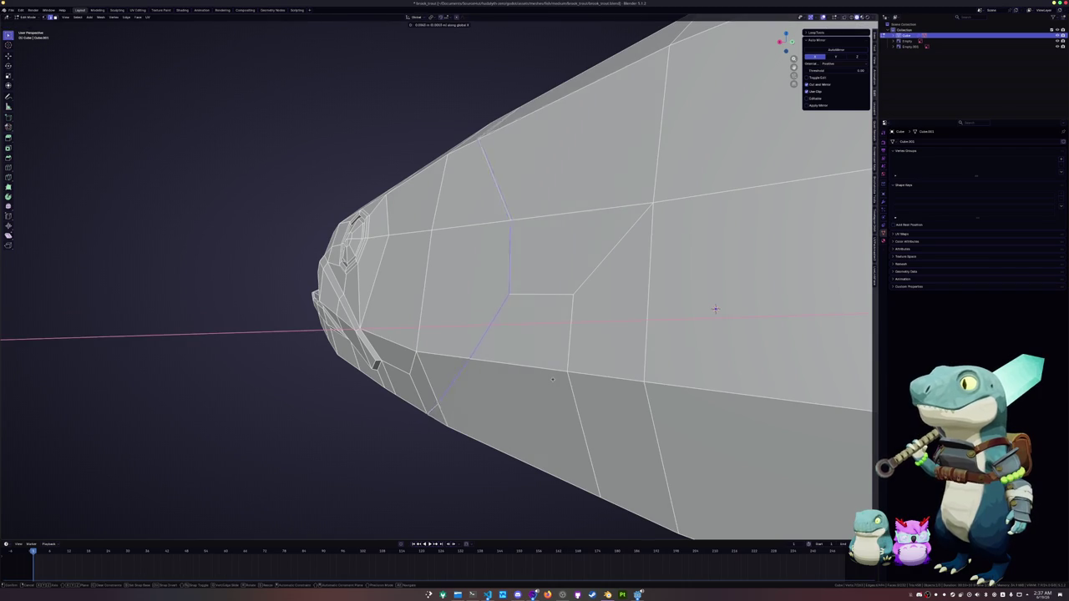
{"action": "left_click", "coordinate": [715, 310]}
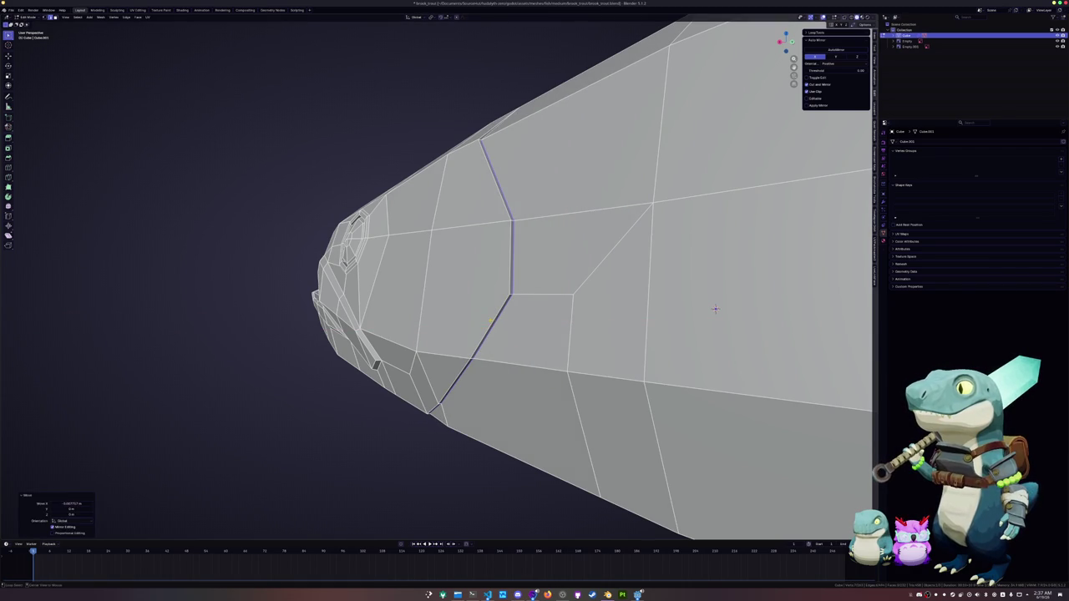
Step: Move the gill loop along X to open a thin slit, then raise it along Z
{"action": "left_click", "coordinate": [715, 309], "text": "alt"}
{"action": "key", "text": "g"}
{"action": "key", "text": "x"}
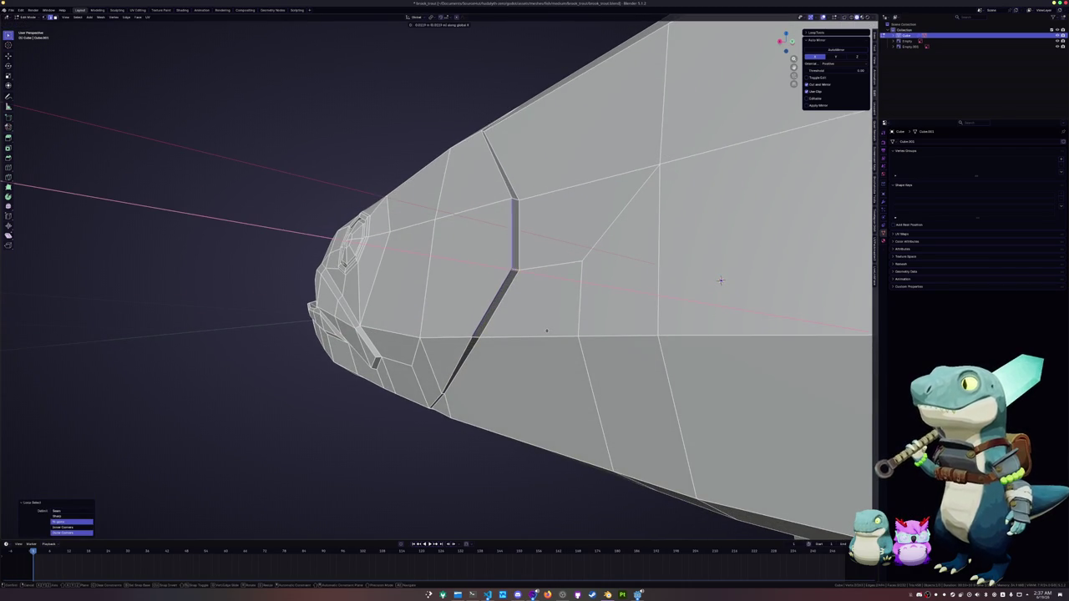
{"action": "left_click", "coordinate": [721, 281]}
{"action": "left_click", "coordinate": [721, 280]}
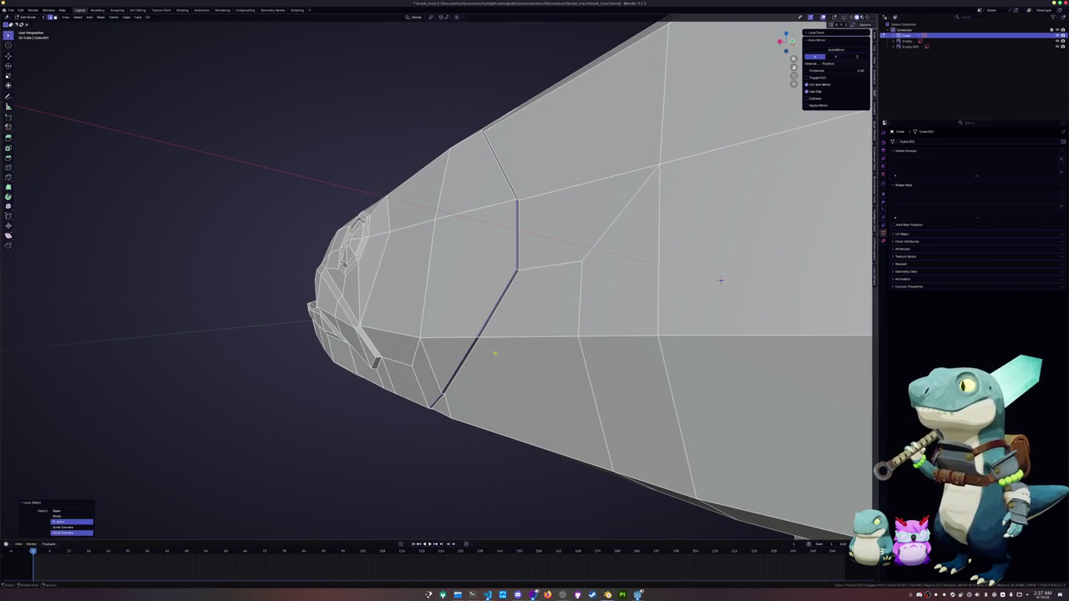
{"action": "mouse_move", "coordinate": [720, 281]}
{"action": "middle_mouse_down"}
{"action": "mouse_move", "coordinate": [715, 140]}
{"action": "mouse_move", "coordinate": [413, 385]}
{"action": "middle_mouse_up"}
{"action": "key", "text": "g"}
{"action": "key", "text": "z"}
{"action": "left_click", "coordinate": [714, 139]}
Step: Vertex-slide a point at the lower end of the gill slit along its edge
{"action": "key", "text": "shift+v"}
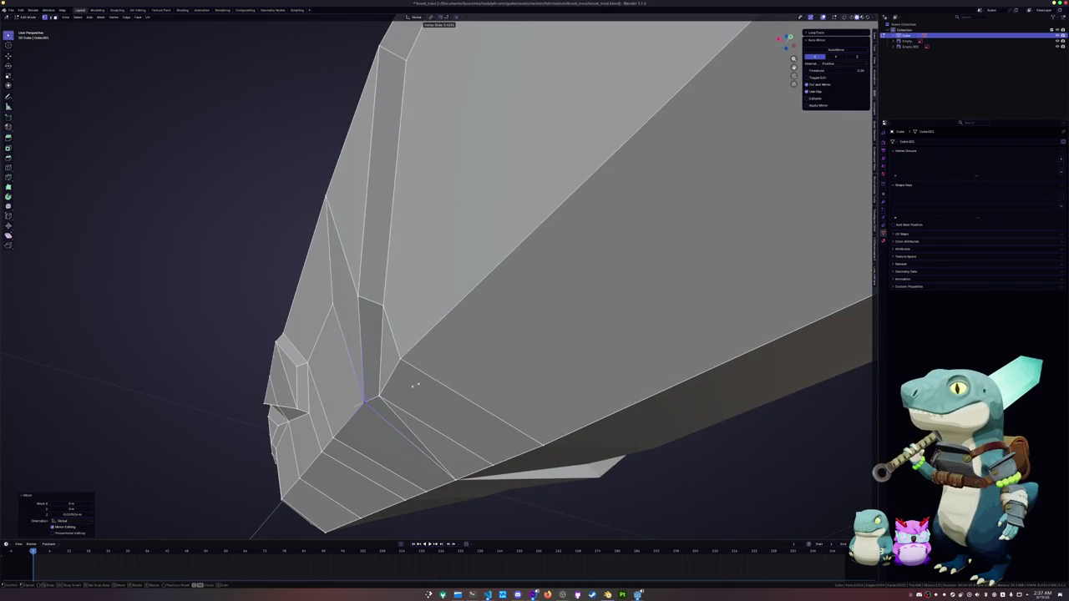
{"action": "left_click", "coordinate": [413, 385]}
{"action": "middle_click_drag", "start_coordinate": [412, 385], "coordinate": [435, 356]}
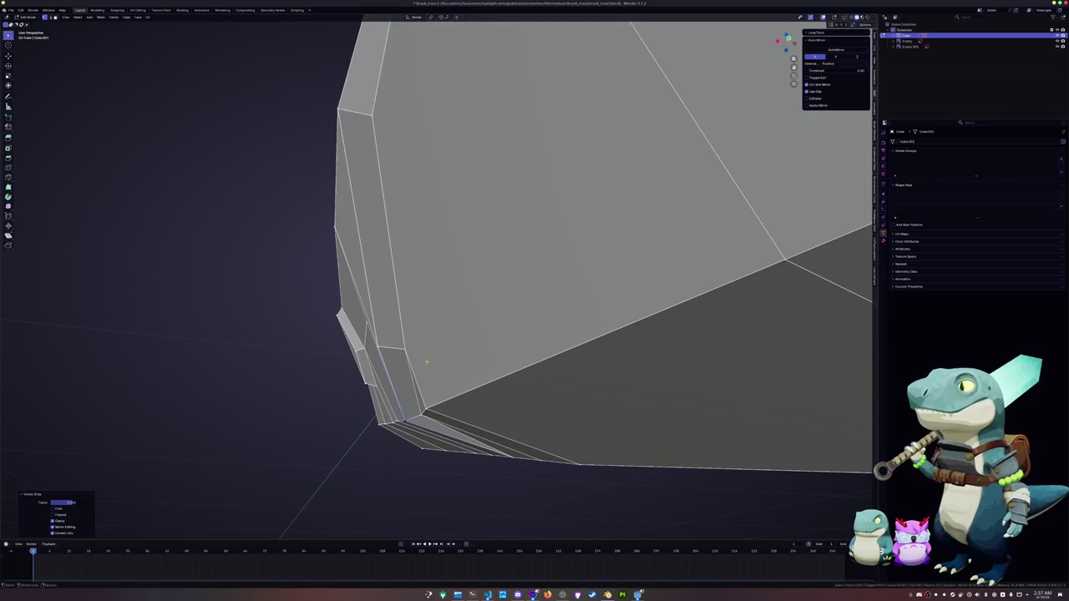
{"action": "scroll", "coordinate": [435, 357], "scroll_direction": "down", "scroll_amount": 4}
{"action": "middle_click_drag", "start_coordinate": [445, 351], "coordinate": [392, 372]}
Step: Select the jaw edge path and merge the two split vertices at center
{"action": "left_click", "coordinate": [345, 402], "text": "ctrl"}
{"action": "middle_click_drag", "start_coordinate": [345, 402], "coordinate": [782, 279]}
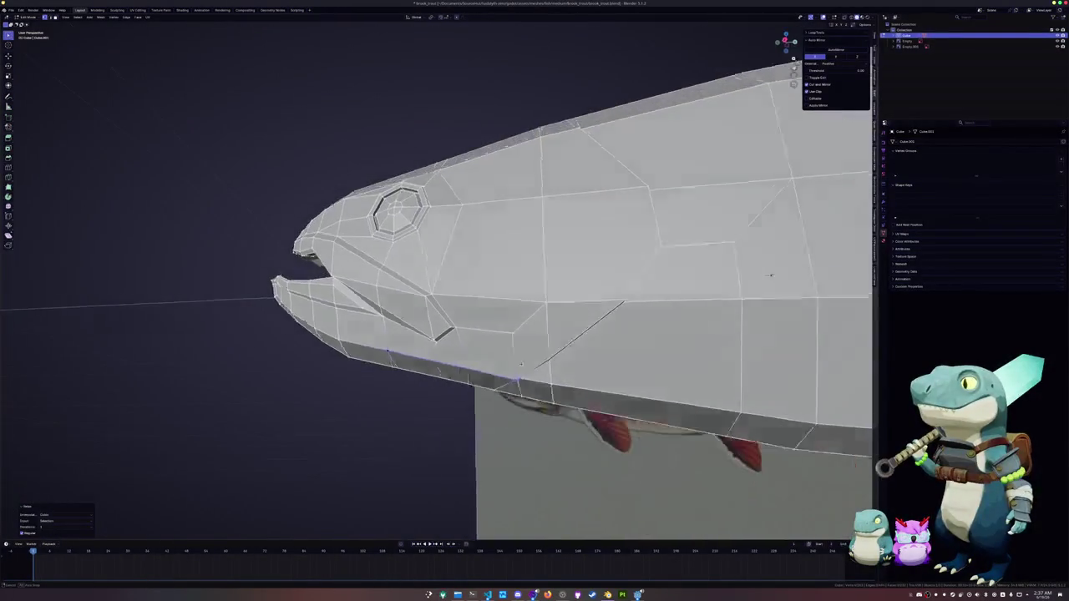
{"action": "key", "text": "ctrl+z"}
{"action": "key", "text": "ctrl+z"}
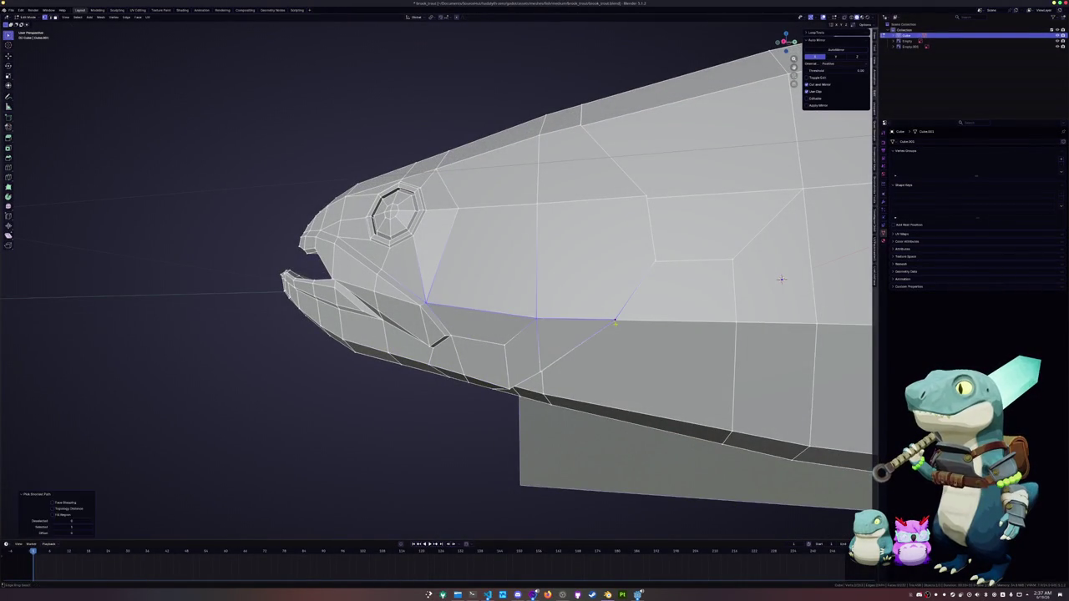
{"action": "middle_click_drag", "start_coordinate": [782, 279], "coordinate": [766, 242]}
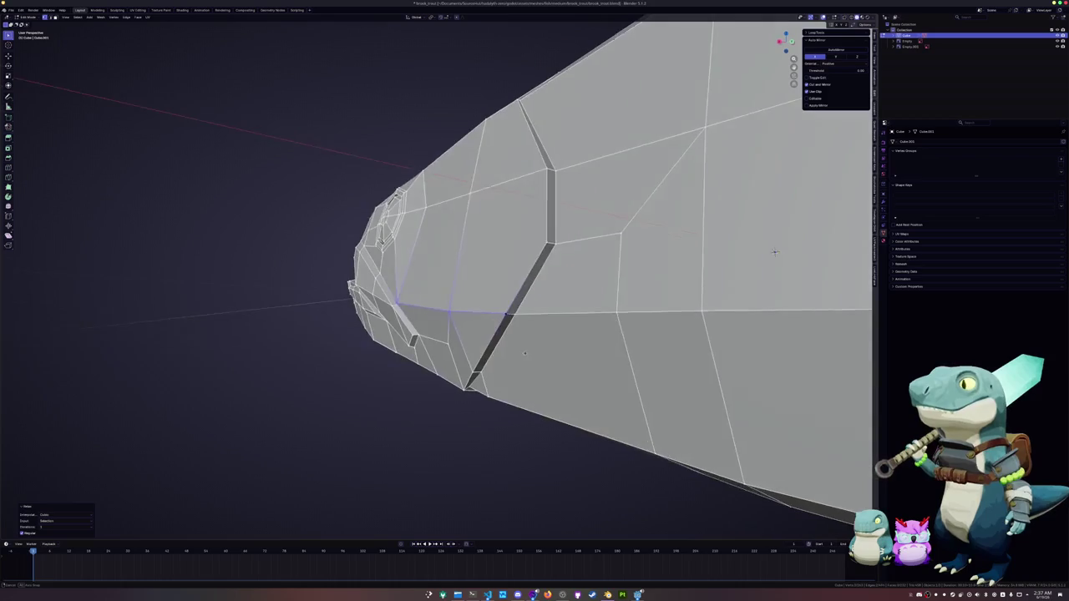
{"action": "key", "text": "ctrl+z"}
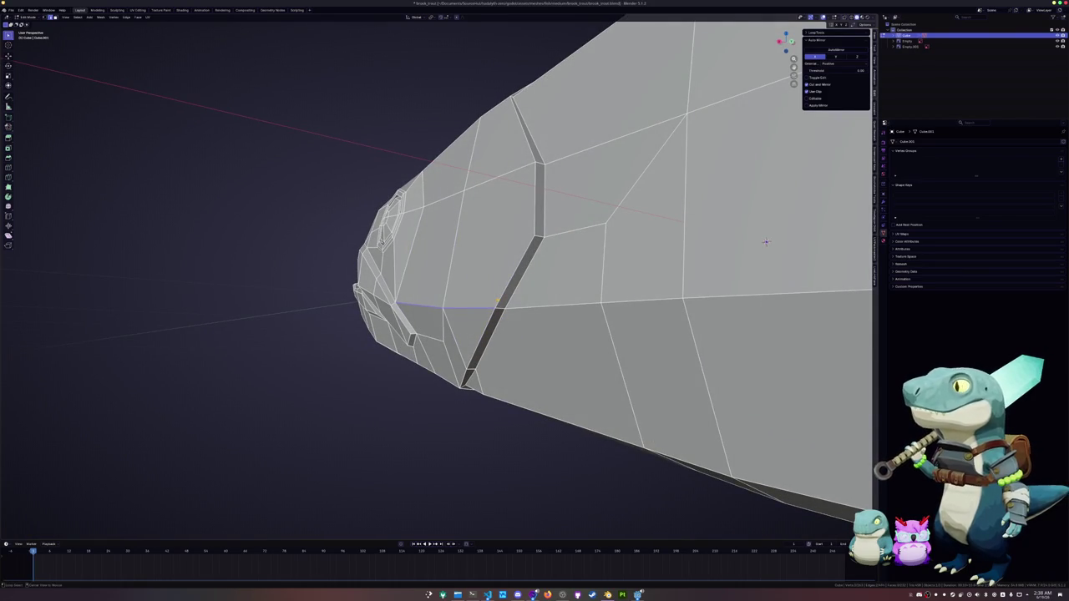
{"action": "key", "text": "ctrl+shift+z"}
{"action": "middle_click_drag", "start_coordinate": [766, 243], "coordinate": [727, 317]}
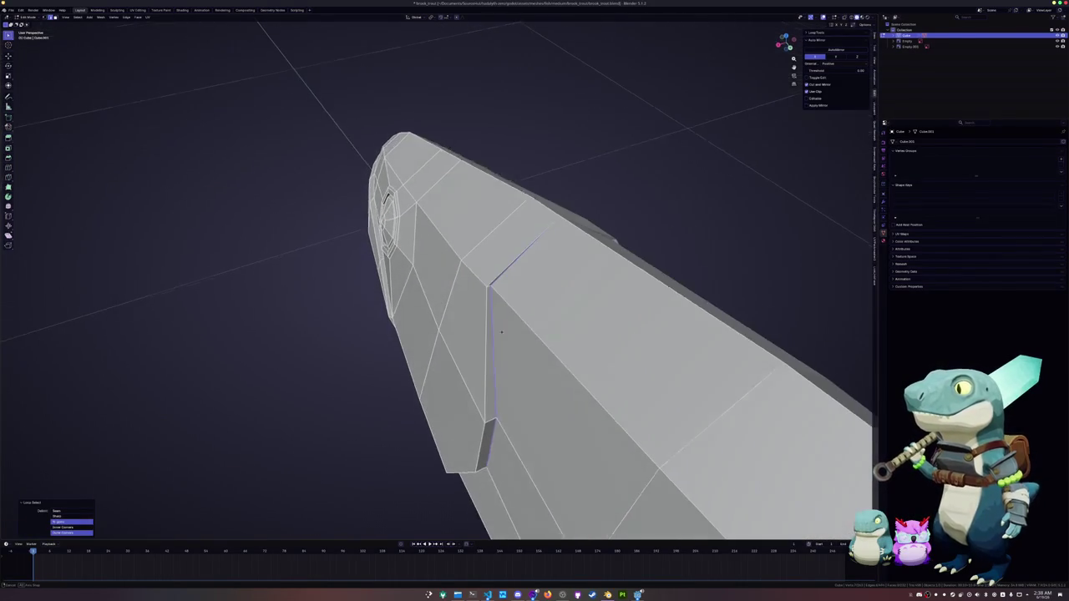
{"action": "key", "text": "ctrl+z"}
{"action": "key", "text": "m"}
{"action": "left_click", "coordinate": [491, 294]}
Step: Check the snout's solid shape in Object Mode, then return to Edit Mode
{"action": "mouse_move", "coordinate": [491, 294]}
{"action": "middle_mouse_down"}
{"action": "mouse_move", "coordinate": [758, 113]}
{"action": "mouse_move", "coordinate": [494, 355]}
{"action": "middle_mouse_up"}
{"action": "middle_click_drag", "start_coordinate": [550, 413], "coordinate": [598, 293]}
{"action": "left_click", "coordinate": [598, 293], "text": "alt"}
{"action": "left_click", "coordinate": [619, 320]}
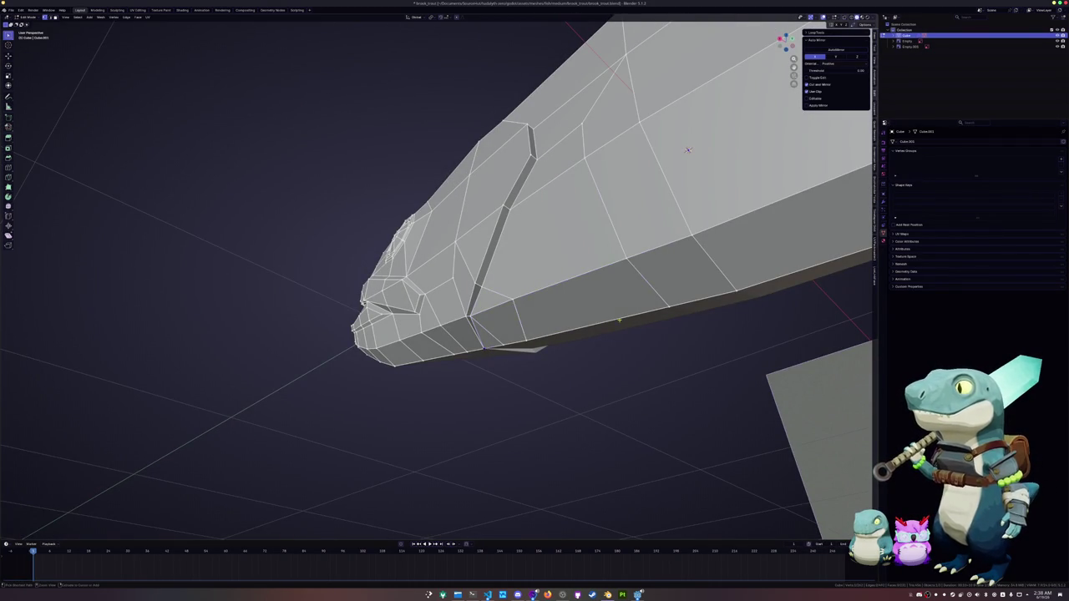
{"action": "key", "text": "Tab"}
{"action": "mouse_move", "coordinate": [688, 150]}
{"action": "middle_mouse_down"}
{"action": "mouse_move", "coordinate": [419, 357]}
{"action": "mouse_move", "coordinate": [465, 346]}
{"action": "middle_mouse_up"}
{"action": "key", "text": "Tab"}
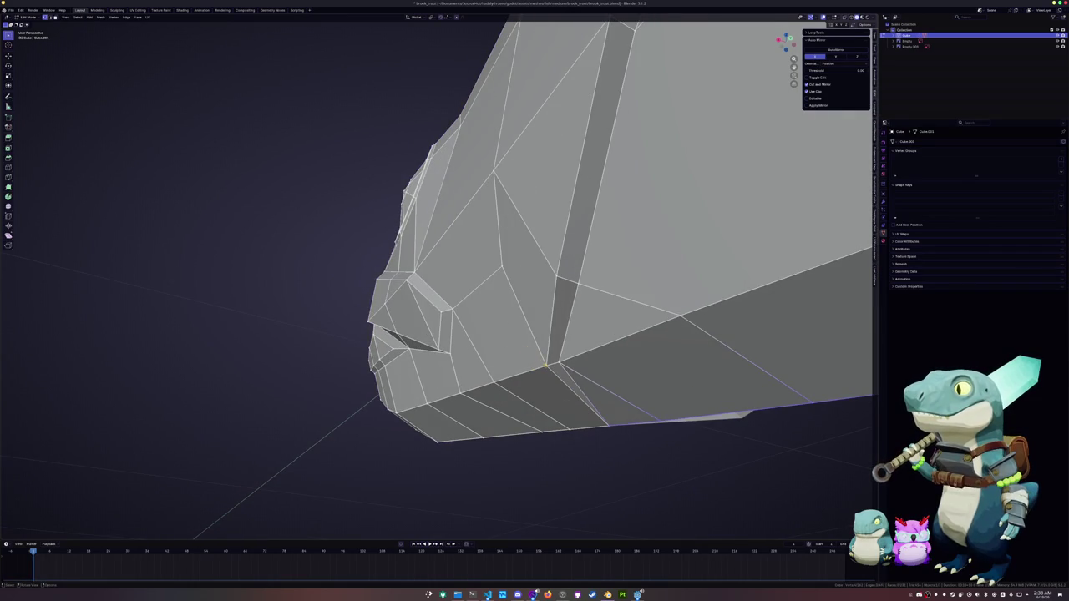
Step: Slide the jaw vertices into place along their edges and begin mirroring the selection
{"action": "mouse_move", "coordinate": [545, 365]}
{"action": "middle_mouse_down"}
{"action": "mouse_move", "coordinate": [534, 365]}
{"action": "mouse_move", "coordinate": [746, 257]}
{"action": "mouse_move", "coordinate": [738, 265]}
{"action": "middle_mouse_up"}
{"action": "key", "text": "g"}
{"action": "key", "text": "g"}
{"action": "left_click", "coordinate": [535, 364]}
{"action": "key", "text": "g"}
{"action": "key", "text": "g"}
{"action": "left_click", "coordinate": [739, 270]}
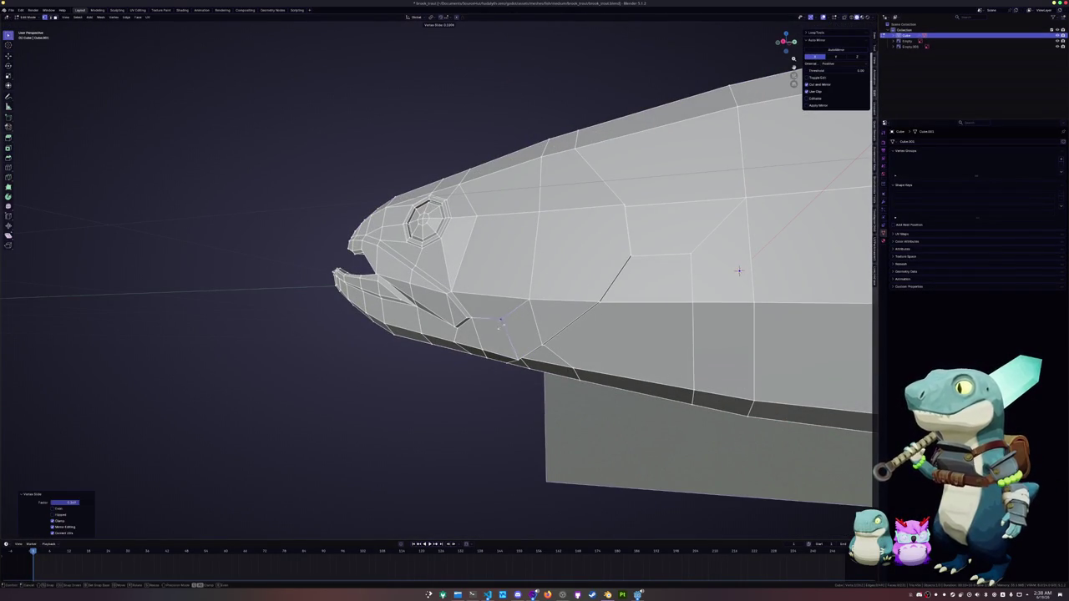
{"action": "key", "text": "g"}
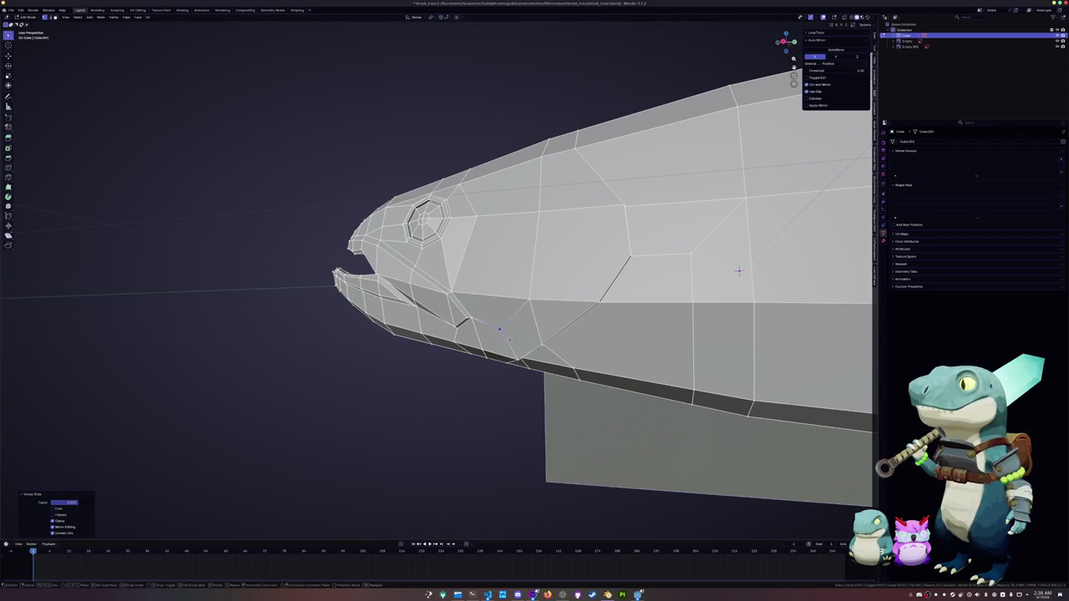
{"action": "middle_click_drag", "start_coordinate": [739, 271], "coordinate": [735, 215]}
{"action": "key", "text": "ctrl+m"}
Step: Mirror the selection across X, then select the cheek edge path and relax it
{"action": "key", "text": "x"}
{"action": "key", "text": "Return"}
{"action": "mouse_move", "coordinate": [836, 250]}
{"action": "middle_mouse_down"}
{"action": "mouse_move", "coordinate": [846, 358]}
{"action": "mouse_move", "coordinate": [779, 313]}
{"action": "middle_mouse_up"}
{"action": "left_click", "coordinate": [780, 312]}
{"action": "left_click", "coordinate": [476, 254], "text": "ctrl"}
{"action": "key", "text": "shift+r"}
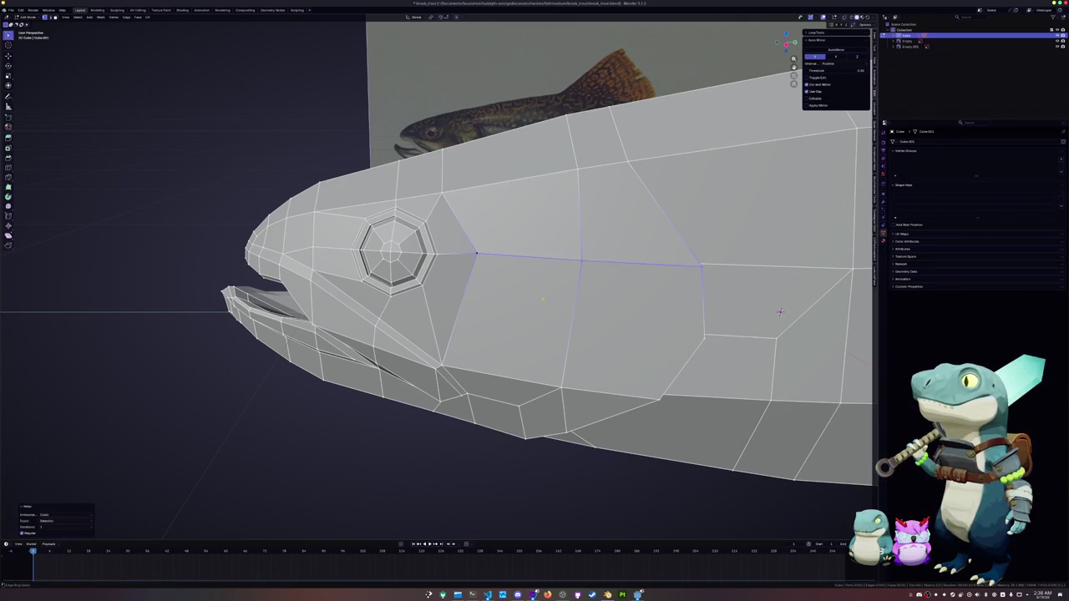
Step: Relax the edge path along the head top and check the solid shape in Object Mode
{"action": "key", "text": "ctrl+z"}
{"action": "left_click", "coordinate": [443, 193], "text": "ctrl"}
{"action": "middle_click_drag", "start_coordinate": [780, 312], "coordinate": [765, 287]}
{"action": "key", "text": "shift+r"}
{"action": "key", "text": "shift+r"}
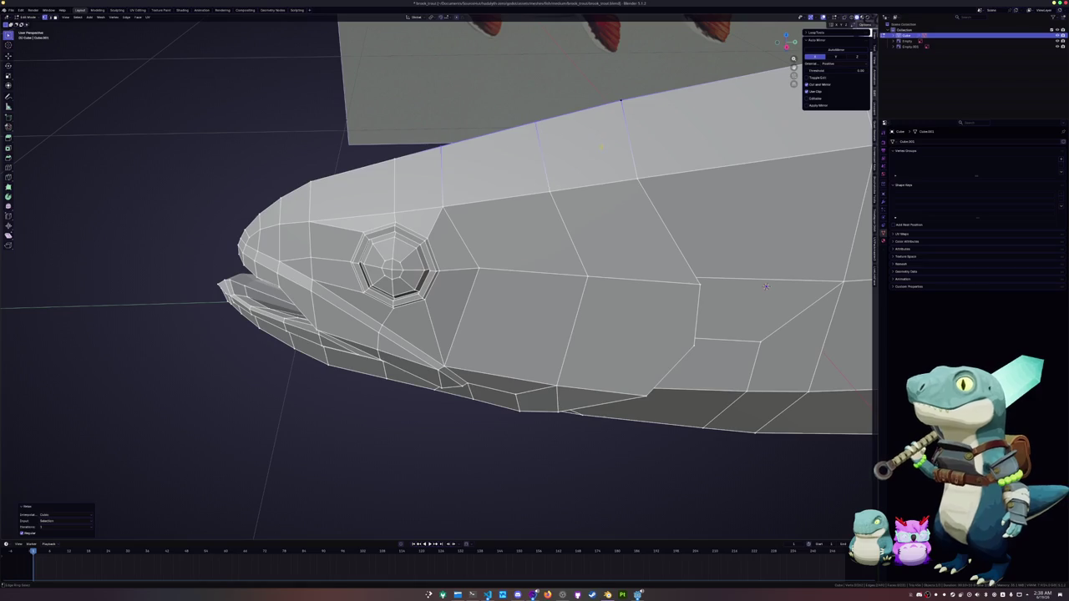
{"action": "key", "text": "Tab"}
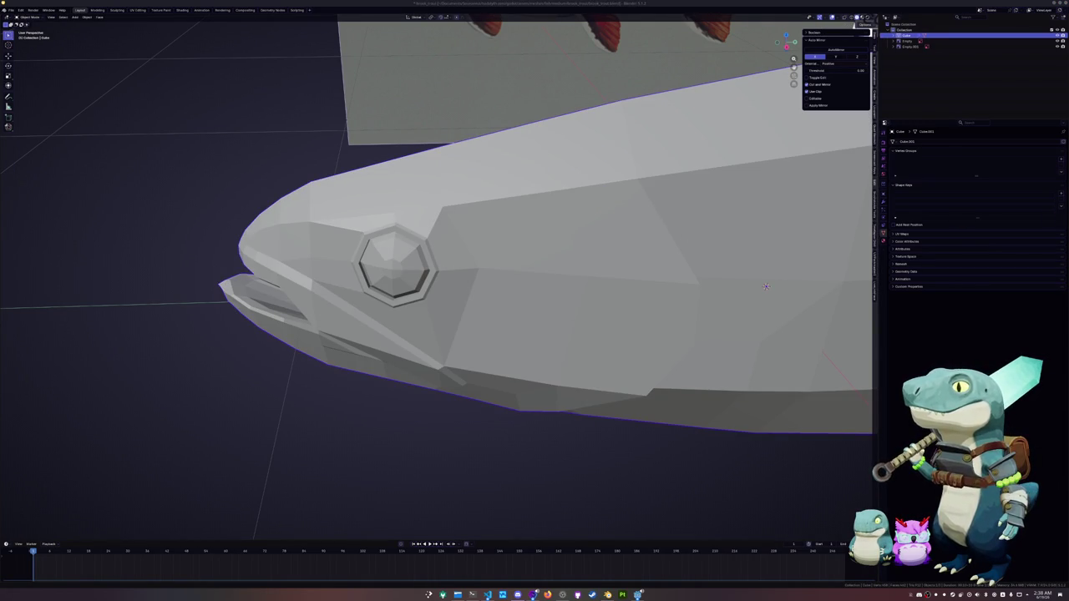
{"action": "mouse_move", "coordinate": [568, 299]}
{"action": "middle_mouse_down"}
{"action": "mouse_move", "coordinate": [518, 299]}
{"action": "mouse_move", "coordinate": [571, 307]}
{"action": "middle_mouse_up"}
{"action": "key", "text": "Tab"}
Step: Slide a flank vertex, then in right view slide the lower belly edge along the body
{"action": "key", "text": "g"}
{"action": "key", "text": "g"}
{"action": "left_click", "coordinate": [571, 307]}
{"action": "key", "text": "KP_3"}
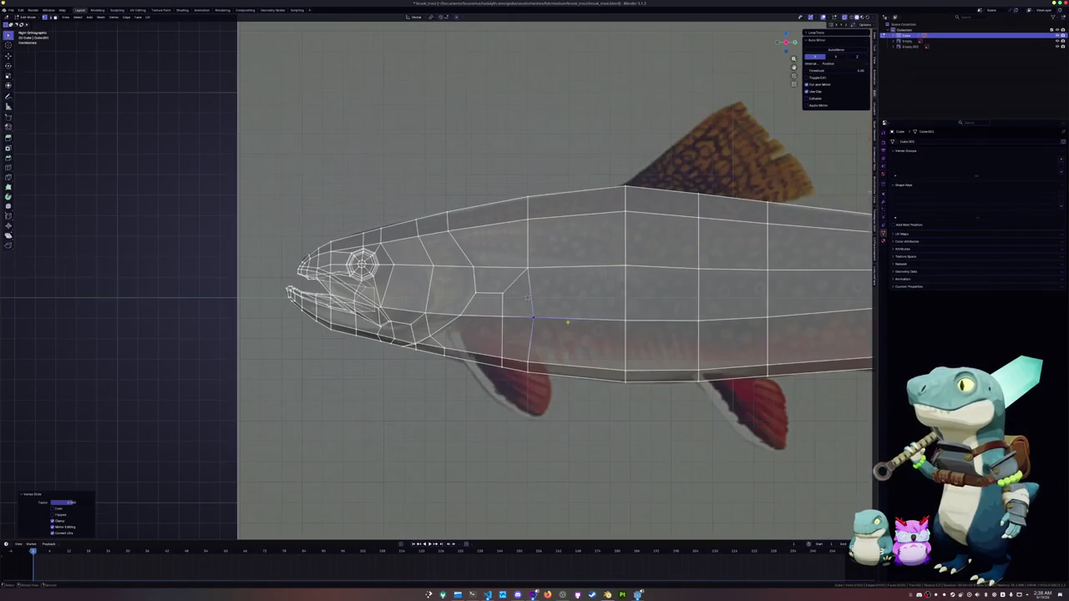
{"action": "middle_click_drag", "start_coordinate": [528, 297], "coordinate": [383, 324], "text": "shift"}
{"action": "left_click", "coordinate": [389, 393]}
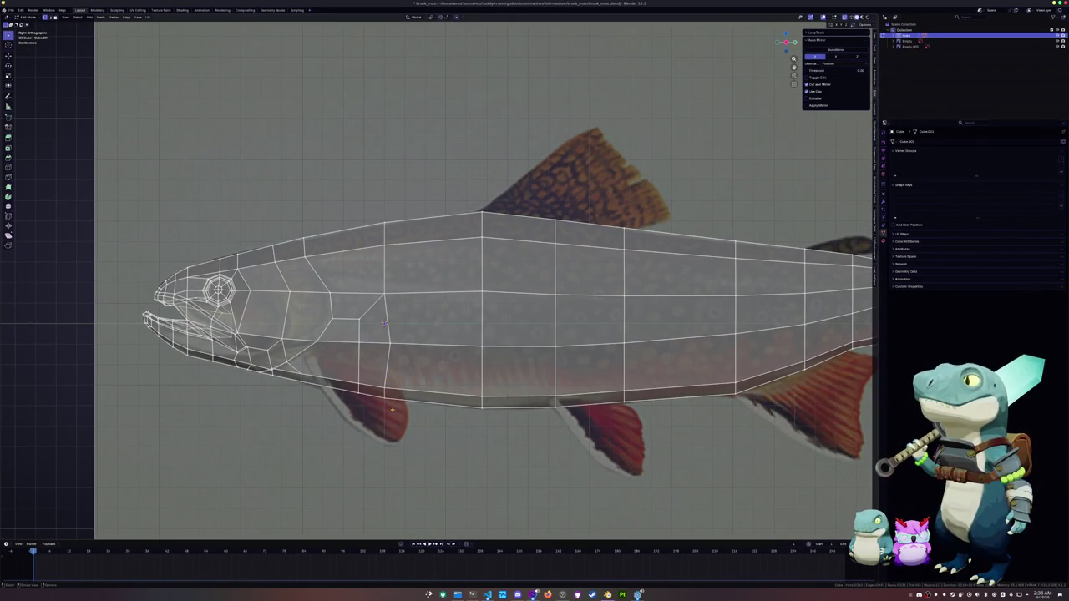
{"action": "key", "text": "g"}
{"action": "key", "text": "g"}
{"action": "left_click", "coordinate": [383, 324]}
{"action": "key", "text": "g"}
{"action": "key", "text": "g"}
{"action": "left_click", "coordinate": [383, 323]}
Step: Scale the tail-tip edge loop to 0 on Y for a flat end and turn X-ray off
{"action": "middle_click_drag", "start_coordinate": [383, 323], "coordinate": [348, 294], "text": "shift"}
{"action": "scroll", "coordinate": [347, 294], "scroll_direction": "down", "scroll_amount": 2}
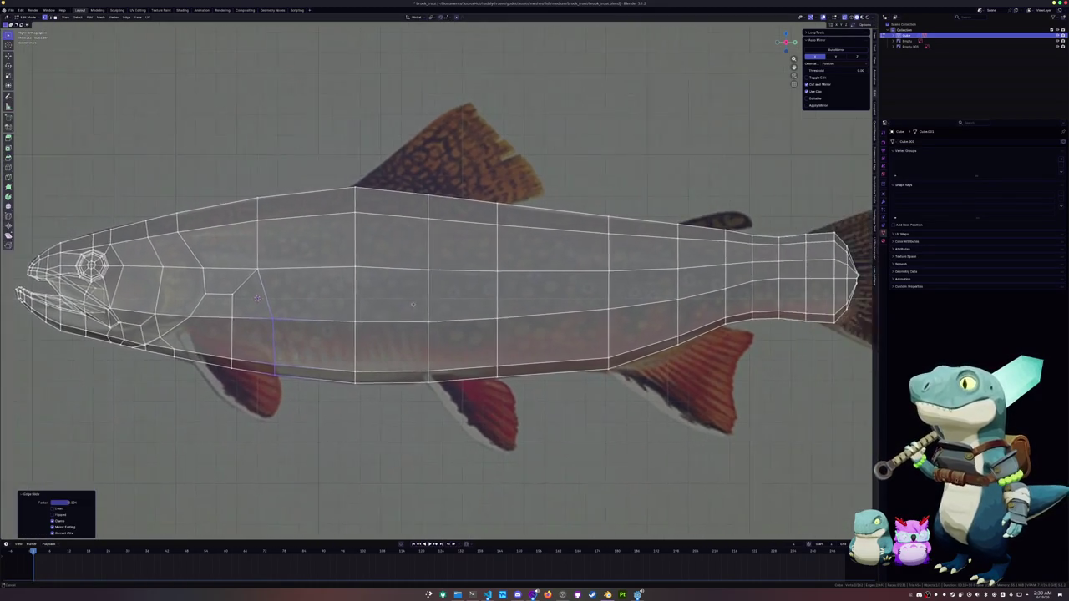
{"action": "middle_click_drag", "start_coordinate": [835, 334], "coordinate": [476, 334], "text": "shift"}
{"action": "scroll", "coordinate": [618, 339], "scroll_direction": "up", "scroll_amount": 5}
{"action": "scroll", "coordinate": [618, 336], "scroll_direction": "up", "scroll_amount": 2}
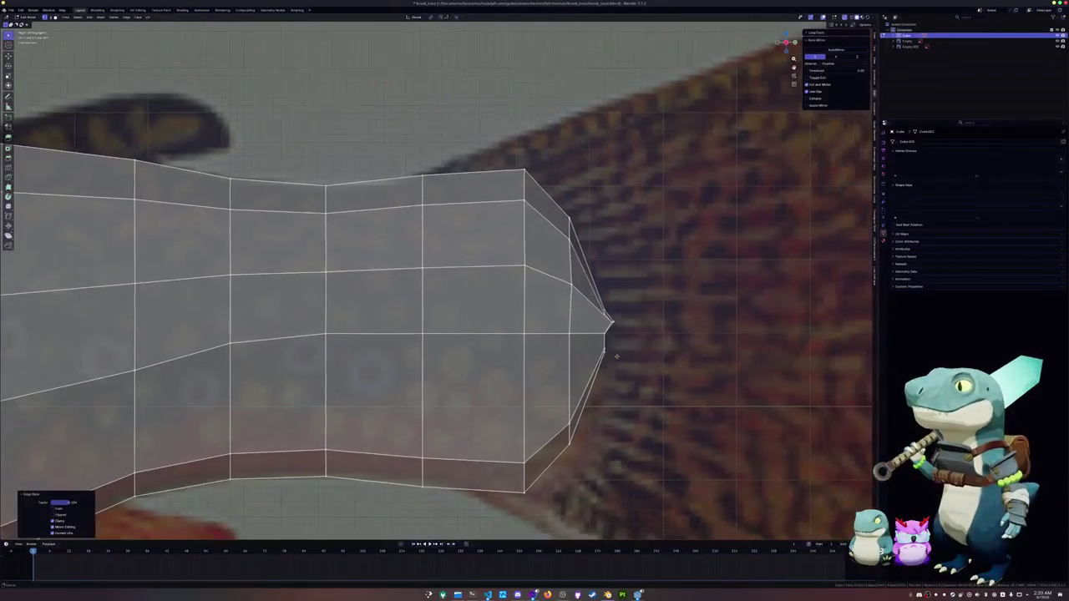
{"action": "left_click", "coordinate": [589, 309], "text": "alt"}
{"action": "key", "text": "s"}
{"action": "key", "text": "y"}
{"action": "key", "text": "Return"}
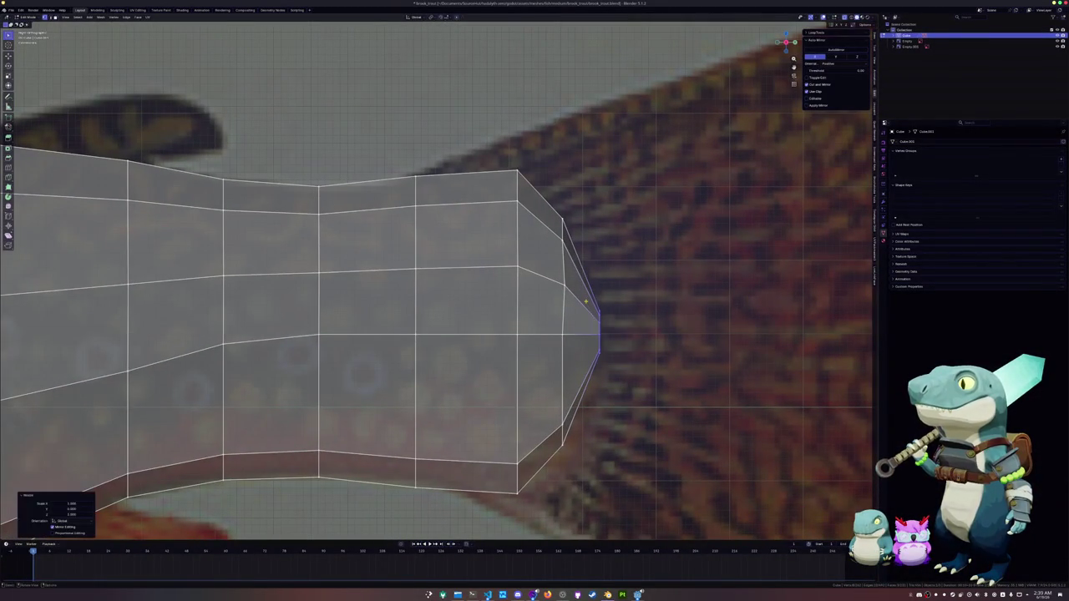
{"action": "key", "text": "alt+z"}
{"action": "middle_click_drag", "start_coordinate": [334, 384], "coordinate": [67, 391]}
{"action": "scroll", "coordinate": [67, 390], "scroll_direction": "down", "scroll_amount": 3}
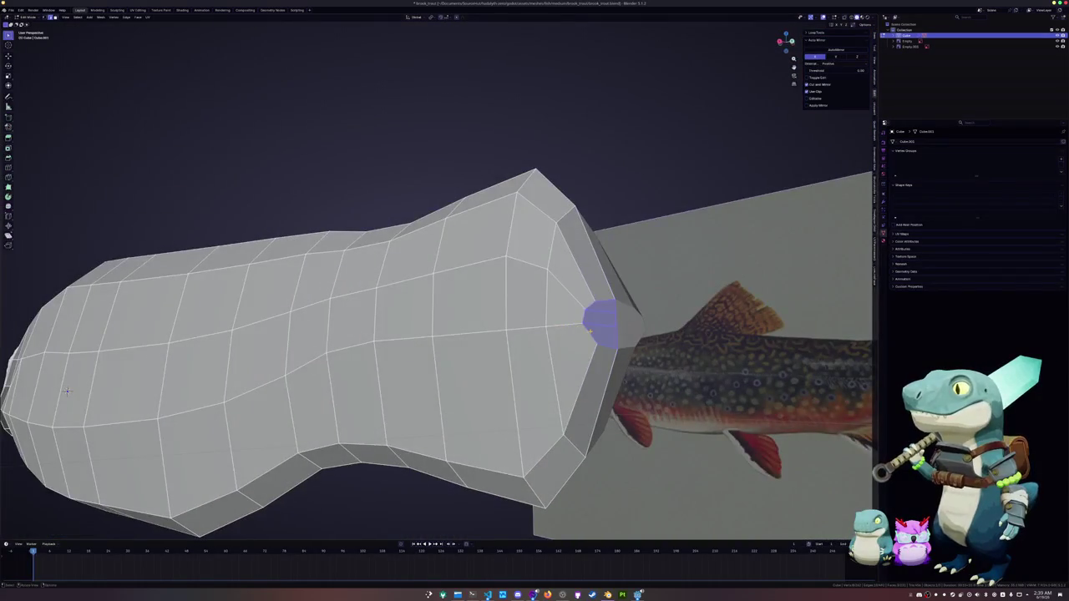
Step: Move the tail tip loop along X and slide an edge loop near the tip
{"action": "scroll", "coordinate": [68, 391], "scroll_direction": "down", "scroll_amount": 2}
{"action": "key", "text": "g"}
{"action": "key", "text": "x"}
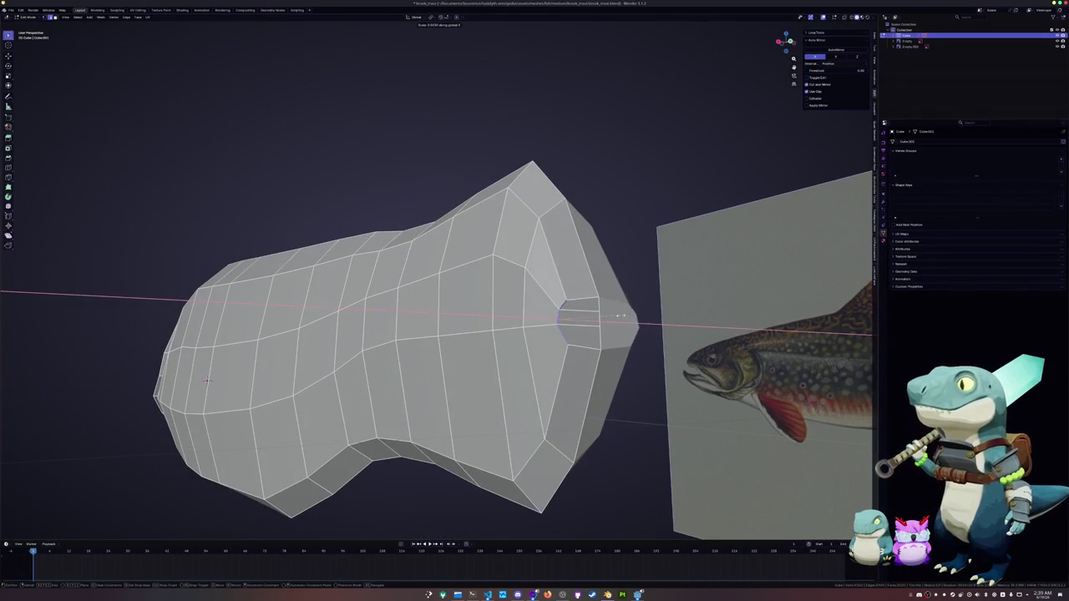
{"action": "left_click", "coordinate": [622, 319]}
{"action": "middle_click_drag", "start_coordinate": [623, 320], "coordinate": [625, 336]}
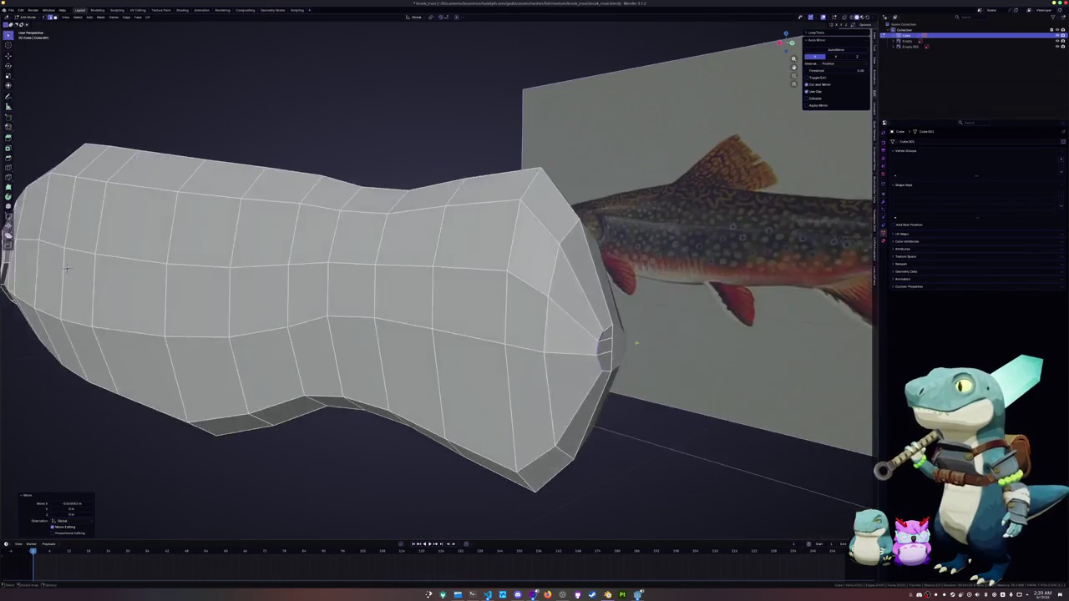
{"action": "scroll", "coordinate": [567, 338], "scroll_direction": "up", "scroll_amount": 3}
{"action": "key", "text": "g"}
{"action": "key", "text": "g"}
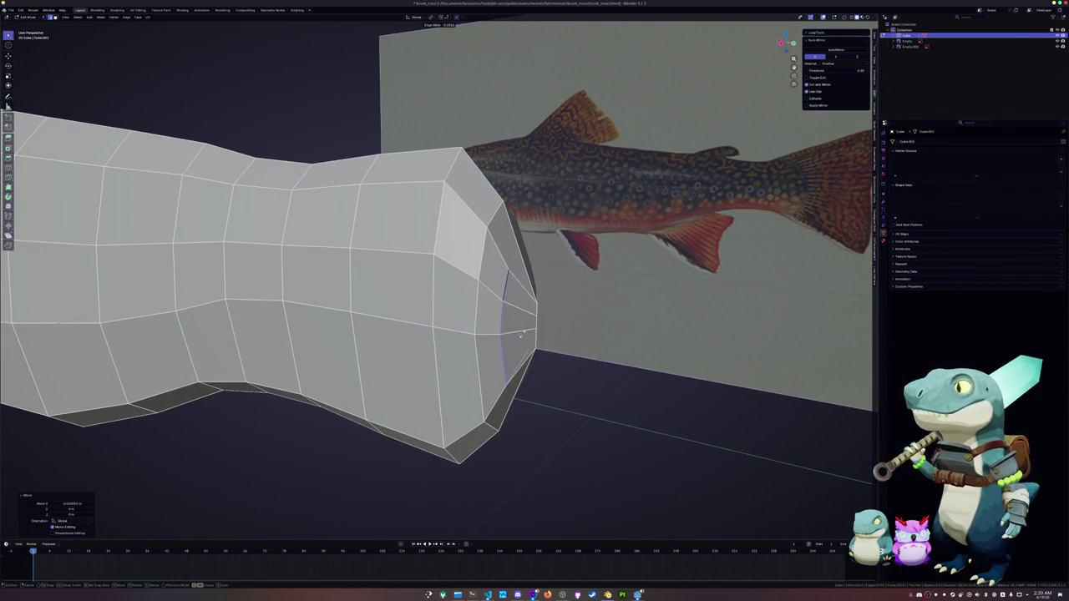
{"action": "left_click", "coordinate": [518, 288]}
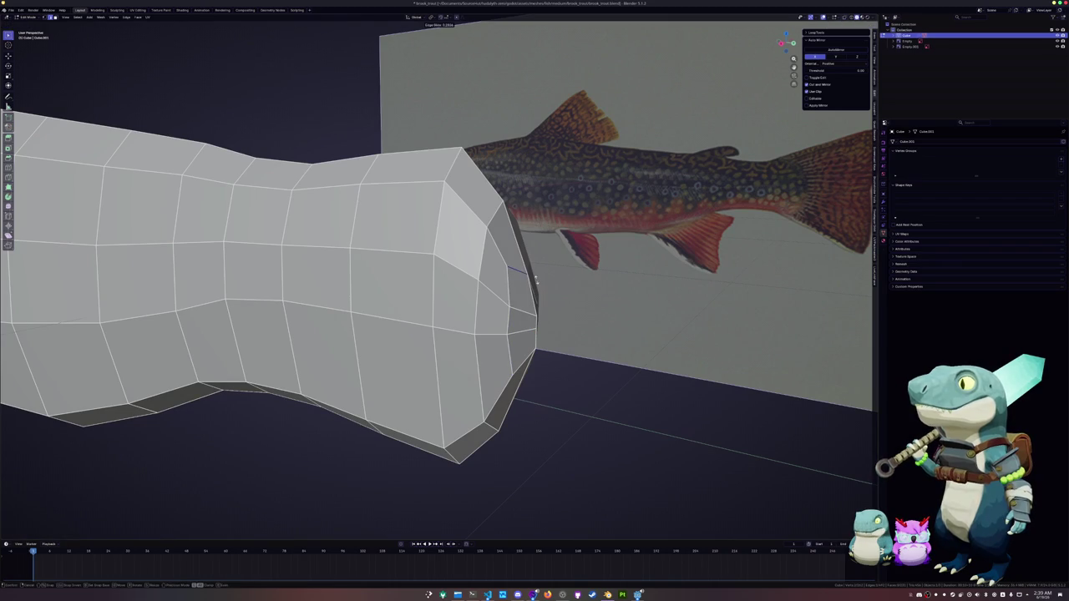
{"action": "mouse_move", "coordinate": [518, 289]}
{"action": "middle_mouse_down"}
{"action": "mouse_move", "coordinate": [527, 326]}
{"action": "mouse_move", "coordinate": [468, 300]}
{"action": "middle_mouse_up"}
Step: Select the face loop around the narrow neck and scale it along X
{"action": "key", "text": "Tab"}
{"action": "scroll", "coordinate": [527, 326], "scroll_direction": "down", "scroll_amount": 3}
{"action": "key", "text": "Tab"}
{"action": "left_click", "coordinate": [473, 280]}
{"action": "left_click", "coordinate": [473, 280], "text": "alt"}
{"action": "scroll", "coordinate": [700, 302], "scroll_direction": "up", "scroll_amount": 2}
{"action": "key", "text": "s"}
{"action": "key", "text": "x"}
{"action": "left_click", "coordinate": [632, 291]}
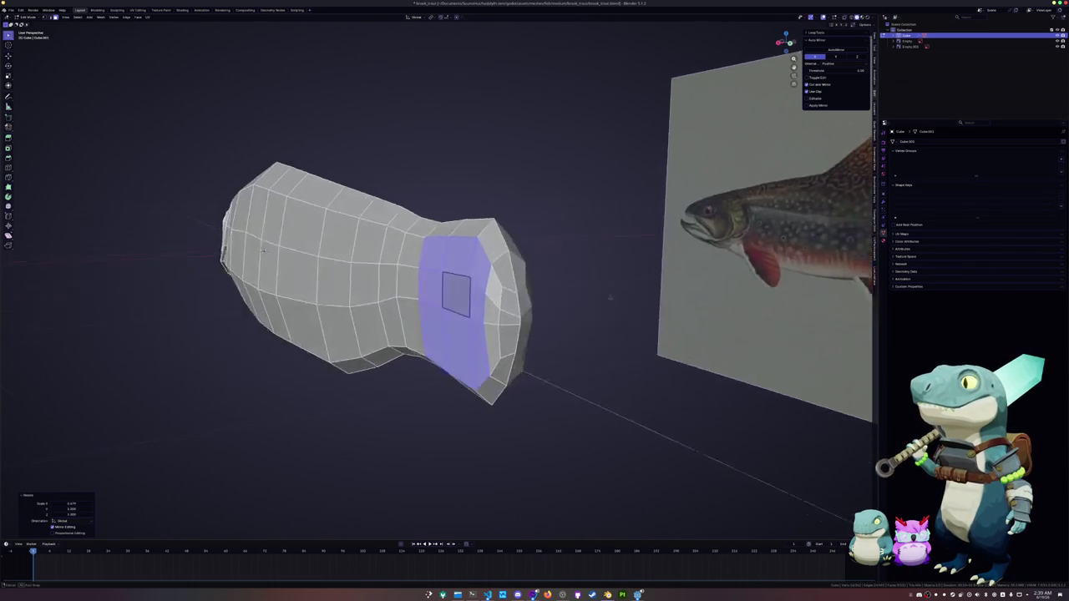
Step: Scale the short edge loop near the tail end along X to narrow it
{"action": "middle_click_drag", "start_coordinate": [632, 292], "coordinate": [547, 308]}
{"action": "left_click", "coordinate": [455, 326]}
{"action": "key", "text": "s"}
{"action": "key", "text": "x"}
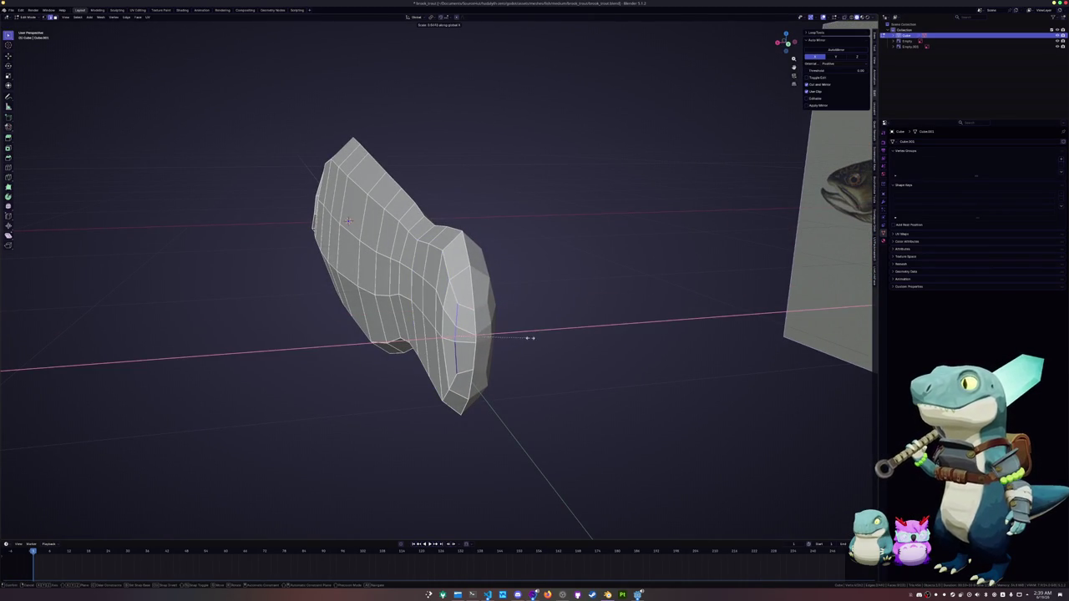
{"action": "left_click", "coordinate": [528, 337]}
Step: Select the tail section faces, grow the selection, and shift them along X
{"action": "middle_click_drag", "start_coordinate": [518, 334], "coordinate": [486, 302]}
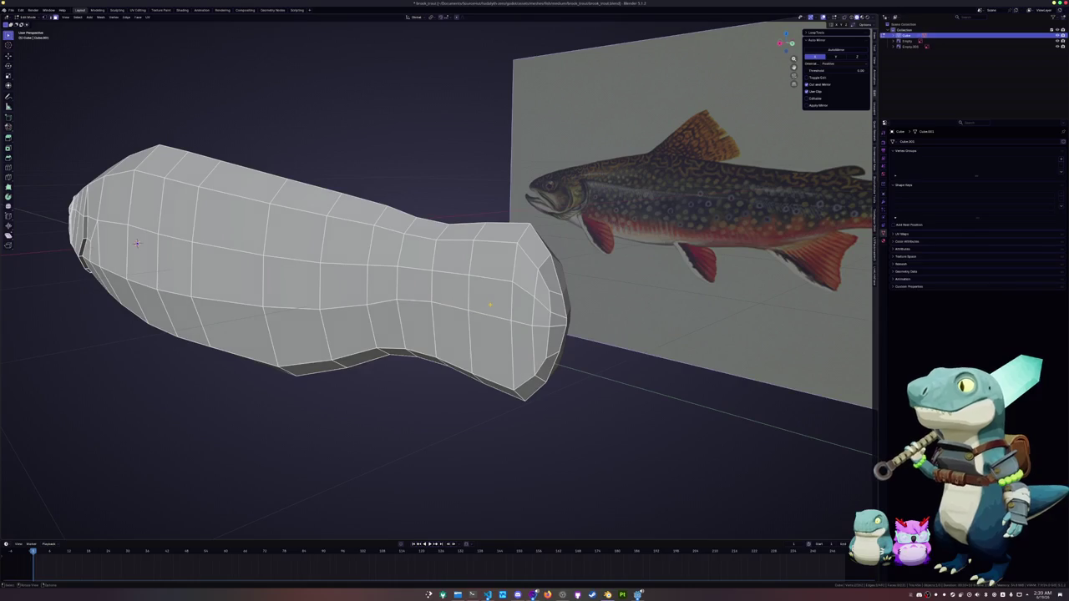
{"action": "left_click", "coordinate": [491, 297]}
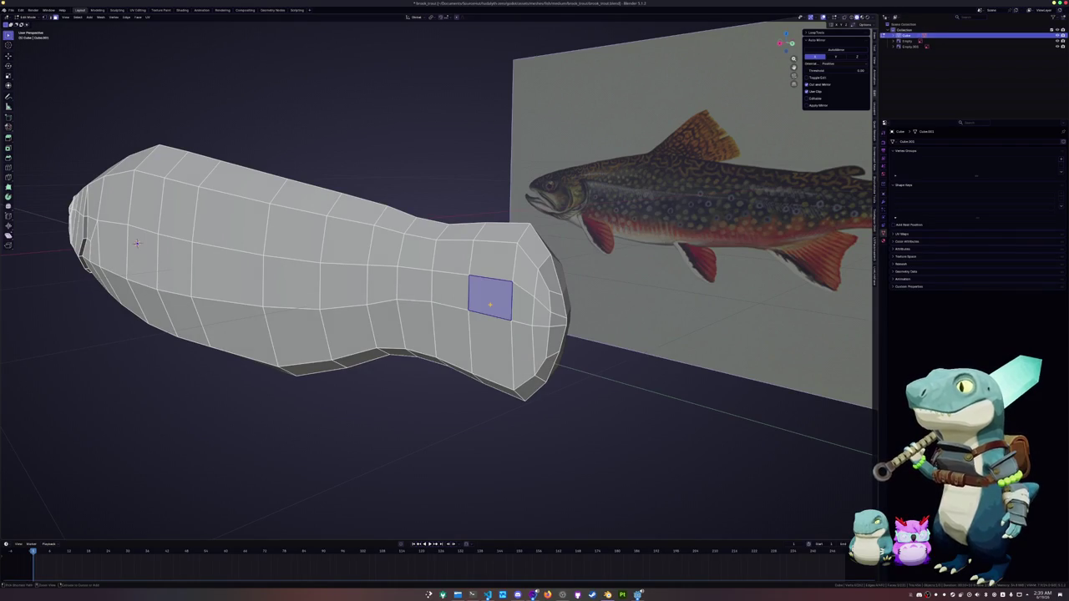
{"action": "key", "text": "ctrl+KP_Add"}
{"action": "key", "text": "ctrl+KP_Add"}
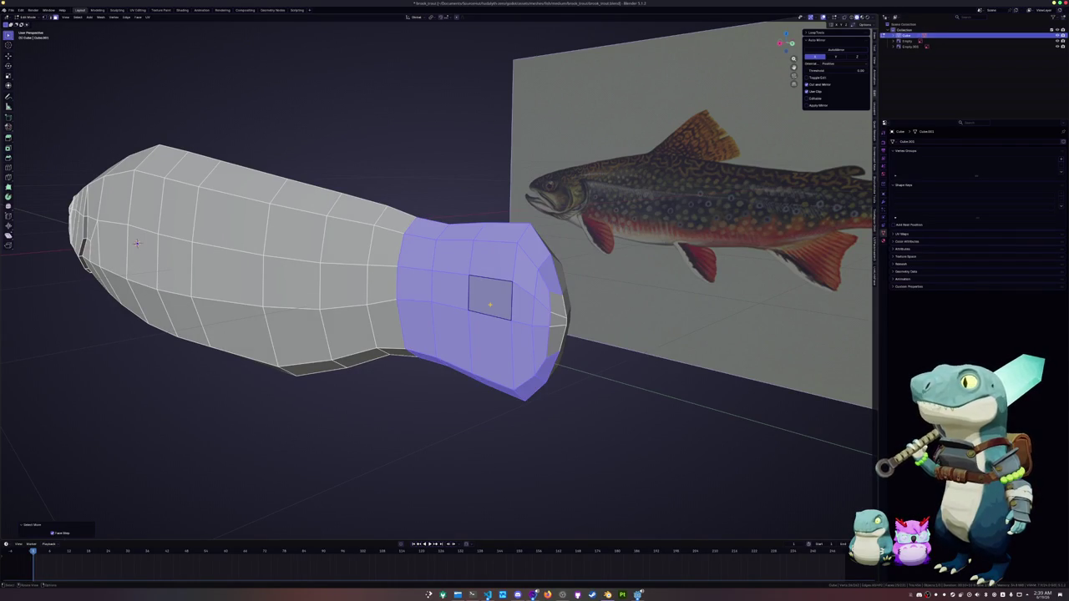
{"action": "middle_click_drag", "start_coordinate": [516, 299], "coordinate": [539, 295]}
{"action": "key", "text": "g"}
{"action": "key", "text": "x"}
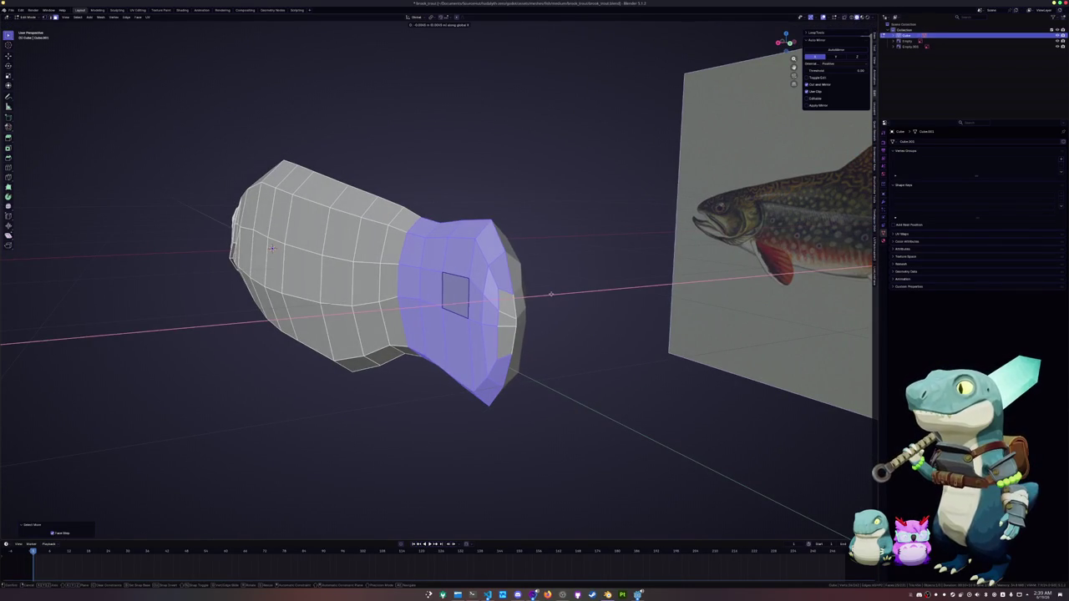
{"action": "left_click", "coordinate": [550, 296]}
Step: Isolate the body mesh, clear the selection, and slide an edge loop along the body
{"action": "key", "text": "Tab"}
{"action": "key", "text": "slash"}
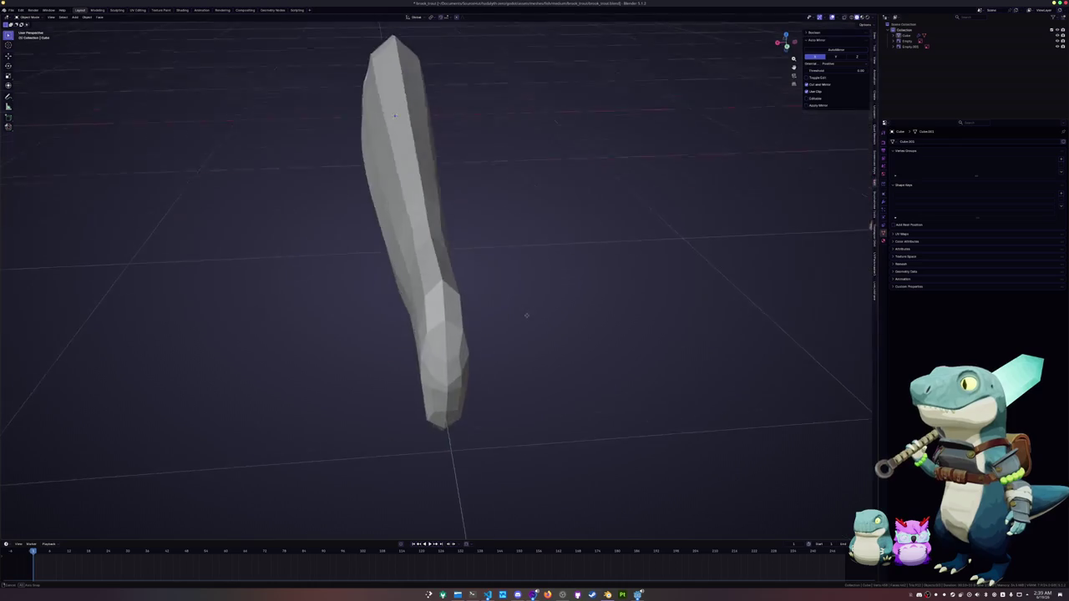
{"action": "key", "text": "Tab"}
{"action": "key", "text": "alt+a"}
{"action": "middle_click_drag", "start_coordinate": [436, 304], "coordinate": [462, 314]}
{"action": "key", "text": "g"}
{"action": "key", "text": "g"}
{"action": "left_click", "coordinate": [462, 315]}
Step: Scale another vertical edge loop along X and move it along X
{"action": "left_click", "coordinate": [464, 349]}
{"action": "key", "text": "s"}
{"action": "key", "text": "x"}
{"action": "left_click", "coordinate": [559, 267]}
{"action": "key", "text": "g"}
{"action": "key", "text": "x"}
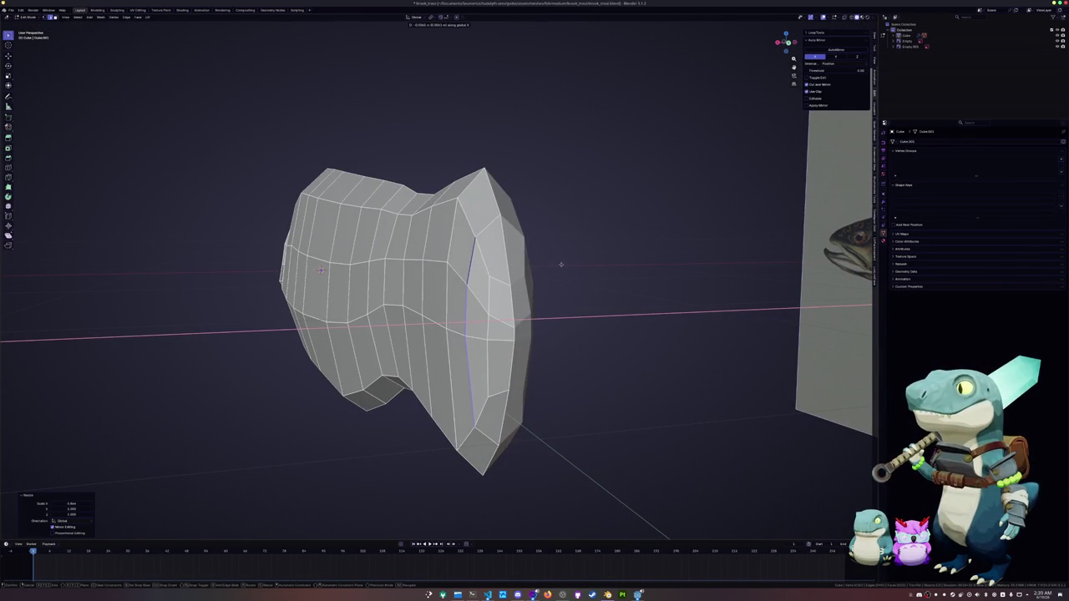
{"action": "left_click", "coordinate": [560, 265]}
Step: Inspect the reshaped body in Numpad 3 side view, then frame the back under the dorsal fin
{"action": "mouse_move", "coordinate": [560, 265]}
{"action": "middle_mouse_down"}
{"action": "mouse_move", "coordinate": [494, 284]}
{"action": "mouse_move", "coordinate": [411, 270]}
{"action": "middle_mouse_up"}
{"action": "key", "text": "Tab"}
{"action": "scroll", "coordinate": [425, 289], "scroll_direction": "up", "scroll_amount": 5}
{"action": "scroll", "coordinate": [474, 291], "scroll_direction": "down", "scroll_amount": 3}
{"action": "scroll", "coordinate": [480, 294], "scroll_direction": "down", "scroll_amount": 2}
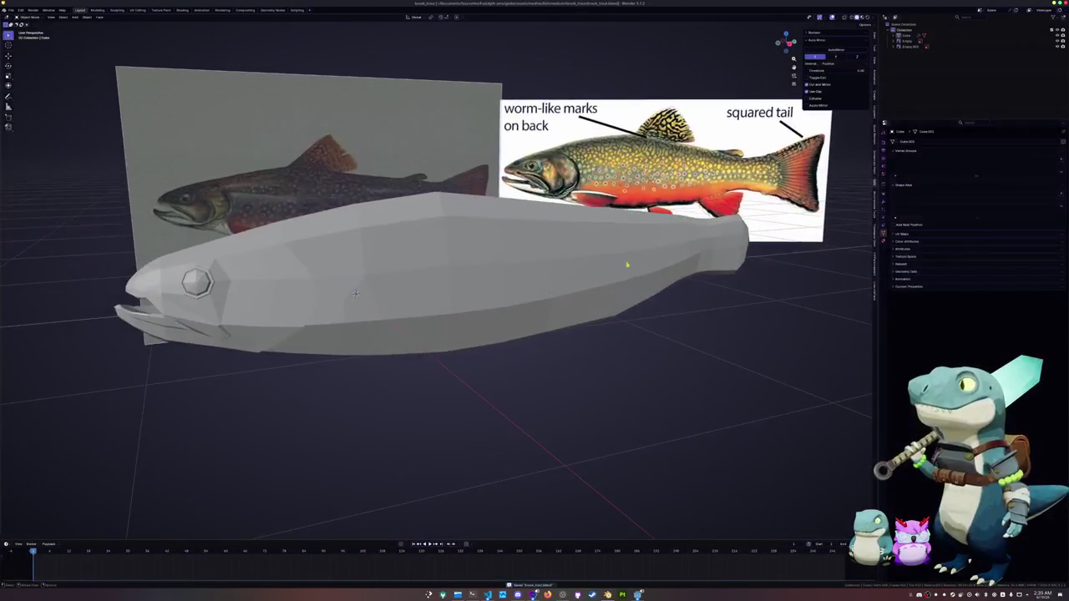
{"action": "scroll", "coordinate": [412, 270], "scroll_direction": "up", "scroll_amount": 2}
{"action": "key", "text": "KP_3"}
{"action": "key", "text": "Tab"}
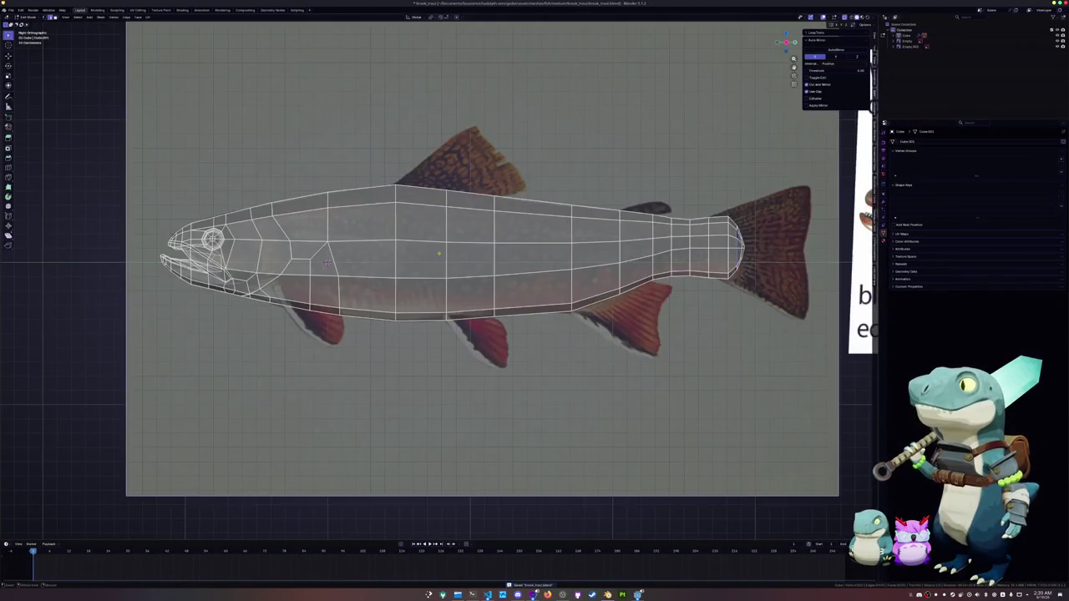
{"action": "scroll", "coordinate": [403, 276], "scroll_direction": "up", "scroll_amount": 3}
{"action": "middle_click_drag", "start_coordinate": [471, 155], "coordinate": [410, 239], "text": "shift"}
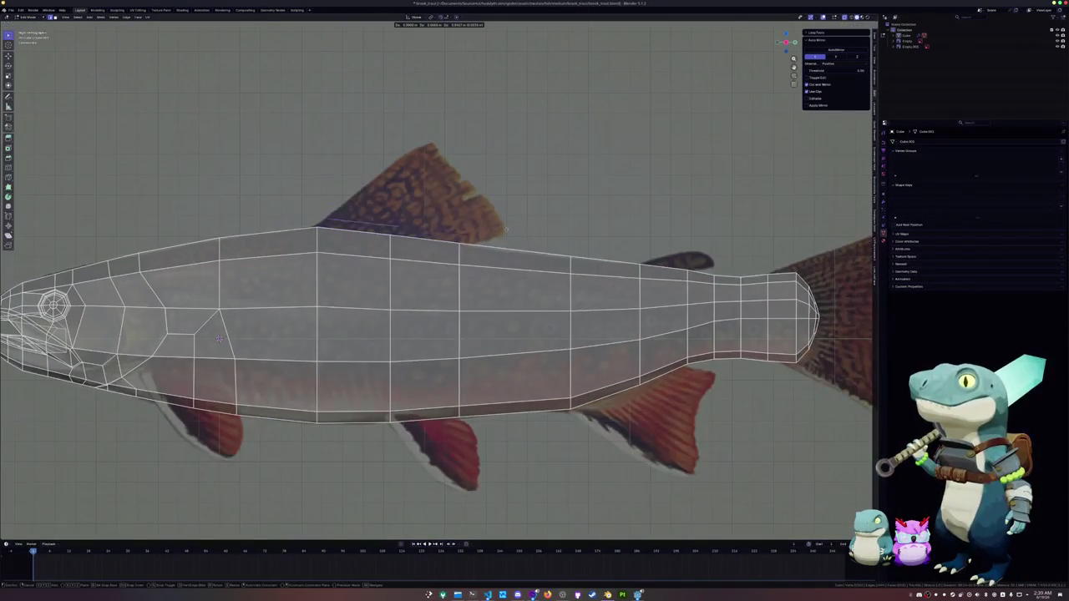
Step: Separate the top body edge under the dorsal fin into its own object for editing
{"action": "left_click", "coordinate": [401, 229]}
{"action": "right_click", "coordinate": [457, 281]}
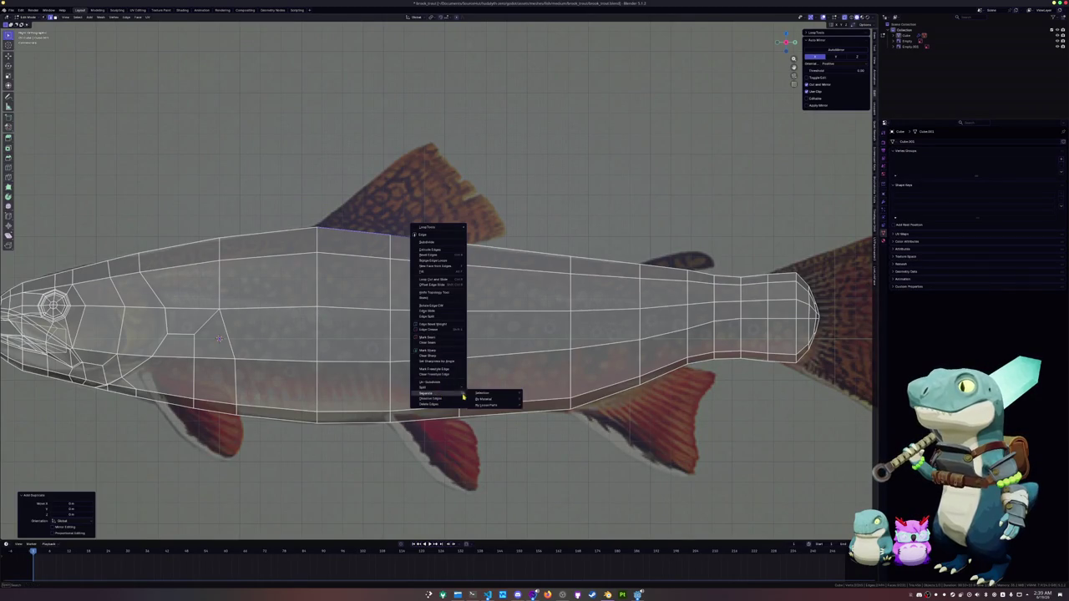
{"action": "left_click", "coordinate": [488, 393]}
{"action": "key", "text": "Tab"}
{"action": "left_click", "coordinate": [394, 237]}
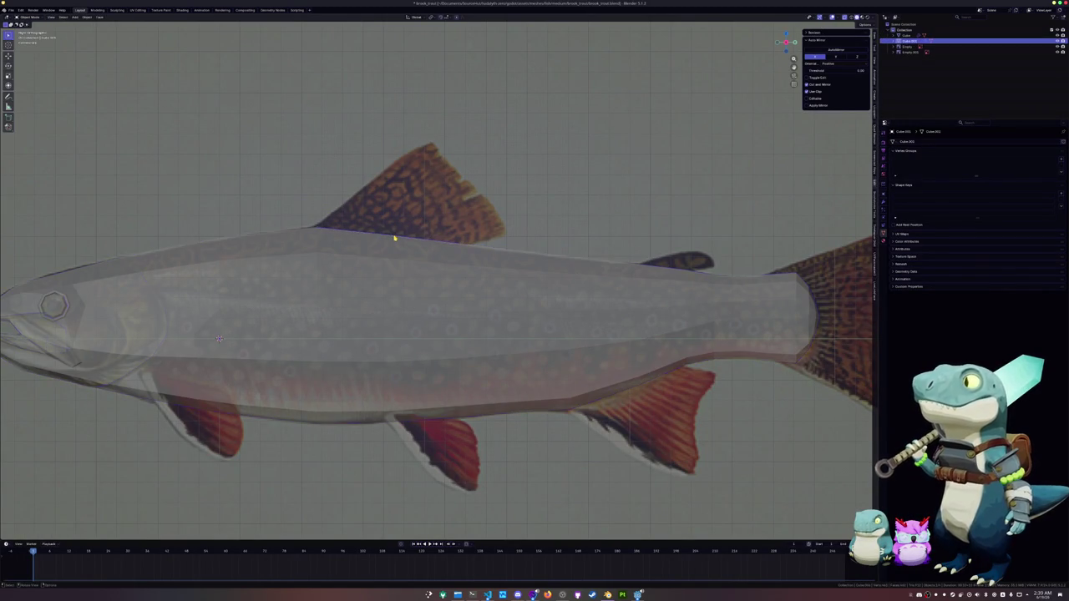
{"action": "key", "text": "Tab"}
Step: Extrude the fin edge upward twice, forming two dorsal fin faces
{"action": "left_click_drag", "start_coordinate": [462, 237], "coordinate": [459, 242]}
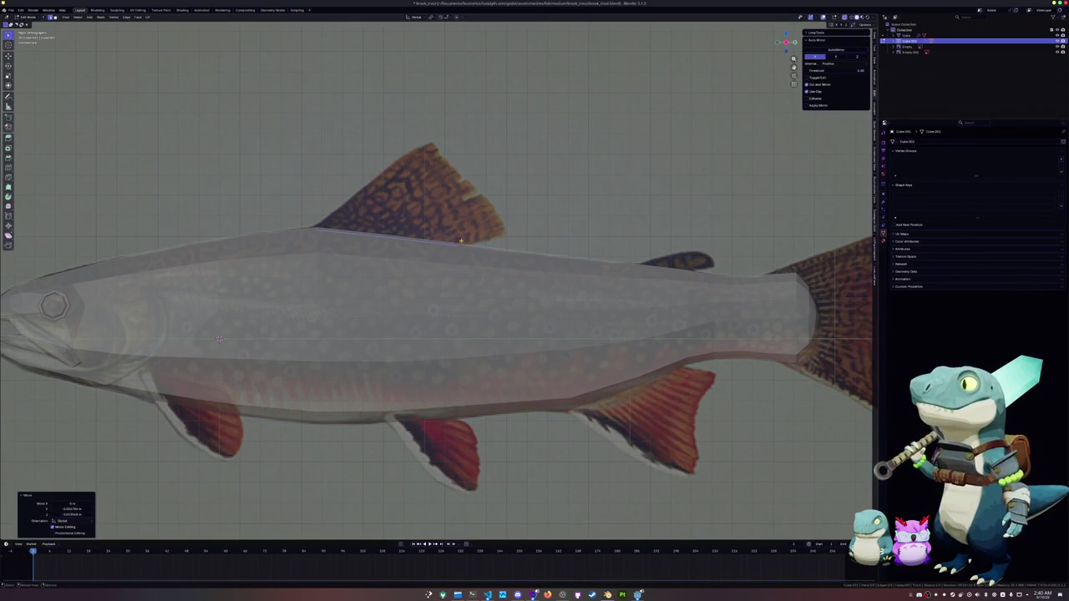
{"action": "key", "text": "e"}
{"action": "left_click", "coordinate": [469, 228]}
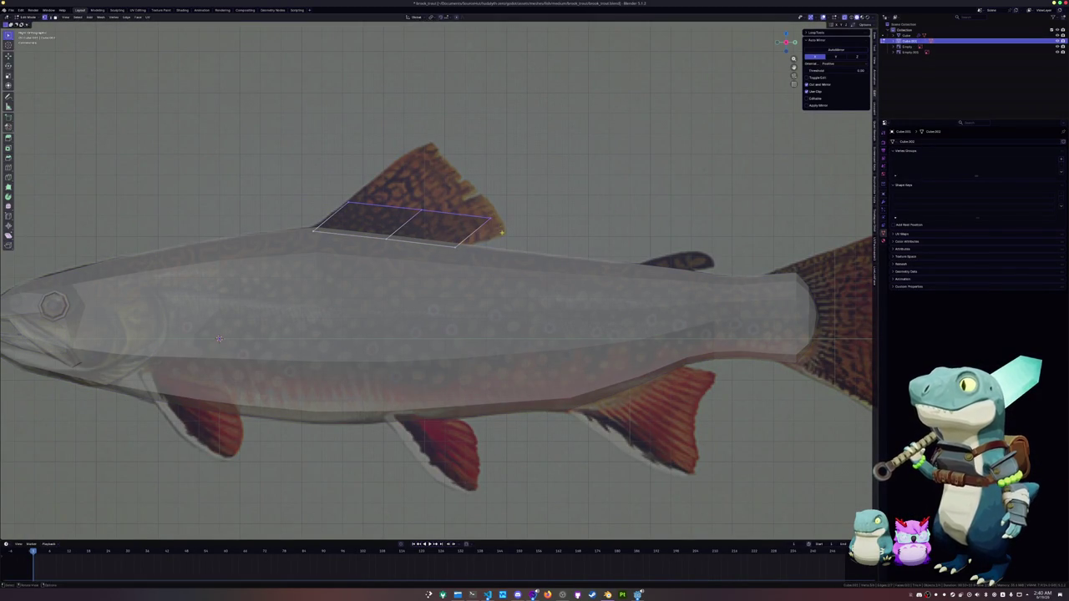
{"action": "key", "text": "g"}
{"action": "left_click", "coordinate": [469, 228]}
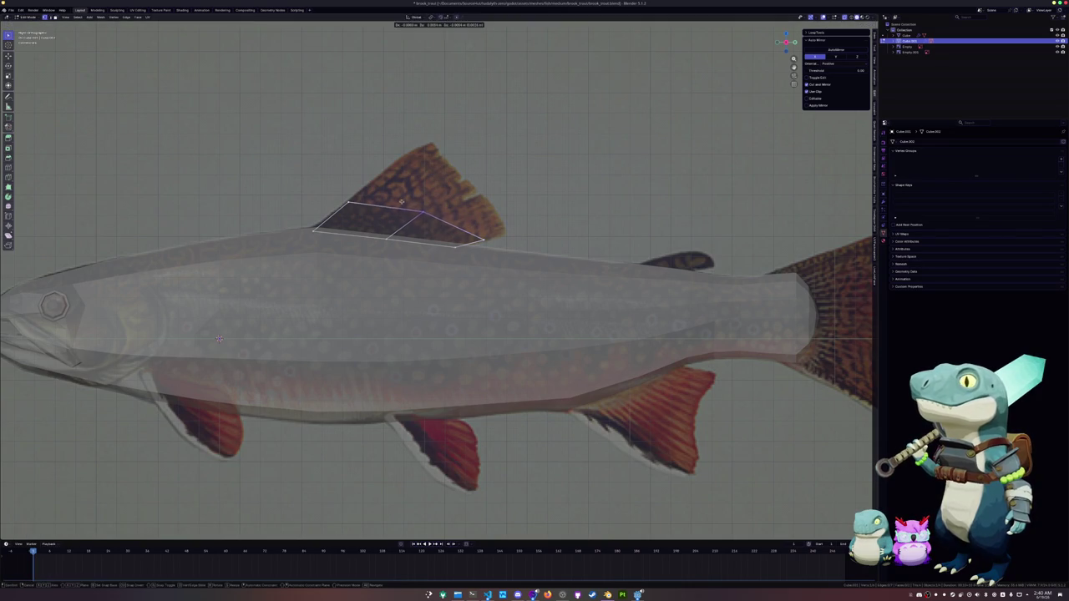
{"action": "left_click_drag", "start_coordinate": [347, 203], "coordinate": [364, 184]}
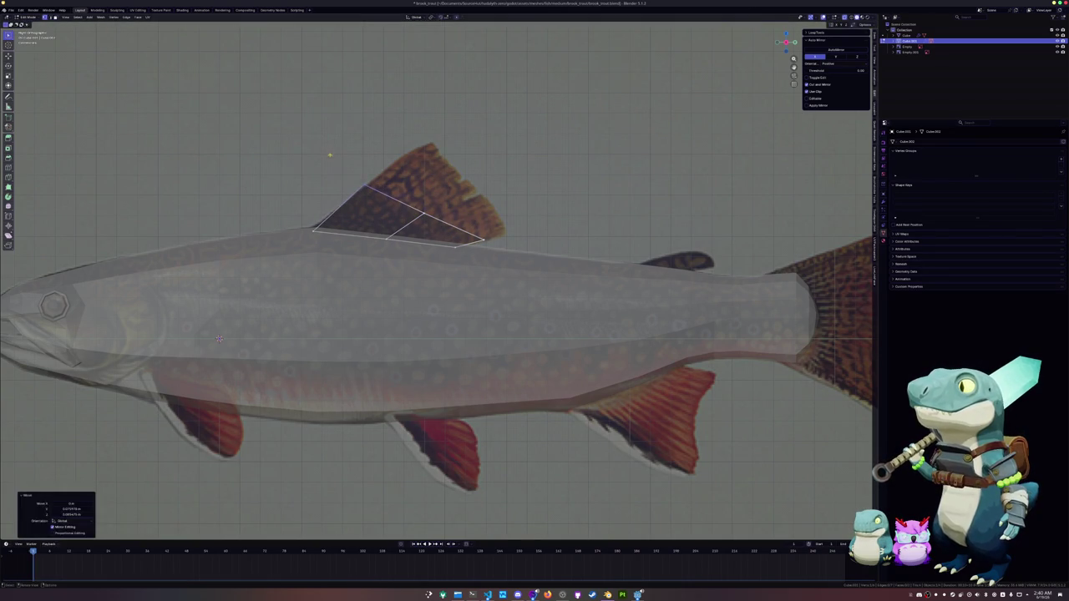
{"action": "key", "text": "e"}
{"action": "left_click", "coordinate": [451, 194]}
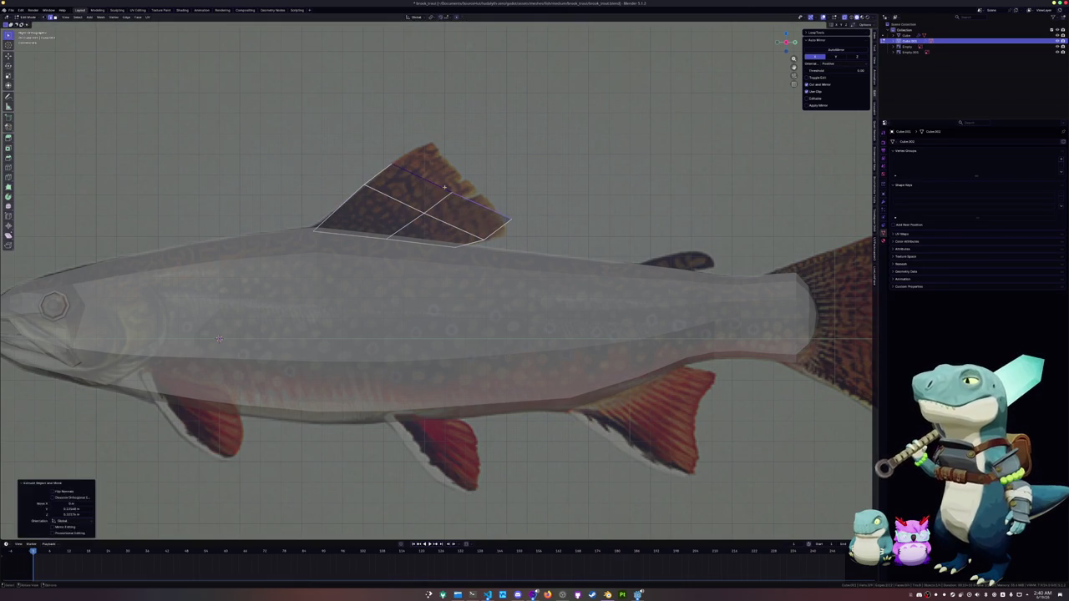
Step: Move the fin vertices onto the reference dorsal fin outline, including the tip
{"action": "key", "text": "g"}
{"action": "left_click", "coordinate": [489, 218]}
{"action": "key", "text": "g"}
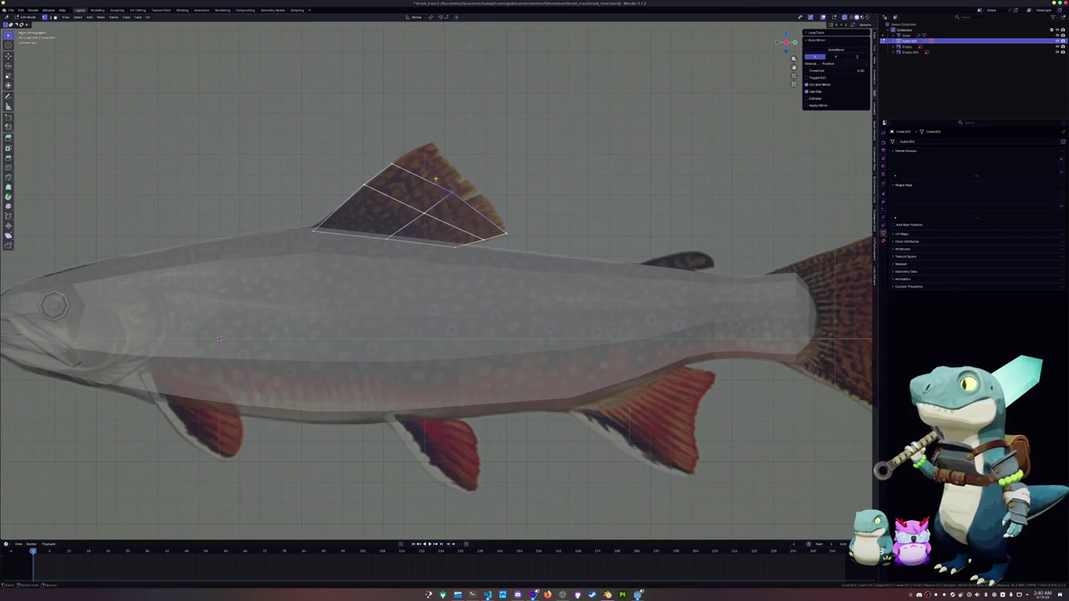
{"action": "left_click", "coordinate": [457, 172]}
{"action": "key", "text": "g"}
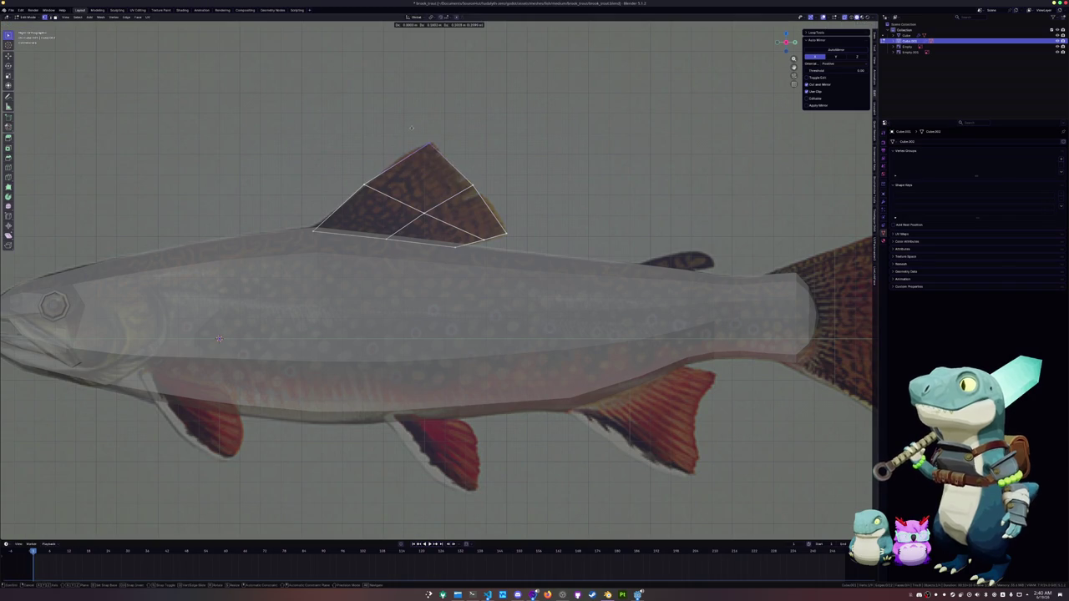
{"action": "left_click", "coordinate": [426, 173]}
{"action": "key", "text": "g"}
{"action": "left_click", "coordinate": [425, 172]}
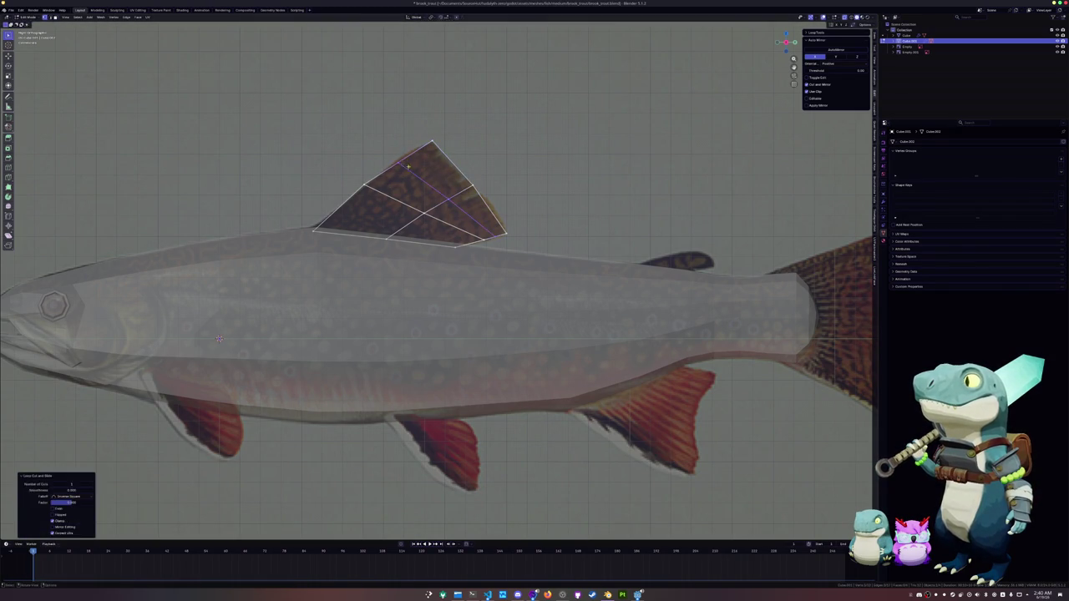
{"action": "key", "text": "g"}
{"action": "left_click", "coordinate": [384, 148]}
Step: Reposition the edge loop running across the dorsal fin
{"action": "left_click", "coordinate": [406, 206], "text": "alt"}
{"action": "key", "text": "g"}
{"action": "key", "text": "g"}
{"action": "left_click", "coordinate": [411, 241]}
Step: Switch to the body mesh and scale the tail-end loop along Y
{"action": "middle_click_drag", "start_coordinate": [515, 256], "coordinate": [322, 249], "text": "shift"}
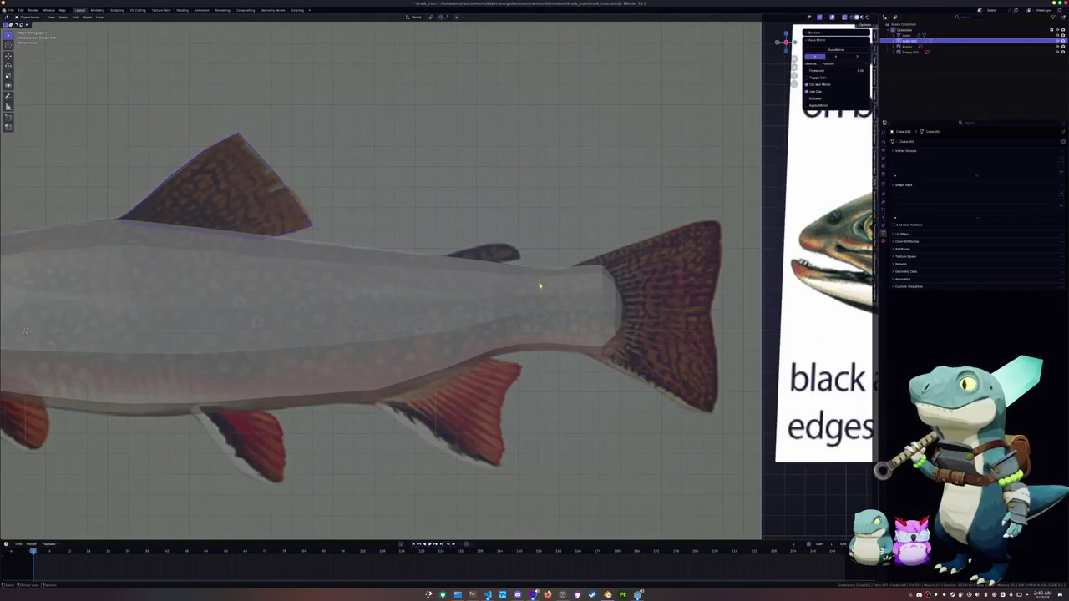
{"action": "key", "text": "alt+q"}
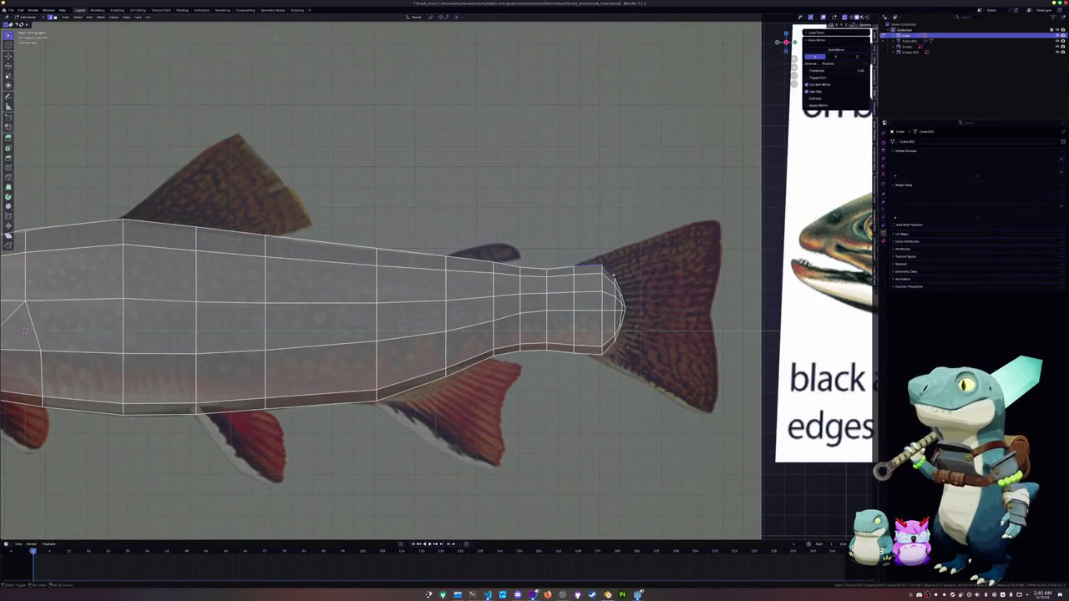
{"action": "scroll", "coordinate": [619, 332], "scroll_direction": "up", "scroll_amount": 2}
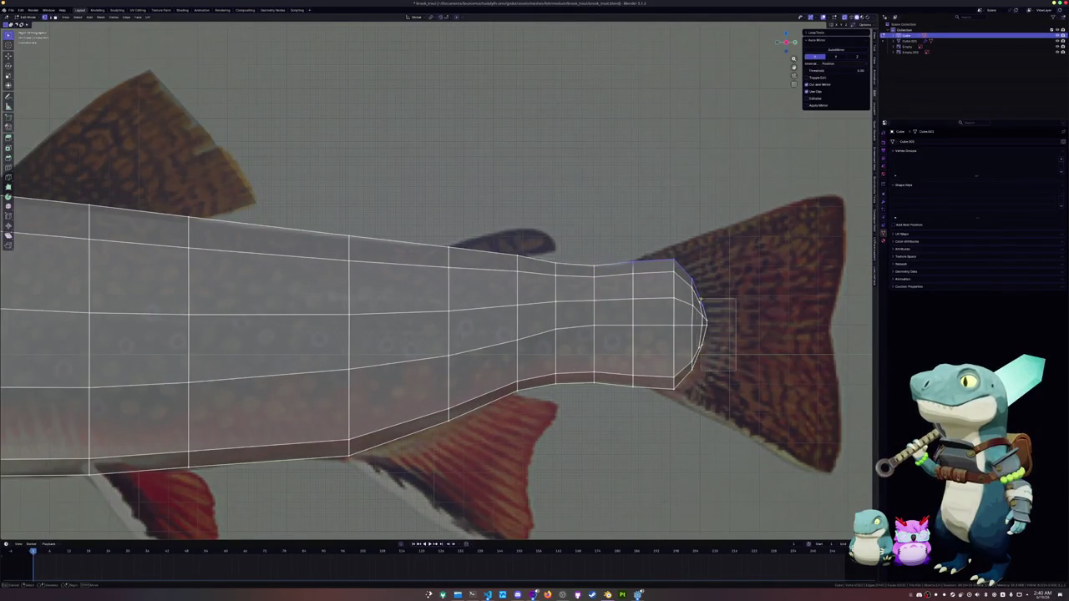
{"action": "key", "text": "s"}
{"action": "key", "text": "y"}
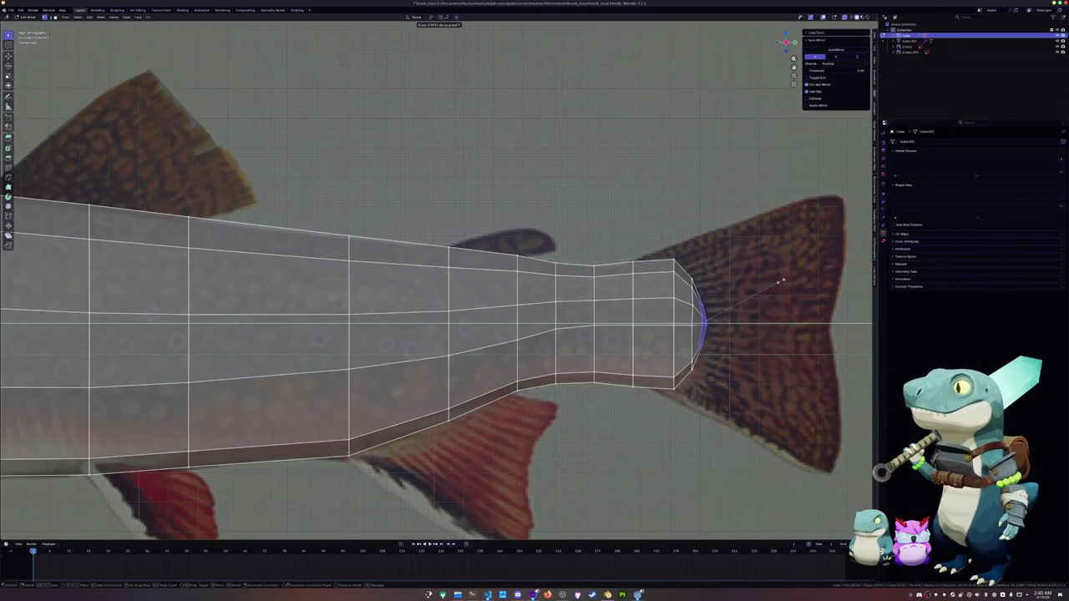
{"action": "left_click", "coordinate": [760, 282]}
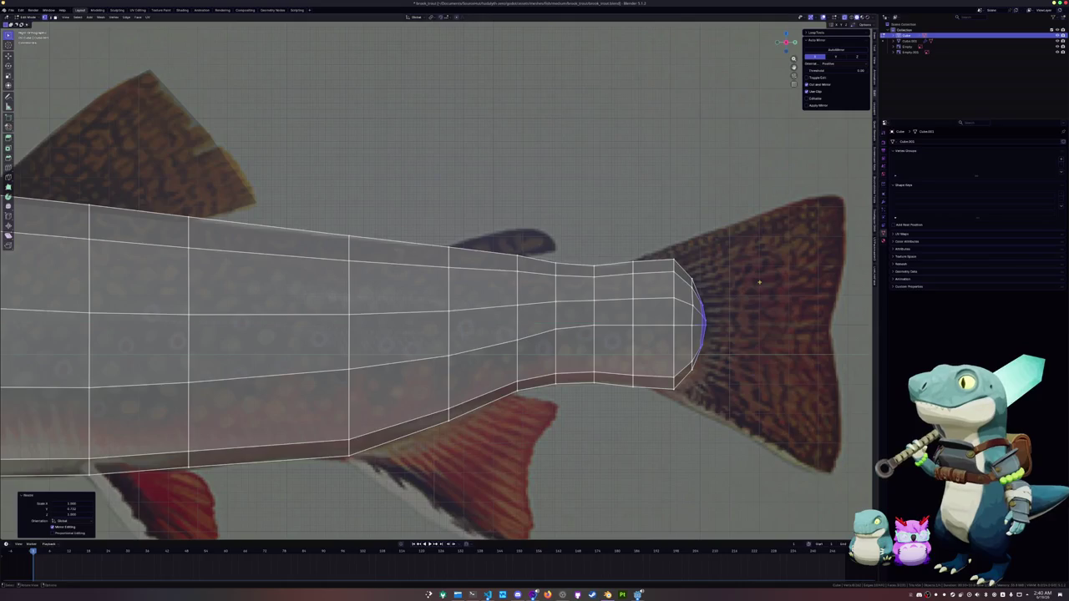
Step: Slide the tail-end loop twice and reposition the tail-end vertices
{"action": "key", "text": "g"}
{"action": "key", "text": "g"}
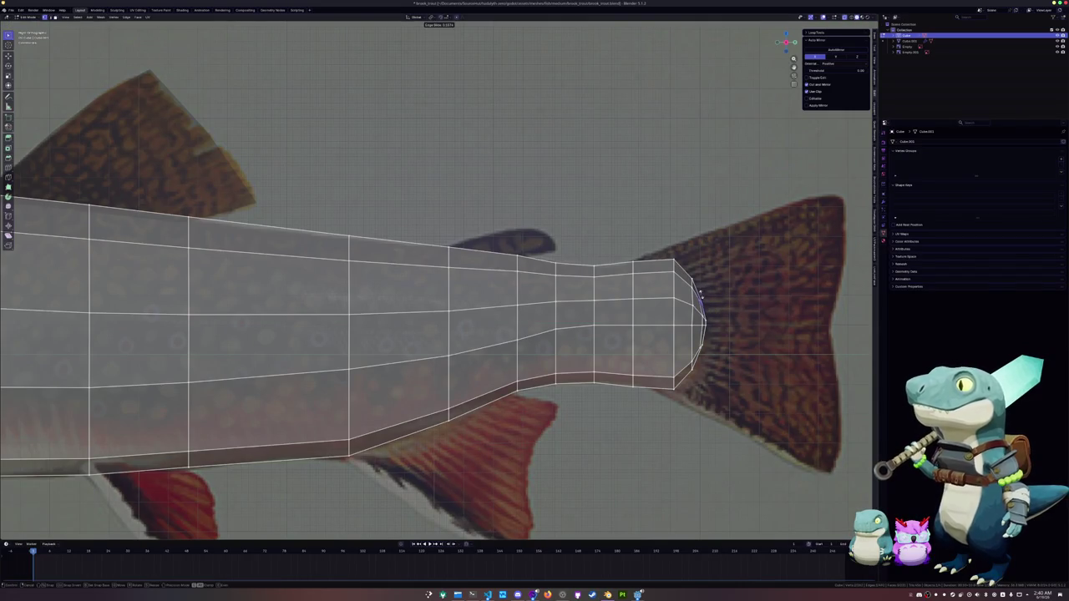
{"action": "left_click", "coordinate": [710, 346]}
{"action": "key", "text": "g"}
{"action": "key", "text": "g"}
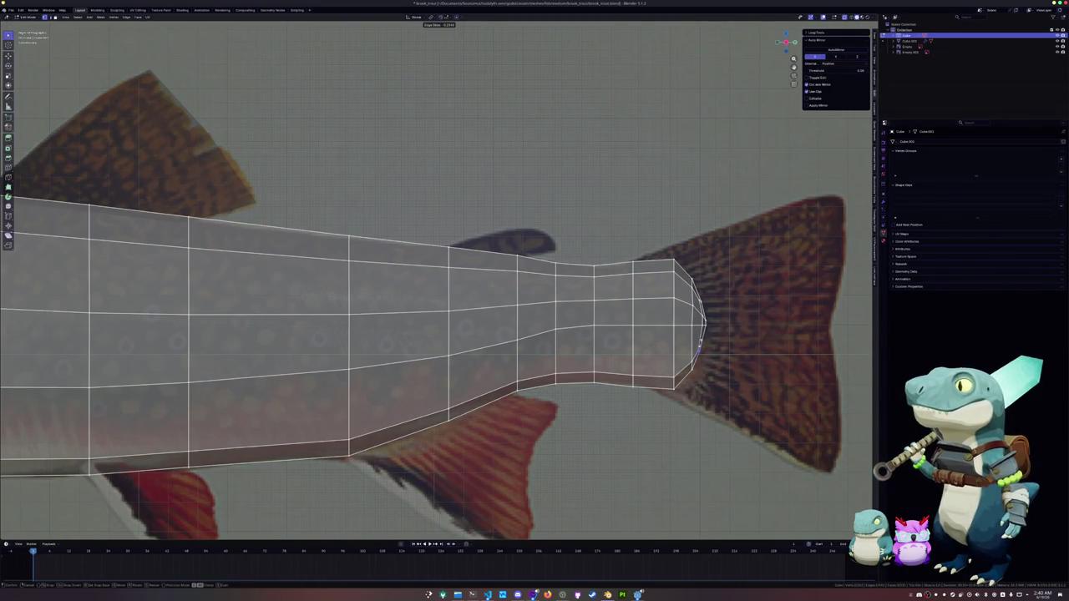
{"action": "left_click", "coordinate": [700, 344]}
{"action": "key", "text": "g"}
{"action": "left_click", "coordinate": [696, 309]}
Step: Select the tail-end edge loop and slide it further along the body
{"action": "left_click", "coordinate": [687, 312]}
{"action": "left_click", "coordinate": [683, 272], "text": "alt"}
{"action": "key", "text": "g"}
{"action": "key", "text": "g"}
{"action": "left_click", "coordinate": [680, 271]}
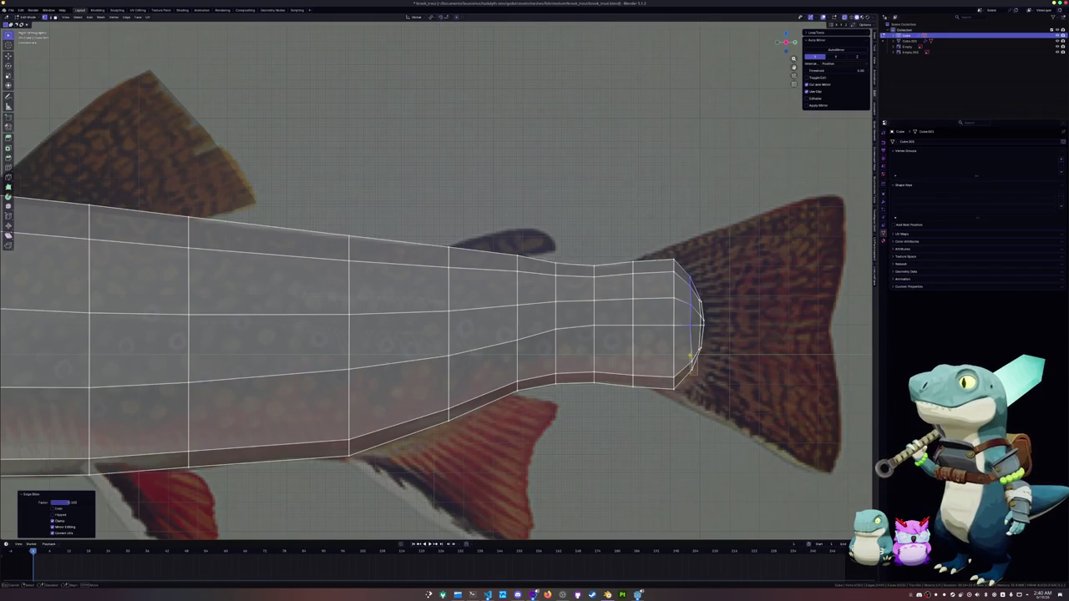
{"action": "key", "text": "g"}
{"action": "key", "text": "g"}
{"action": "left_click", "coordinate": [689, 357]}
{"action": "key", "text": "g"}
{"action": "key", "text": "z"}
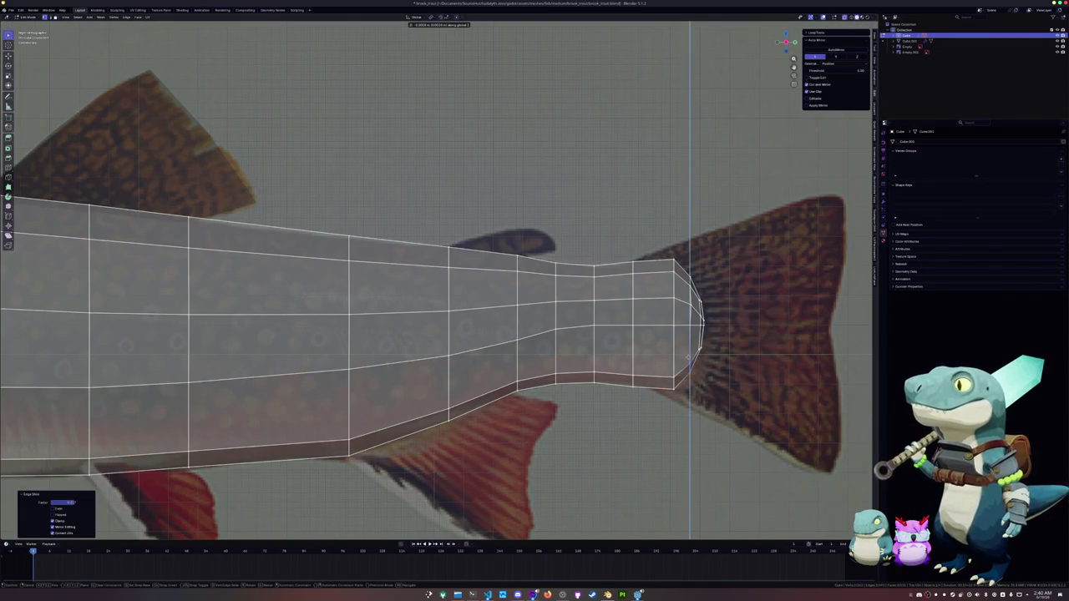
{"action": "key", "text": "Escape"}
{"action": "key", "text": "Tab"}
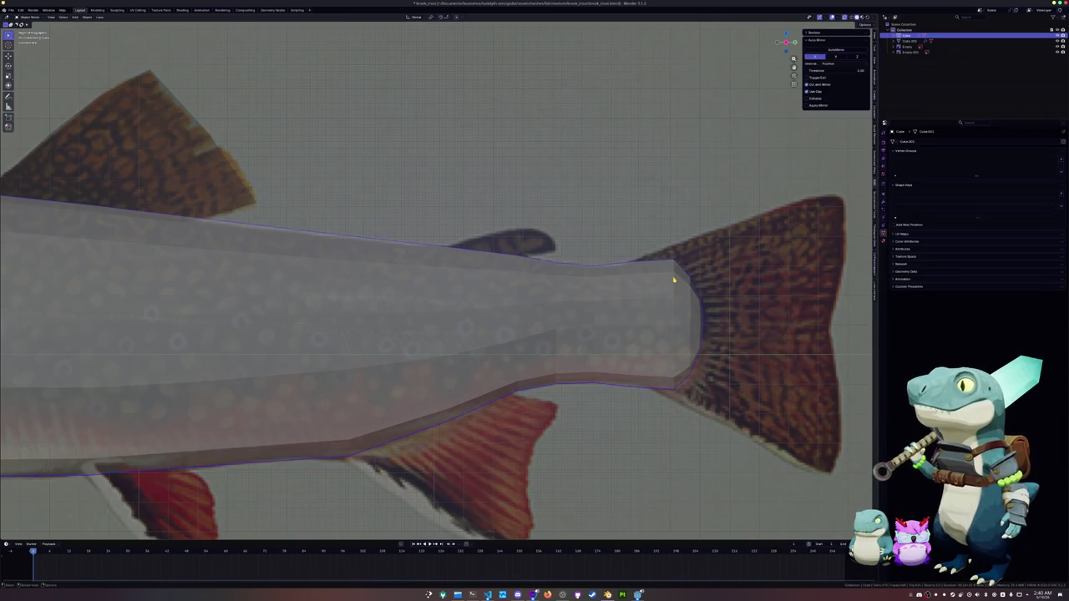
{"action": "key", "text": "Tab"}
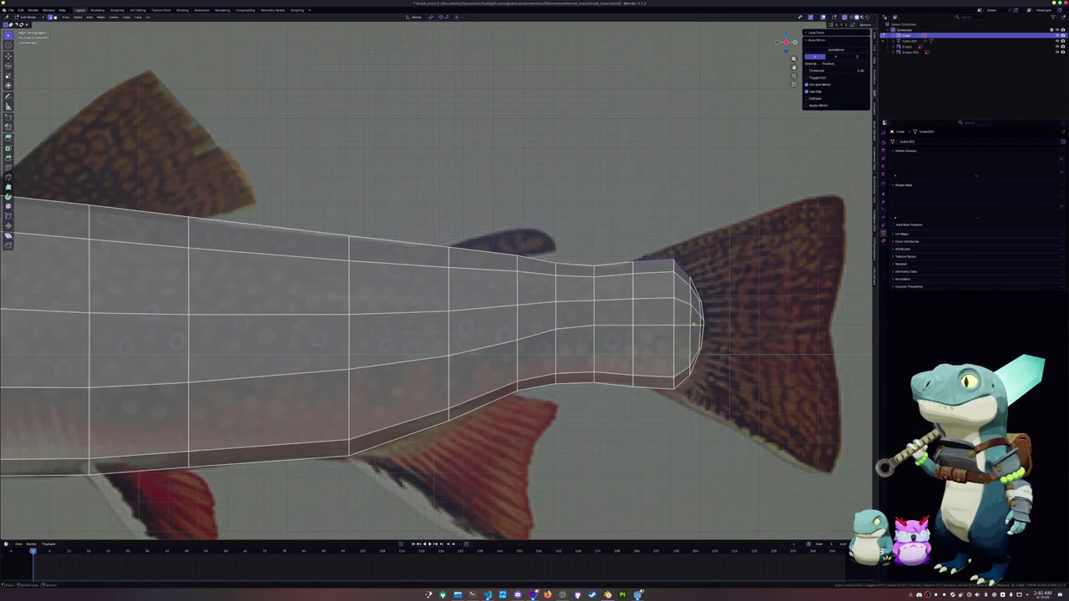
Step: Separate the tail-end edge loop into its own object
{"action": "left_click", "coordinate": [696, 361], "text": "ctrl"}
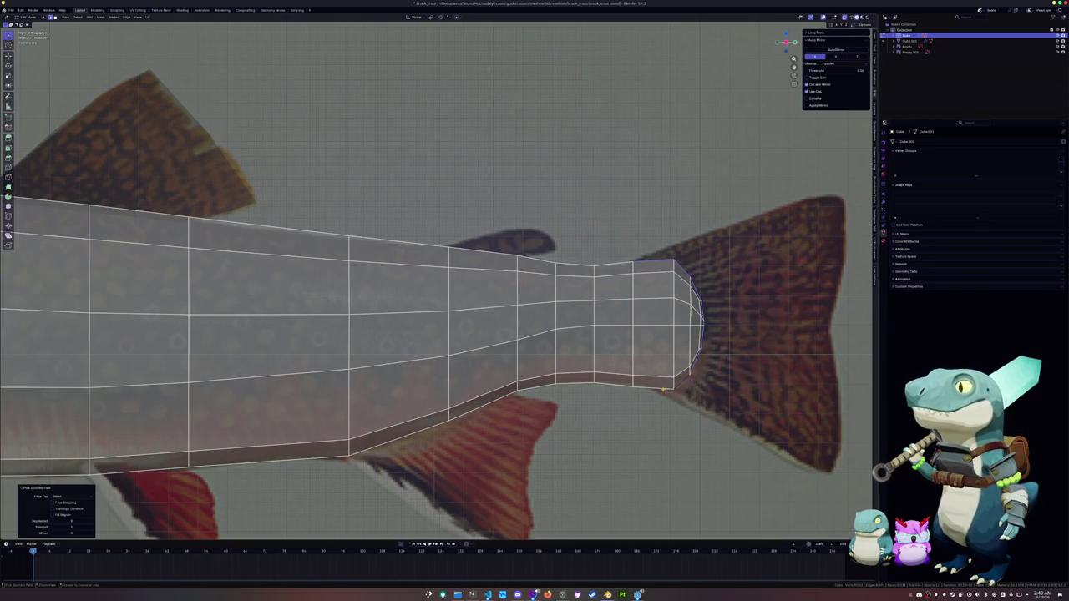
{"action": "right_click", "coordinate": [668, 393]}
{"action": "left_click", "coordinate": [727, 420]}
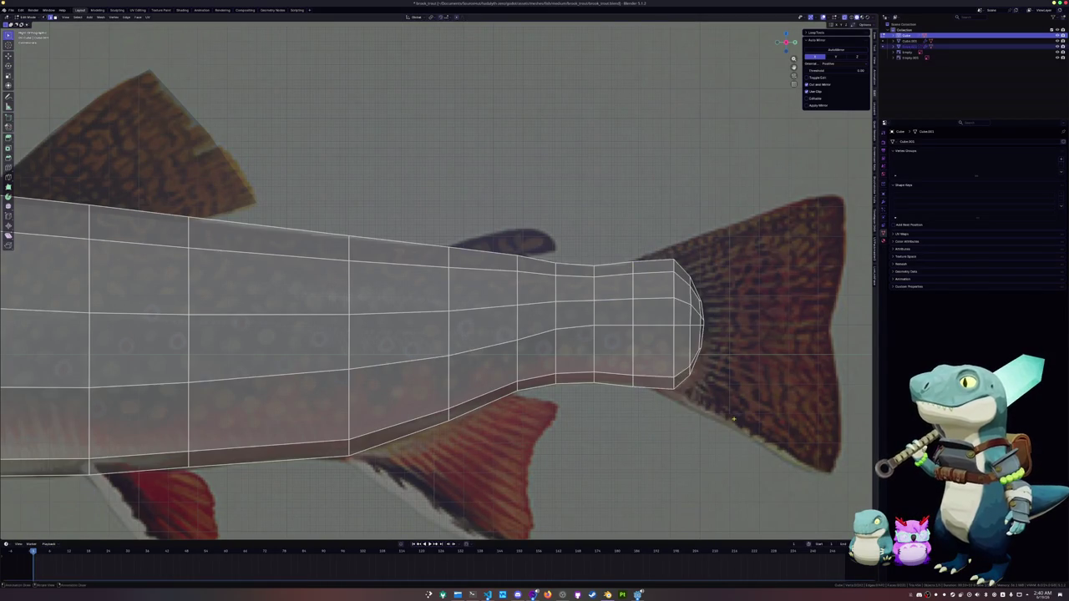
Step: Select the separated tail ring and scale it down in Edit Mode
{"action": "key", "text": "Tab"}
{"action": "left_click", "coordinate": [692, 302]}
{"action": "left_click", "coordinate": [698, 297]}
{"action": "key", "text": "Tab"}
{"action": "key", "text": "s"}
{"action": "left_click", "coordinate": [710, 303]}
Step: Shift the tail ring along Y and round it into a regular circle with LoopTools Circle
{"action": "key", "text": "g"}
{"action": "key", "text": "y"}
{"action": "left_click", "coordinate": [736, 316]}
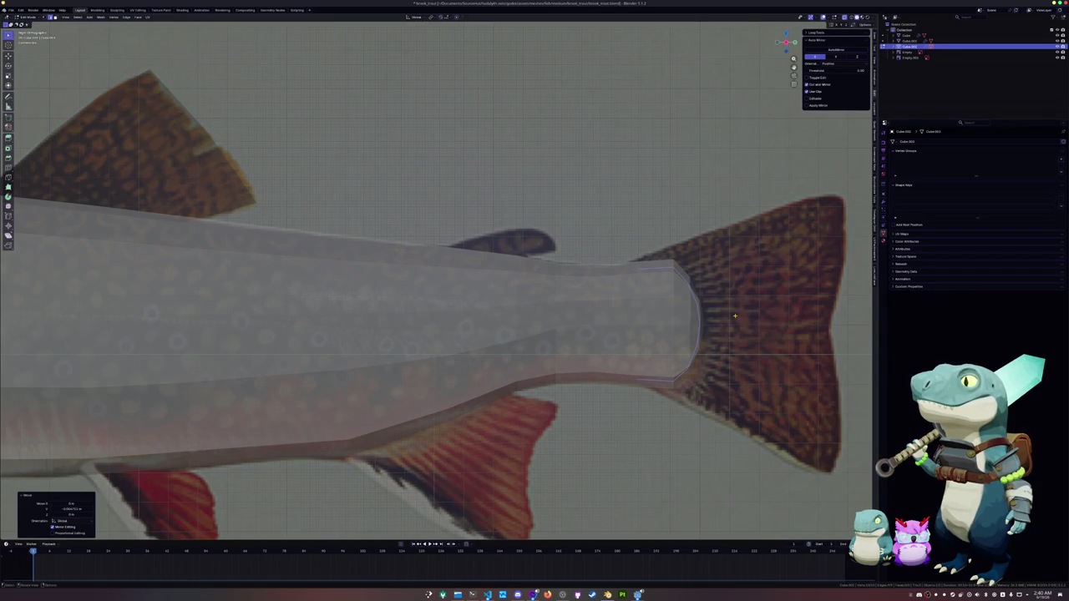
{"action": "left_click", "coordinate": [736, 316]}
{"action": "key", "text": "shift+alt+c"}
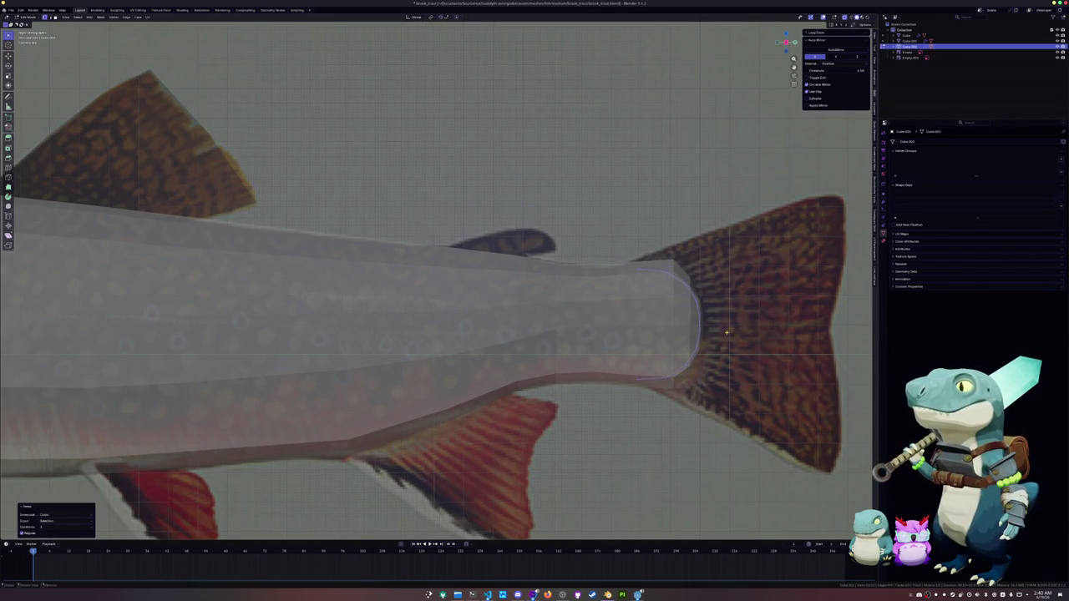
Step: Switch to editing the trout body and try reshaping the tail edge loop, then undo it
{"action": "key", "text": "Tab"}
{"action": "left_click", "coordinate": [660, 344]}
{"action": "key", "text": "Tab"}
{"action": "left_click", "coordinate": [678, 384]}
{"action": "key", "text": "ctrl+z"}
Step: Select the curved tail-end edge path on the body and move it to follow the ring
{"action": "left_click", "coordinate": [708, 327], "text": "ctrl"}
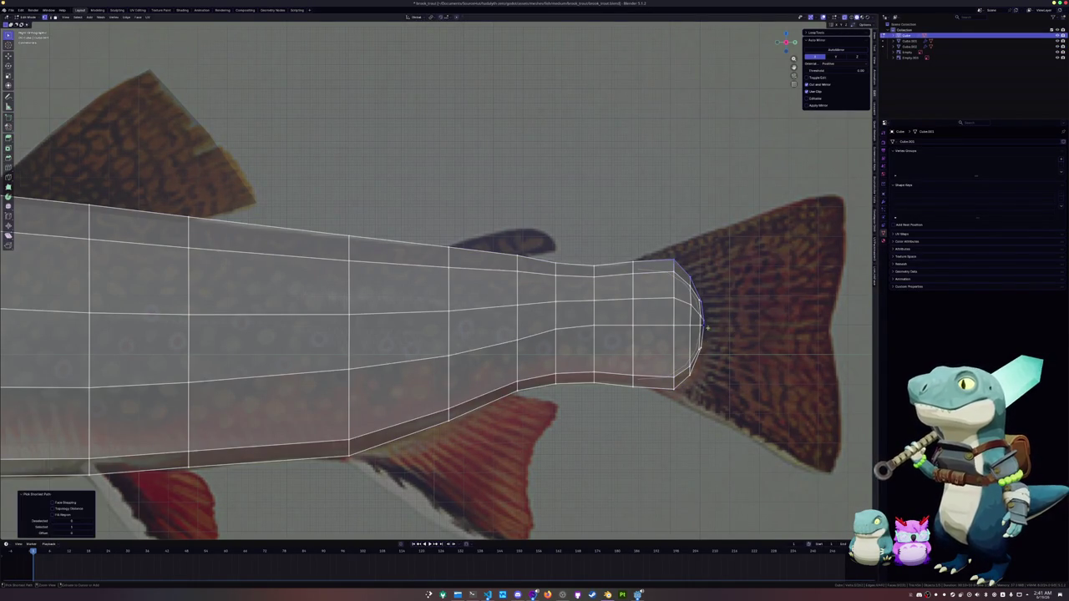
{"action": "left_click", "coordinate": [685, 358], "text": "shift"}
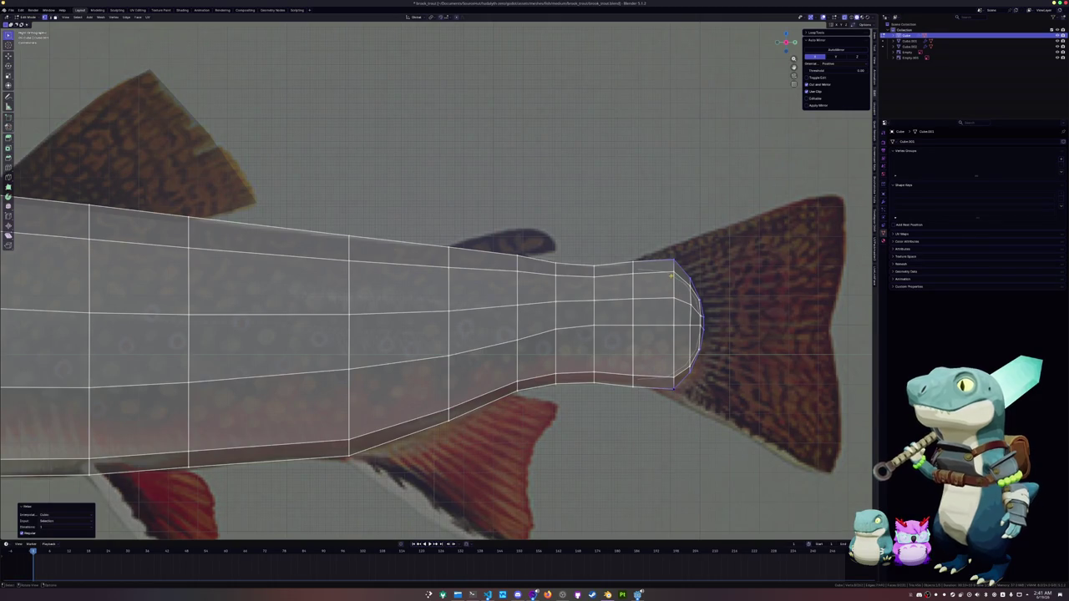
{"action": "left_click", "coordinate": [702, 330], "text": "ctrl"}
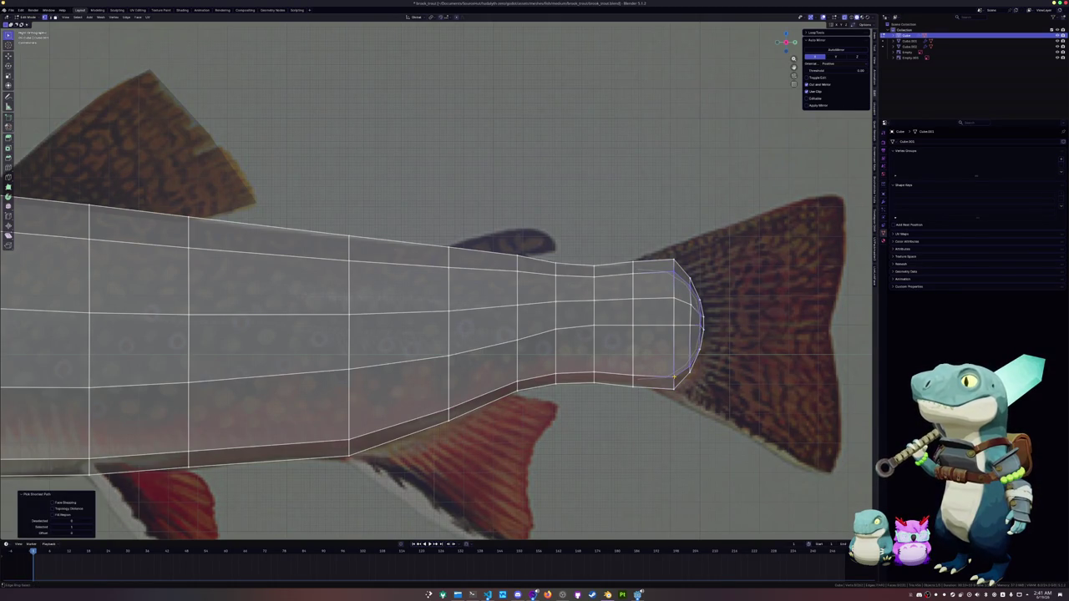
{"action": "left_click", "coordinate": [690, 365], "text": "shift"}
{"action": "key", "text": "g"}
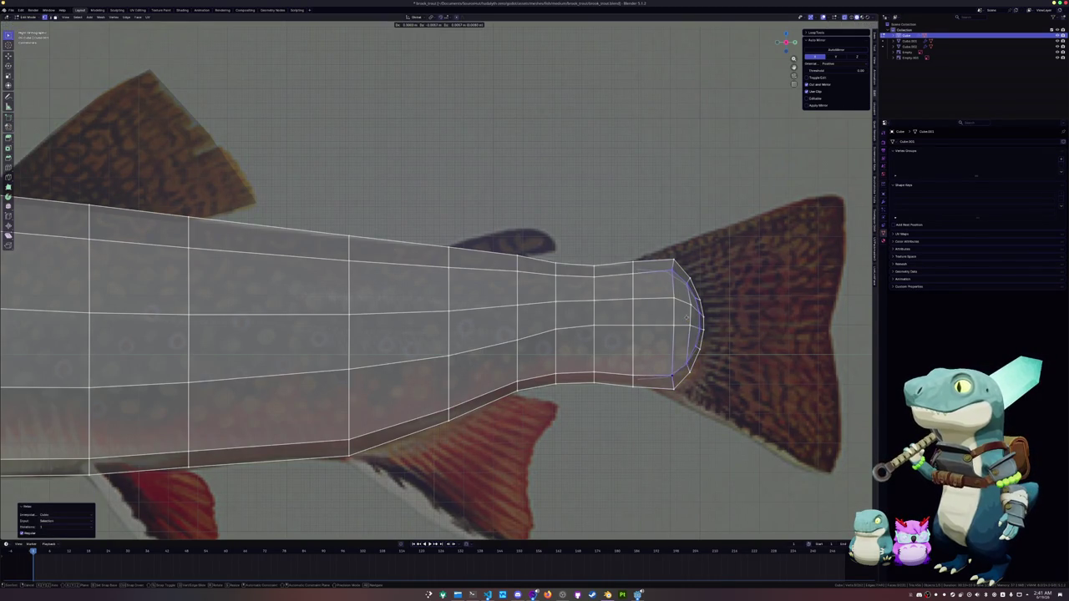
{"action": "left_click", "coordinate": [685, 317]}
Step: Check the lower and upper edge paths running forward from the tail, selecting and clearing each
{"action": "left_click", "coordinate": [700, 316]}
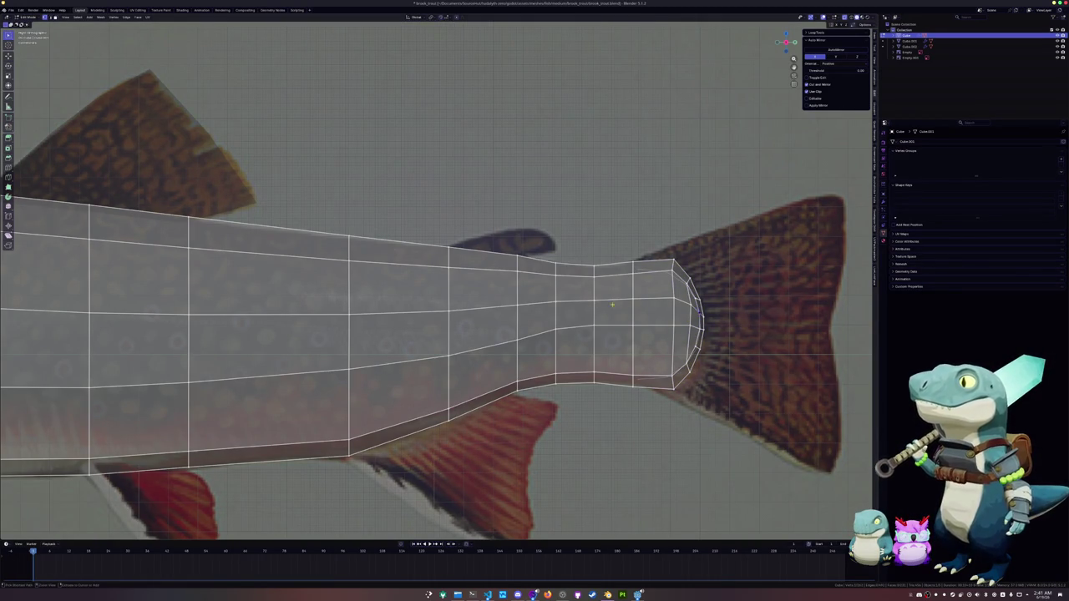
{"action": "left_click", "coordinate": [662, 328], "text": "ctrl"}
{"action": "left_click", "coordinate": [662, 328], "text": "ctrl"}
{"action": "left_click", "coordinate": [594, 326], "text": "ctrl"}
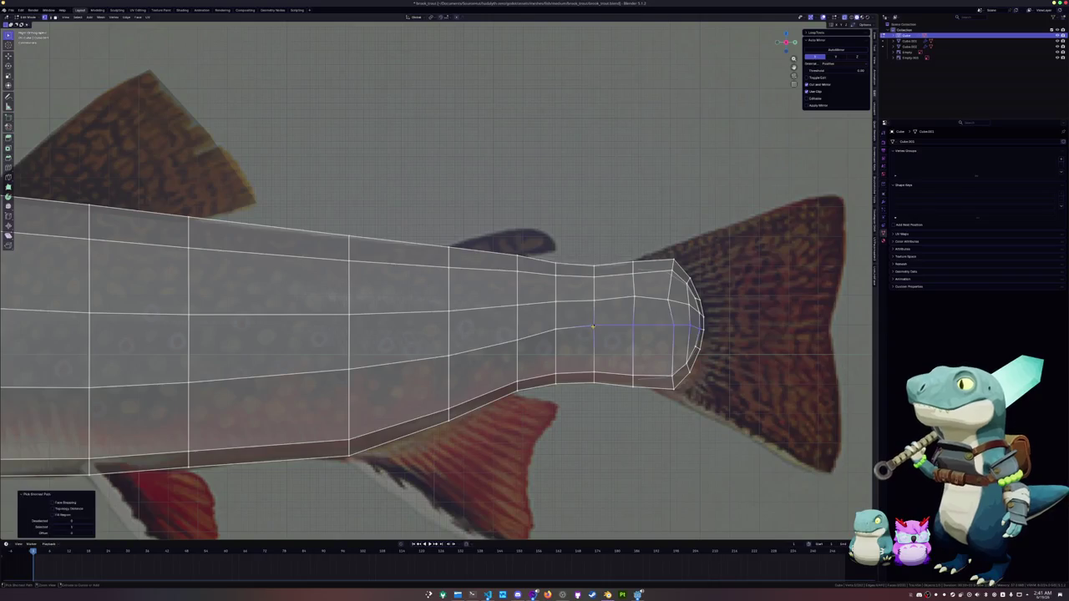
{"action": "left_click", "coordinate": [693, 307]}
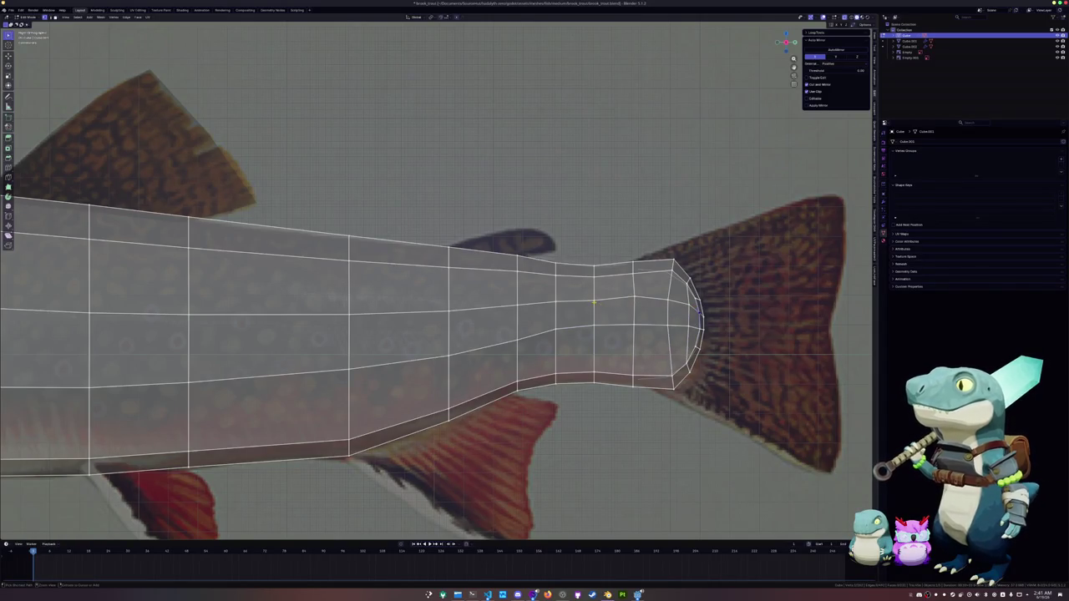
{"action": "left_click", "coordinate": [594, 303], "text": "ctrl"}
{"action": "left_click", "coordinate": [692, 288]}
{"action": "left_click", "coordinate": [594, 275], "text": "ctrl"}
Step: Leave the body mesh and start editing the separated tail piece instead
{"action": "key", "text": "Tab"}
{"action": "left_click", "coordinate": [698, 322]}
{"action": "left_click", "coordinate": [696, 322]}
{"action": "left_click", "coordinate": [698, 324]}
{"action": "left_click", "coordinate": [698, 324]}
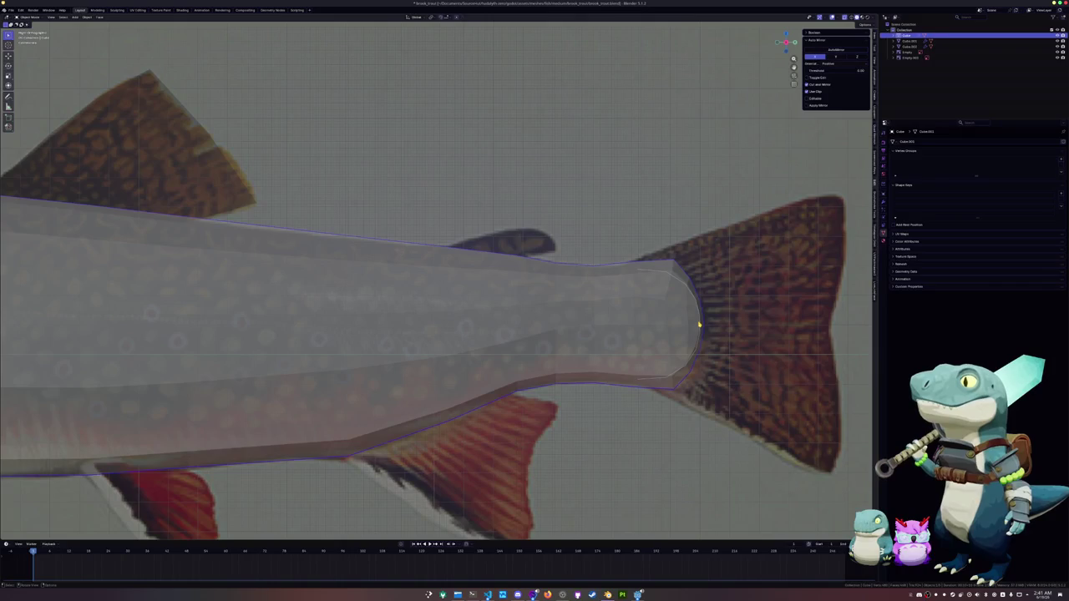
{"action": "key", "text": "Tab"}
Step: Move the tail ring along Y and rescale it to fit the reference tail
{"action": "key", "text": "g"}
{"action": "key", "text": "y"}
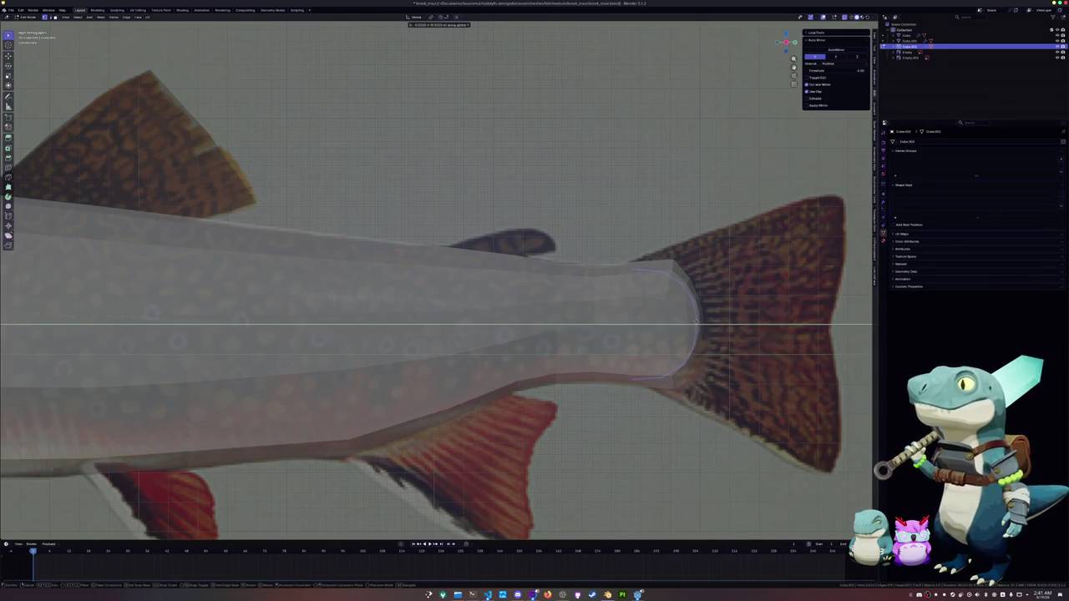
{"action": "left_click", "coordinate": [697, 323]}
{"action": "key", "text": "s"}
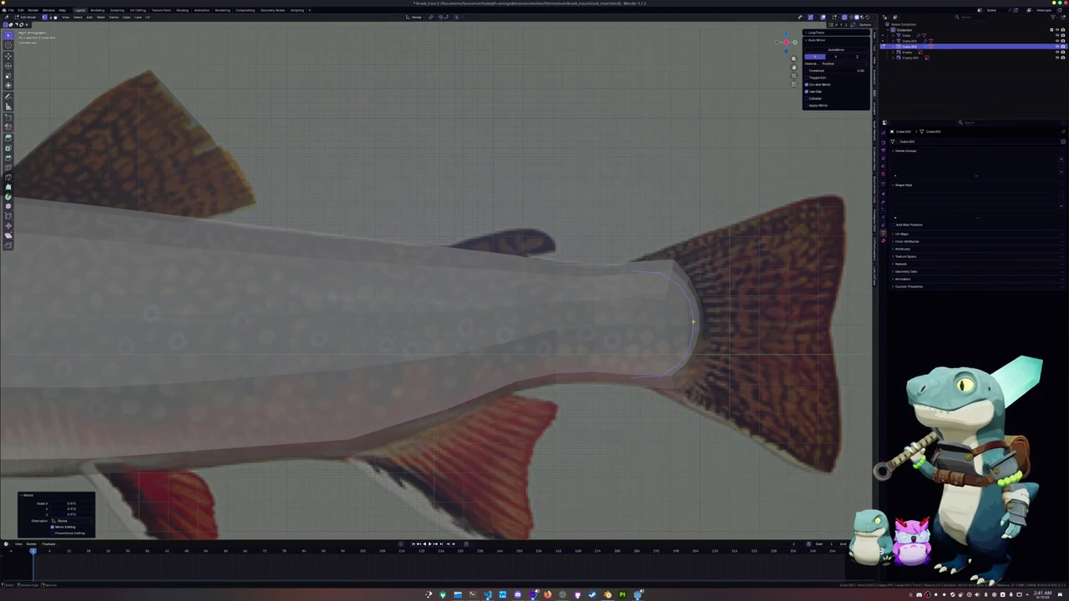
{"action": "left_click", "coordinate": [696, 323]}
Step: Extrude a first enlarged fin ring outward, then reposition and edge-slide it toward the body
{"action": "key", "text": "e"}
{"action": "left_click", "coordinate": [746, 324]}
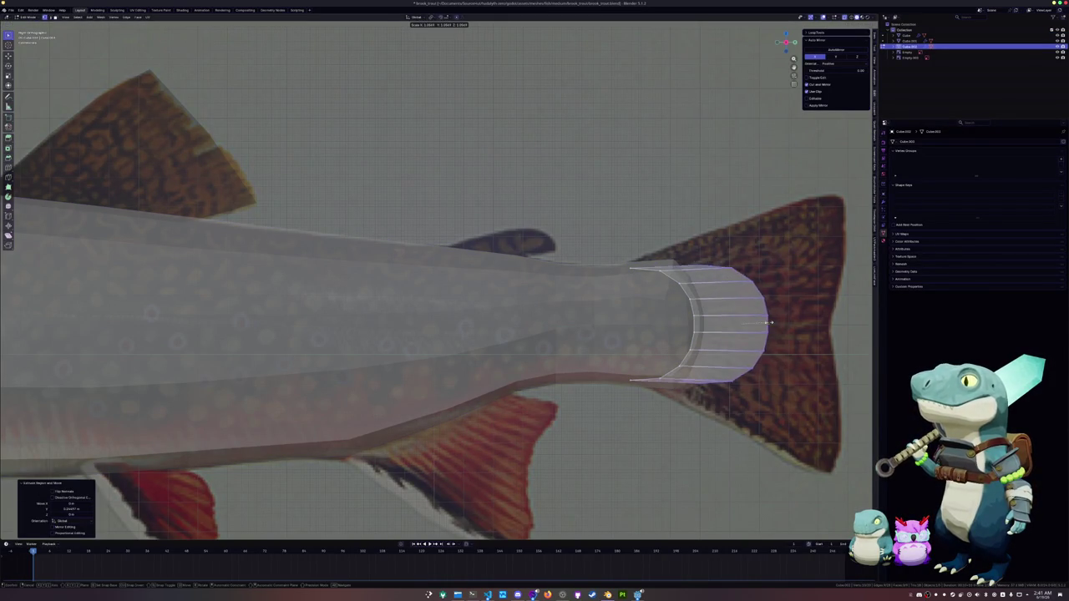
{"action": "key", "text": "s"}
{"action": "left_click", "coordinate": [780, 325]}
{"action": "key", "text": "ctrl+alt+t"}
{"action": "key", "text": "ctrl+d"}
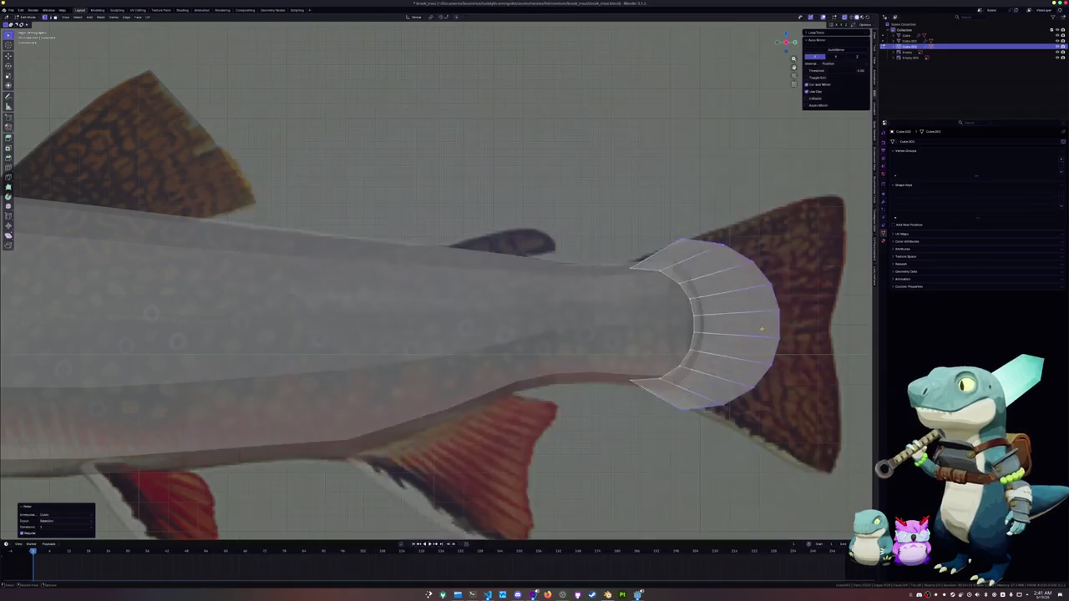
{"action": "scroll", "coordinate": [774, 322], "scroll_direction": "down", "scroll_amount": 1}
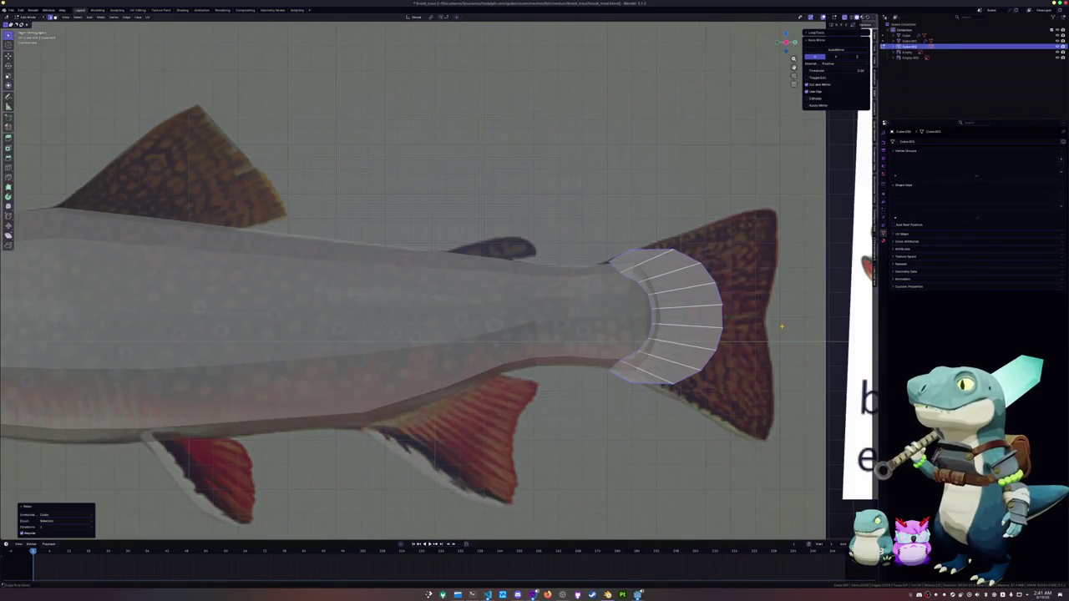
{"action": "key", "text": "g"}
{"action": "left_click", "coordinate": [711, 357]}
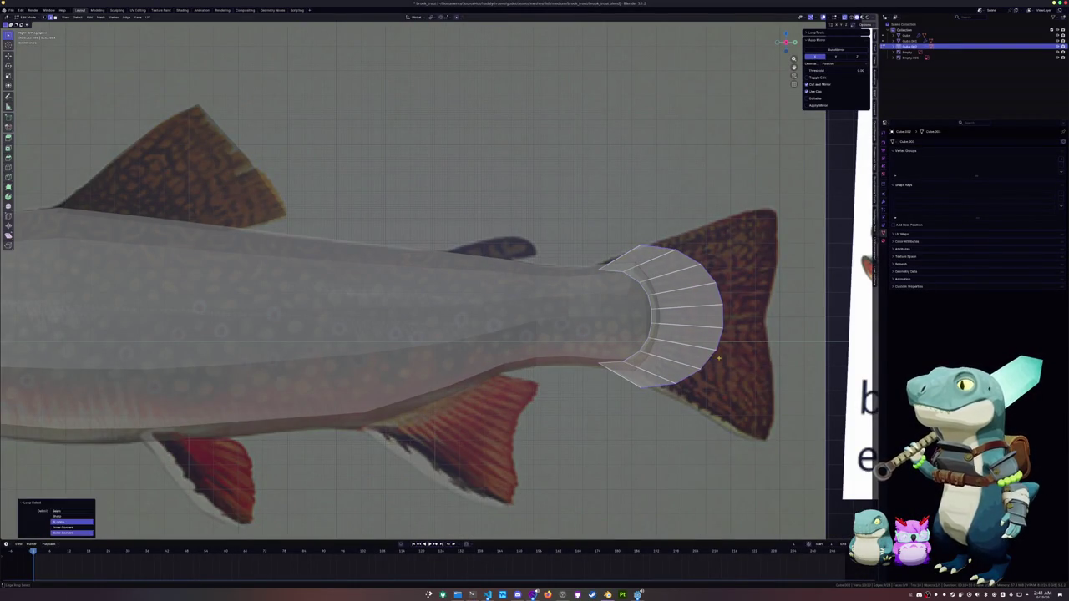
{"action": "key", "text": "g"}
{"action": "key", "text": "g"}
{"action": "left_click", "coordinate": [749, 357]}
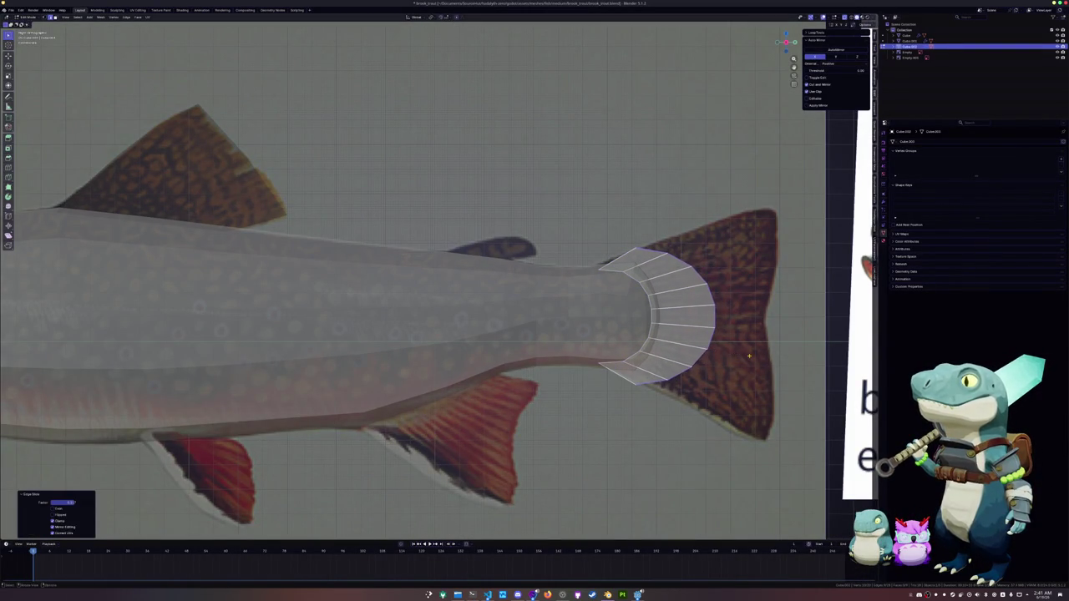
Step: Extrude a second, larger fin ring along Y and position it over the tail fin's edge
{"action": "key", "text": "e"}
{"action": "key", "text": "y"}
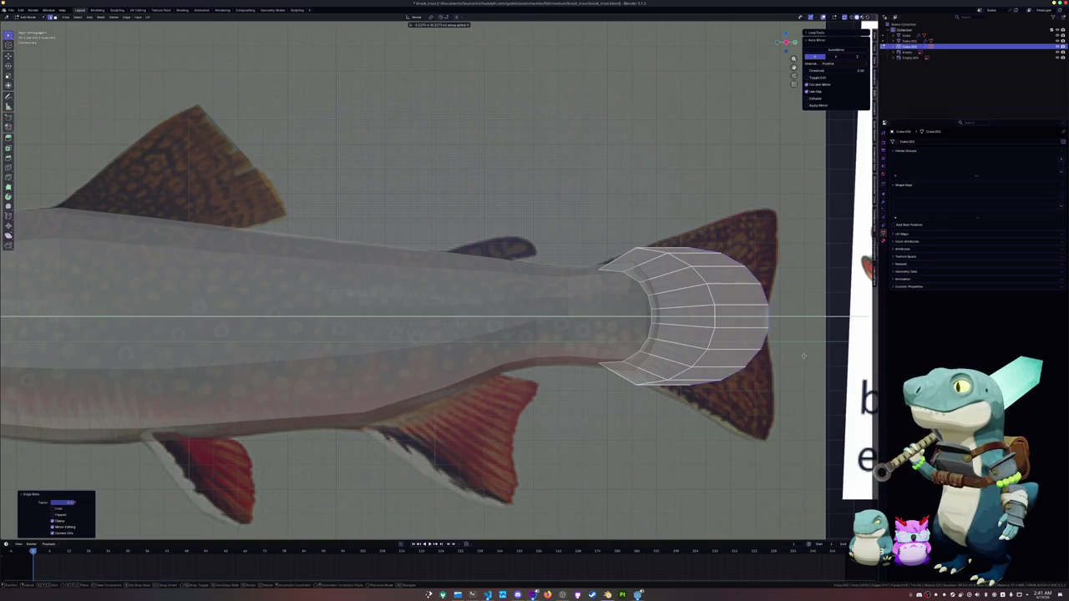
{"action": "left_click", "coordinate": [813, 355]}
{"action": "key", "text": "s"}
{"action": "left_click", "coordinate": [800, 351]}
{"action": "key", "text": "s"}
{"action": "left_click", "coordinate": [798, 349]}
{"action": "key", "text": "g"}
{"action": "key", "text": "y"}
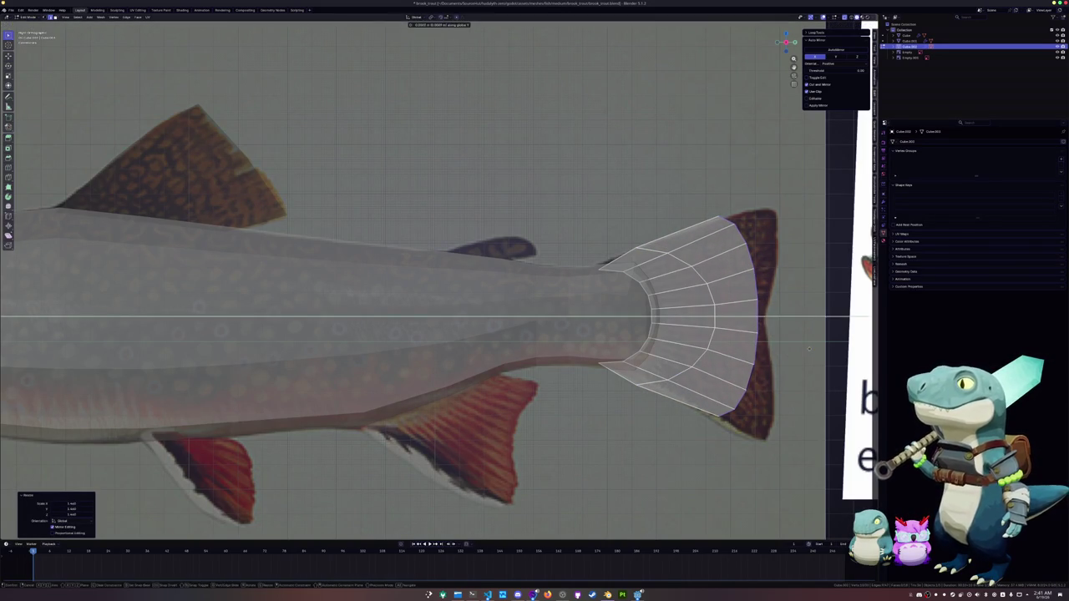
{"action": "left_click", "coordinate": [814, 348]}
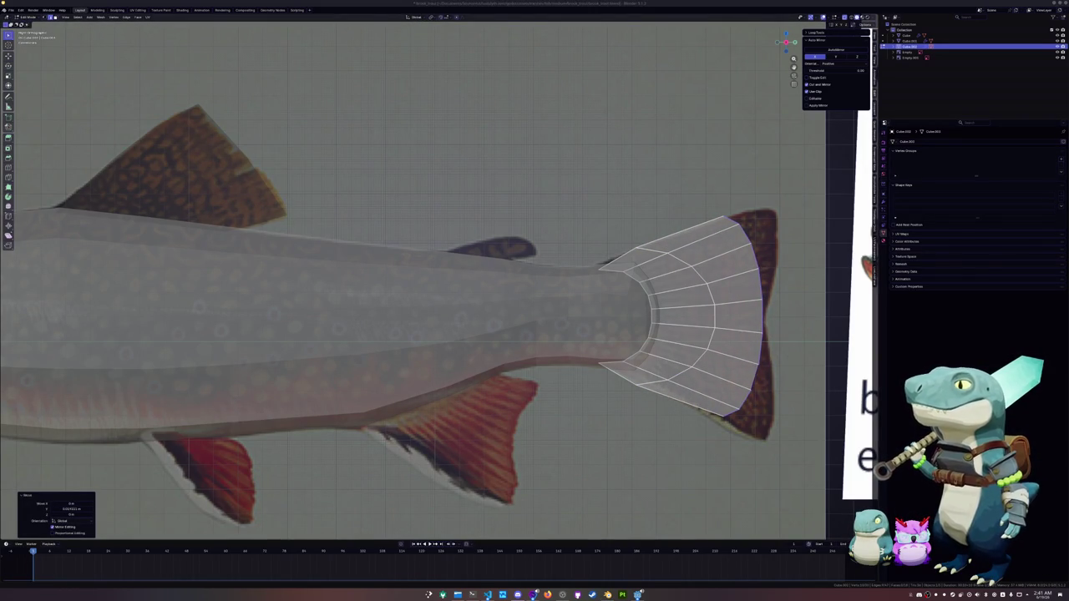
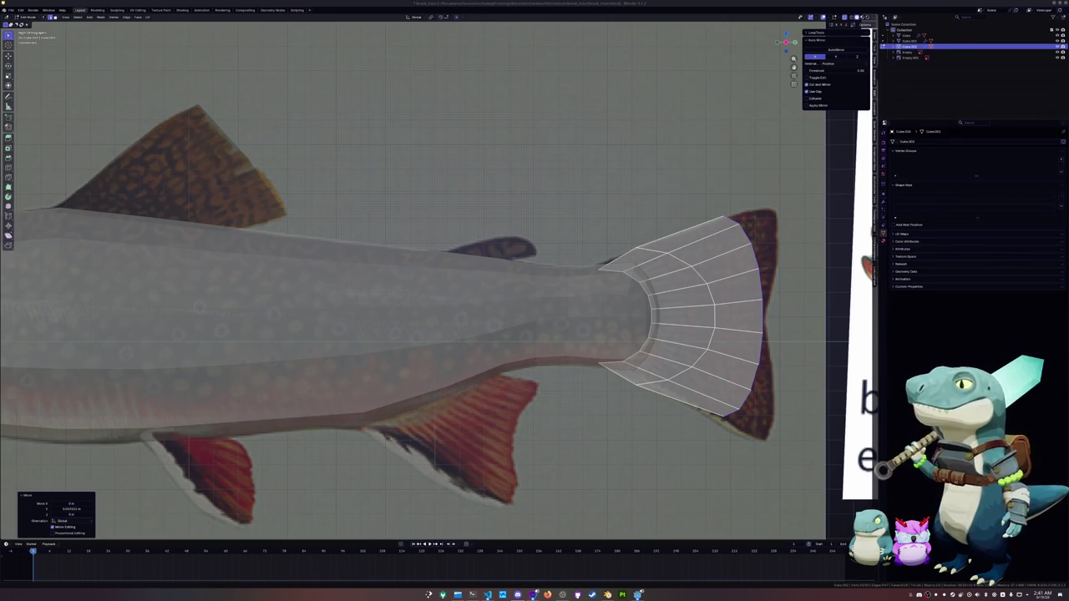
Step: Slide a tail-fin vertex along its edge and add a centred edge loop across the fin
{"action": "middle_click_drag", "start_coordinate": [746, 340], "coordinate": [653, 328], "text": "shift"}
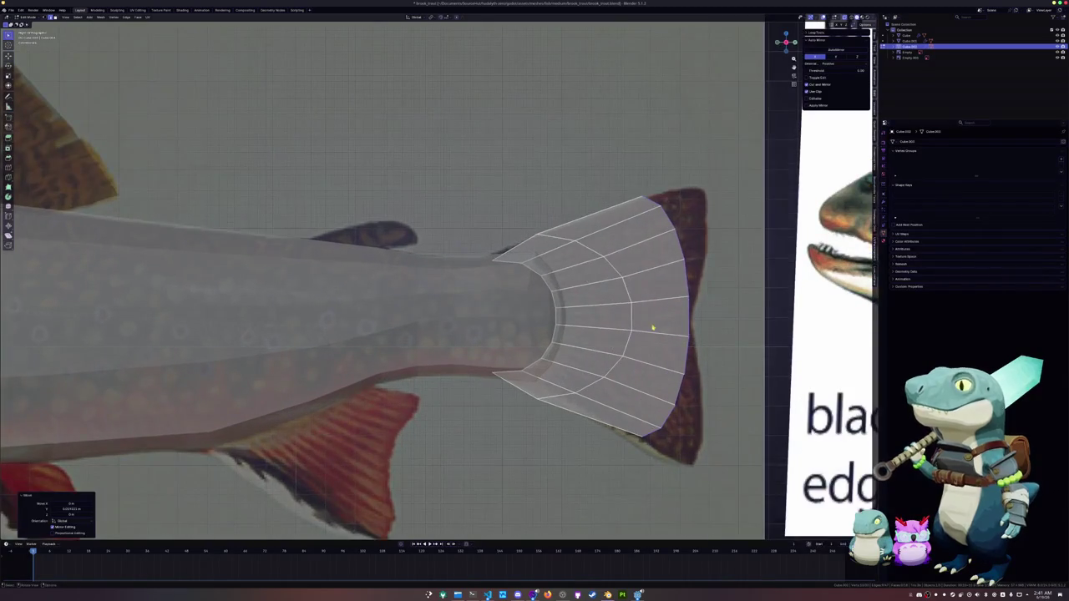
{"action": "scroll", "coordinate": [665, 332], "scroll_direction": "up", "scroll_amount": 1}
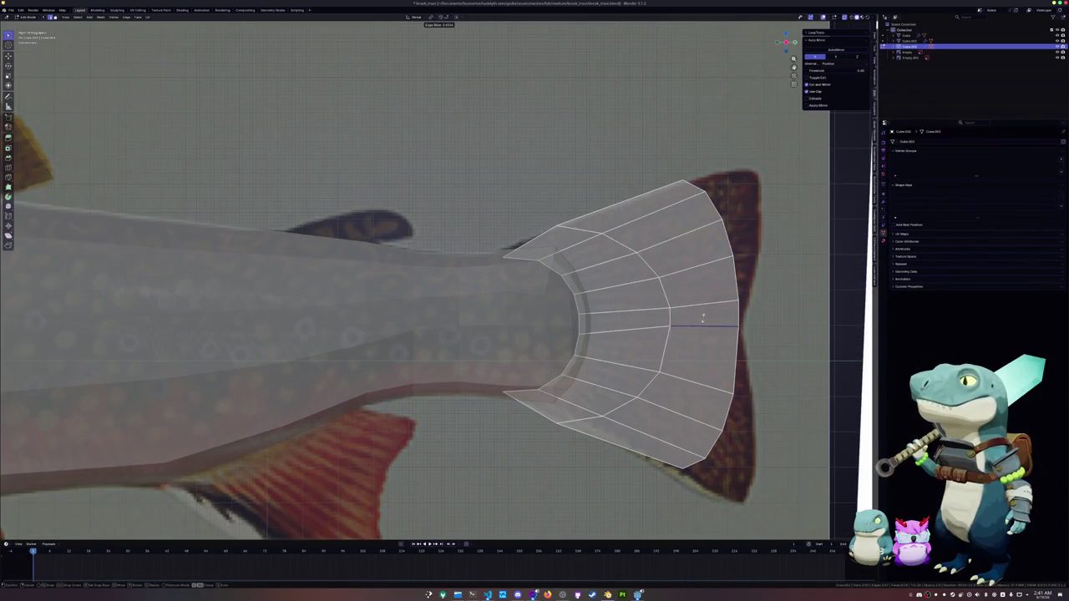
{"action": "key", "text": "shift+v"}
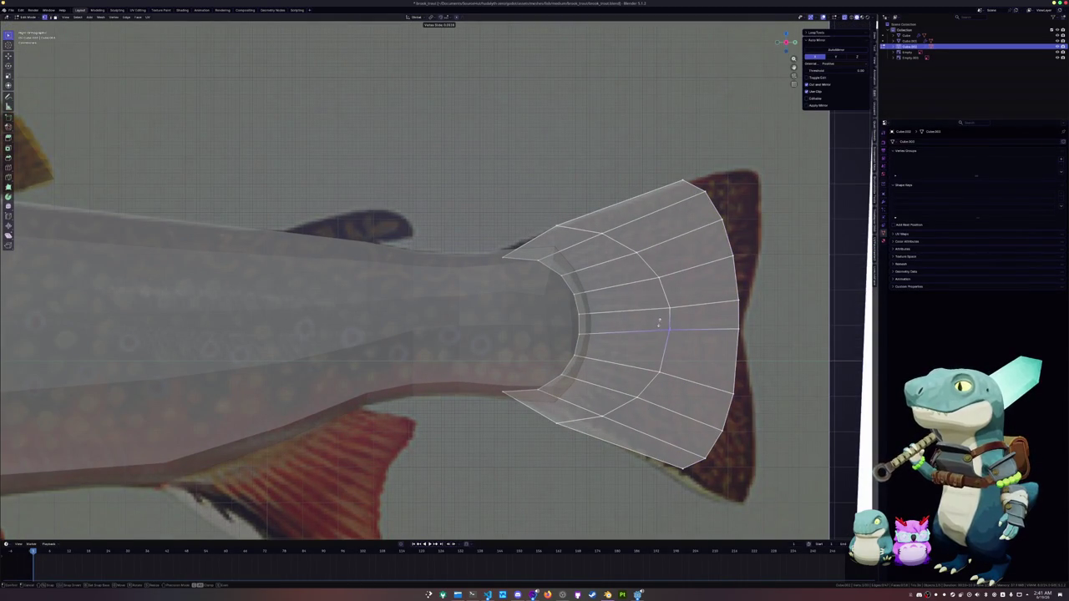
{"action": "left_click", "coordinate": [659, 322]}
{"action": "key", "text": "ctrl+r"}
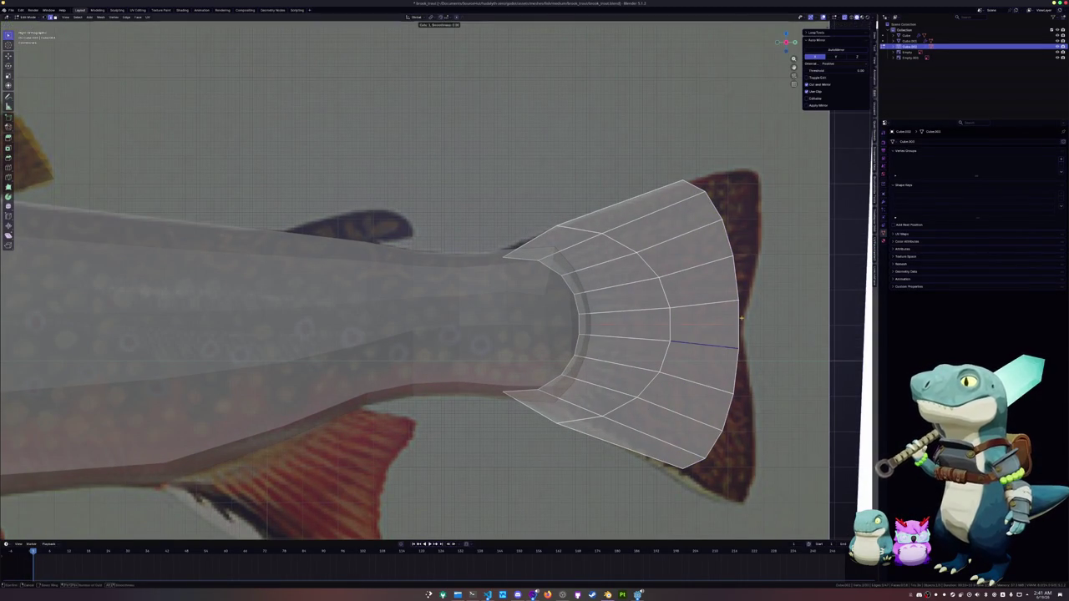
{"action": "left_click", "coordinate": [741, 318]}
{"action": "right_click", "coordinate": [740, 324]}
Step: Select the horizontal, diagonal and other fin edge loops and dissolve them
{"action": "left_click", "coordinate": [669, 413], "text": "alt"}
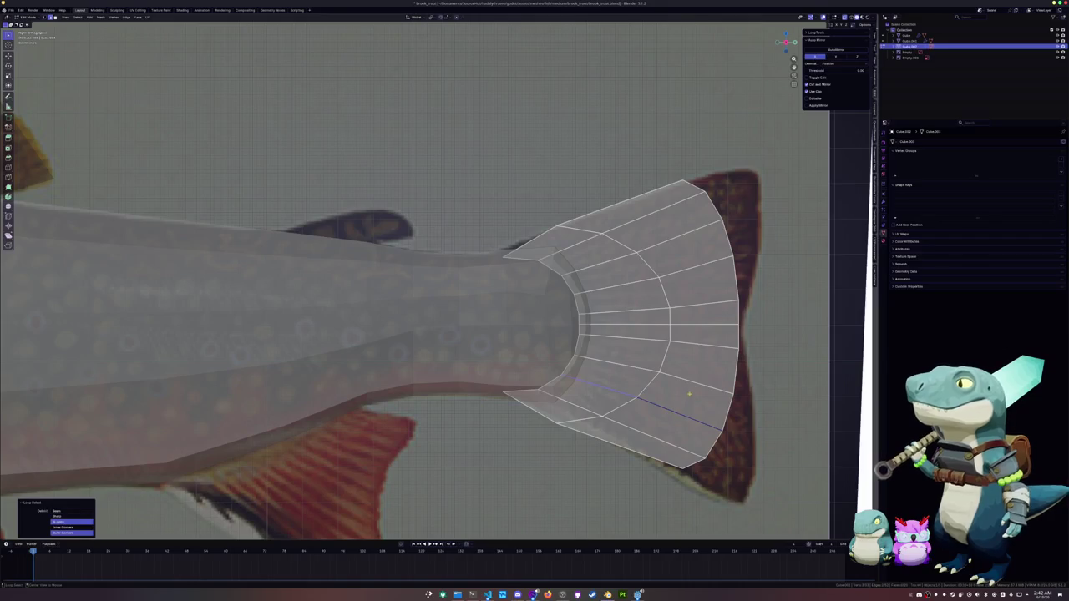
{"action": "left_click", "coordinate": [692, 342], "text": "alt"}
{"action": "left_click", "coordinate": [677, 407], "text": "alt+shift"}
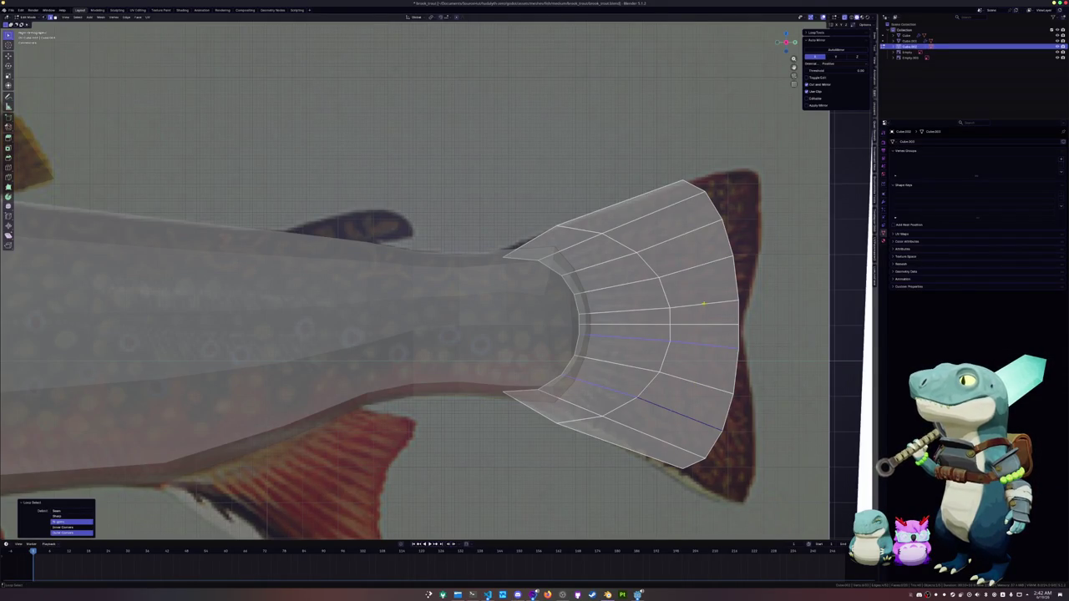
{"action": "left_click", "coordinate": [701, 304], "text": "alt+shift"}
{"action": "left_click", "coordinate": [664, 248], "text": "alt+shift"}
{"action": "key", "text": "x"}
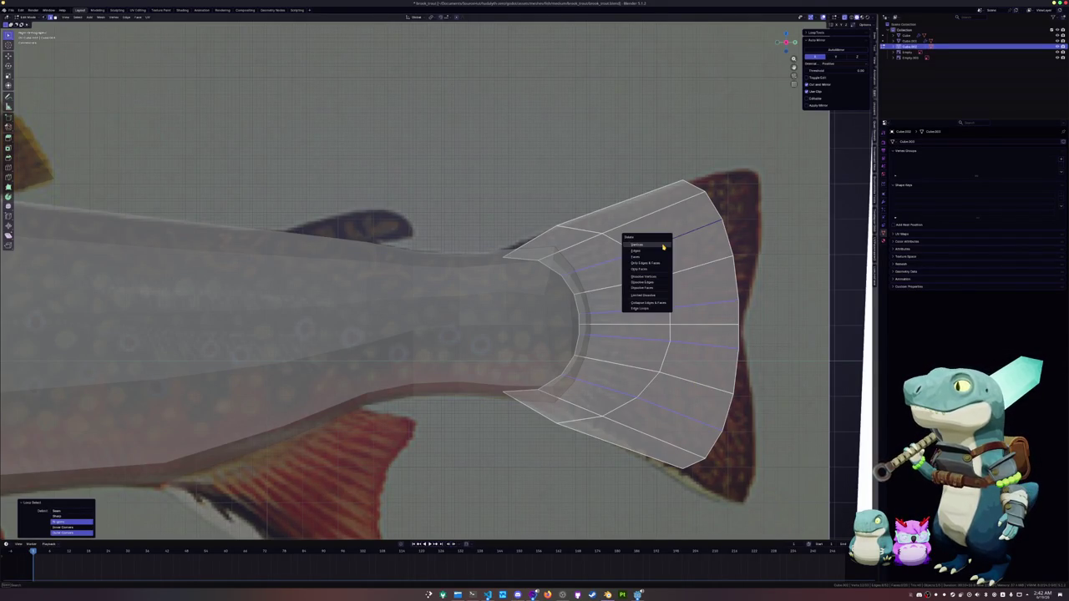
{"action": "left_click", "coordinate": [658, 282]}
{"action": "scroll", "coordinate": [693, 271], "scroll_direction": "down", "scroll_amount": 2}
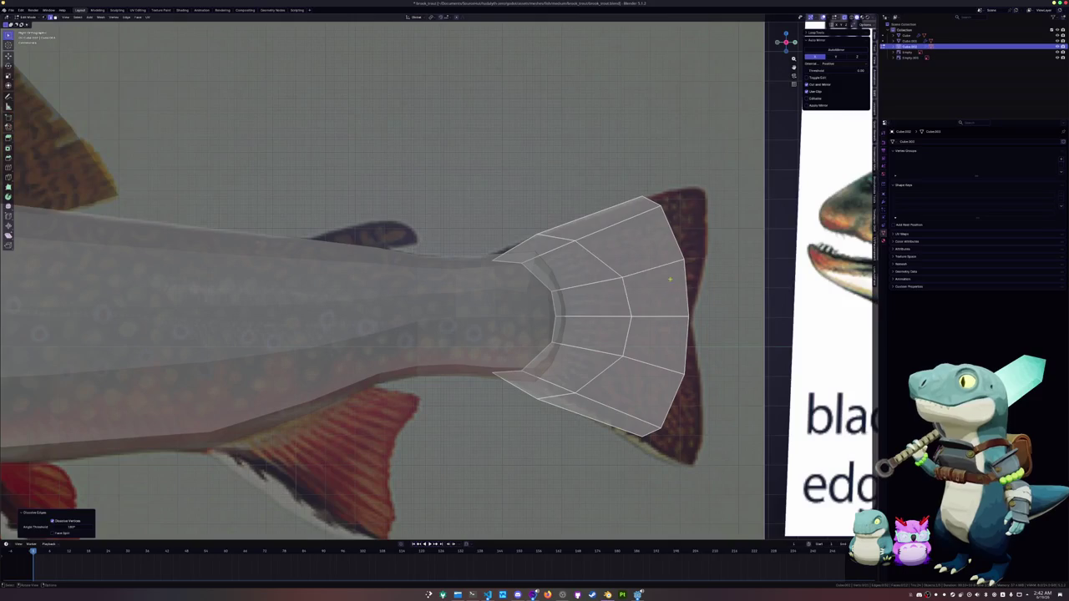
Step: Pull the upper and lower fin-corner vertices outward to fork the tail
{"action": "left_click", "coordinate": [702, 251]}
{"action": "key", "text": "g"}
{"action": "key", "text": "g"}
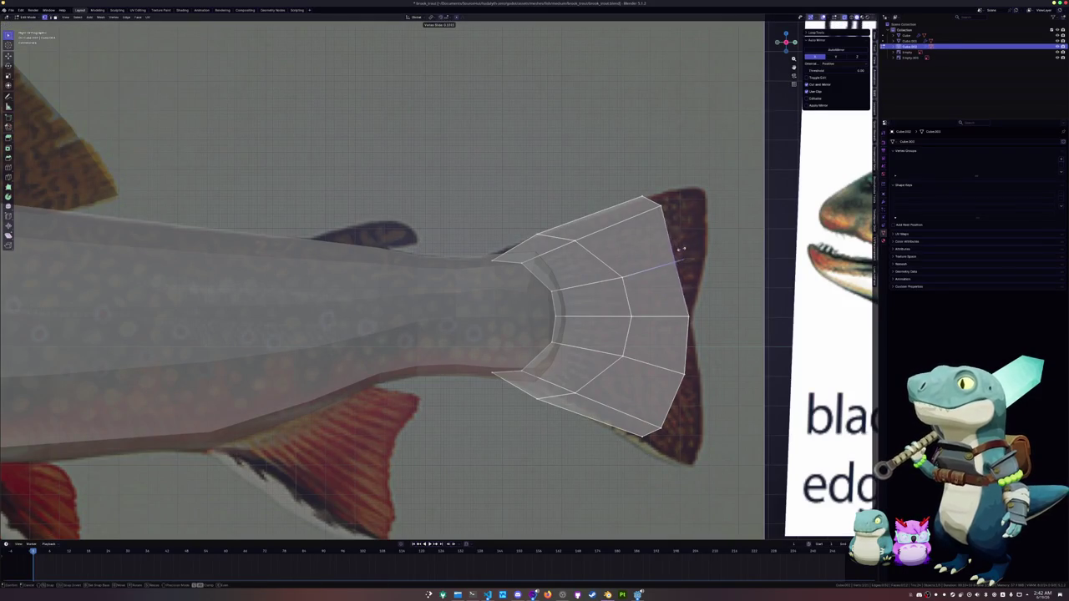
{"action": "left_click", "coordinate": [714, 254]}
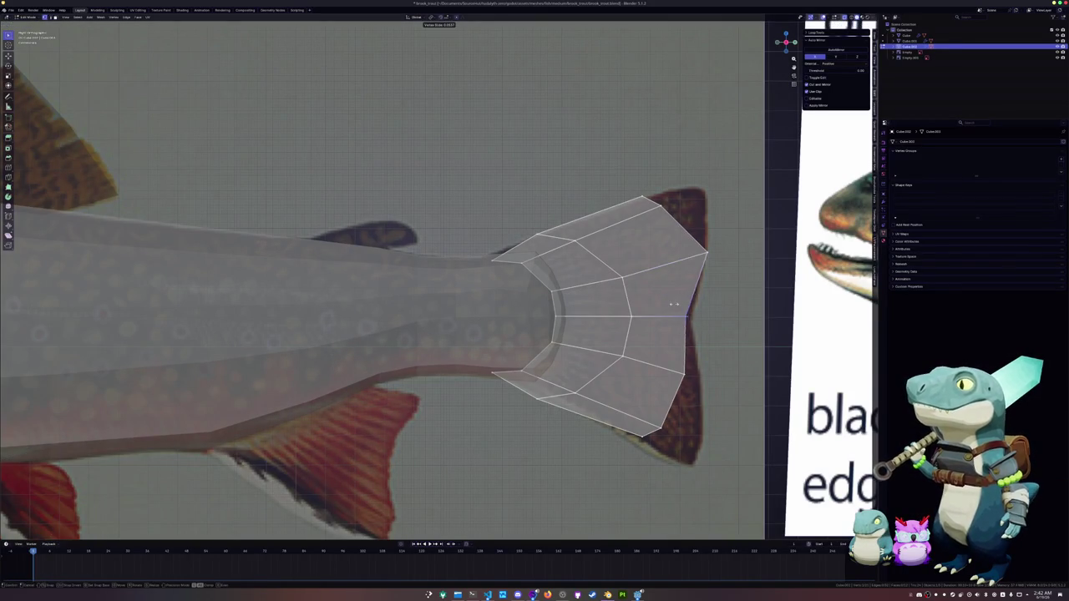
{"action": "left_click", "coordinate": [681, 369]}
{"action": "key", "text": "g"}
{"action": "key", "text": "g"}
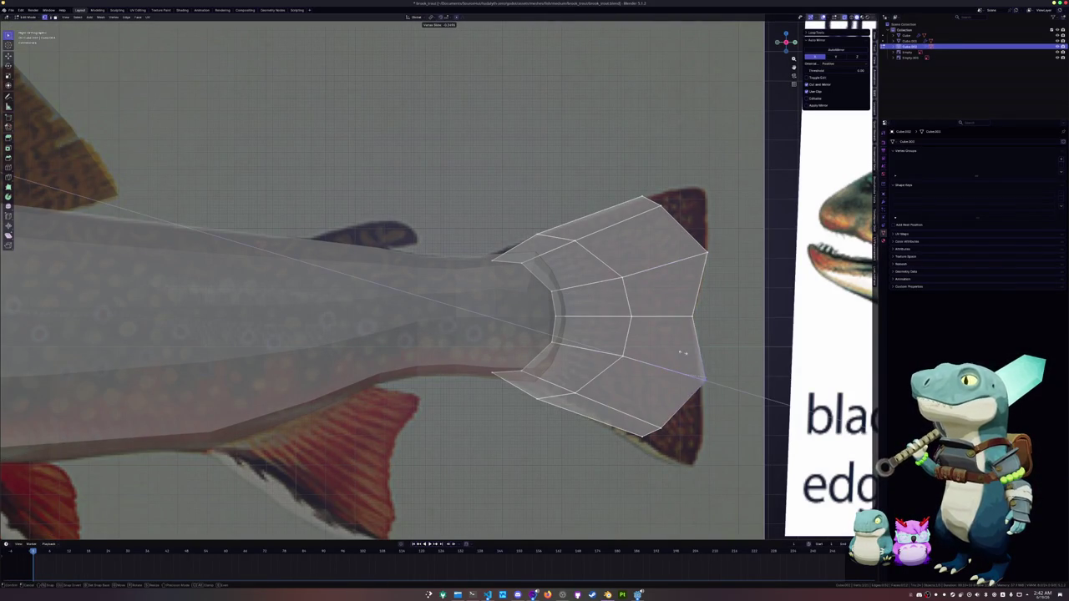
{"action": "left_click", "coordinate": [654, 392]}
{"action": "key", "text": "g"}
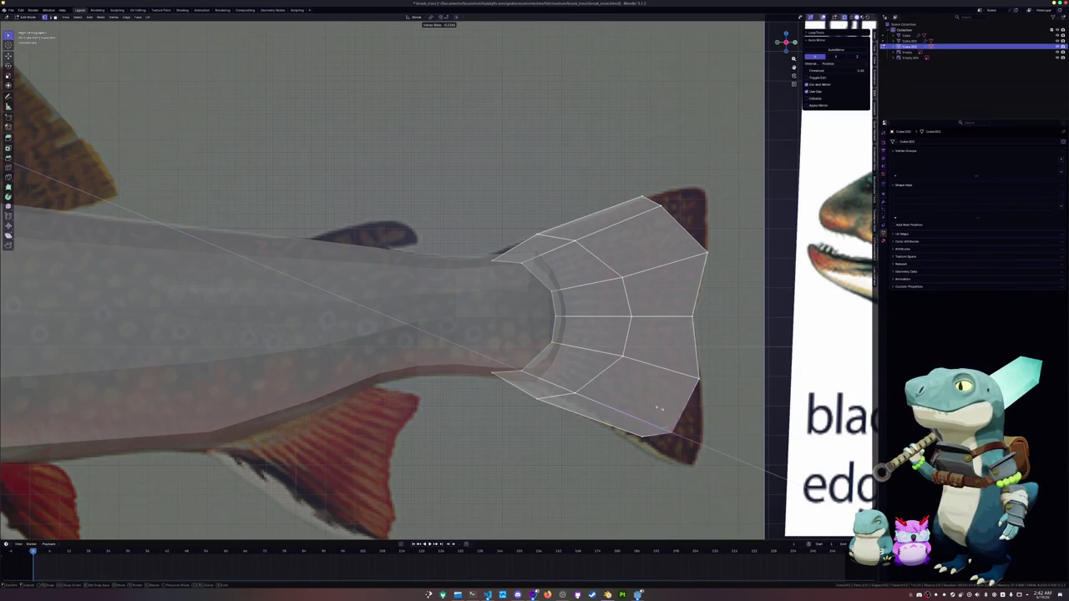
{"action": "left_click", "coordinate": [643, 418]}
{"action": "key", "text": "g"}
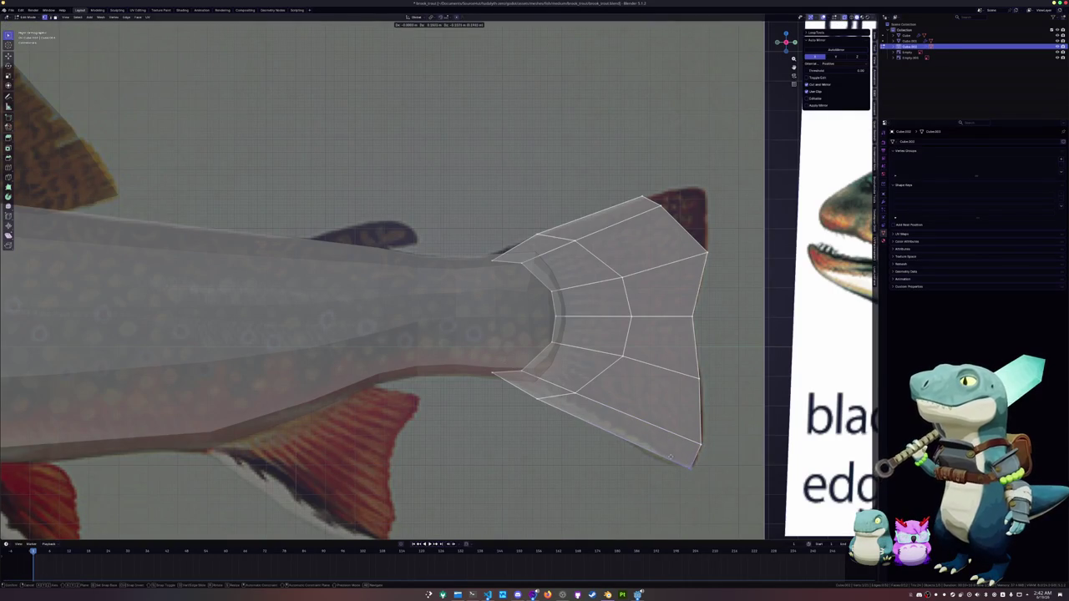
{"action": "left_click", "coordinate": [675, 458]}
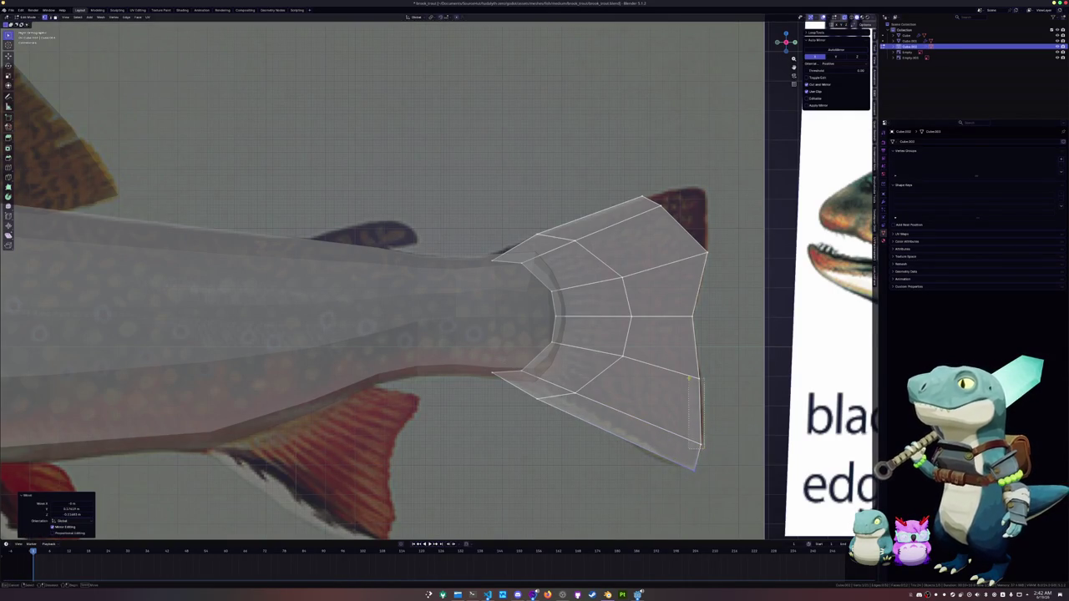
Step: Move the top fin vertex outward and upward
{"action": "middle_click_drag", "start_coordinate": [670, 250], "coordinate": [672, 284], "text": "shift"}
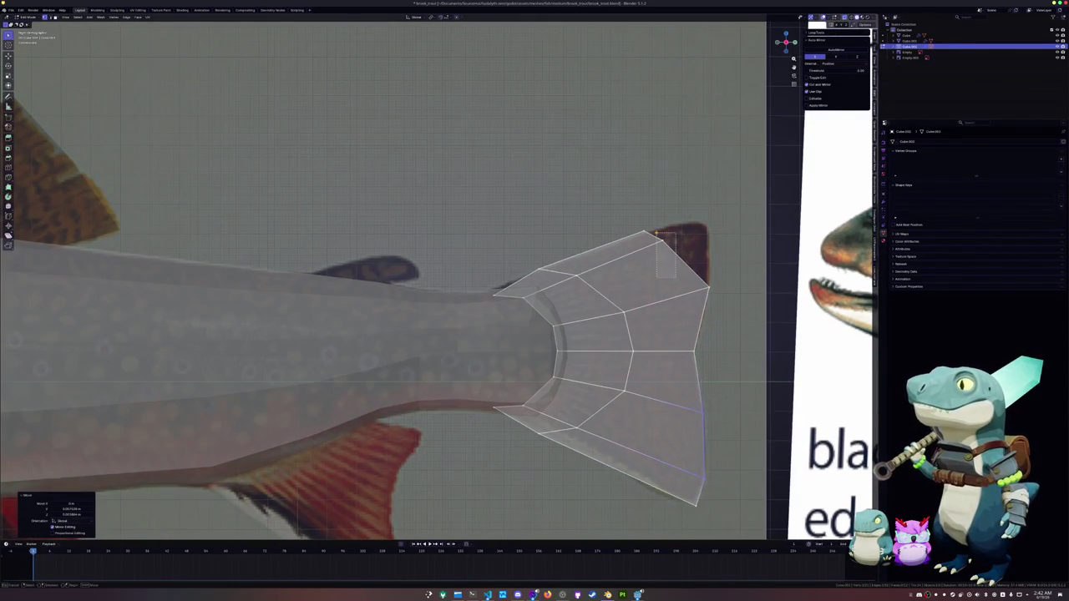
{"action": "left_click", "coordinate": [657, 233]}
{"action": "key", "text": "g"}
{"action": "left_click", "coordinate": [706, 221]}
{"action": "key", "text": "g"}
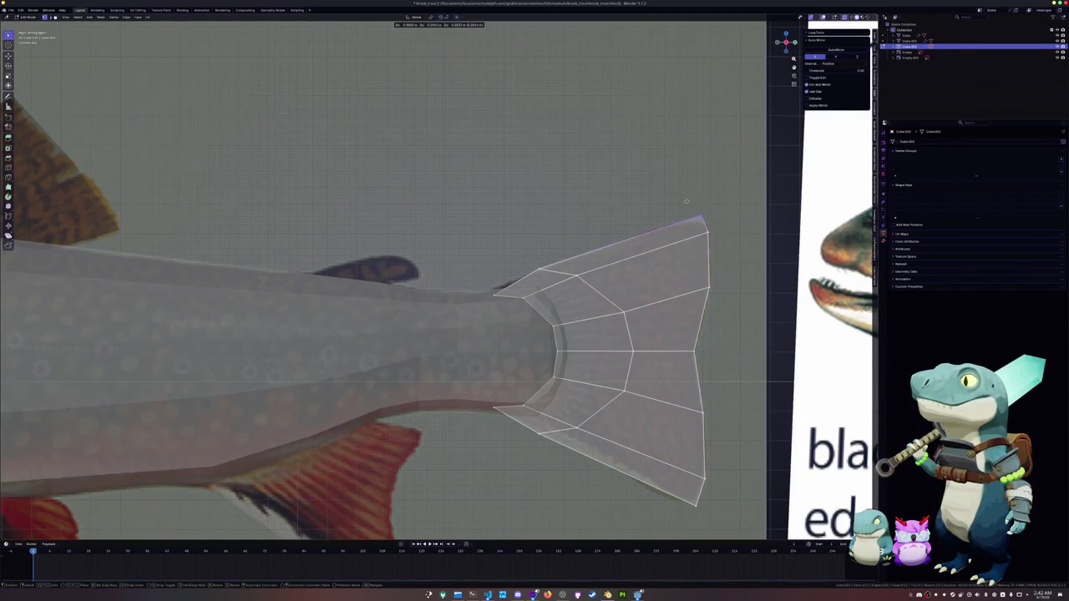
{"action": "left_click", "coordinate": [689, 200]}
Step: Add an edge loop near the fin's right edge and slide the top vertex along it
{"action": "key", "text": "ctrl+r"}
{"action": "left_click", "coordinate": [685, 223]}
{"action": "left_click", "coordinate": [726, 217]}
{"action": "left_click", "coordinate": [699, 222]}
{"action": "key", "text": "shift+v"}
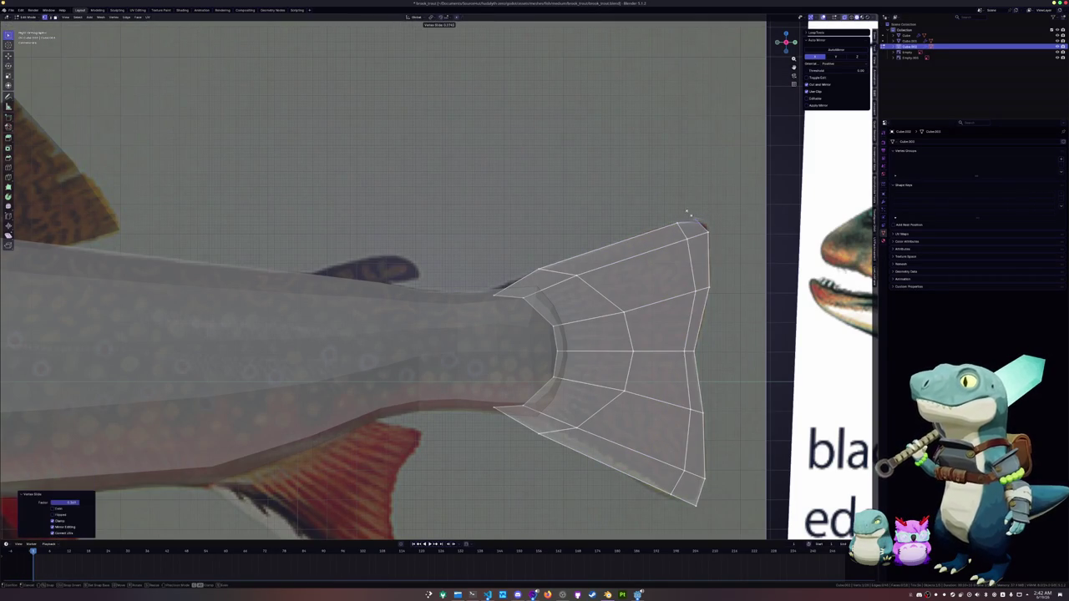
{"action": "left_click", "coordinate": [692, 215]}
{"action": "middle_click_drag", "start_coordinate": [692, 216], "coordinate": [692, 140], "text": "shift"}
{"action": "left_click", "coordinate": [692, 417]}
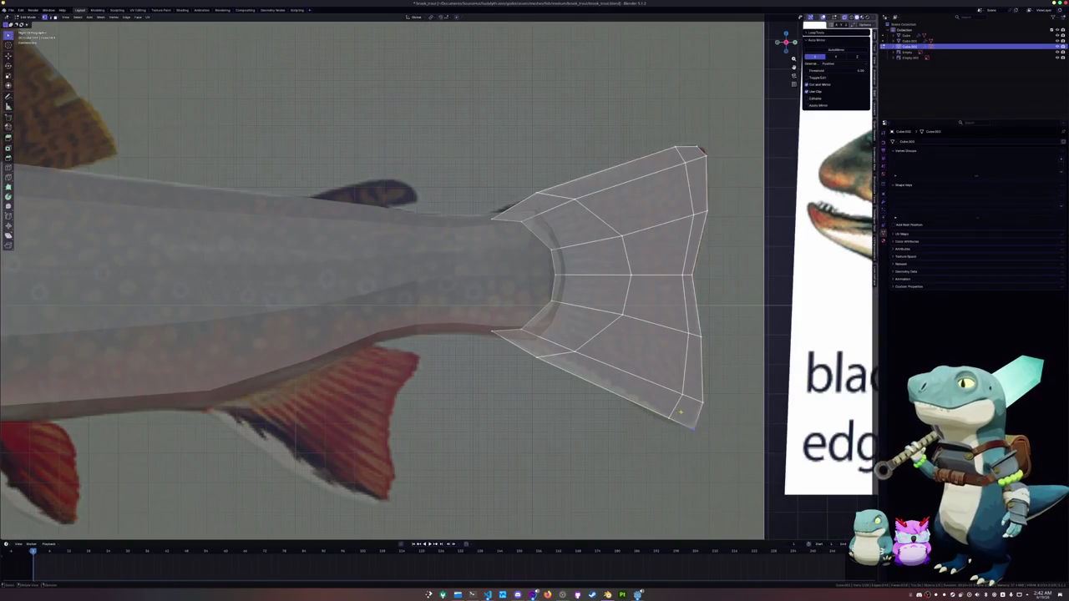
Step: Slide and move the remaining fin vertices to sharpen the tail-fin tips
{"action": "key", "text": "shift+v"}
{"action": "left_click", "coordinate": [670, 407]}
{"action": "middle_click_drag", "start_coordinate": [670, 408], "coordinate": [709, 431], "text": "shift"}
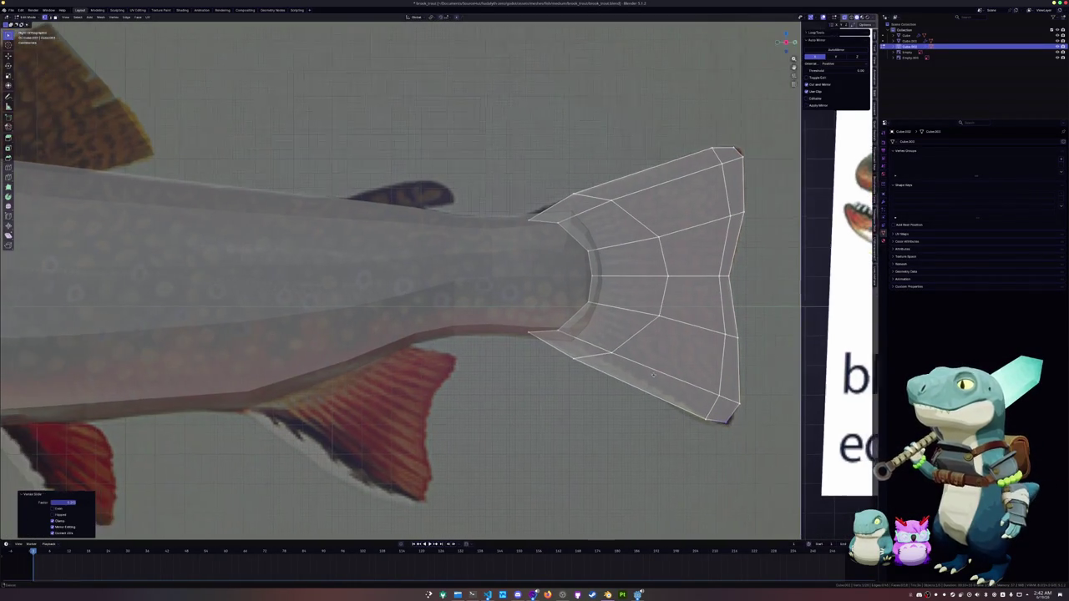
{"action": "key", "text": "shift+v"}
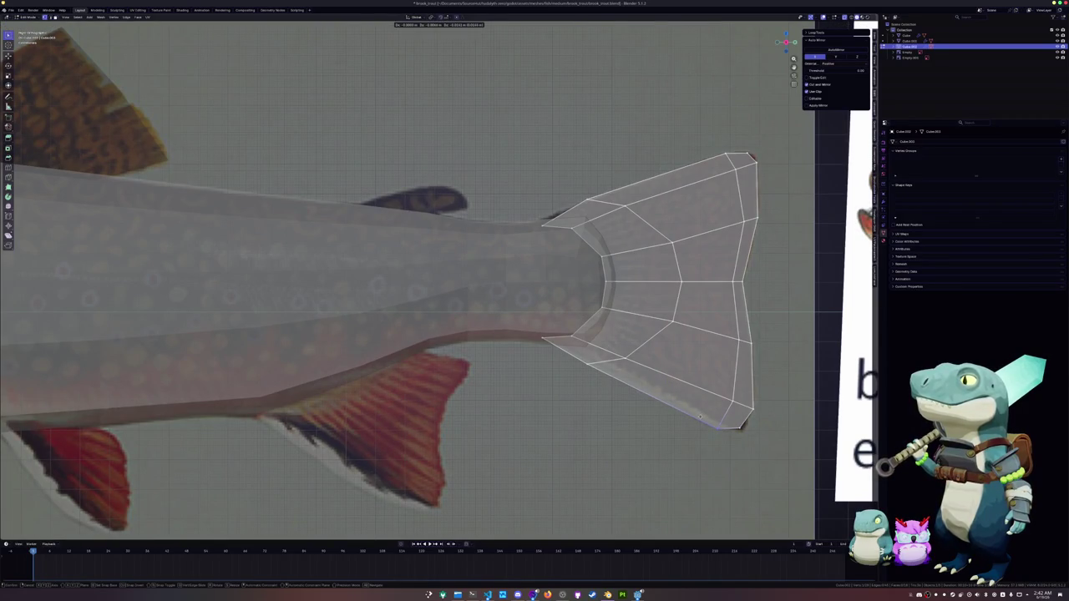
{"action": "left_click", "coordinate": [700, 416]}
{"action": "middle_click_drag", "start_coordinate": [596, 216], "coordinate": [589, 262], "text": "shift"}
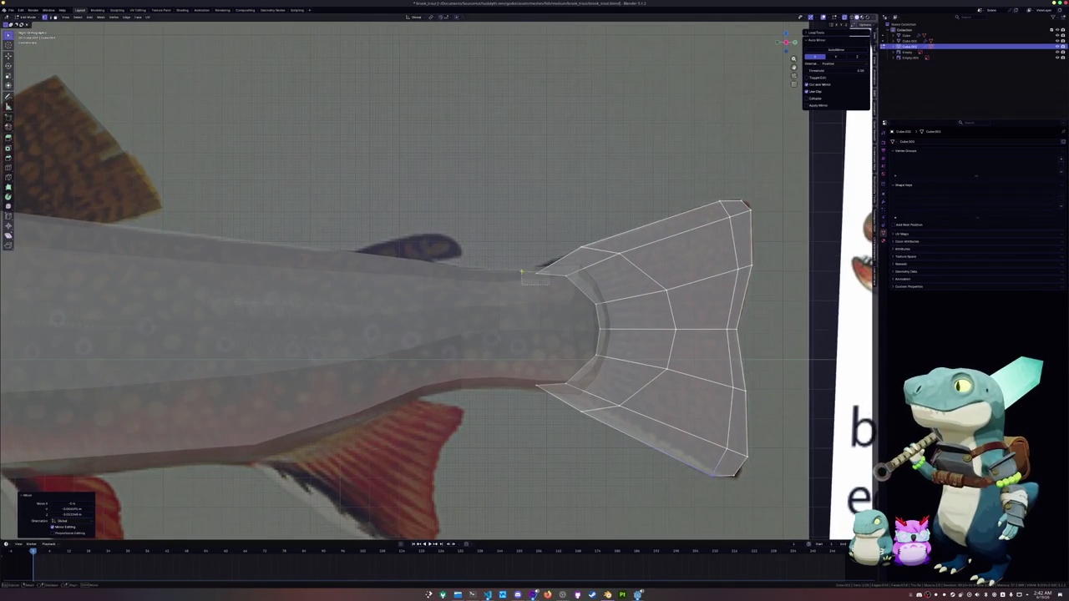
{"action": "key", "text": "shift+v"}
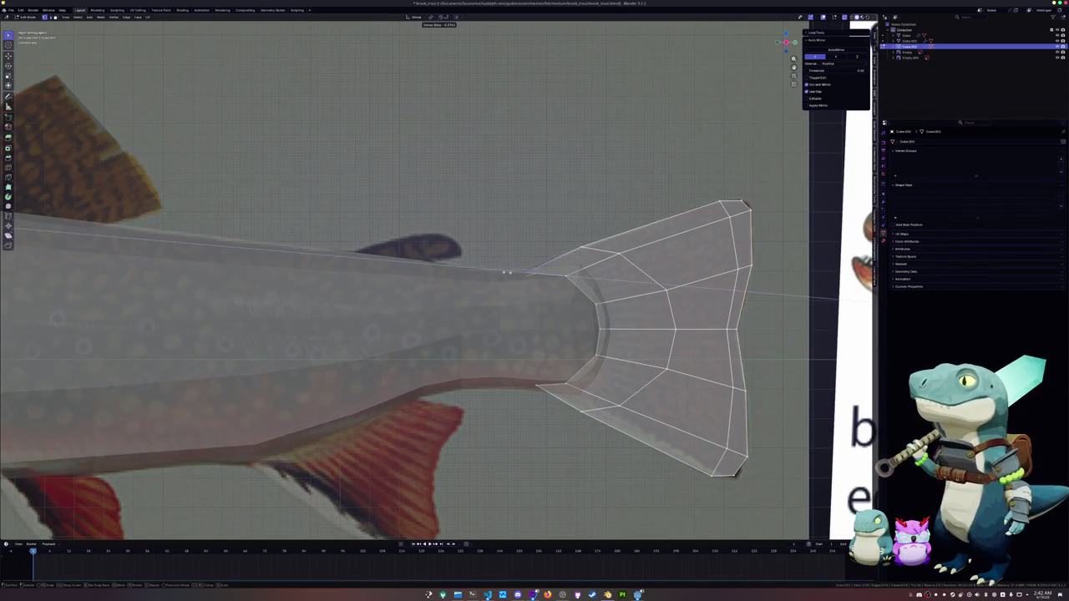
{"action": "left_click", "coordinate": [506, 272]}
{"action": "key", "text": "g"}
{"action": "left_click", "coordinate": [543, 394]}
{"action": "key", "text": "g"}
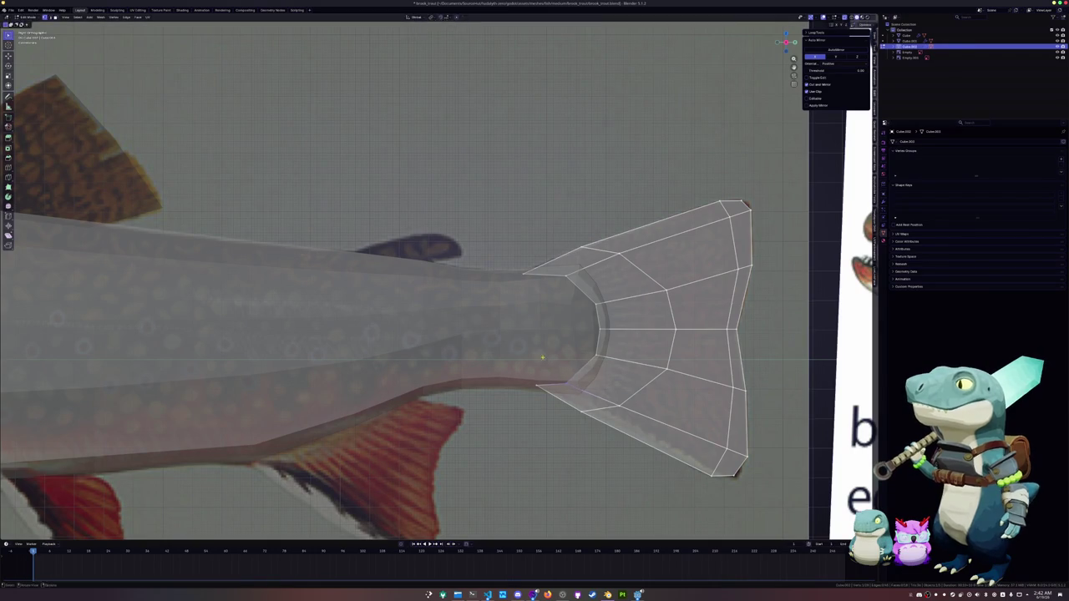
{"action": "left_click", "coordinate": [542, 351]}
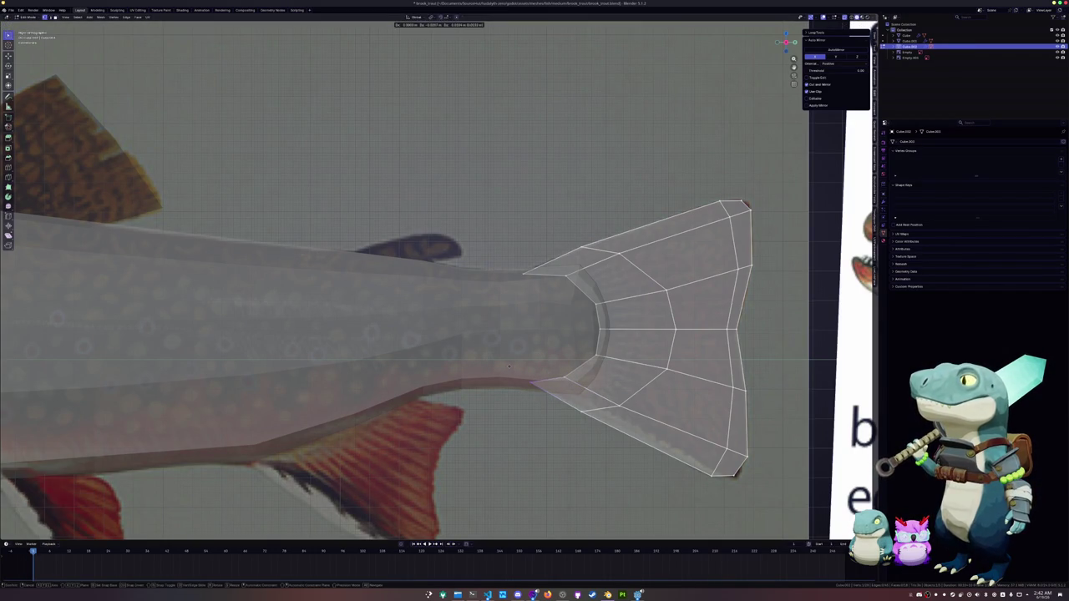
Step: Add vertical edge loops across the tail between its centre and tips
{"action": "key", "text": "Tab"}
{"action": "scroll", "coordinate": [525, 382], "scroll_direction": "down", "scroll_amount": 3}
{"action": "key", "text": "Tab"}
{"action": "scroll", "coordinate": [525, 383], "scroll_direction": "up", "scroll_amount": 2}
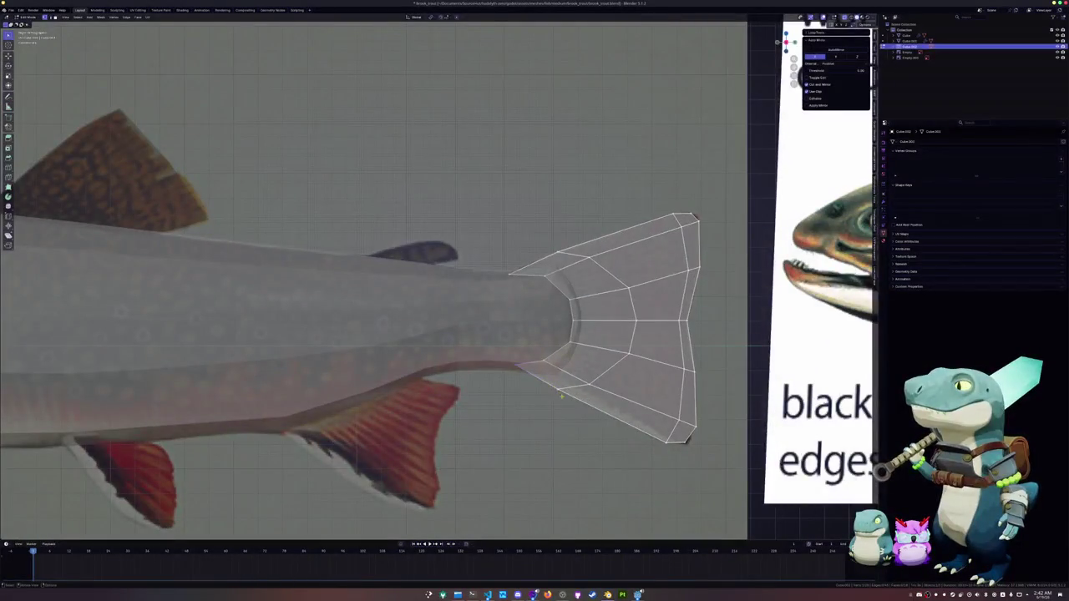
{"action": "key", "text": "ctrl+r"}
{"action": "left_click", "coordinate": [607, 349]}
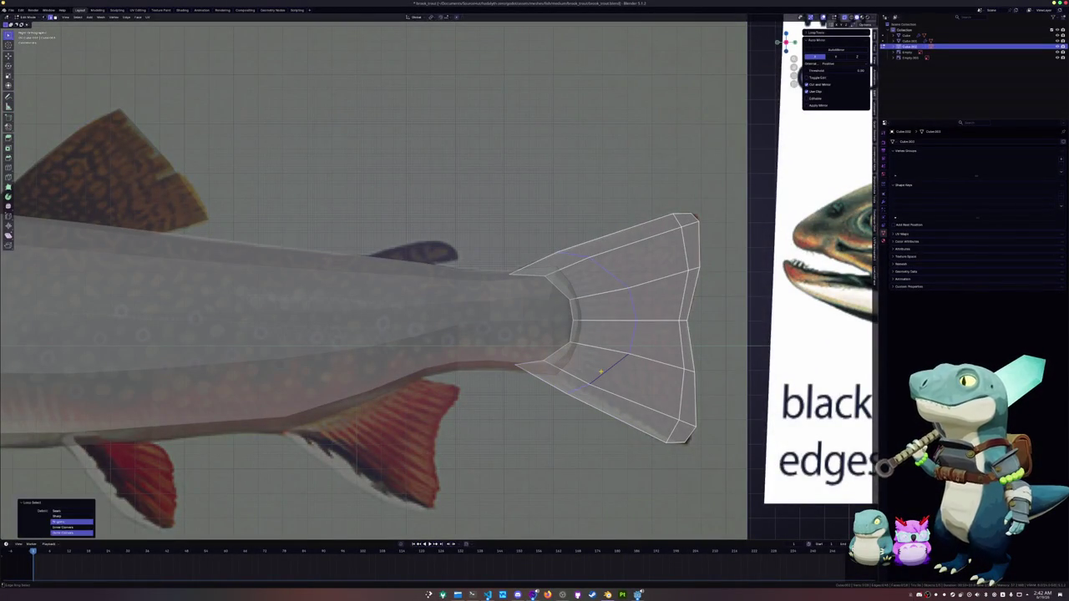
{"action": "left_click", "coordinate": [607, 349]}
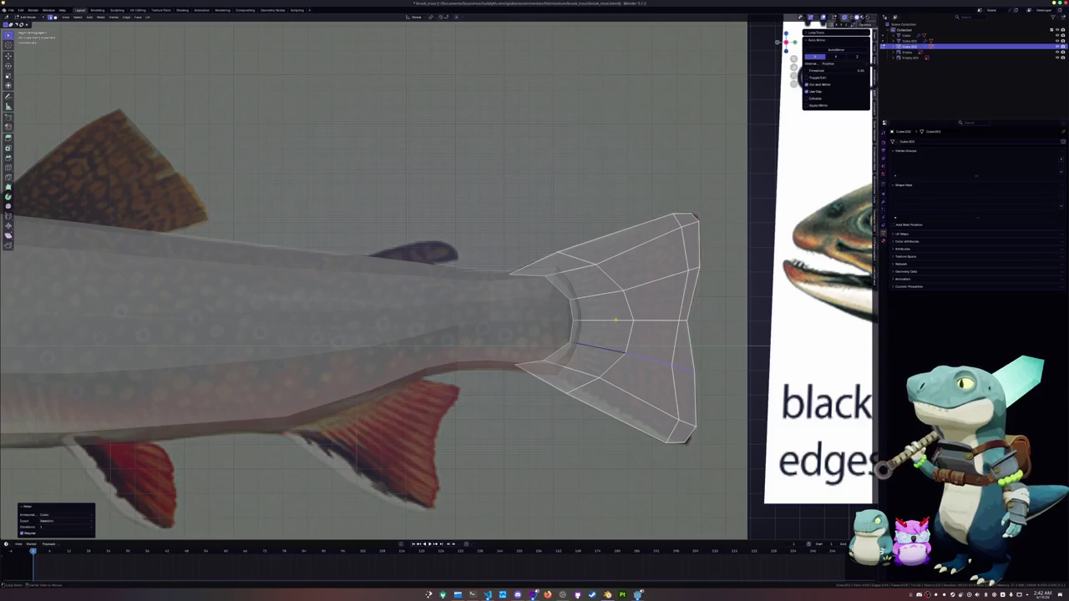
{"action": "left_click", "coordinate": [651, 293]}
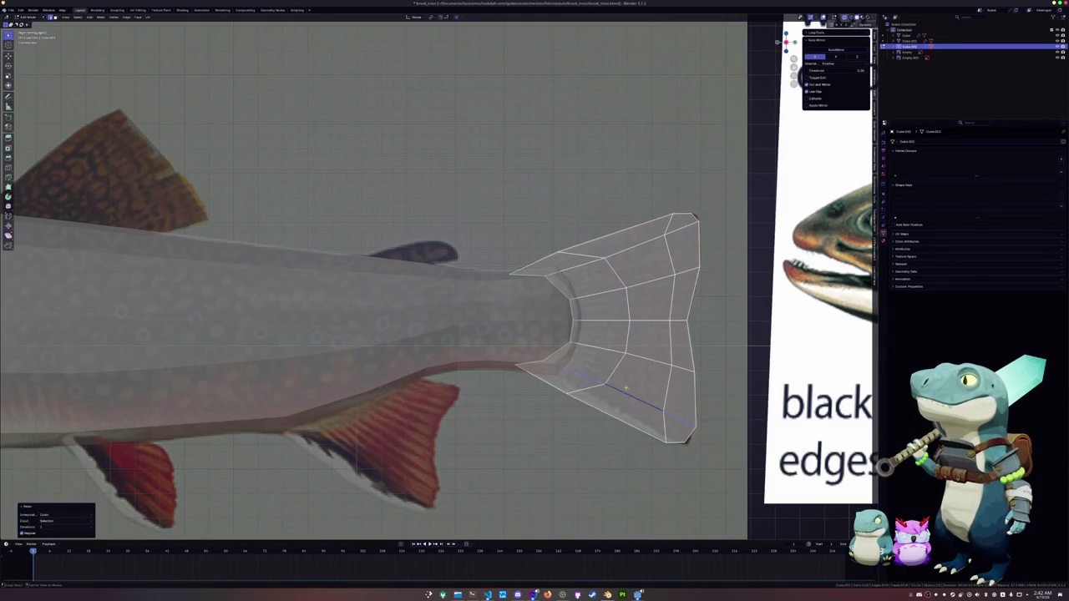
{"action": "scroll", "coordinate": [601, 376], "scroll_direction": "down", "scroll_amount": 5}
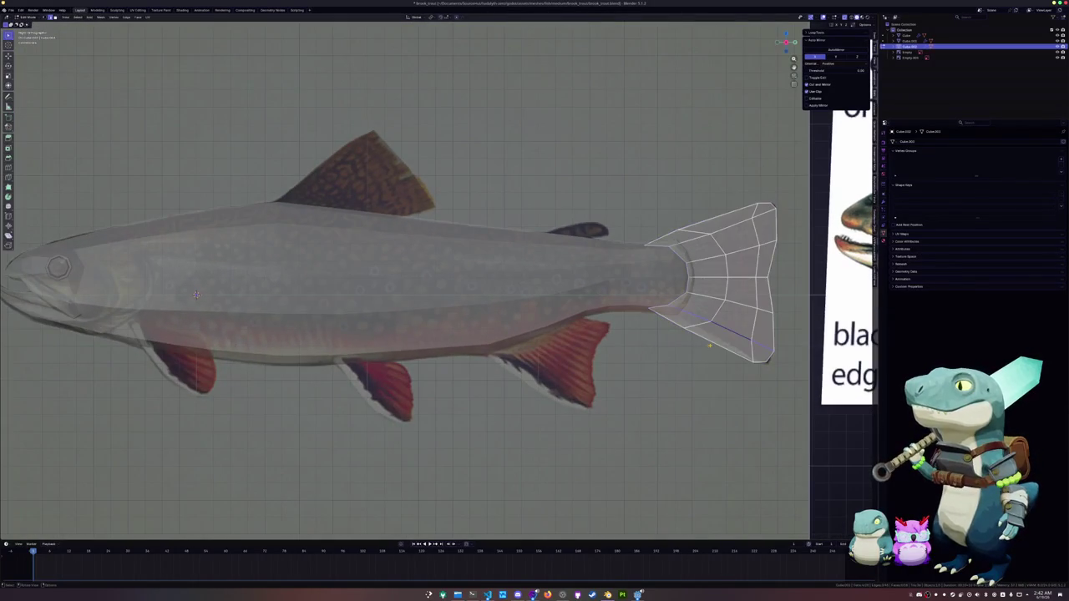
Step: Separate the belly edge beside the rear lower fin from the body into its own object
{"action": "key", "text": "Tab"}
{"action": "left_click", "coordinate": [528, 341]}
{"action": "key", "text": "Tab"}
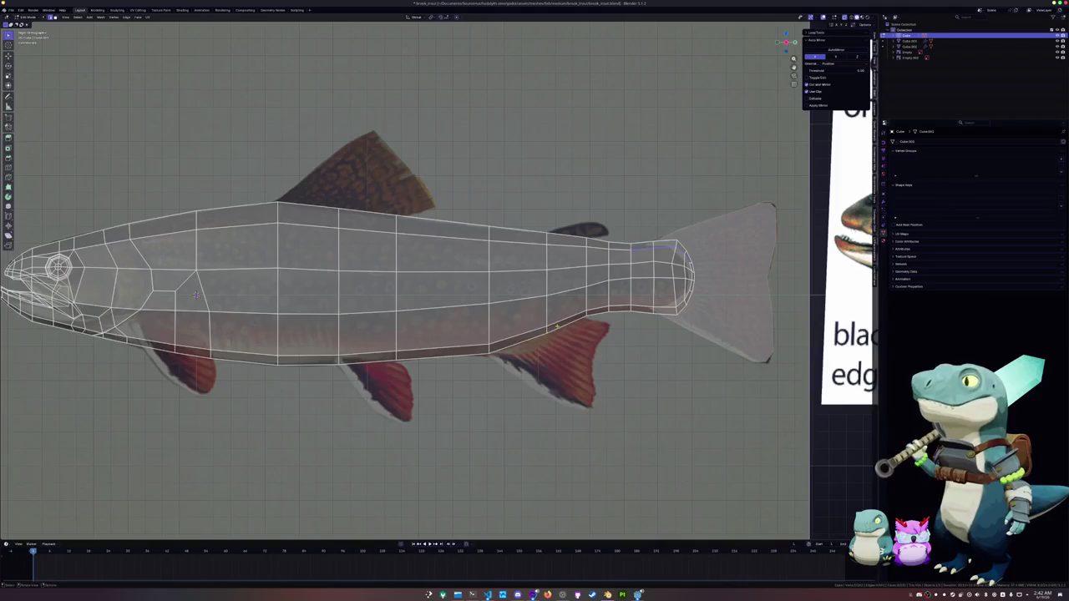
{"action": "key", "text": "l"}
{"action": "right_click", "coordinate": [585, 359]}
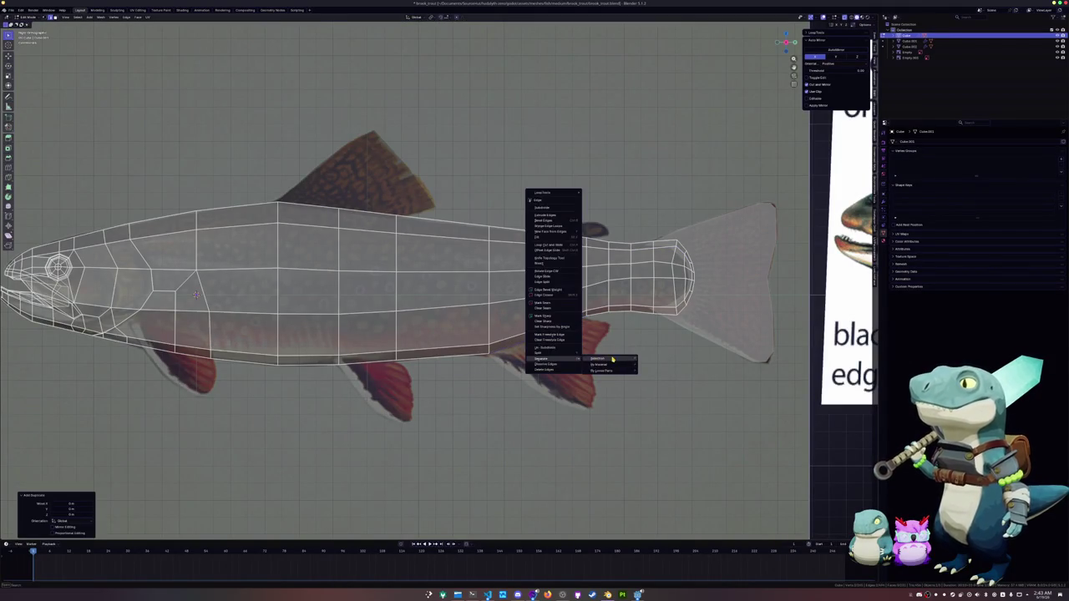
{"action": "left_click", "coordinate": [610, 360]}
{"action": "key", "text": "ctrl+Tab"}
{"action": "left_click", "coordinate": [549, 361]}
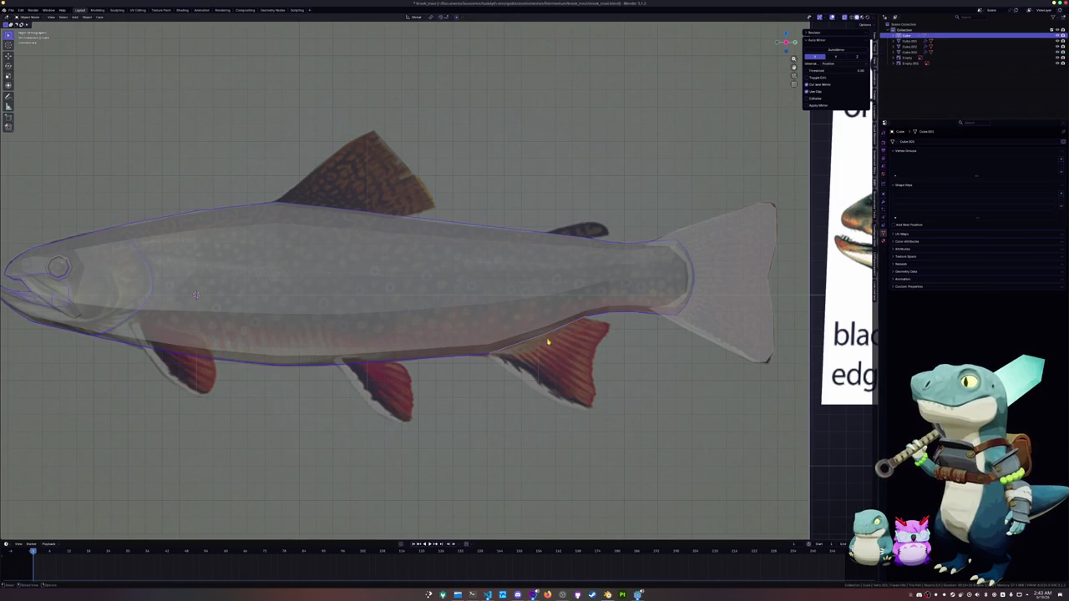
{"action": "scroll", "coordinate": [555, 338], "scroll_direction": "up", "scroll_amount": 2}
Step: Extrude the separated edge downward into the first rear-fin face
{"action": "key", "text": "Tab"}
{"action": "key", "text": "g"}
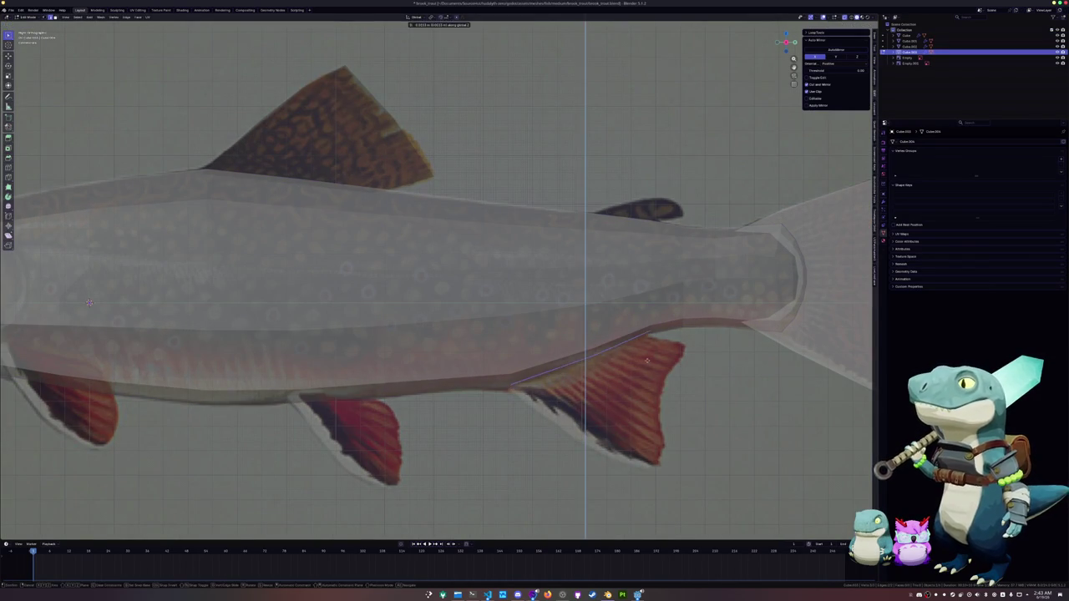
{"action": "left_click", "coordinate": [640, 358]}
{"action": "key", "text": "e"}
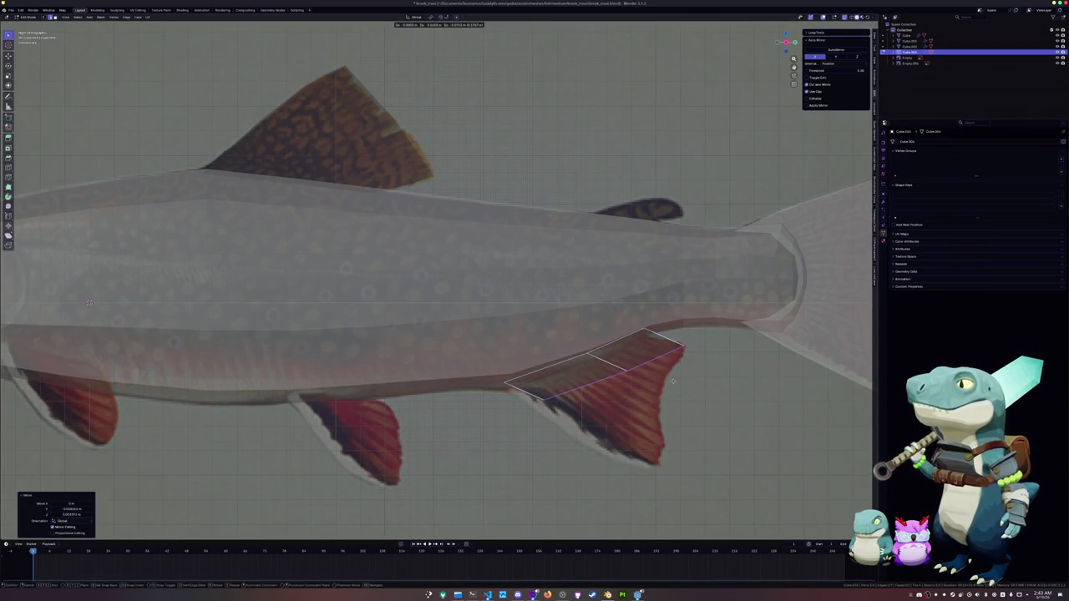
{"action": "left_click", "coordinate": [648, 451]}
{"action": "key", "text": "g"}
{"action": "left_click", "coordinate": [651, 468]}
Step: Add a loop cut across the fin and reposition its lower vertex
{"action": "mouse_move", "coordinate": [507, 401]}
{"action": "left_mouse_down"}
{"action": "mouse_move", "coordinate": [556, 433]}
{"action": "mouse_move", "coordinate": [492, 376]}
{"action": "left_mouse_up"}
{"action": "key", "text": "g"}
{"action": "left_click", "coordinate": [493, 386]}
{"action": "key", "text": "ctrl+r"}
{"action": "left_click", "coordinate": [635, 378]}
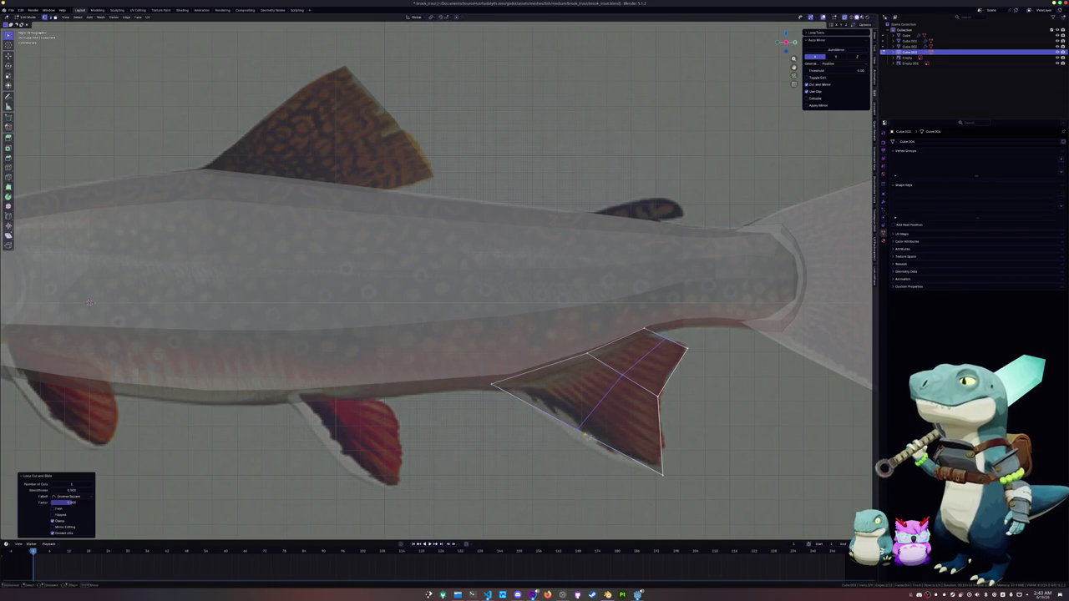
{"action": "key", "text": "g"}
{"action": "left_click", "coordinate": [572, 439]}
Step: Adjust the fin's top vertex and bottom tip to match the reference fin
{"action": "left_click", "coordinate": [648, 332]}
{"action": "key", "text": "g"}
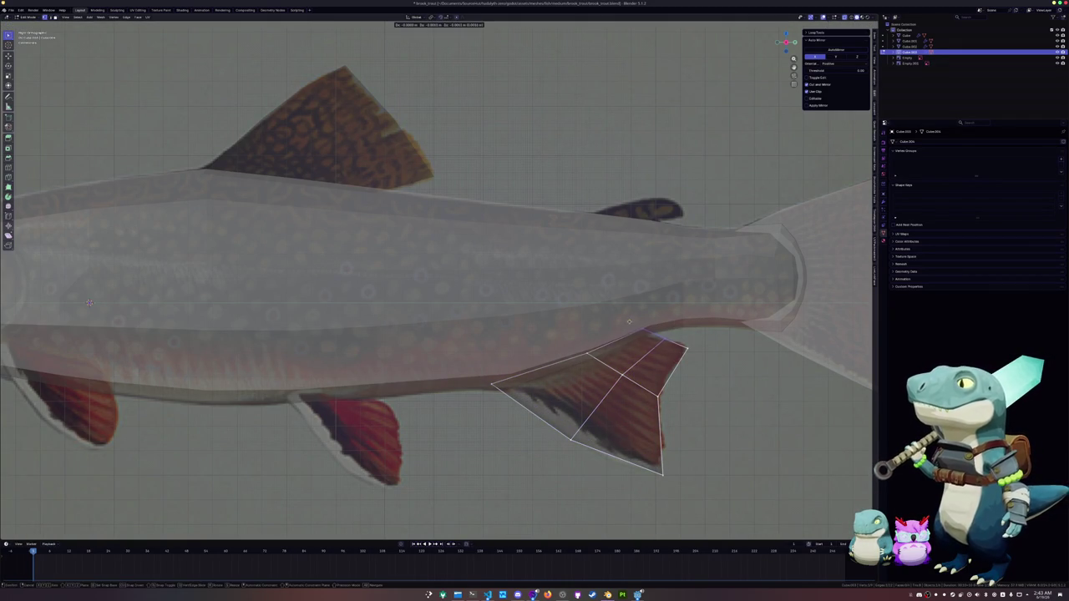
{"action": "left_click", "coordinate": [643, 339]}
{"action": "key", "text": "g"}
{"action": "left_click", "coordinate": [672, 431]}
{"action": "key", "text": "g"}
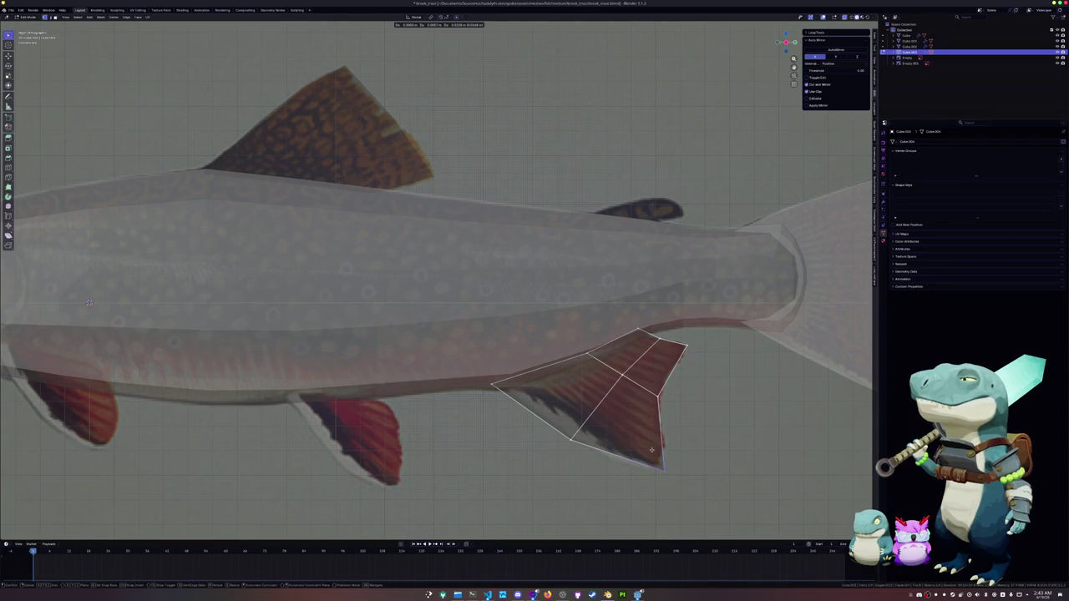
{"action": "left_click", "coordinate": [652, 450]}
Step: Relax the fin mesh with LoopTools and add another centred edge loop
{"action": "key", "text": "alt+r"}
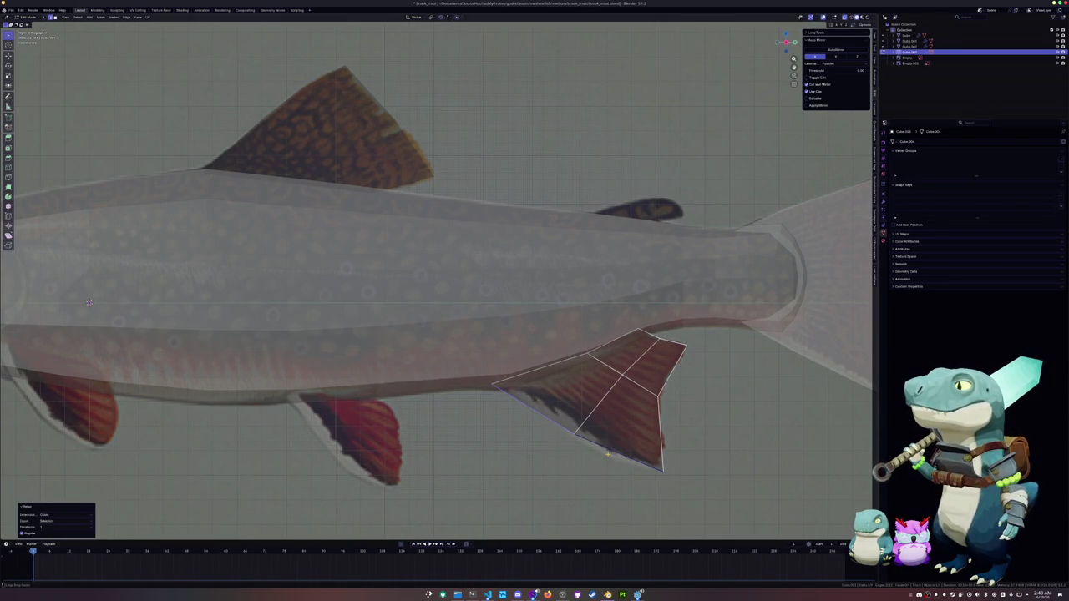
{"action": "key", "text": "ctrl+r"}
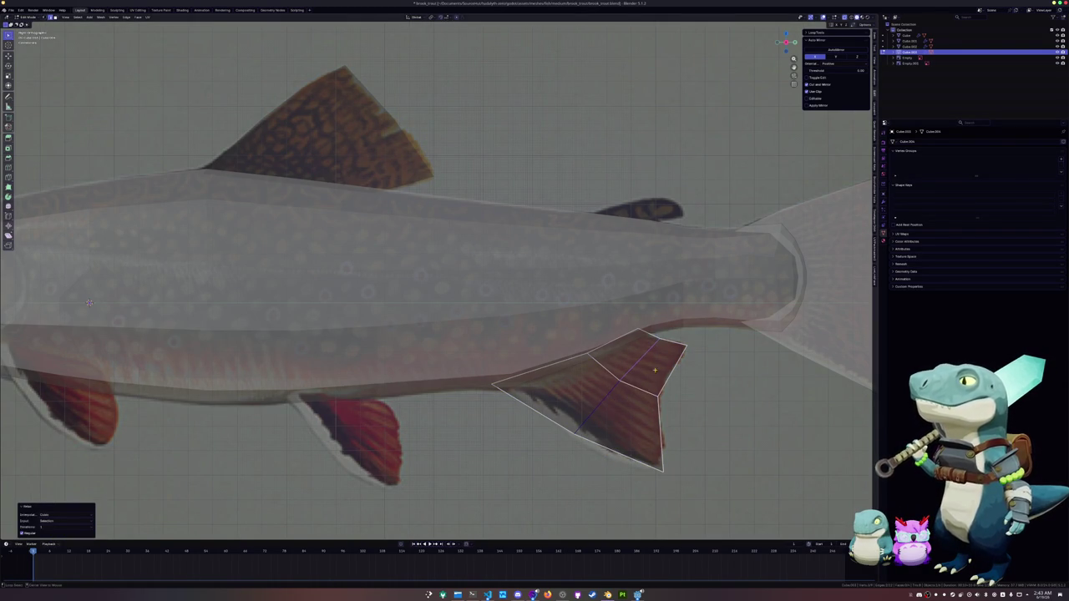
{"action": "left_click", "coordinate": [614, 341]}
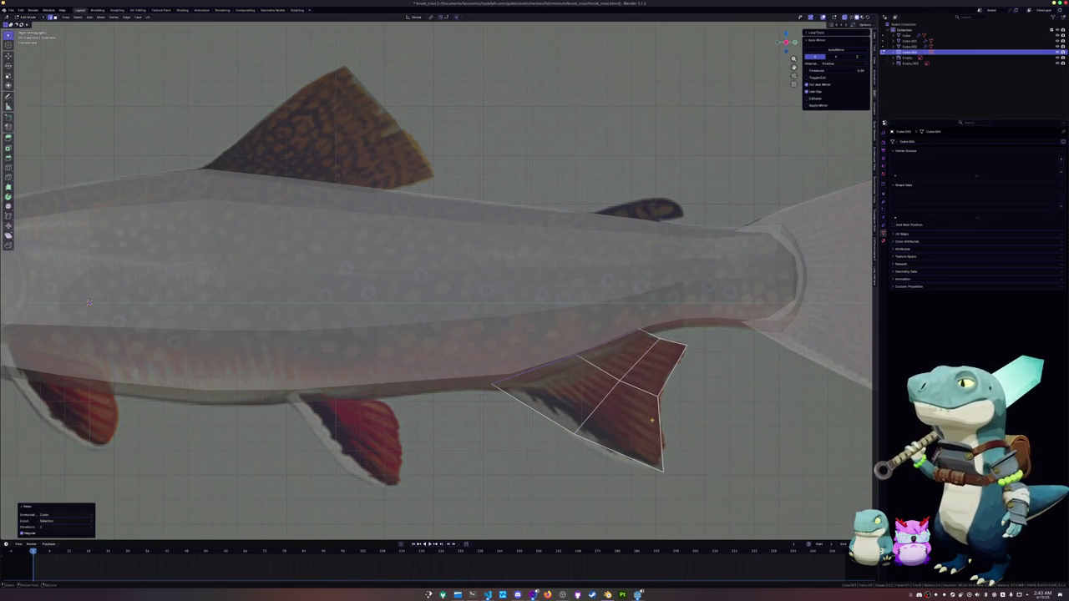
{"action": "right_click", "coordinate": [658, 437]}
{"action": "key", "text": "ctrl+r"}
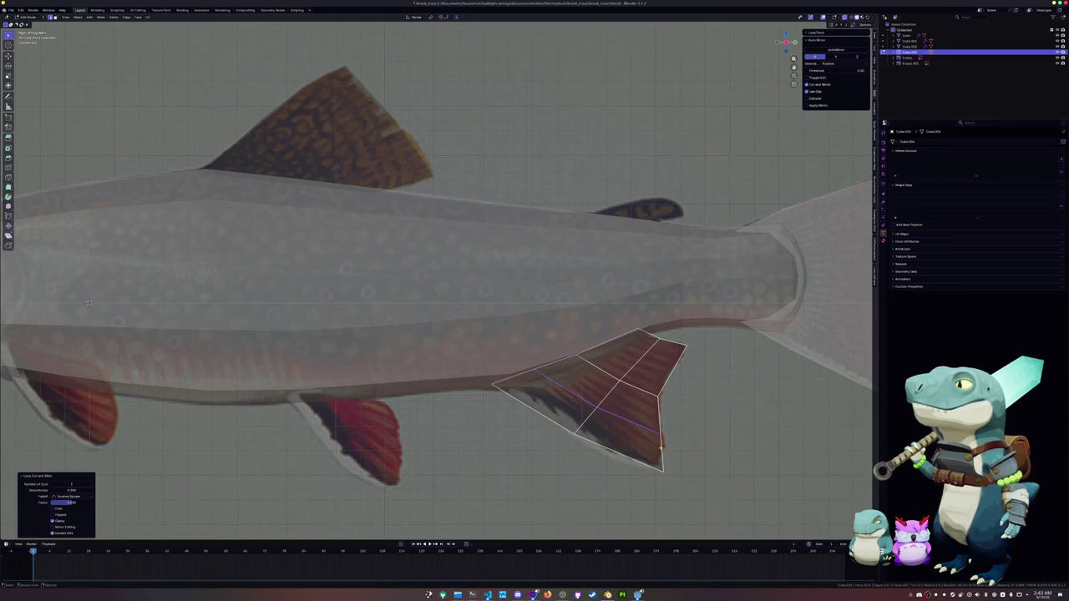
Step: Join two vertices at the fin's lower tip and reposition the tip vertex
{"action": "left_click", "coordinate": [660, 448]}
{"action": "left_click", "coordinate": [661, 460]}
{"action": "key", "text": "g"}
{"action": "key", "text": "g"}
{"action": "left_click", "coordinate": [655, 469]}
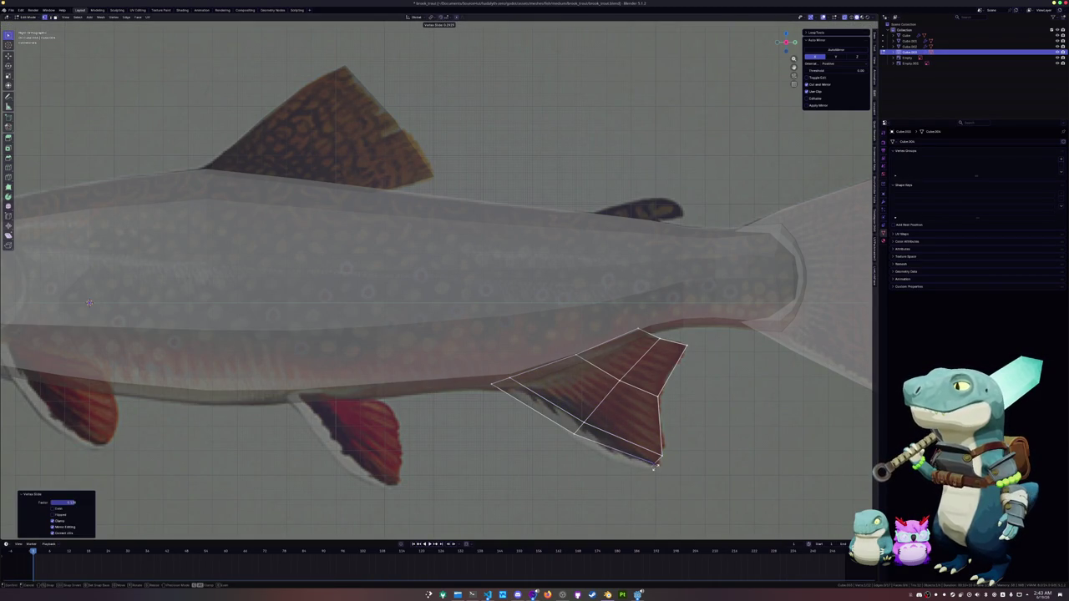
{"action": "key", "text": "j"}
{"action": "left_click", "coordinate": [650, 465]}
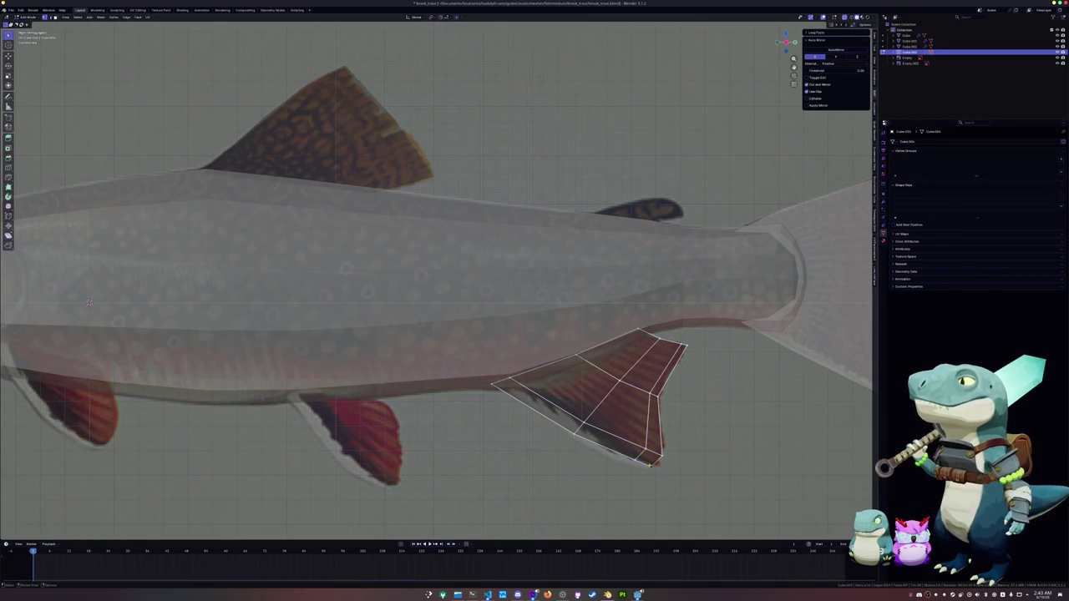
{"action": "key", "text": "g"}
{"action": "key", "text": "g"}
{"action": "left_click", "coordinate": [649, 463]}
{"action": "key", "text": "g"}
{"action": "left_click", "coordinate": [624, 448]}
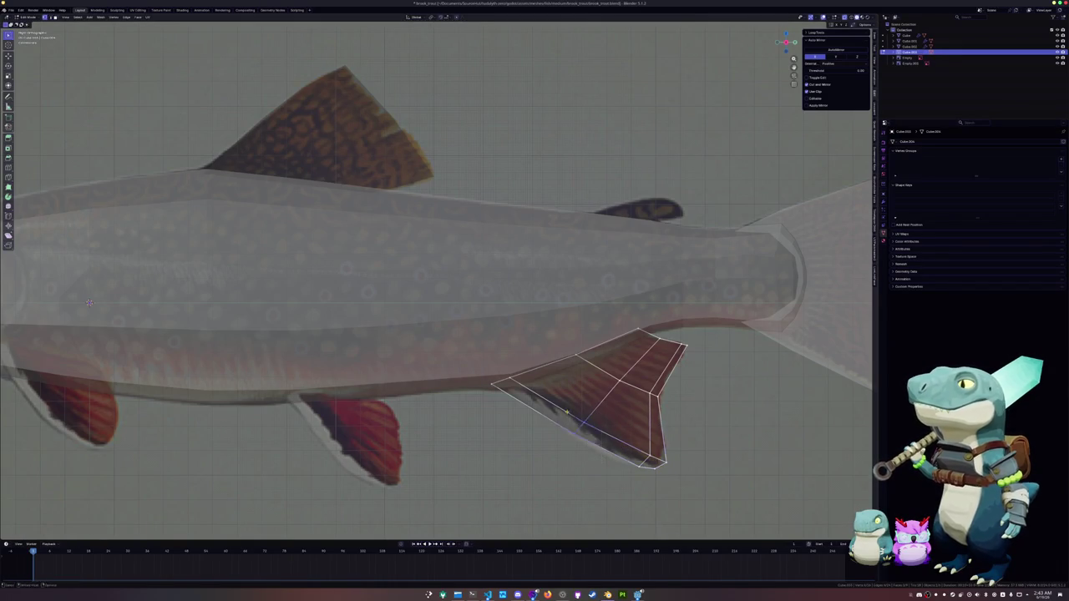
Step: Leave the finished fin and start editing the fish body mesh
{"action": "key", "text": "Tab"}
{"action": "scroll", "coordinate": [573, 422], "scroll_direction": "down", "scroll_amount": 5}
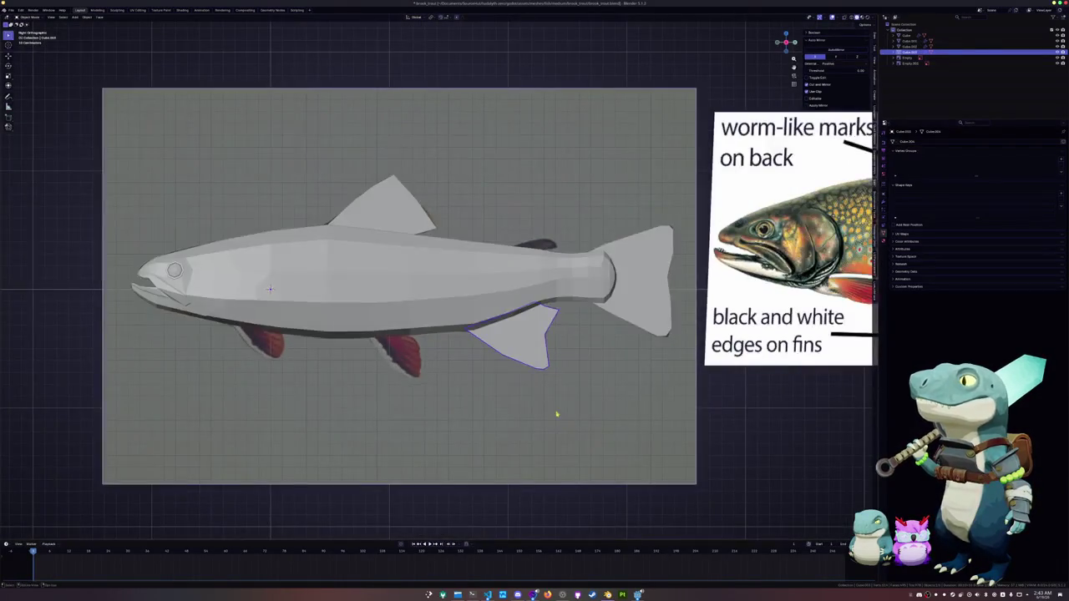
{"action": "middle_click_drag", "start_coordinate": [556, 413], "coordinate": [533, 334], "text": "shift"}
{"action": "left_click", "coordinate": [516, 315]}
{"action": "key", "text": "Tab"}
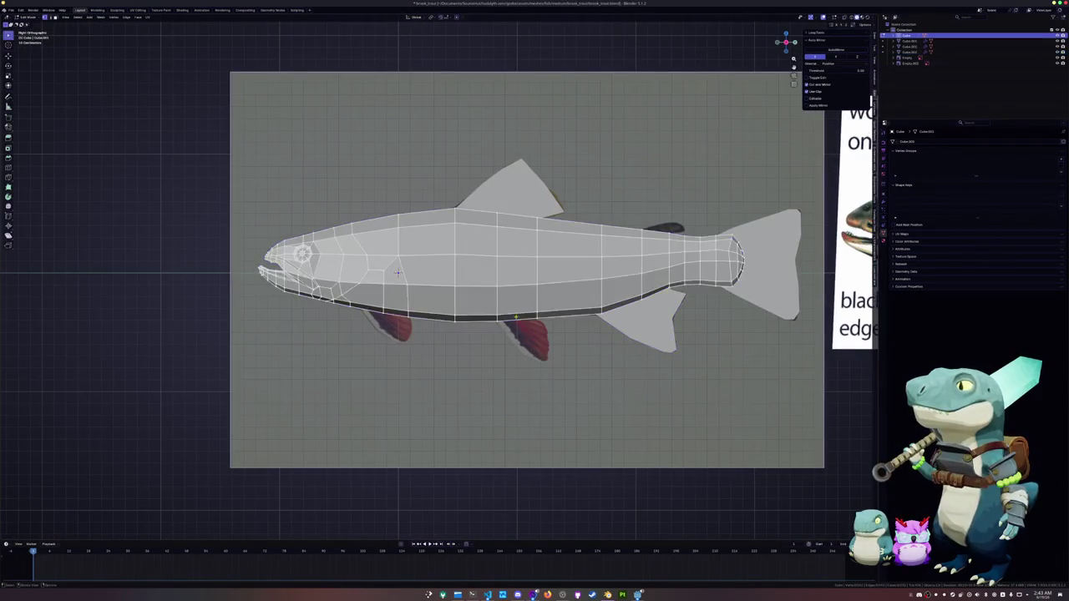
Step: Duplicate a belly edge, separate it into its own object and start editing it
{"action": "key", "text": "shift+d"}
{"action": "right_click", "coordinate": [501, 324]}
{"action": "right_click", "coordinate": [492, 332]}
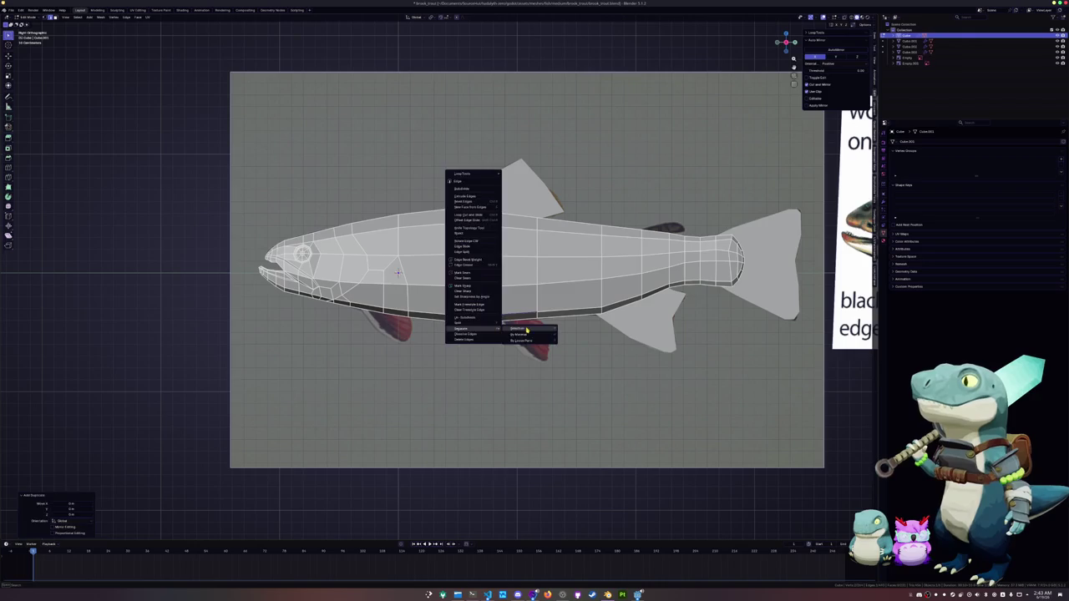
{"action": "left_click", "coordinate": [527, 330]}
{"action": "key", "text": "Tab"}
{"action": "left_click", "coordinate": [516, 317]}
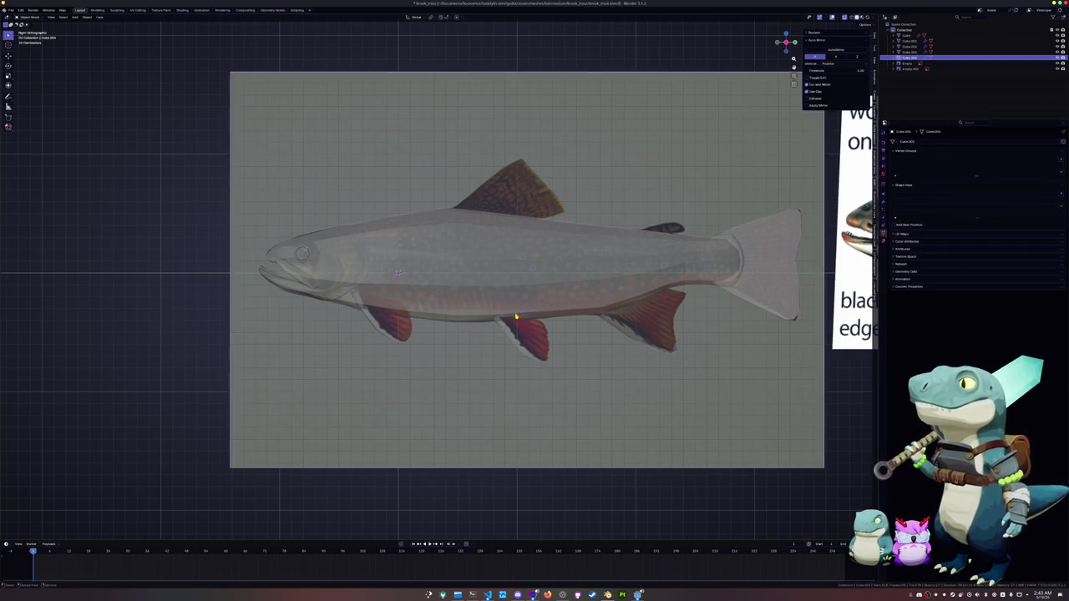
{"action": "key", "text": "KP_Decimal"}
{"action": "key", "text": "Tab"}
{"action": "key", "text": "KP_1"}
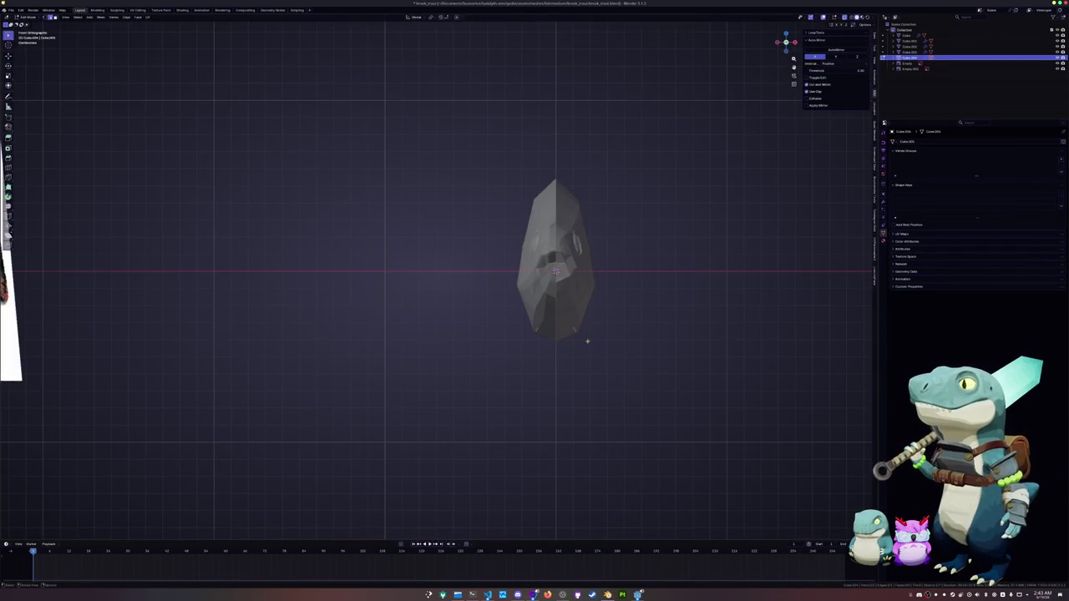
{"action": "scroll", "coordinate": [587, 341], "scroll_direction": "up", "scroll_amount": 2}
Step: Scale the copied edge and extrude it straight down to form the fin's first face
{"action": "key", "text": "s"}
{"action": "left_click", "coordinate": [599, 337]}
{"action": "key", "text": "e"}
{"action": "key", "text": "z"}
{"action": "left_click", "coordinate": [601, 404]}
{"action": "key", "text": "KP_3"}
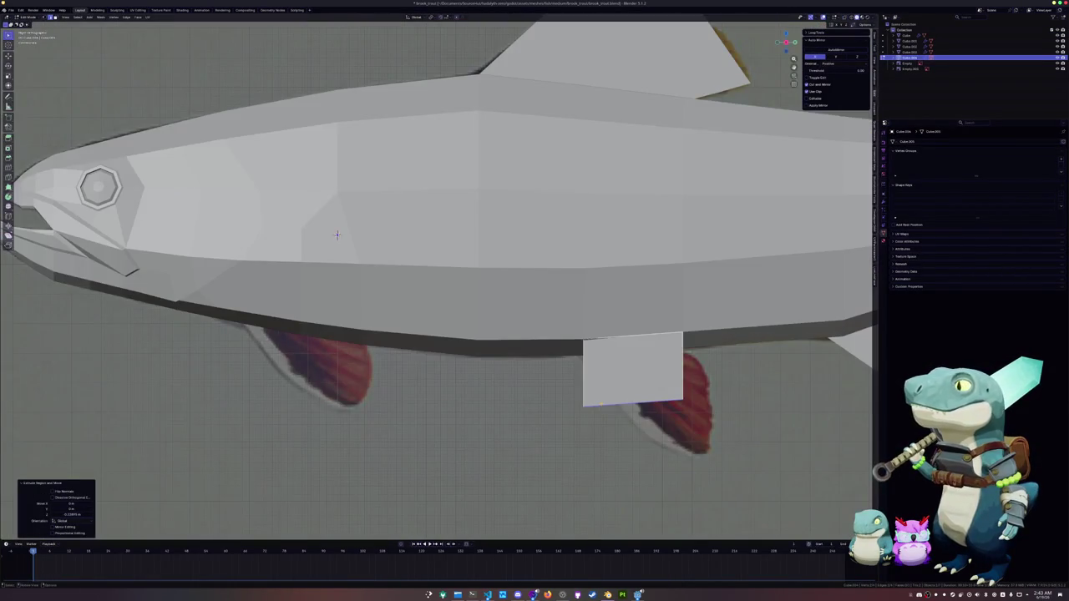
{"action": "key", "text": "alt+z"}
{"action": "middle_click_drag", "start_coordinate": [610, 399], "coordinate": [535, 373], "text": "shift"}
Step: Move the face's corner vertices to follow the reference middle fin outline
{"action": "key", "text": "g"}
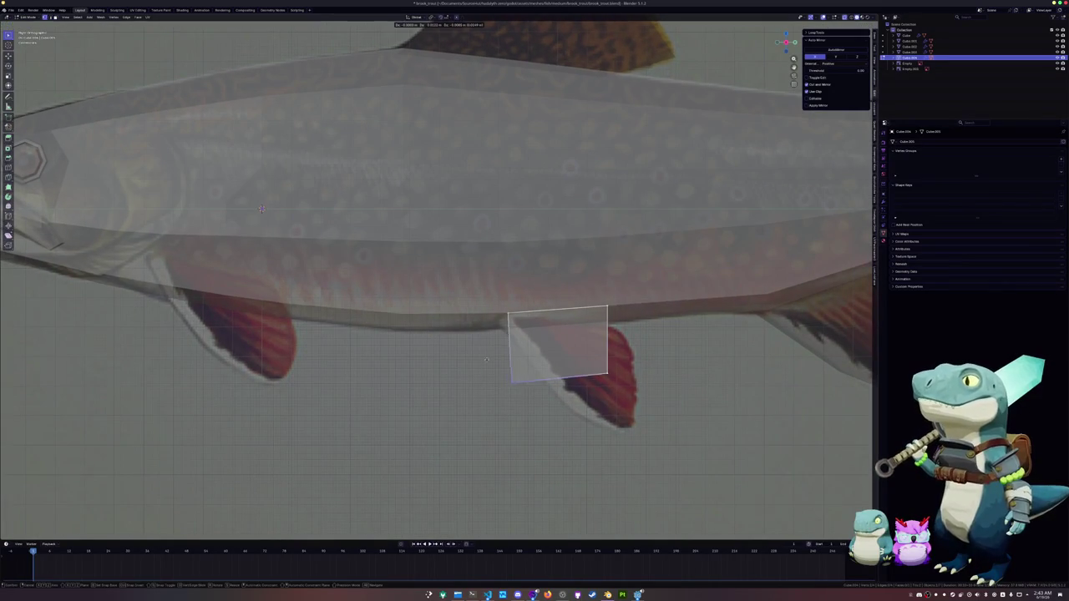
{"action": "left_click", "coordinate": [548, 390]}
{"action": "key", "text": "g"}
{"action": "left_click", "coordinate": [535, 368]}
{"action": "left_click_drag", "start_coordinate": [548, 287], "coordinate": [627, 313]}
{"action": "key", "text": "g"}
{"action": "left_click", "coordinate": [601, 318]}
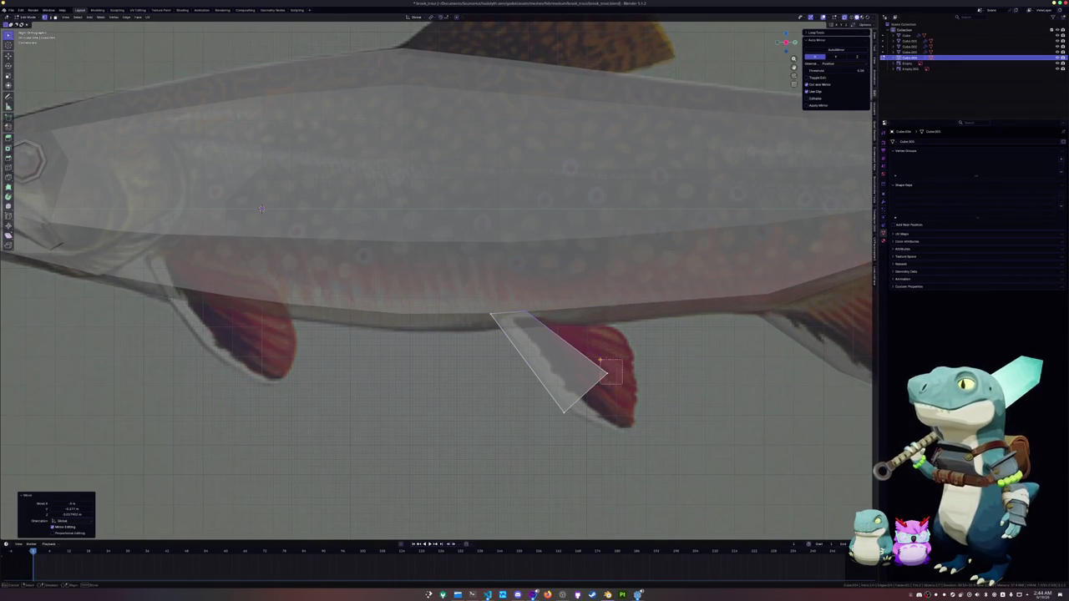
{"action": "key", "text": "g"}
{"action": "left_click", "coordinate": [582, 291]}
{"action": "key", "text": "g"}
{"action": "left_click", "coordinate": [590, 408]}
Step: Extrude the fin's right edge outward and position the new vertices
{"action": "left_click_drag", "start_coordinate": [591, 408], "coordinate": [660, 309]}
{"action": "key", "text": "e"}
{"action": "left_click", "coordinate": [632, 334]}
{"action": "left_click_drag", "start_coordinate": [654, 366], "coordinate": [616, 326]}
{"action": "key", "text": "g"}
{"action": "left_click", "coordinate": [623, 331]}
{"action": "left_click", "coordinate": [614, 424]}
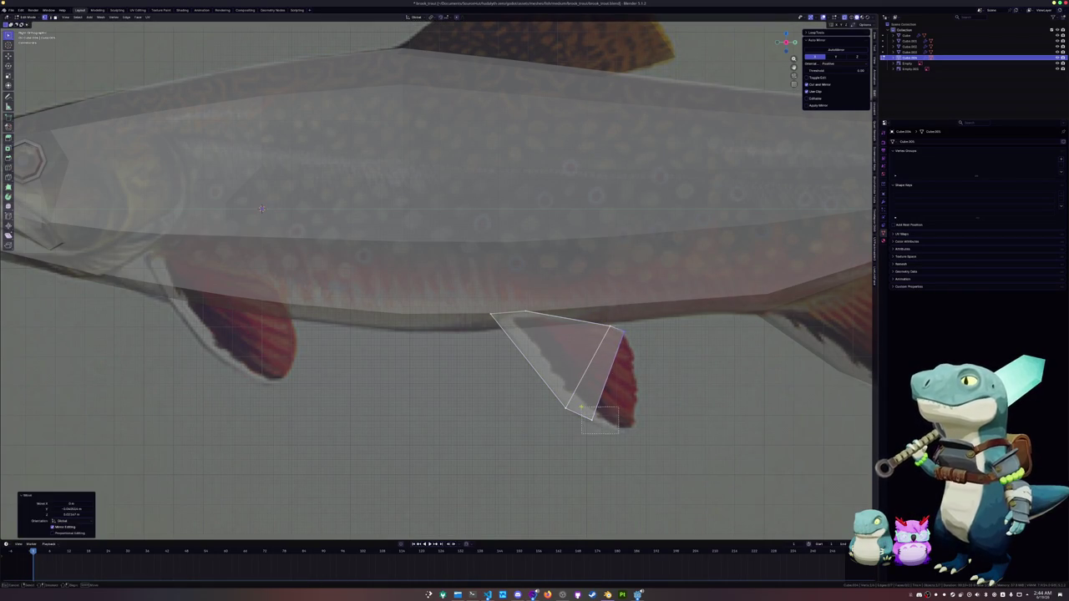
{"action": "key", "text": "g"}
{"action": "left_click", "coordinate": [620, 431]}
Step: Slide the right-edge and bottom vertices until the fin matches the reference shape
{"action": "left_click_drag", "start_coordinate": [635, 462], "coordinate": [616, 313]}
{"action": "key", "text": "g"}
{"action": "left_click", "coordinate": [631, 314]}
{"action": "key", "text": "g"}
{"action": "key", "text": "g"}
{"action": "left_click", "coordinate": [630, 370]}
{"action": "key", "text": "g"}
{"action": "key", "text": "g"}
{"action": "left_click", "coordinate": [628, 430]}
{"action": "key", "text": "g"}
{"action": "key", "text": "g"}
{"action": "left_click", "coordinate": [612, 414]}
{"action": "key", "text": "g"}
{"action": "key", "text": "g"}
{"action": "left_click", "coordinate": [619, 437]}
{"action": "key", "text": "g"}
{"action": "key", "text": "g"}
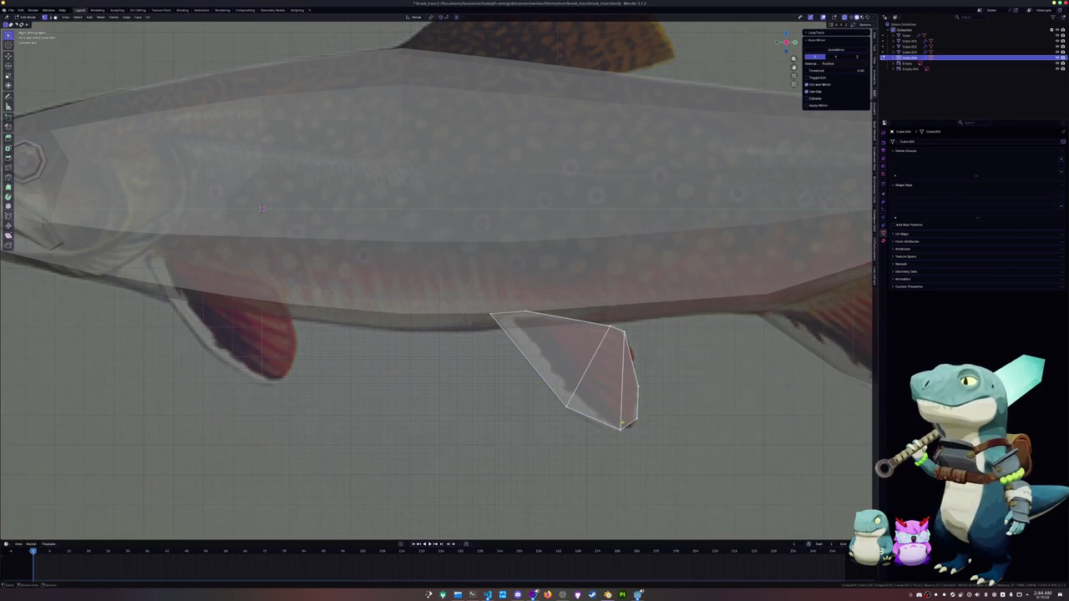
{"action": "left_click", "coordinate": [615, 418]}
Step: Mirror the finished fin across the X axis with Ctrl+M
{"action": "key", "text": "Tab"}
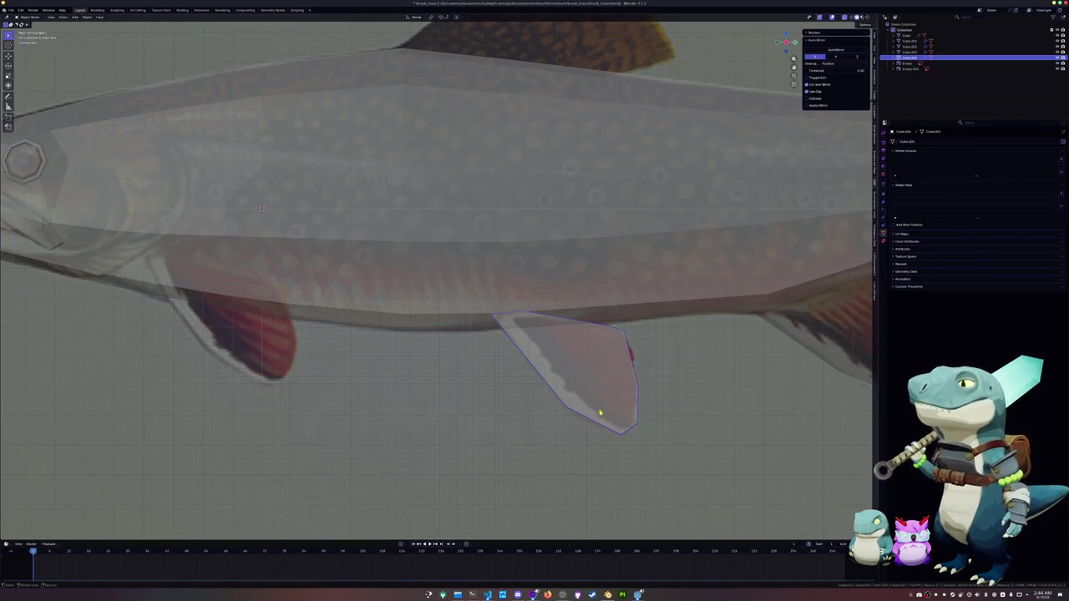
{"action": "key", "text": "KP_1"}
{"action": "key", "text": "ctrl+m"}
{"action": "key", "text": "x"}
{"action": "left_click", "coordinate": [623, 400]}
Step: Rotate the fin and shift it outward along X so it angles away from the body
{"action": "key", "text": "Tab"}
{"action": "key", "text": "r"}
{"action": "left_click", "coordinate": [679, 375]}
{"action": "key", "text": "g"}
{"action": "key", "text": "x"}
{"action": "left_click", "coordinate": [668, 370]}
{"action": "key", "text": "KP_7"}
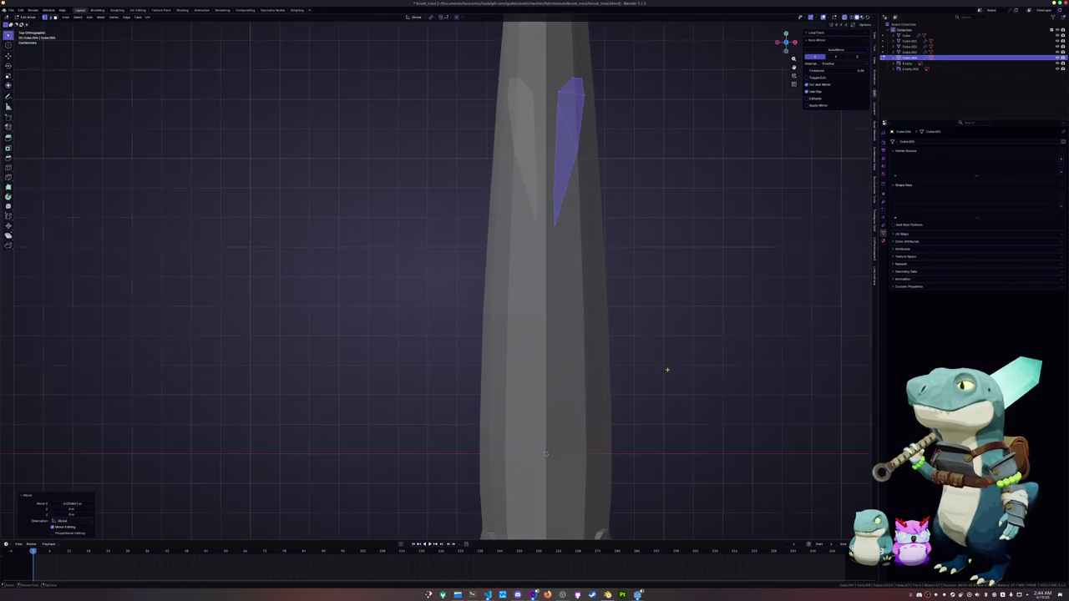
{"action": "key", "text": "g"}
{"action": "key", "text": "x"}
{"action": "left_click", "coordinate": [661, 330]}
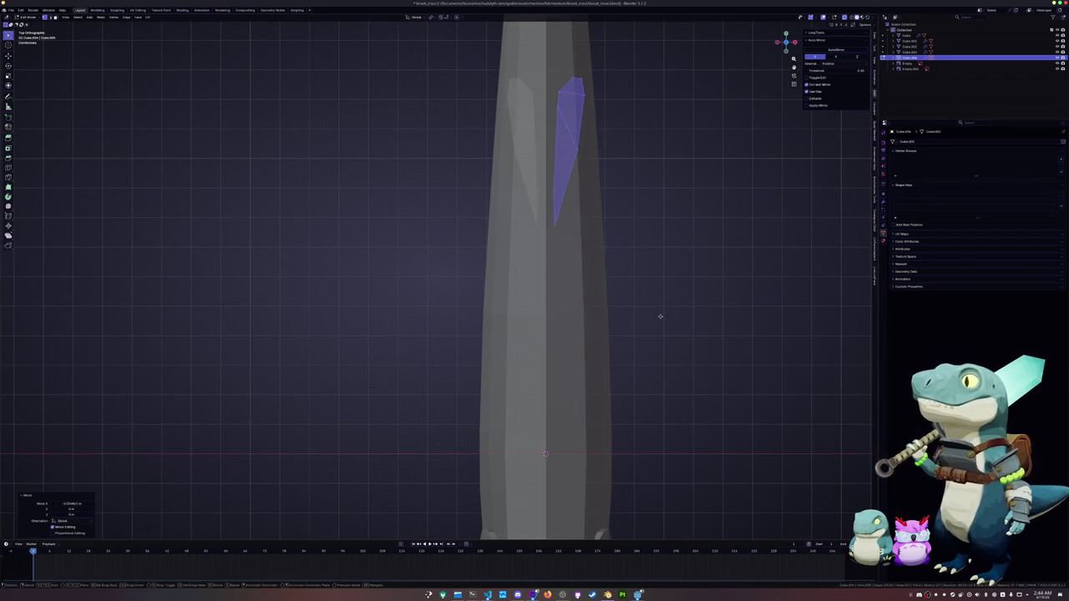
{"action": "key", "text": "r"}
{"action": "left_click", "coordinate": [643, 351]}
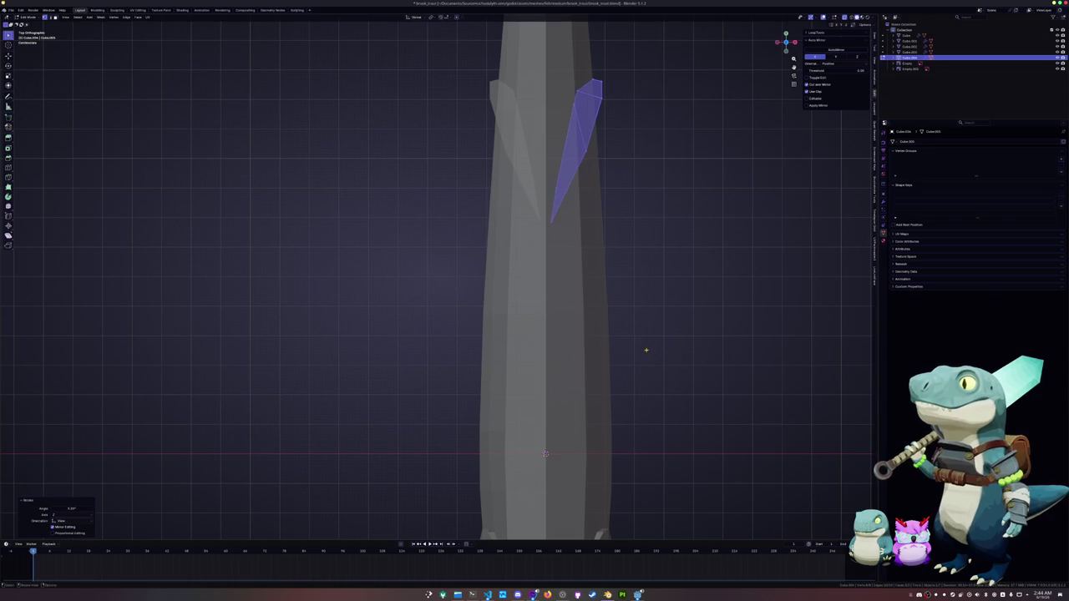
Step: Fine-tune the fin's position and final tilt from the side view
{"action": "key", "text": "KP_1"}
{"action": "key", "text": "KP_3"}
{"action": "key", "text": "g"}
{"action": "left_click", "coordinate": [658, 354]}
{"action": "key", "text": "r"}
{"action": "left_click", "coordinate": [661, 359]}
{"action": "scroll", "coordinate": [656, 358], "scroll_direction": "down", "scroll_amount": 5}
{"action": "key", "text": "Tab"}
Step: Select the fish body and enter its edit mode in front view
{"action": "mouse_move", "coordinate": [425, 370]}
{"action": "middle_mouse_down"}
{"action": "mouse_move", "coordinate": [485, 302]}
{"action": "mouse_move", "coordinate": [467, 284]}
{"action": "middle_mouse_up"}
{"action": "scroll", "coordinate": [464, 276], "scroll_direction": "down", "scroll_amount": 2}
{"action": "left_click", "coordinate": [462, 270]}
{"action": "key", "text": "Tab"}
{"action": "key", "text": "KP_1"}
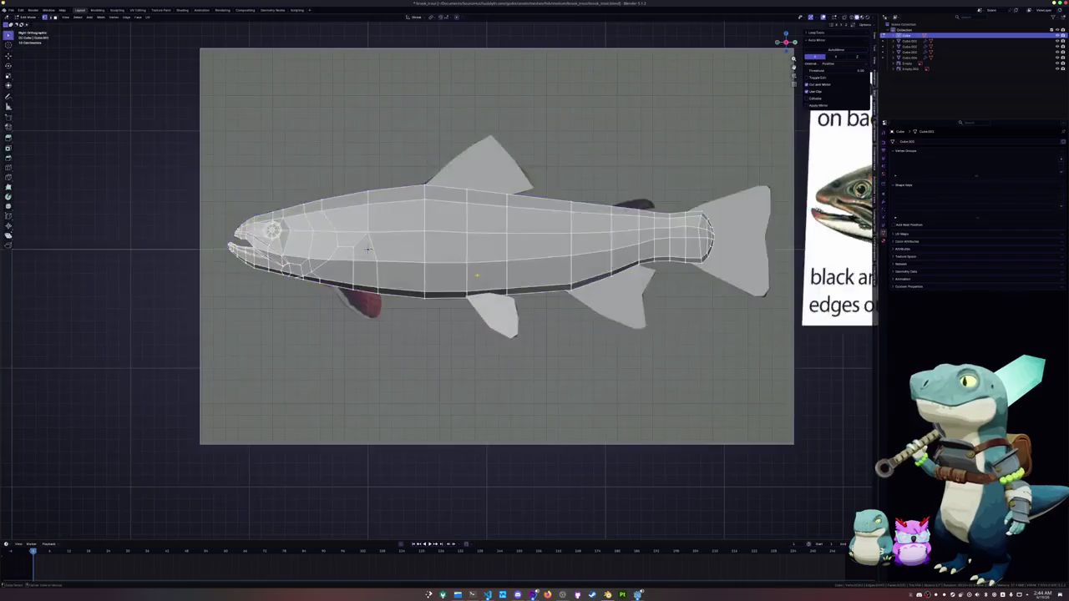
Step: Separate the back fin geometry into its own object and adjust its vertices
{"action": "scroll", "coordinate": [501, 284], "scroll_direction": "up", "scroll_amount": 3}
{"action": "scroll", "coordinate": [532, 290], "scroll_direction": "up", "scroll_amount": 2}
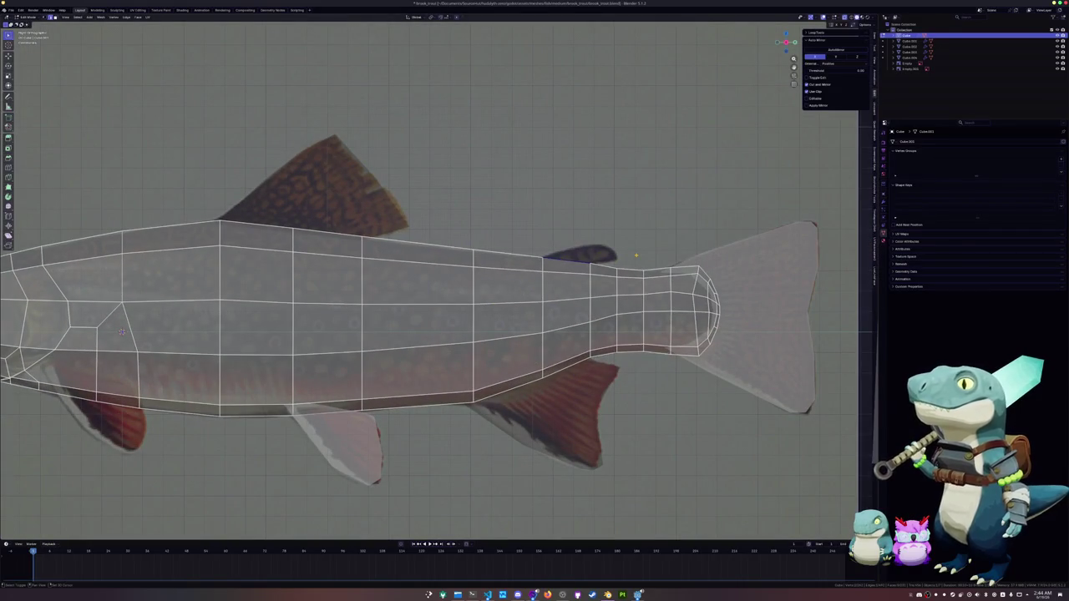
{"action": "right_click", "coordinate": [577, 255]}
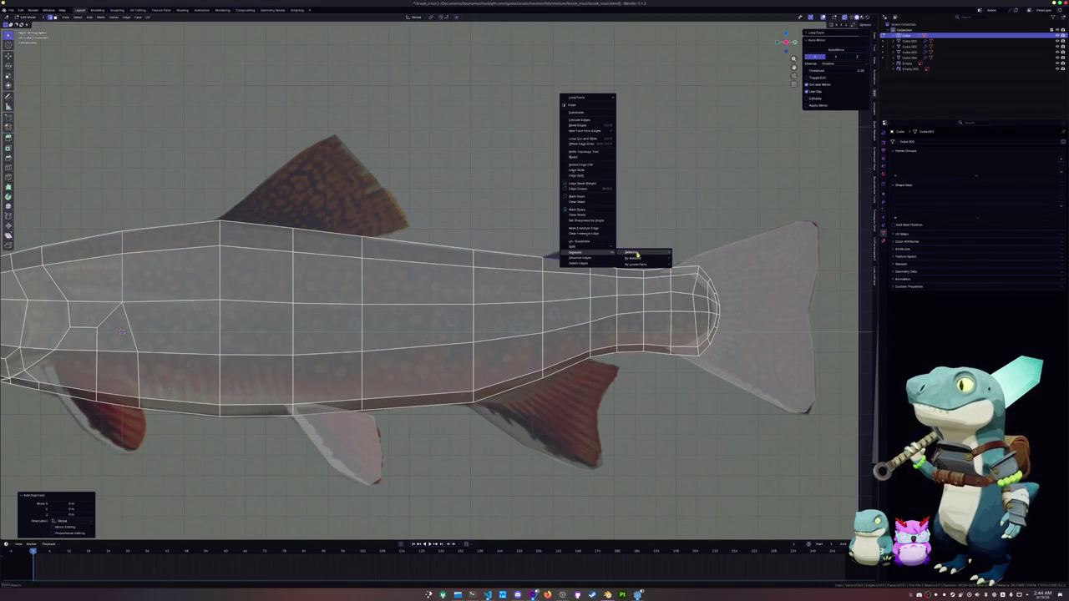
{"action": "left_click", "coordinate": [644, 253]}
{"action": "left_click", "coordinate": [571, 264]}
{"action": "key", "text": "Tab"}
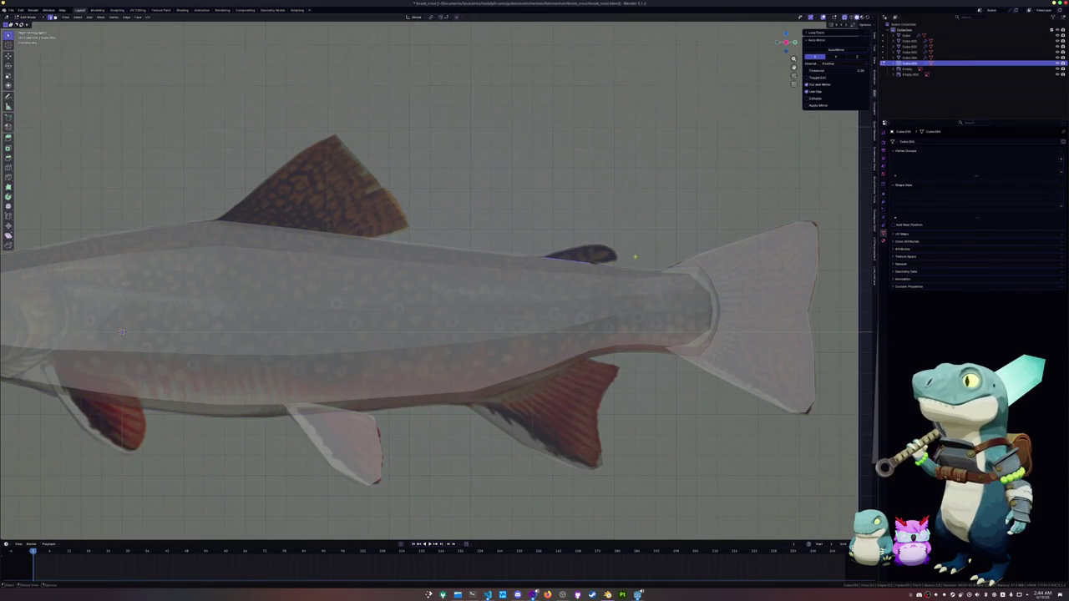
{"action": "scroll", "coordinate": [589, 265], "scroll_direction": "up", "scroll_amount": 2}
{"action": "left_click", "coordinate": [647, 258]}
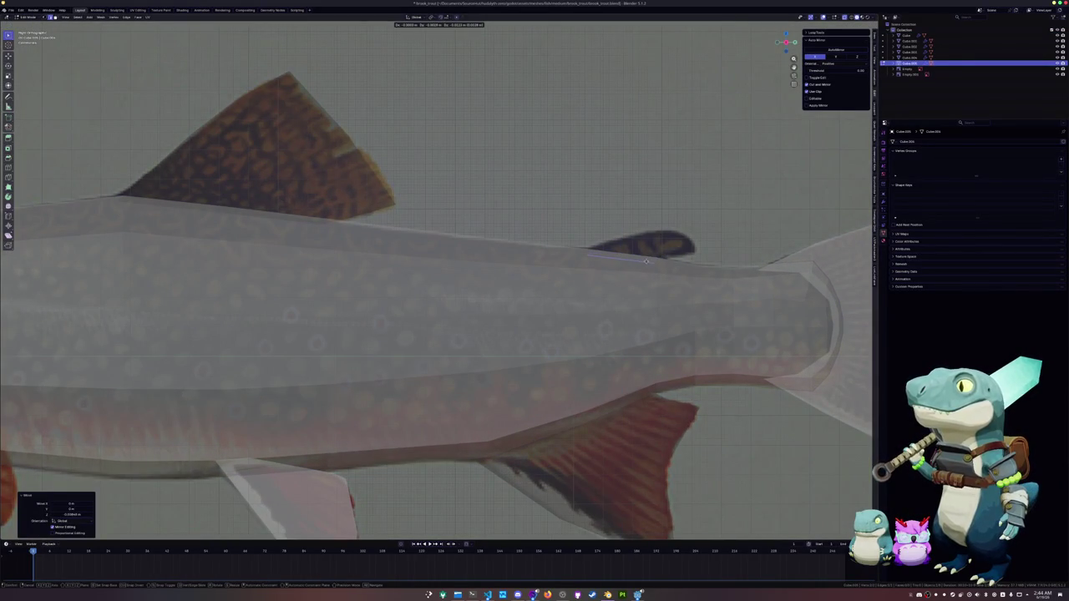
{"action": "left_click", "coordinate": [645, 262]}
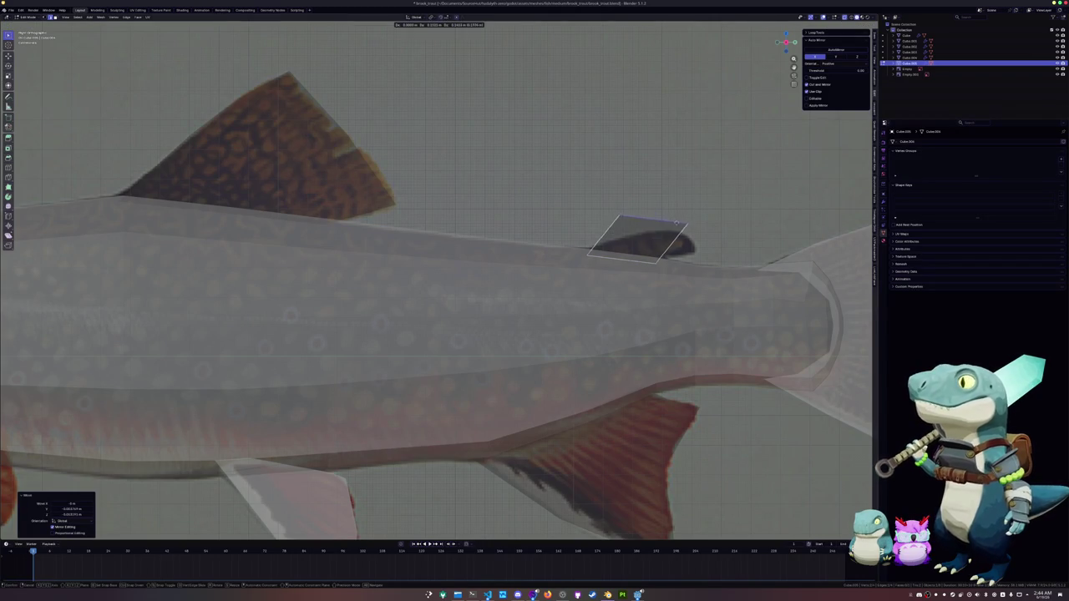
Step: Slide three fin corners along their edges toward the reference outline
{"action": "key", "text": "1"}
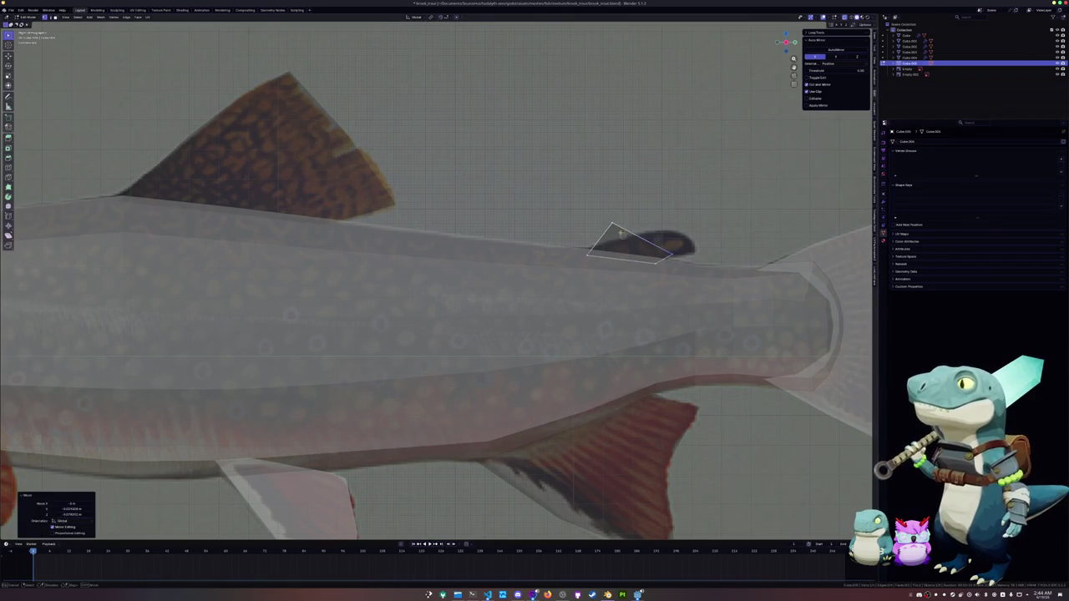
{"action": "key", "text": "shift+v"}
{"action": "left_click", "coordinate": [594, 247]}
{"action": "key", "text": "shift+v"}
{"action": "left_click", "coordinate": [564, 245]}
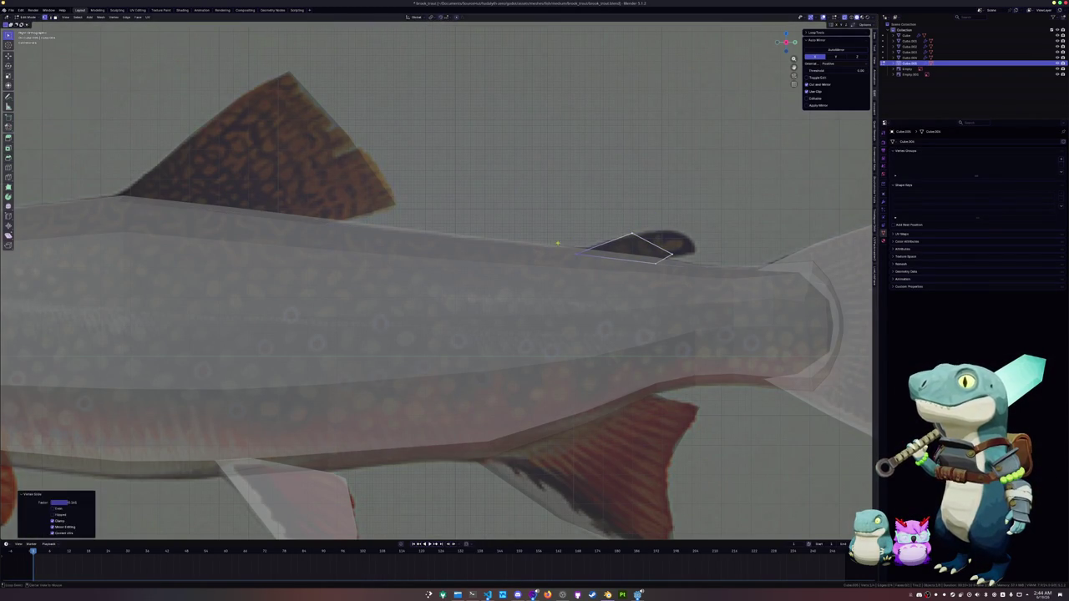
{"action": "key", "text": "shift+v"}
{"action": "left_click", "coordinate": [672, 237]}
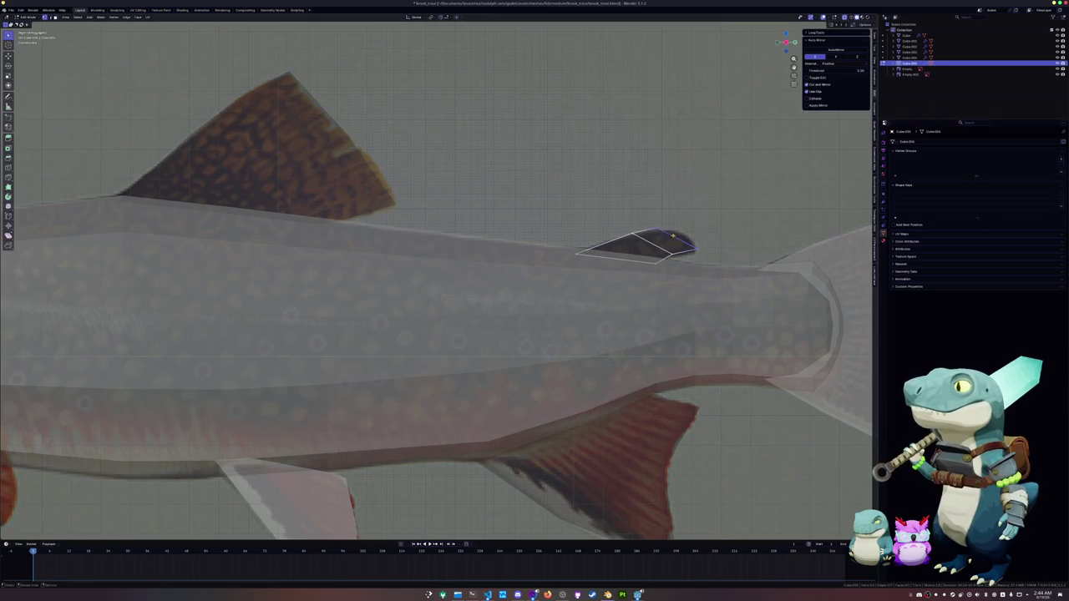
Step: Refine the remaining fin corners with further Shift+V vertex slides
{"action": "key", "text": "shift+v"}
{"action": "left_click", "coordinate": [668, 215]}
{"action": "key", "text": "shift+v"}
{"action": "left_click", "coordinate": [671, 211]}
{"action": "key", "text": "shift+v"}
{"action": "left_click", "coordinate": [680, 243]}
{"action": "key", "text": "shift+v"}
{"action": "left_click", "coordinate": [679, 243]}
Step: Add an edge loop across the fin and slide the tip corner into place
{"action": "key", "text": "shift+v"}
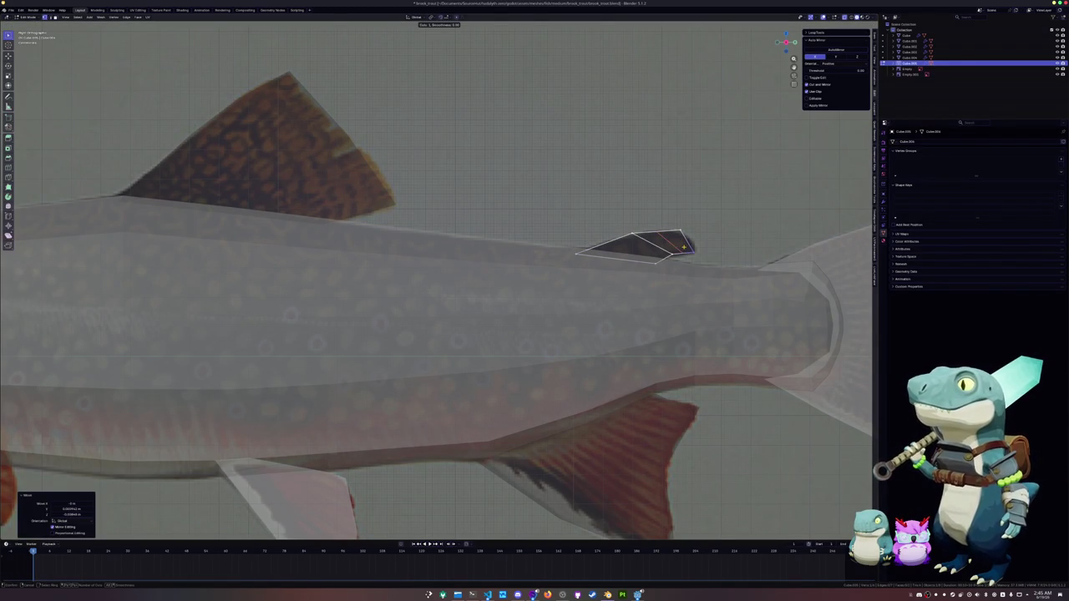
{"action": "left_click", "coordinate": [685, 243]}
{"action": "scroll", "coordinate": [685, 243], "scroll_direction": "up", "scroll_amount": 3}
{"action": "left_click", "coordinate": [717, 227], "text": "alt"}
{"action": "key", "text": "shift+v"}
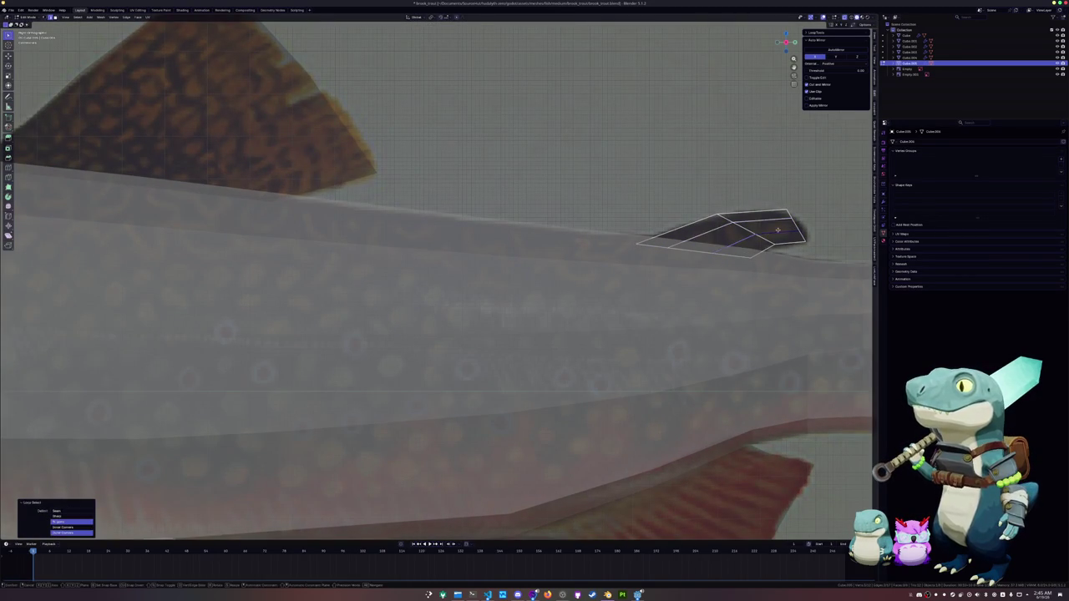
{"action": "mouse_move", "coordinate": [816, 248]}
{"action": "left_mouse_down"}
{"action": "mouse_move", "coordinate": [784, 203]}
{"action": "mouse_move", "coordinate": [794, 211]}
{"action": "left_mouse_up"}
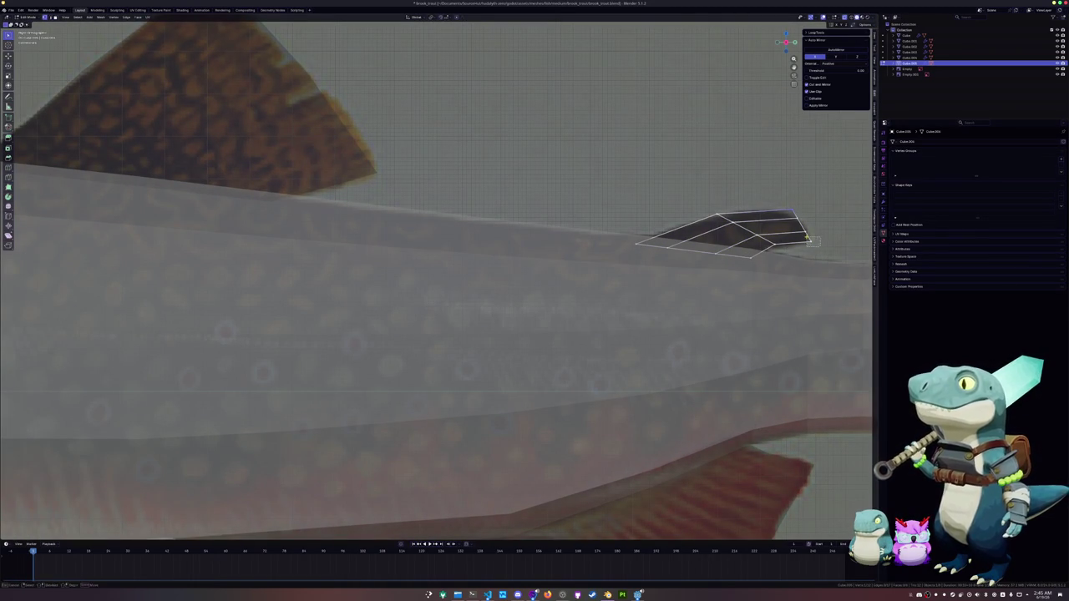
{"action": "key", "text": "g"}
{"action": "key", "text": "g"}
{"action": "left_click", "coordinate": [800, 238]}
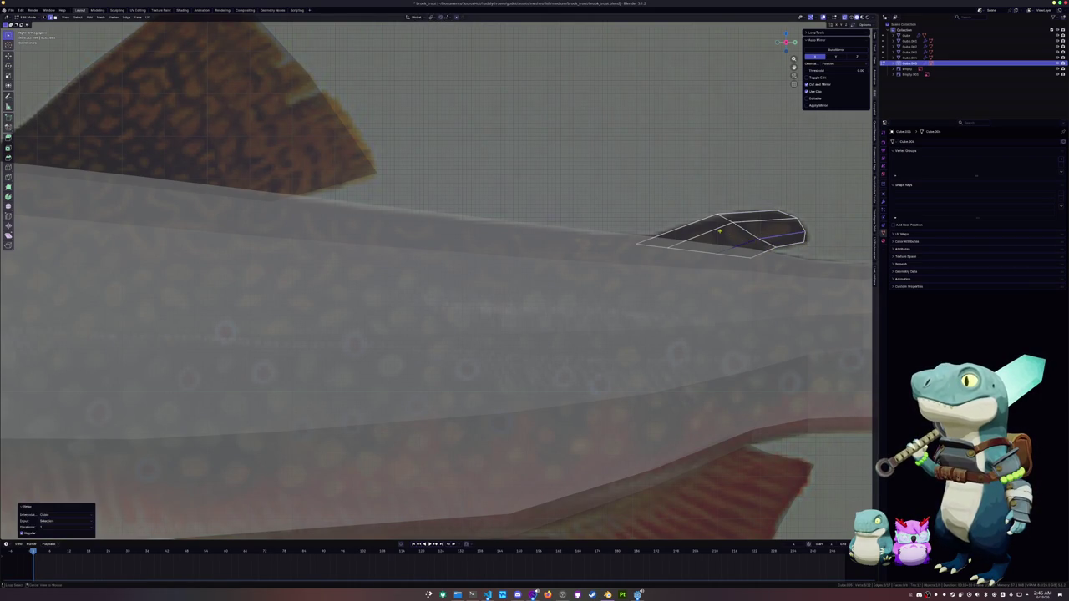
Step: Check the fin's top and cross edges, then return to object mode
{"action": "left_click", "coordinate": [692, 228]}
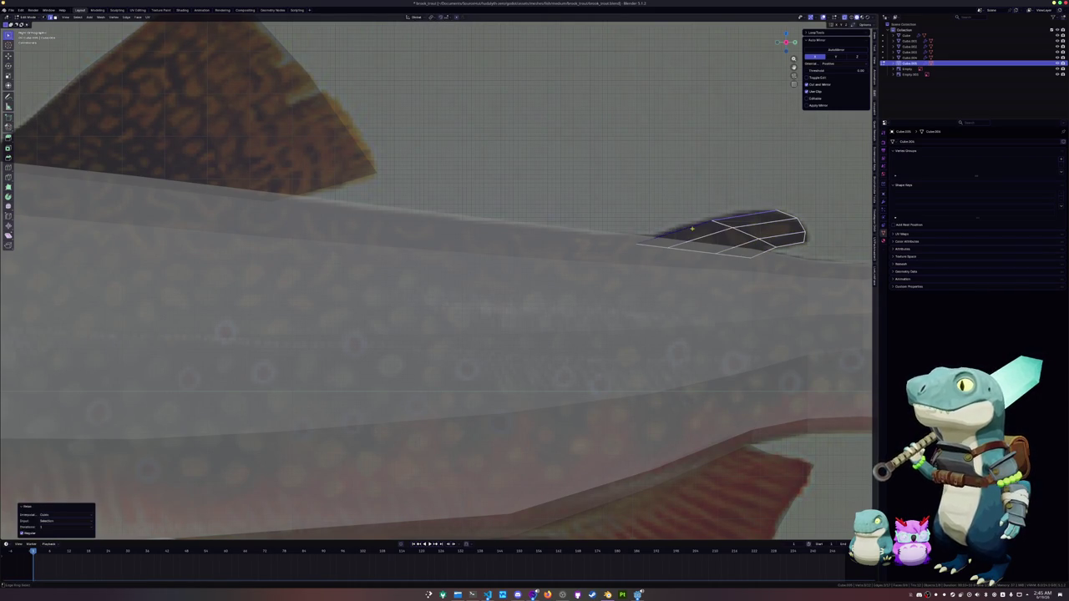
{"action": "left_click", "coordinate": [739, 219]}
{"action": "scroll", "coordinate": [709, 248], "scroll_direction": "down", "scroll_amount": 2}
{"action": "scroll", "coordinate": [709, 249], "scroll_direction": "down", "scroll_amount": 4}
{"action": "scroll", "coordinate": [669, 248], "scroll_direction": "down", "scroll_amount": 2}
{"action": "key", "text": "Tab"}
{"action": "scroll", "coordinate": [601, 248], "scroll_direction": "up", "scroll_amount": 2}
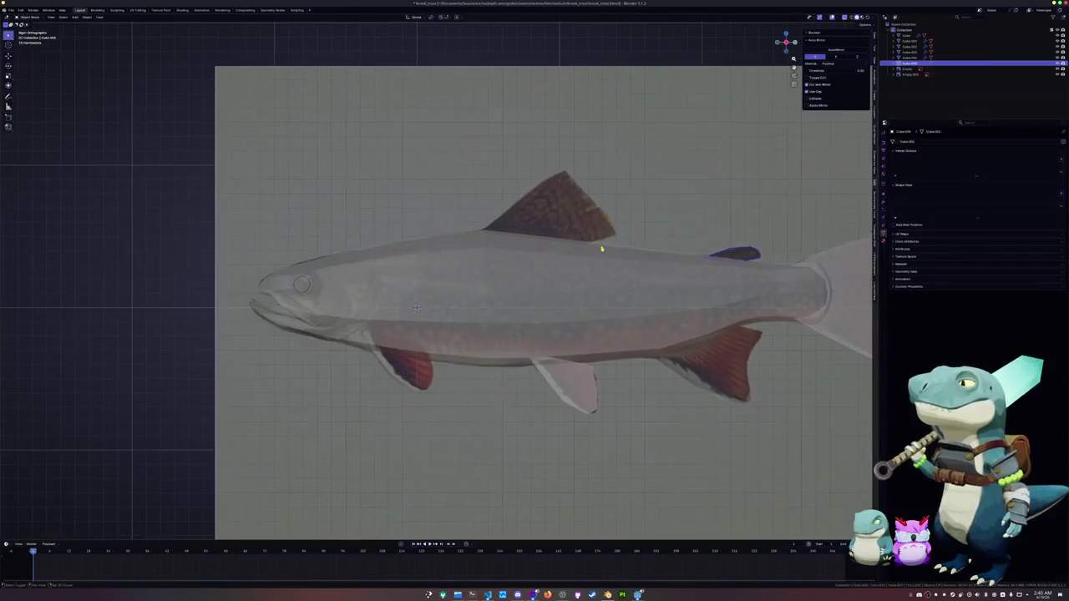
Step: Duplicate an edge of the trout body and separate it into its own object
{"action": "left_click", "coordinate": [541, 259]}
{"action": "key", "text": "Tab"}
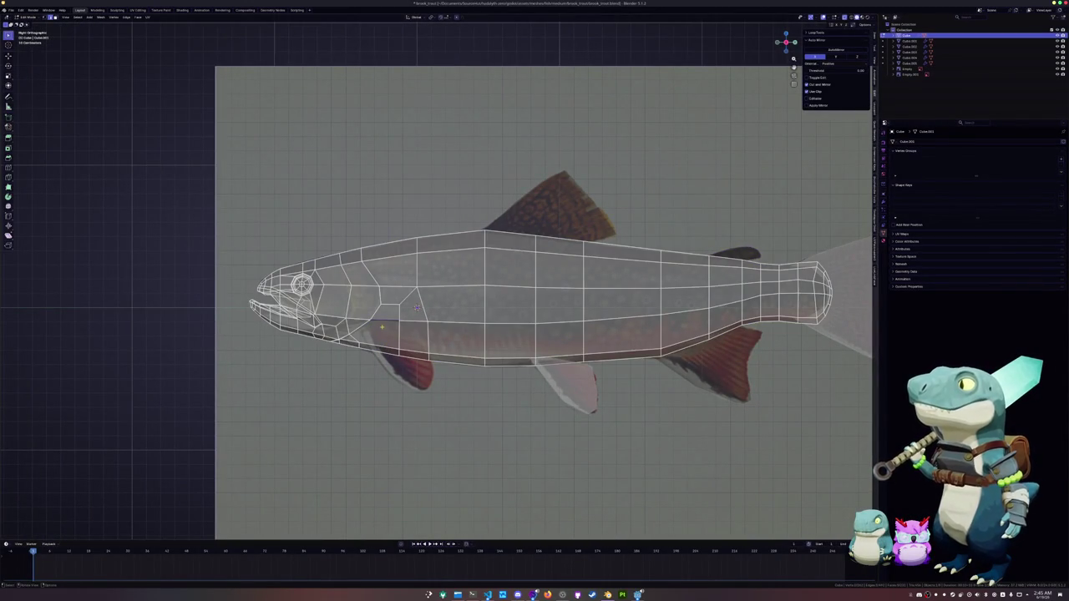
{"action": "middle_click_drag", "start_coordinate": [416, 309], "coordinate": [488, 237], "text": "shift"}
{"action": "scroll", "coordinate": [488, 237], "scroll_direction": "up", "scroll_amount": 2}
{"action": "key", "text": "shift+d"}
{"action": "right_click", "coordinate": [422, 285]}
{"action": "left_click", "coordinate": [469, 286]}
{"action": "key", "text": "Tab"}
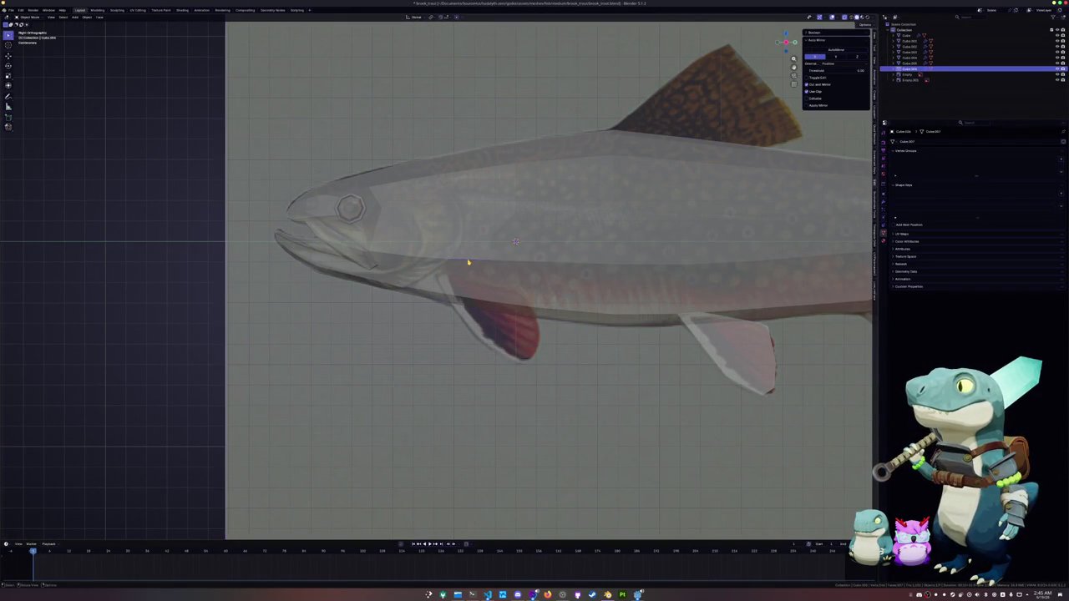
Step: Scale the separated edge to zero along X so it lies flat
{"action": "scroll", "coordinate": [468, 263], "scroll_direction": "up", "scroll_amount": 2}
{"action": "key", "text": "Tab"}
{"action": "middle_click_drag", "start_coordinate": [504, 279], "coordinate": [573, 263], "text": "shift"}
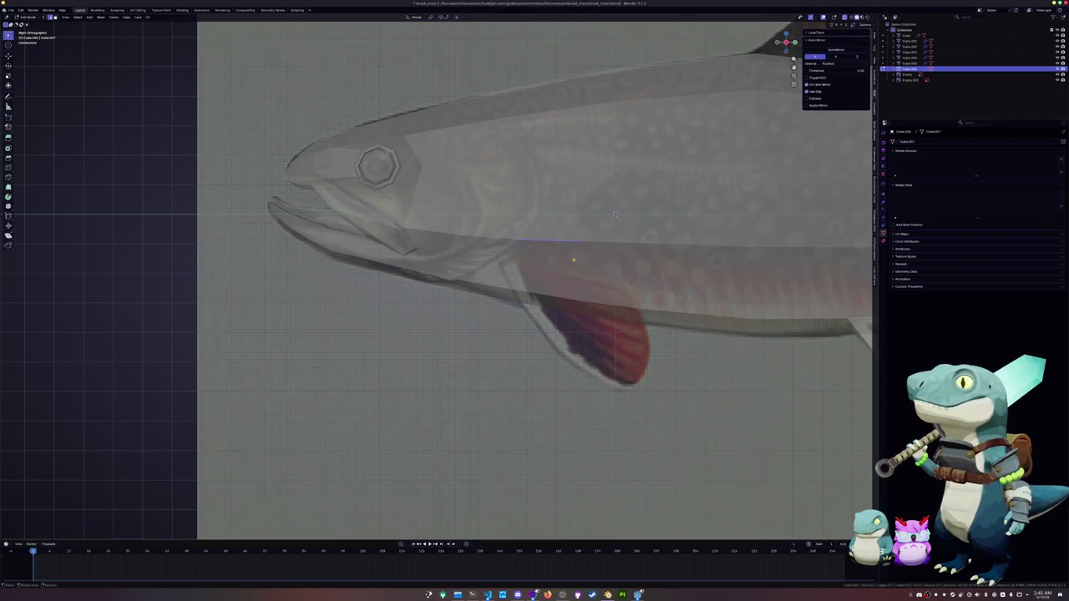
{"action": "key", "text": "ctrl+KP_7"}
{"action": "key", "text": "s"}
{"action": "key", "text": "x"}
{"action": "key", "text": "0"}
{"action": "key", "text": "Return"}
{"action": "key", "text": "KP_7"}
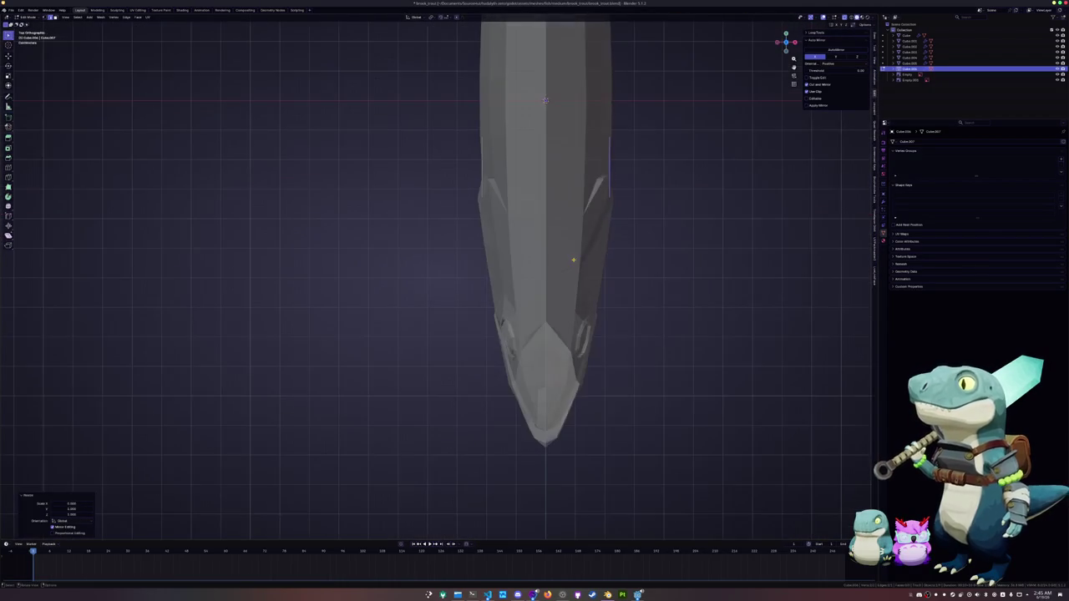
Step: With X-ray on in side view, tilt the edge diagonally and place it at the pectoral fin
{"action": "key", "text": "KP_1"}
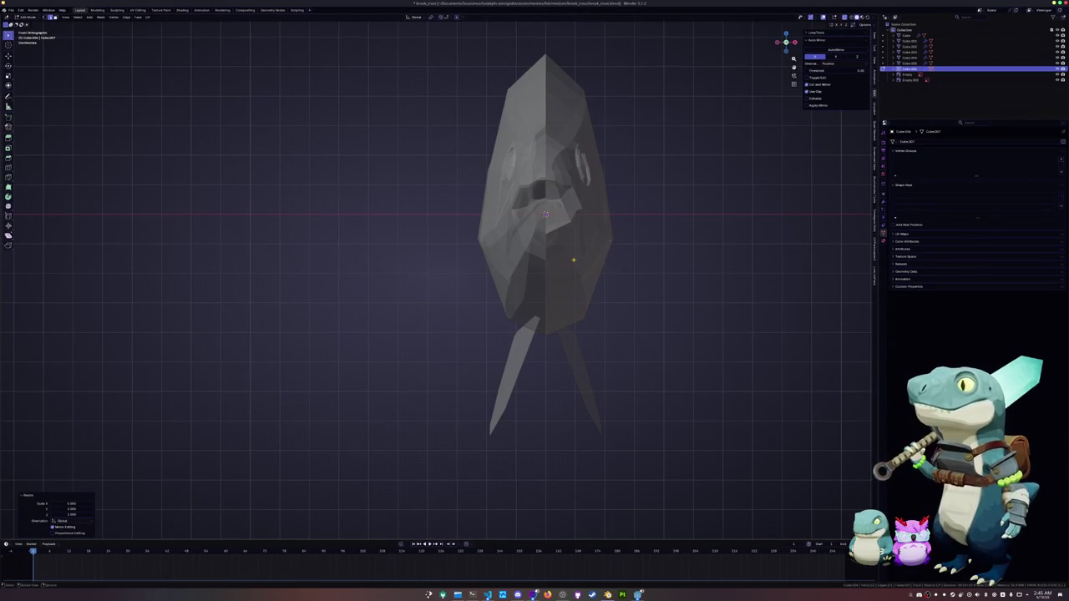
{"action": "key", "text": "KP_3"}
{"action": "key", "text": "alt+z"}
{"action": "scroll", "coordinate": [568, 267], "scroll_direction": "up", "scroll_amount": 4}
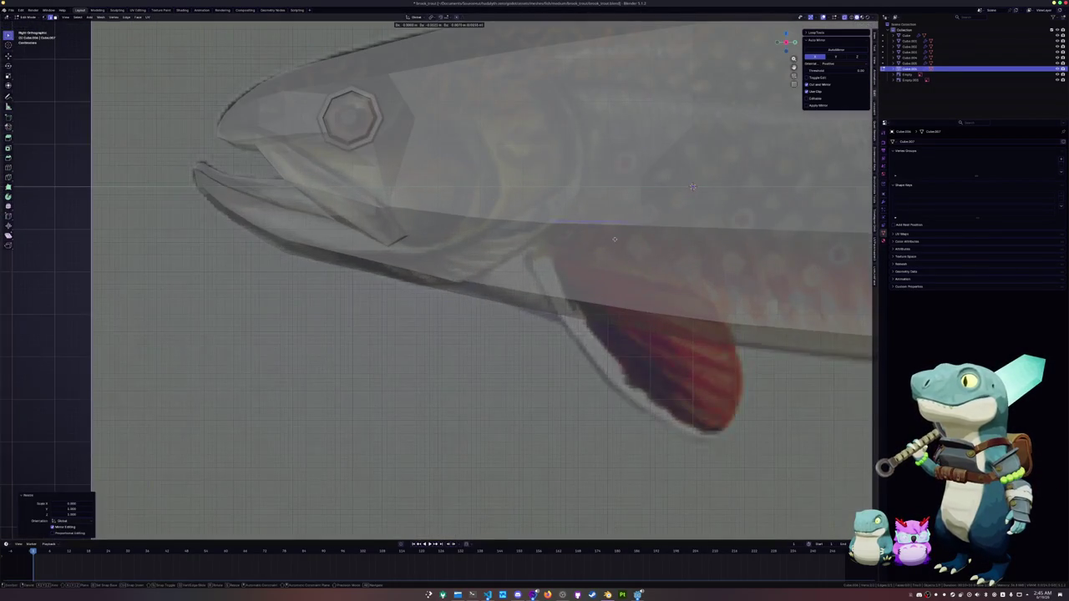
{"action": "key", "text": "r"}
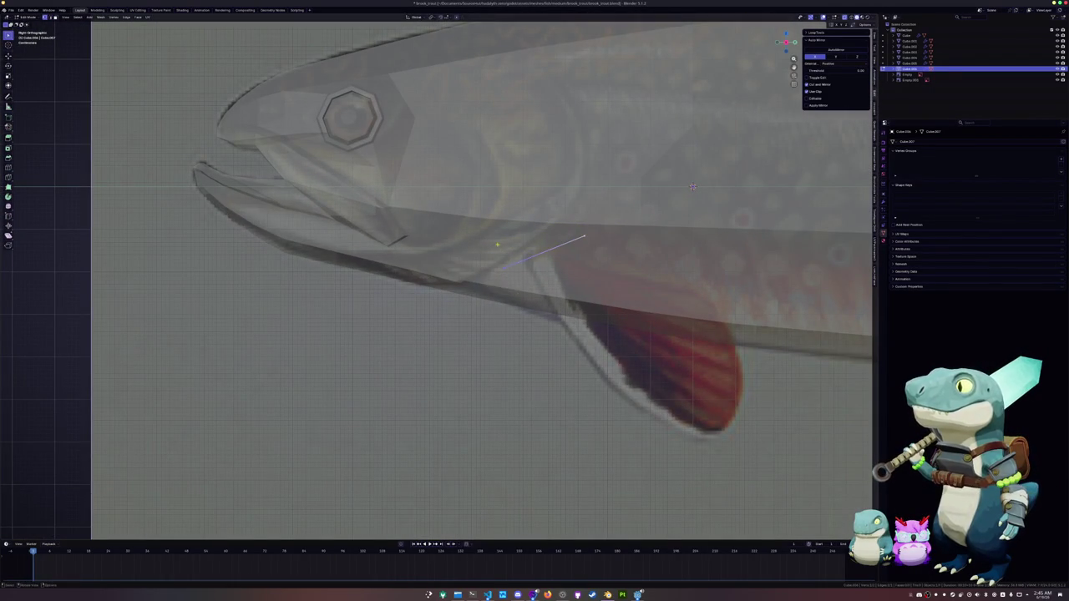
{"action": "left_click", "coordinate": [552, 226]}
{"action": "key", "text": "g"}
{"action": "left_click", "coordinate": [534, 233]}
Step: From the front view, shift the edge vertices inward along X toward the body
{"action": "key", "text": "alt+z"}
{"action": "key", "text": "KP_1"}
{"action": "key", "text": "g"}
{"action": "key", "text": "x"}
{"action": "left_click", "coordinate": [697, 252]}
{"action": "key", "text": "KP_3"}
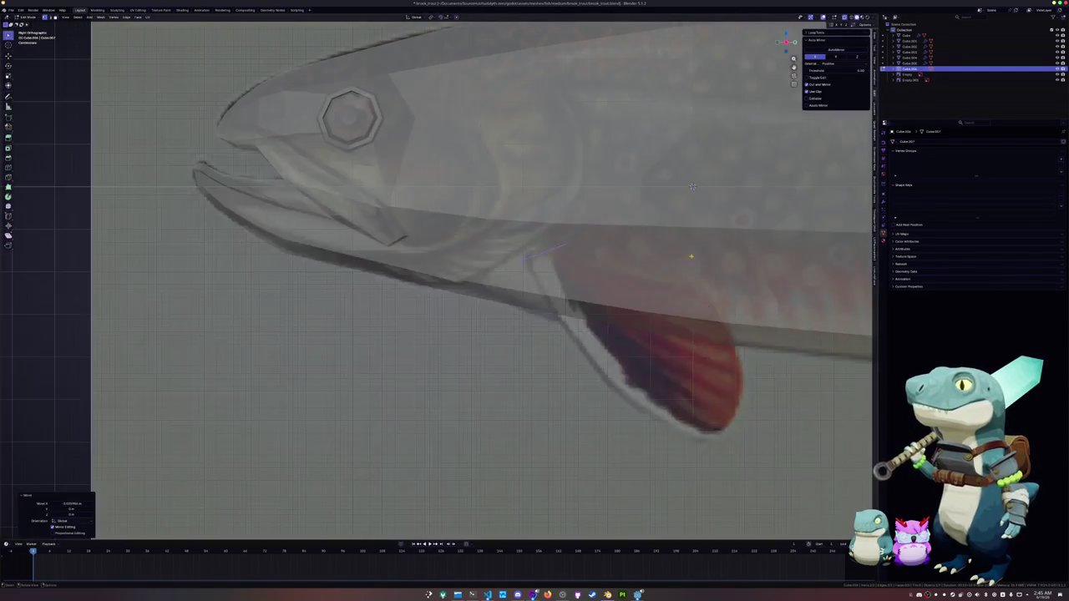
Step: Extrude the edge into the first fin face and adjust its vertices
{"action": "key", "text": "e"}
{"action": "left_click", "coordinate": [599, 294]}
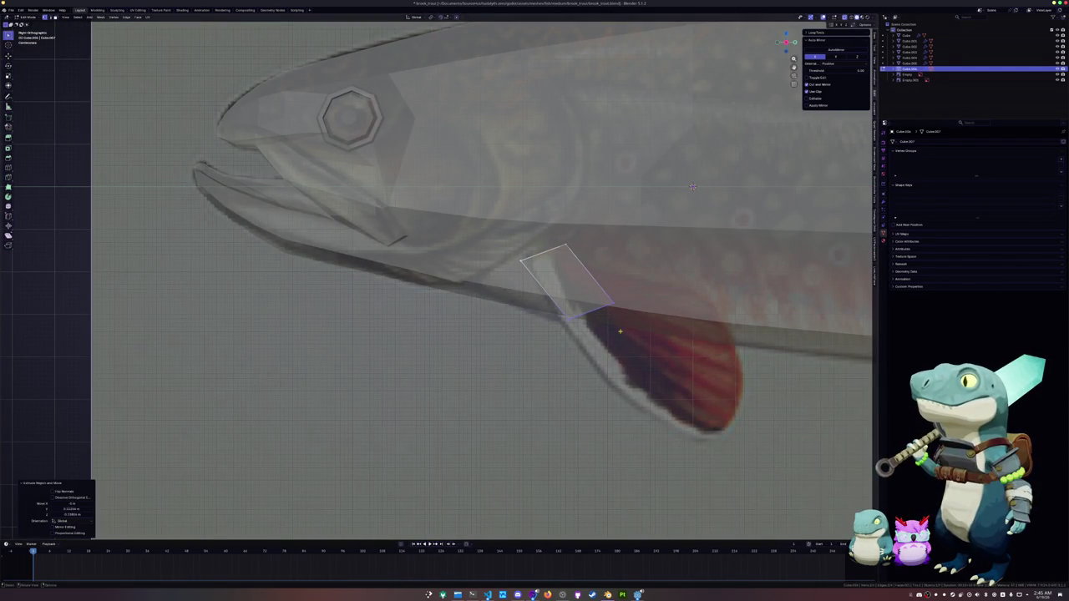
{"action": "key", "text": "g"}
{"action": "left_click", "coordinate": [627, 276]}
{"action": "key", "text": "g"}
{"action": "left_click", "coordinate": [541, 316]}
{"action": "key", "text": "g"}
{"action": "key", "text": "Escape"}
Step: Reposition the quad's lower and right corners to match the reference fin outline
{"action": "key", "text": "g"}
{"action": "scroll", "coordinate": [606, 334], "scroll_direction": "down", "scroll_amount": 1}
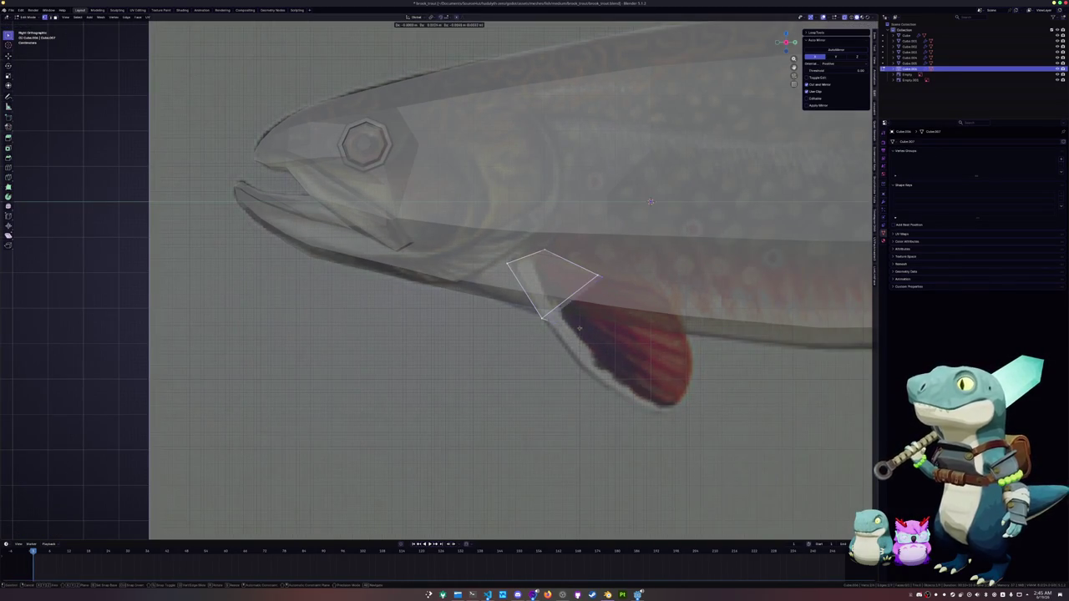
{"action": "key", "text": "g"}
{"action": "left_click", "coordinate": [608, 343]}
{"action": "key", "text": "g"}
{"action": "left_click", "coordinate": [597, 333]}
{"action": "key", "text": "g"}
{"action": "left_click", "coordinate": [628, 324]}
{"action": "middle_click_drag", "start_coordinate": [628, 324], "coordinate": [576, 320], "text": "shift"}
Step: Extrude a second fin face, pull its lower vertex down-right, and slide an edge vertex
{"action": "key", "text": "e"}
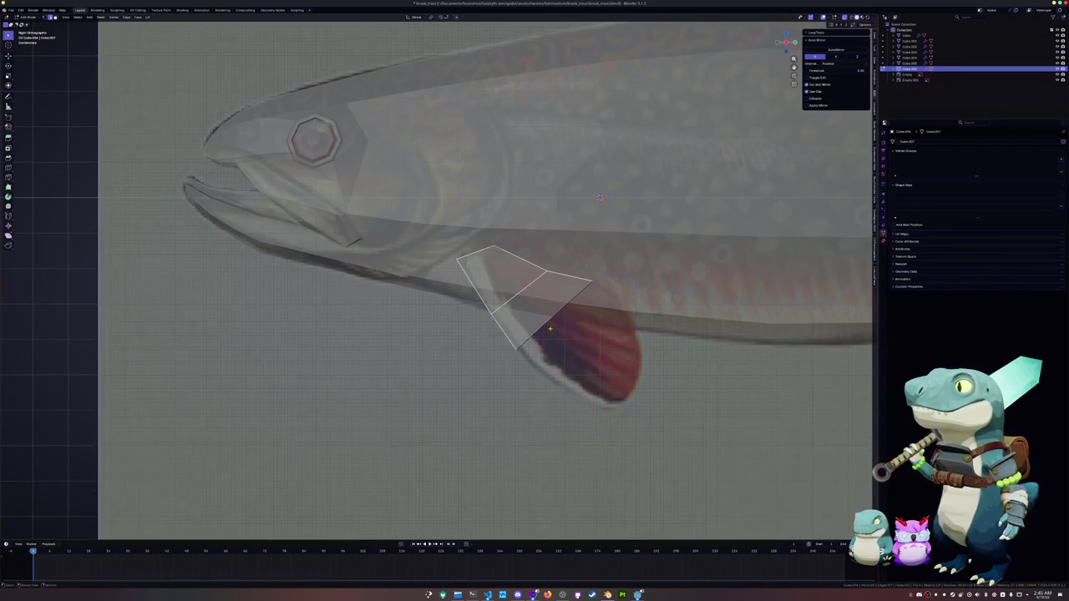
{"action": "left_click", "coordinate": [579, 344]}
{"action": "left_click", "coordinate": [547, 361]}
{"action": "key", "text": "g"}
{"action": "left_click", "coordinate": [585, 397]}
{"action": "left_click_drag", "start_coordinate": [636, 324], "coordinate": [599, 282]}
{"action": "key", "text": "g"}
{"action": "key", "text": "g"}
{"action": "left_click", "coordinate": [598, 285]}
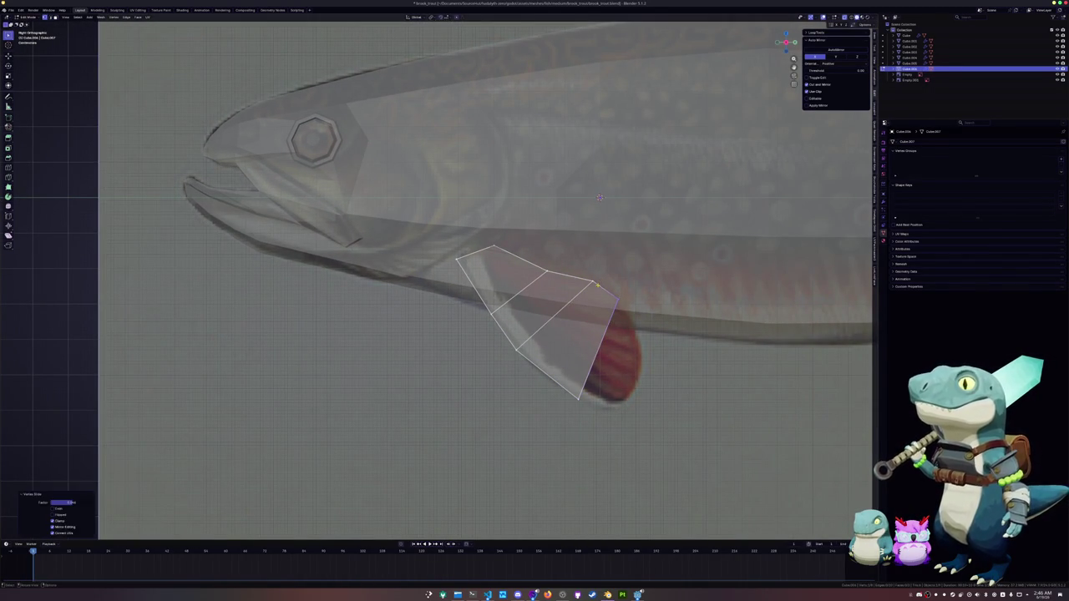
Step: Extrude the fin's right edge into a third face and push its outer vertices outward
{"action": "left_click", "coordinate": [603, 345]}
{"action": "key", "text": "e"}
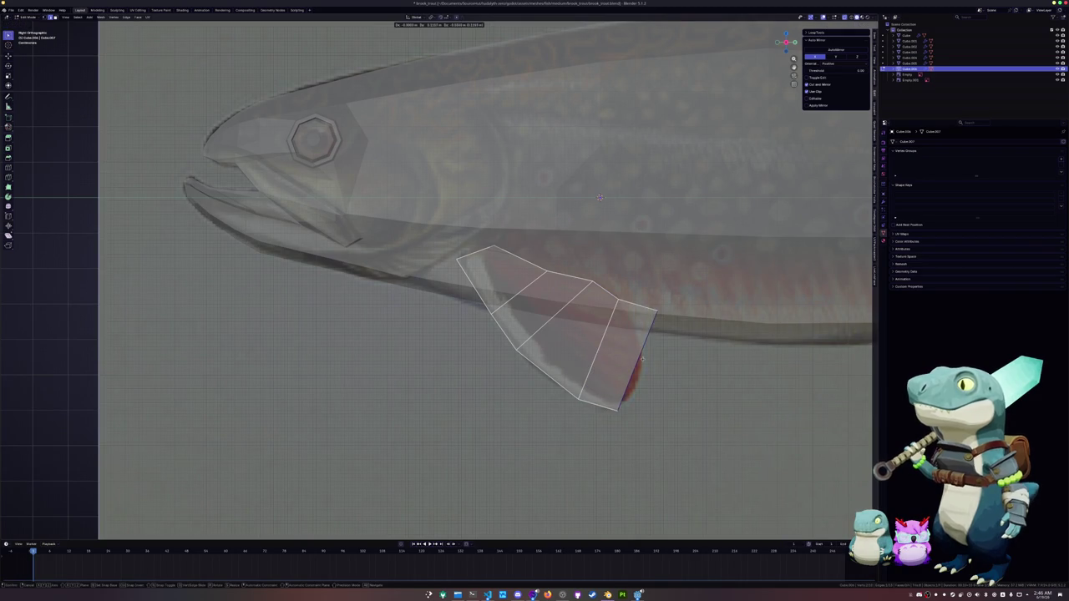
{"action": "left_click", "coordinate": [613, 404]}
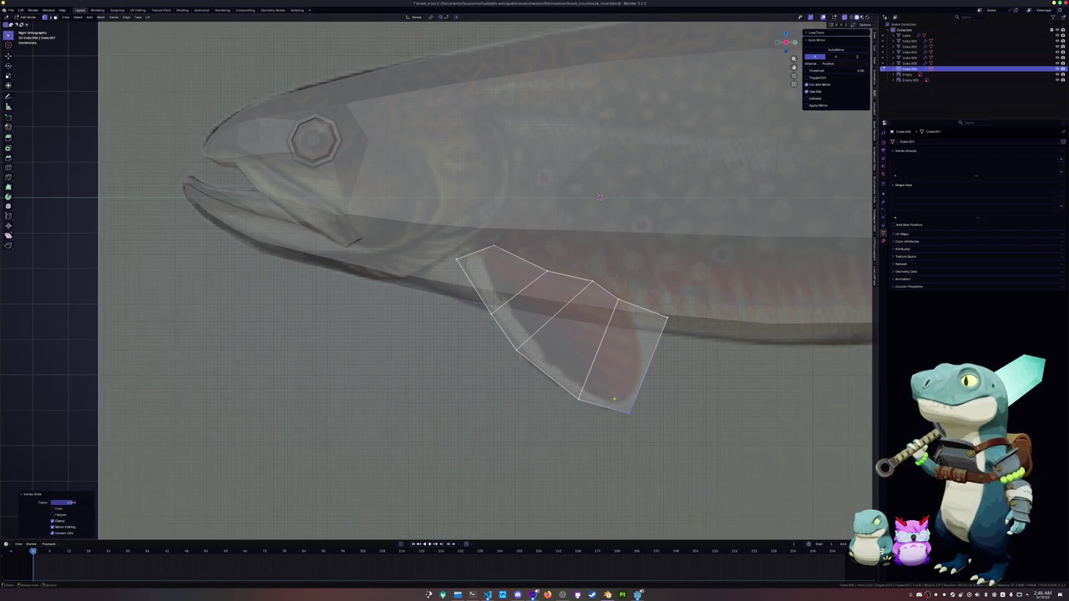
{"action": "key", "text": "g"}
{"action": "key", "text": "g"}
{"action": "left_click", "coordinate": [615, 374]}
{"action": "left_click", "coordinate": [628, 351]}
{"action": "key", "text": "g"}
{"action": "left_click", "coordinate": [636, 318]}
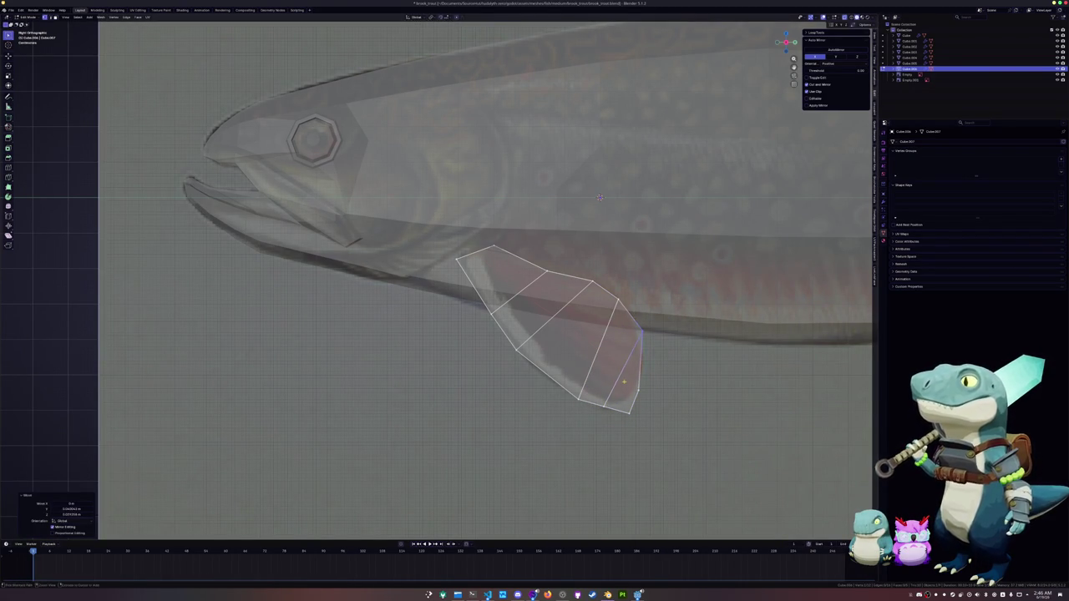
Step: Add a loop cut across the fin and mirror the fin-edge vertices along X
{"action": "key", "text": "ctrl+r"}
{"action": "left_click", "coordinate": [624, 377]}
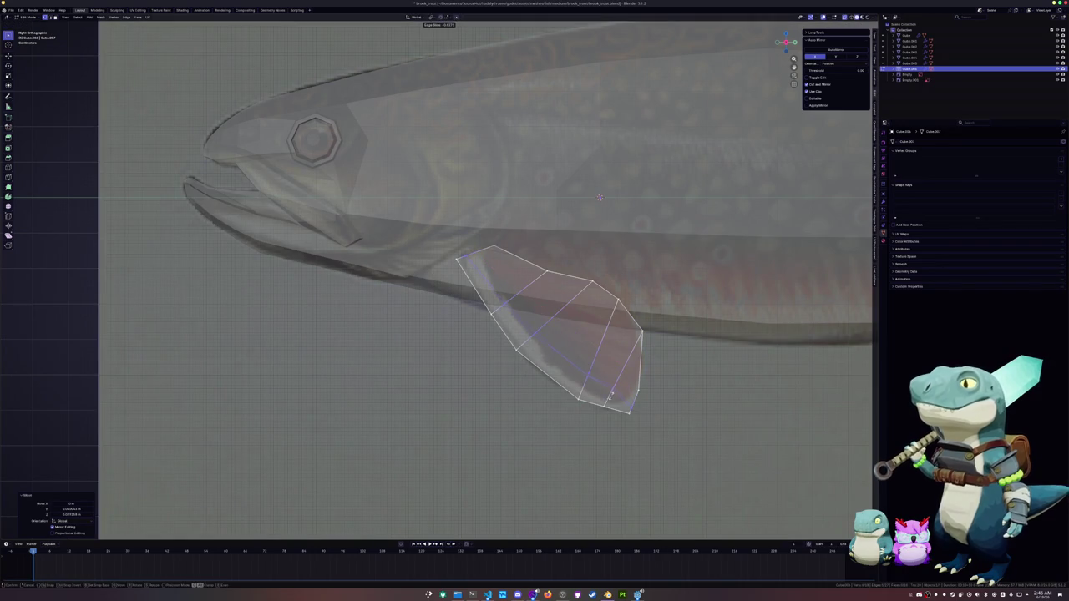
{"action": "left_click", "coordinate": [629, 411]}
{"action": "left_click", "coordinate": [635, 355], "text": "alt"}
{"action": "left_click", "coordinate": [631, 338], "text": "alt"}
{"action": "left_click", "coordinate": [628, 327], "text": "alt"}
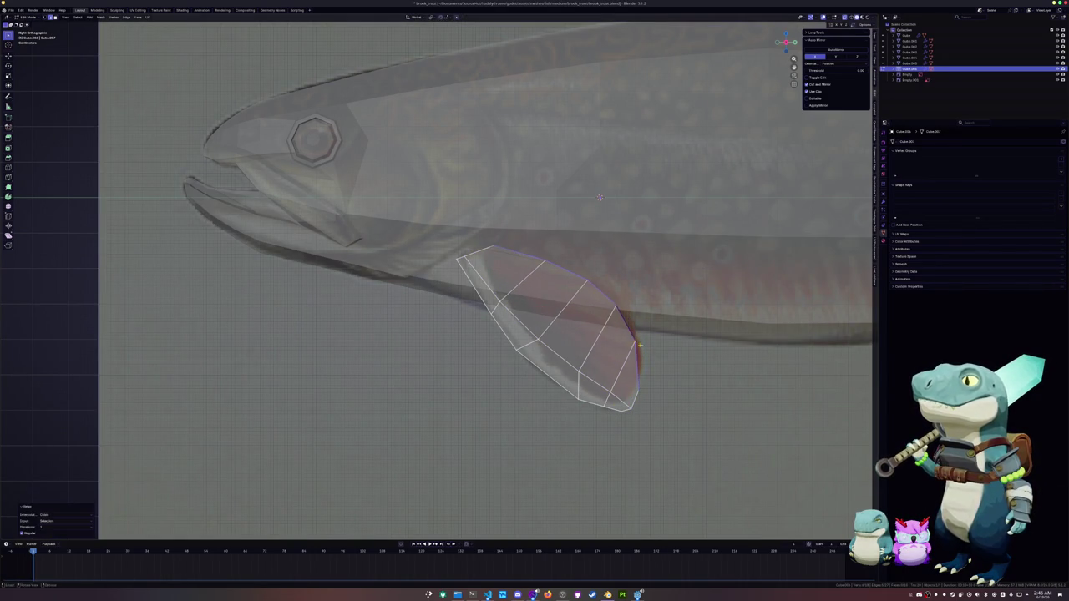
{"action": "key", "text": "ctrl+m"}
{"action": "key", "text": "x"}
Step: Shape the fin's upper-right vertices by moving, sliding, rotating and raising them
{"action": "key", "text": "g"}
{"action": "left_click", "coordinate": [552, 268]}
{"action": "key", "text": "g"}
{"action": "left_click", "coordinate": [512, 256]}
{"action": "key", "text": "g"}
{"action": "key", "text": "g"}
{"action": "left_click", "coordinate": [476, 232]}
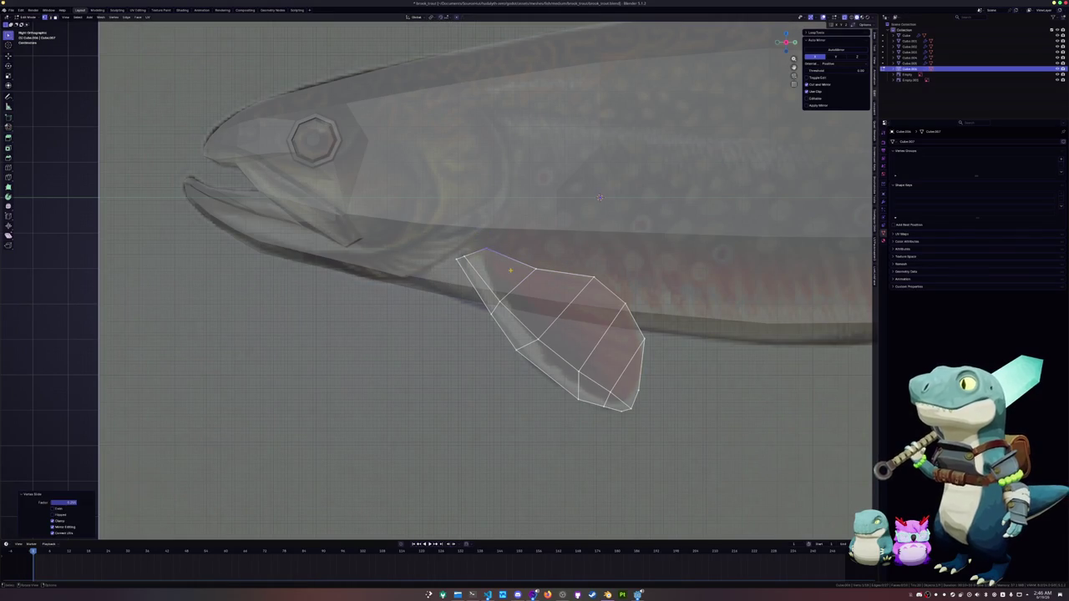
{"action": "key", "text": "r"}
{"action": "left_click", "coordinate": [466, 202]}
{"action": "key", "text": "g"}
{"action": "key", "text": "z"}
{"action": "left_click", "coordinate": [466, 196]}
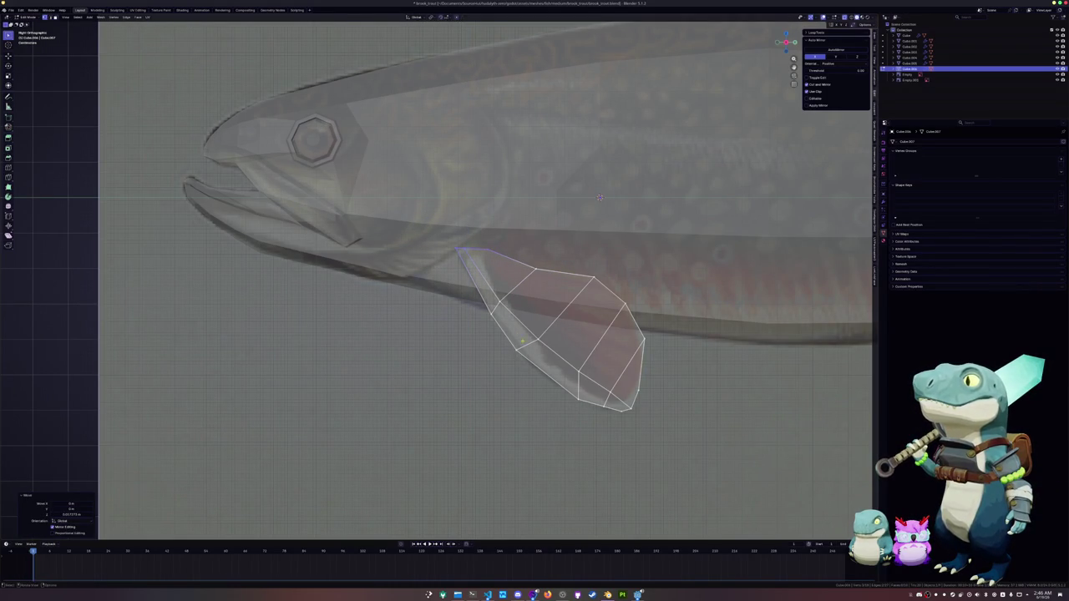
Step: Slide the fin's lower-left vertices along their edges into place
{"action": "left_click", "coordinate": [520, 355]}
{"action": "key", "text": "g"}
{"action": "key", "text": "g"}
{"action": "left_click", "coordinate": [520, 357]}
{"action": "left_click", "coordinate": [579, 399]}
{"action": "key", "text": "g"}
{"action": "key", "text": "g"}
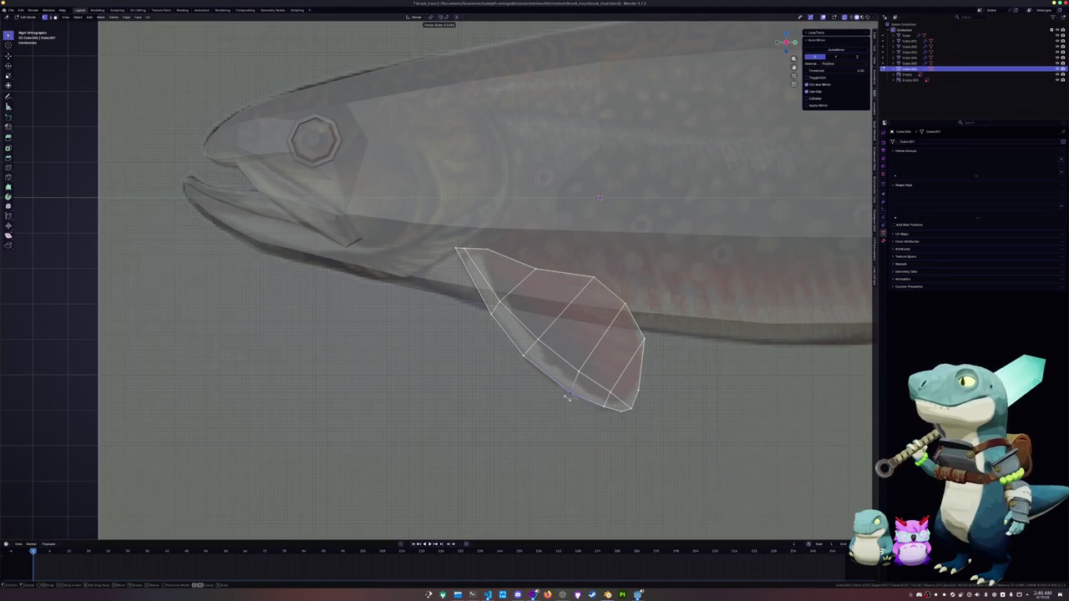
{"action": "left_click", "coordinate": [567, 397]}
{"action": "scroll", "coordinate": [566, 397], "scroll_direction": "down", "scroll_amount": 2}
Step: In front view, rotate the whole fin outward at a steep angle and shift it along X
{"action": "key", "text": "a"}
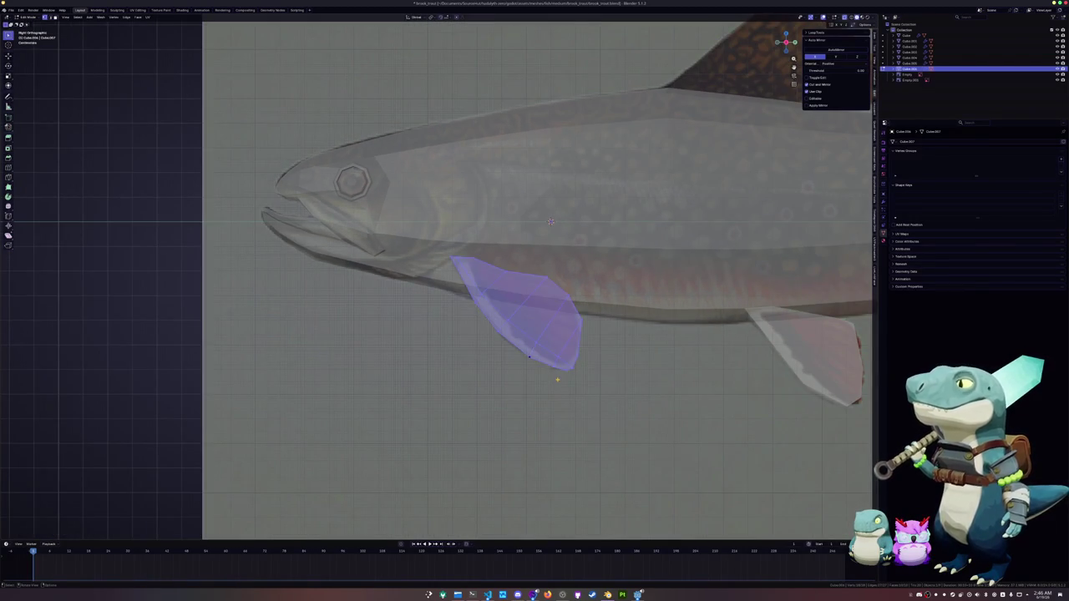
{"action": "key", "text": "KP_1"}
{"action": "key", "text": "r"}
{"action": "left_click", "coordinate": [639, 353]}
{"action": "key", "text": "g"}
{"action": "key", "text": "x"}
{"action": "left_click", "coordinate": [590, 353]}
{"action": "mouse_move", "coordinate": [590, 354]}
{"action": "middle_mouse_down"}
{"action": "mouse_move", "coordinate": [636, 368]}
{"action": "mouse_move", "coordinate": [628, 363]}
{"action": "middle_mouse_up"}
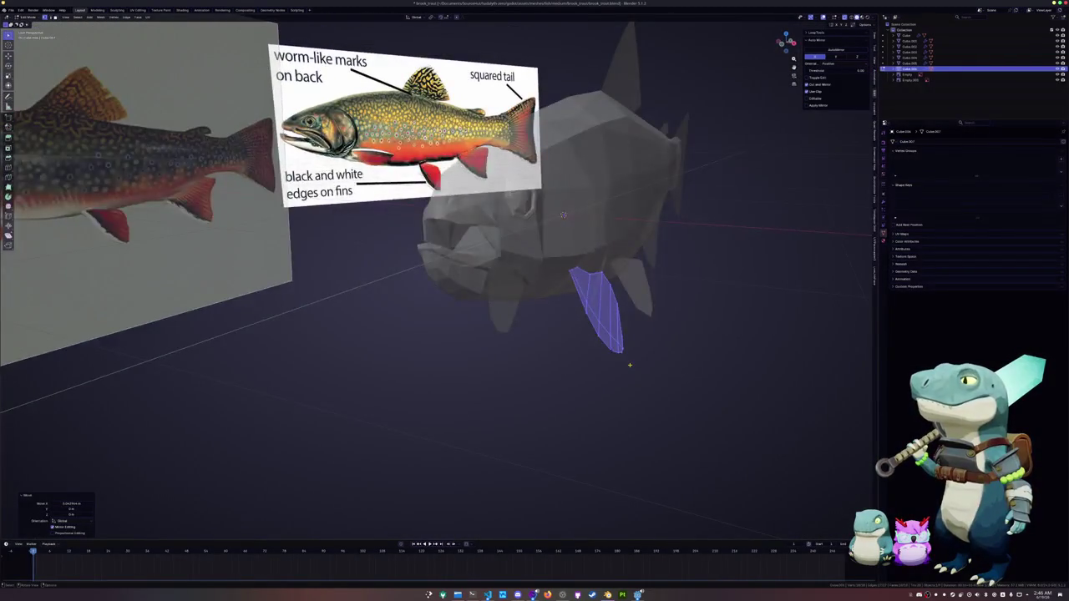
{"action": "key", "text": "KP_1"}
{"action": "key", "text": "r"}
{"action": "left_click", "coordinate": [640, 351]}
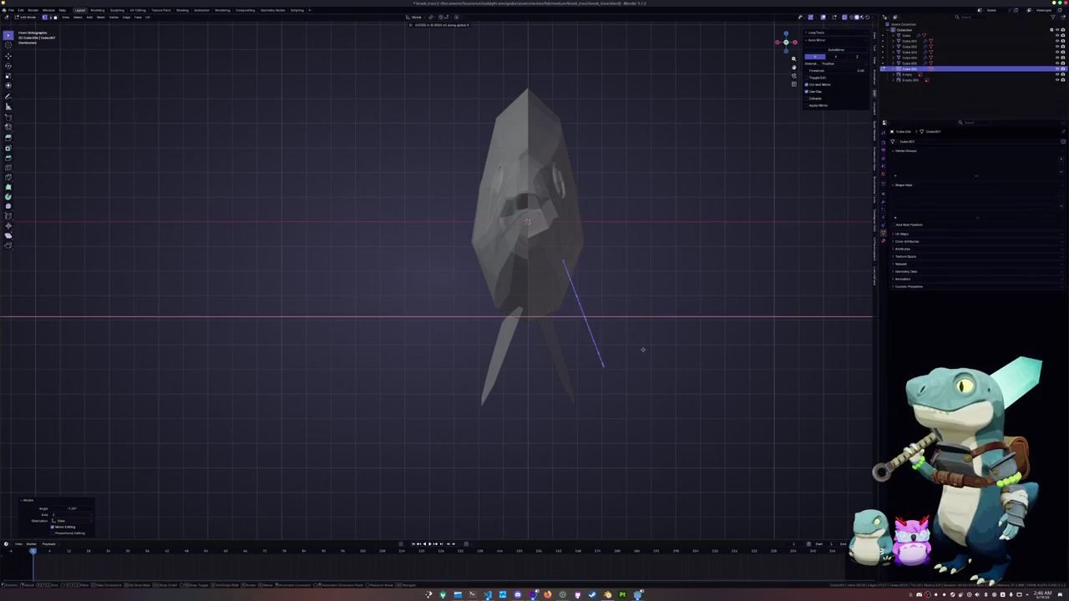
Step: Lower the fin vertically beneath the body, then leave Edit Mode
{"action": "middle_click_drag", "start_coordinate": [651, 342], "coordinate": [593, 234]}
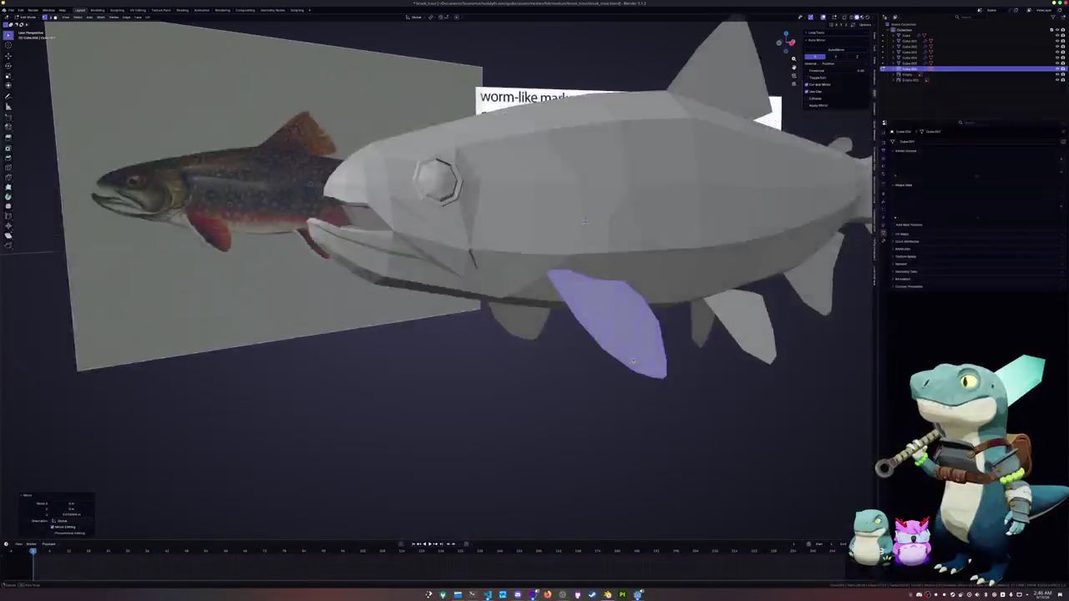
{"action": "scroll", "coordinate": [593, 234], "scroll_direction": "up", "scroll_amount": 3}
{"action": "key", "text": "g"}
{"action": "key", "text": "z"}
{"action": "left_click", "coordinate": [587, 228]}
{"action": "key", "text": "Tab"}
{"action": "scroll", "coordinate": [576, 234], "scroll_direction": "down", "scroll_amount": 3}
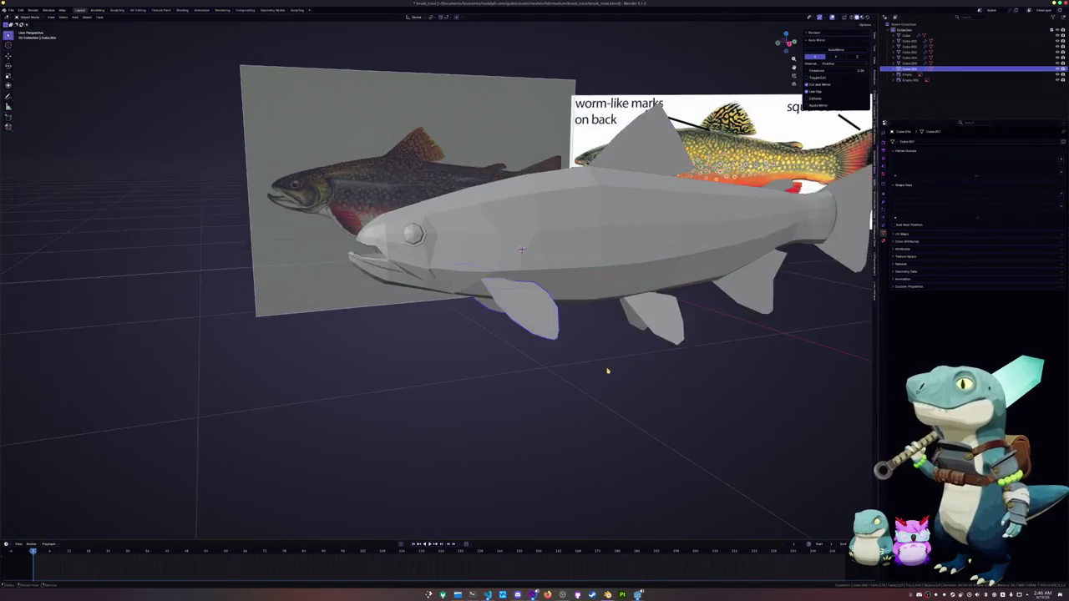
Step: Save, then select the anal, ventral, tail and remaining fins and add a Solidify modifier
{"action": "scroll", "coordinate": [534, 242], "scroll_direction": "down", "scroll_amount": 3}
{"action": "key", "text": "ctrl+s"}
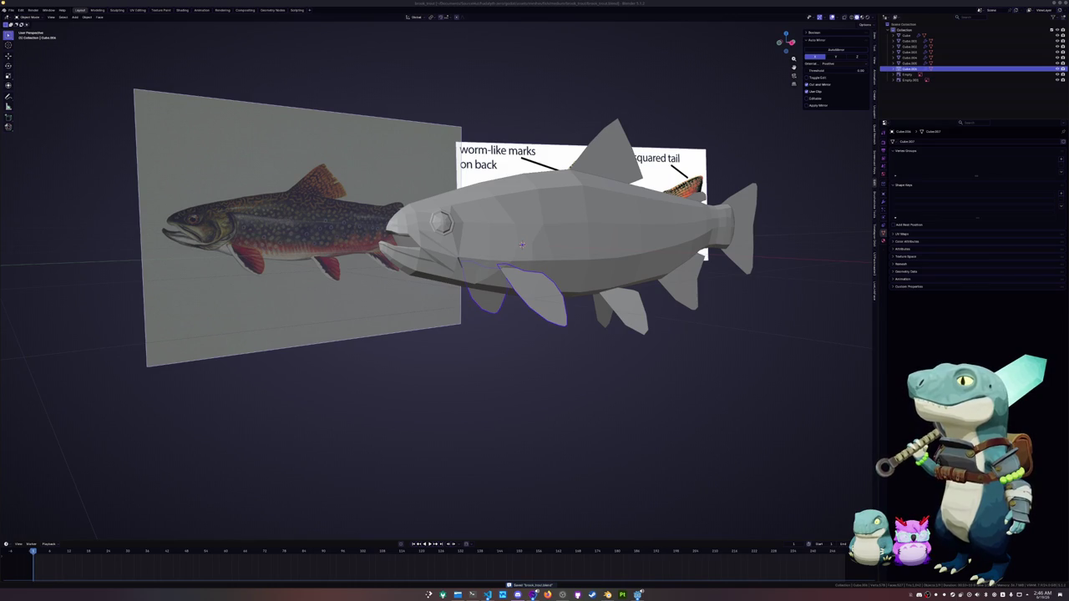
{"action": "left_click", "coordinate": [625, 307], "text": "shift"}
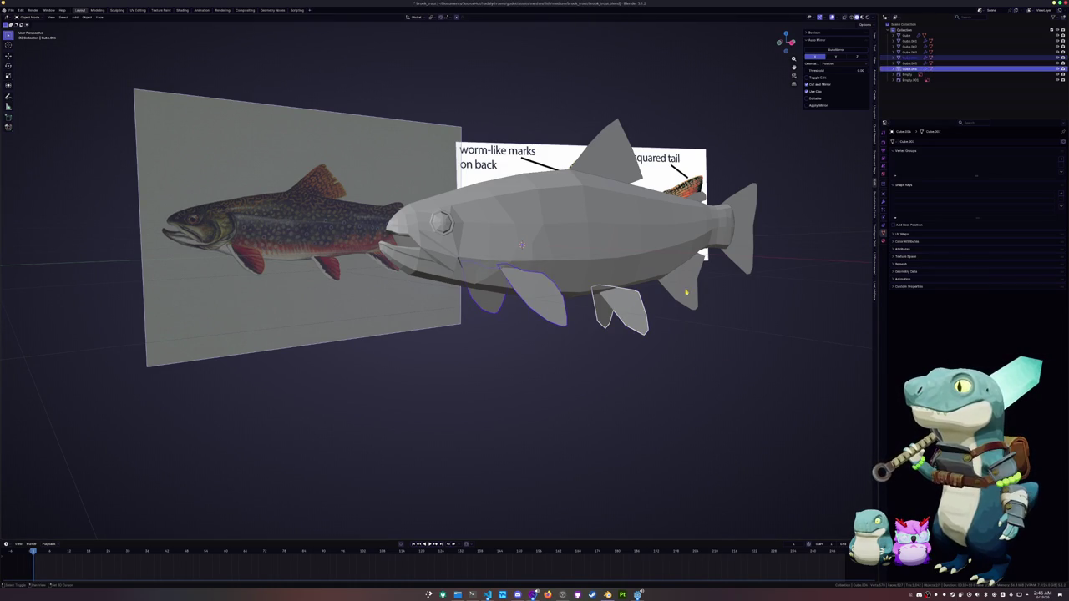
{"action": "left_click", "coordinate": [685, 292], "text": "shift"}
{"action": "left_click", "coordinate": [746, 248], "text": "shift"}
{"action": "left_click", "coordinate": [522, 245], "text": "shift"}
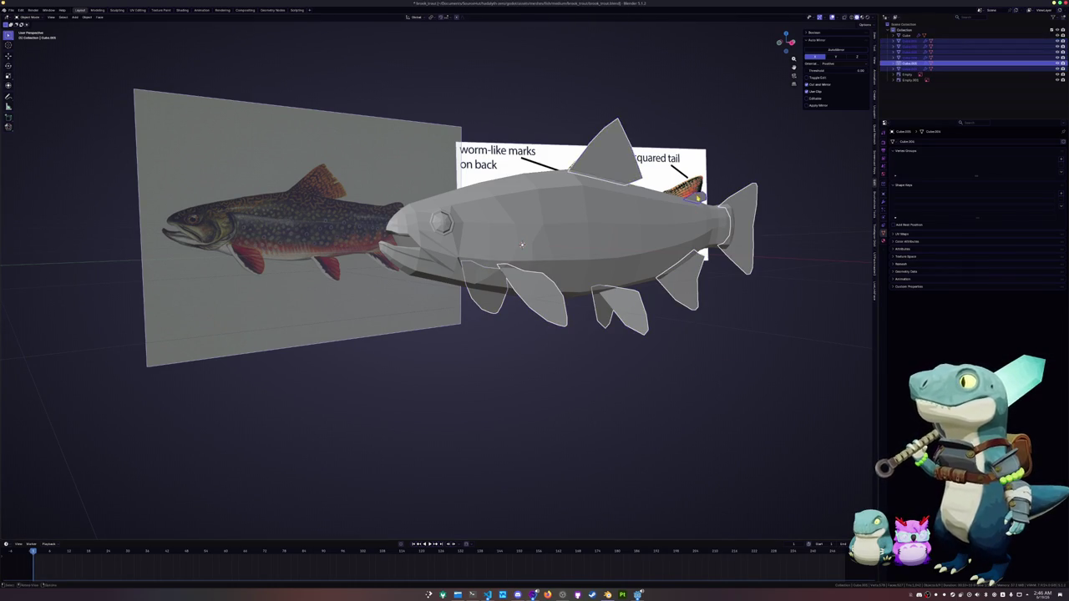
{"action": "middle_click_drag", "start_coordinate": [522, 245], "coordinate": [518, 241]}
{"action": "left_click", "coordinate": [883, 208]}
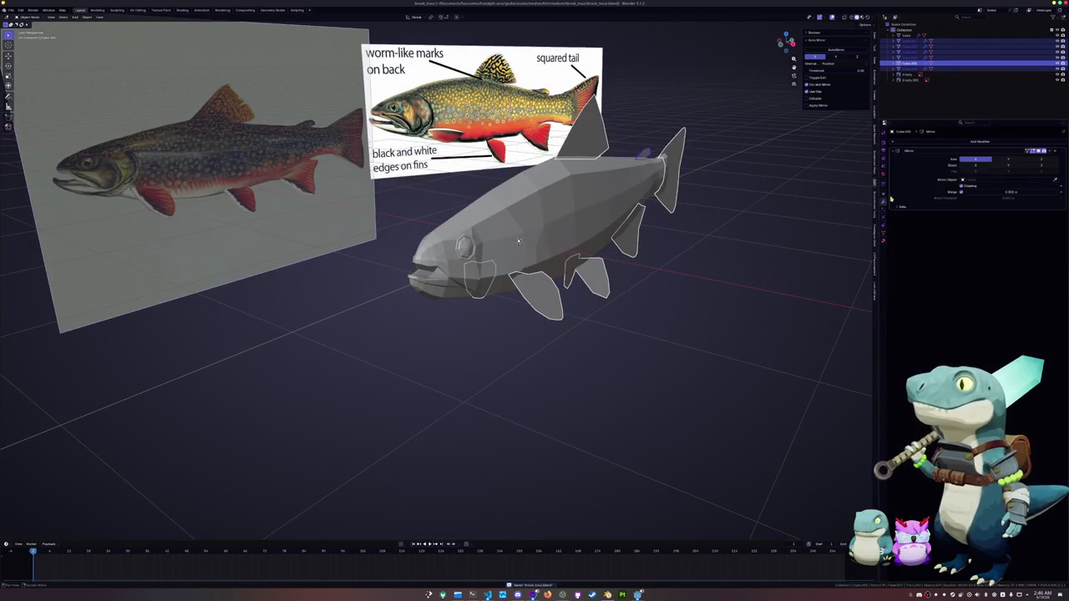
{"action": "left_click", "coordinate": [906, 135]}
{"action": "left_click", "coordinate": [961, 160]}
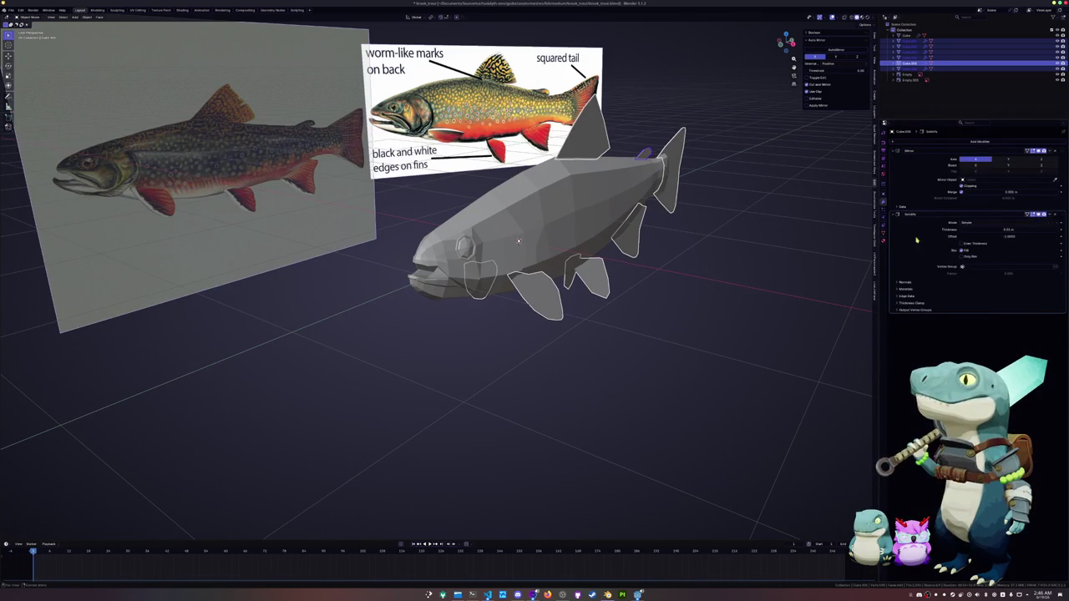
Step: Apply all transforms to the fins while editing the Solidify thickness
{"action": "key", "text": "ctrl+a"}
{"action": "left_click", "coordinate": [728, 276]}
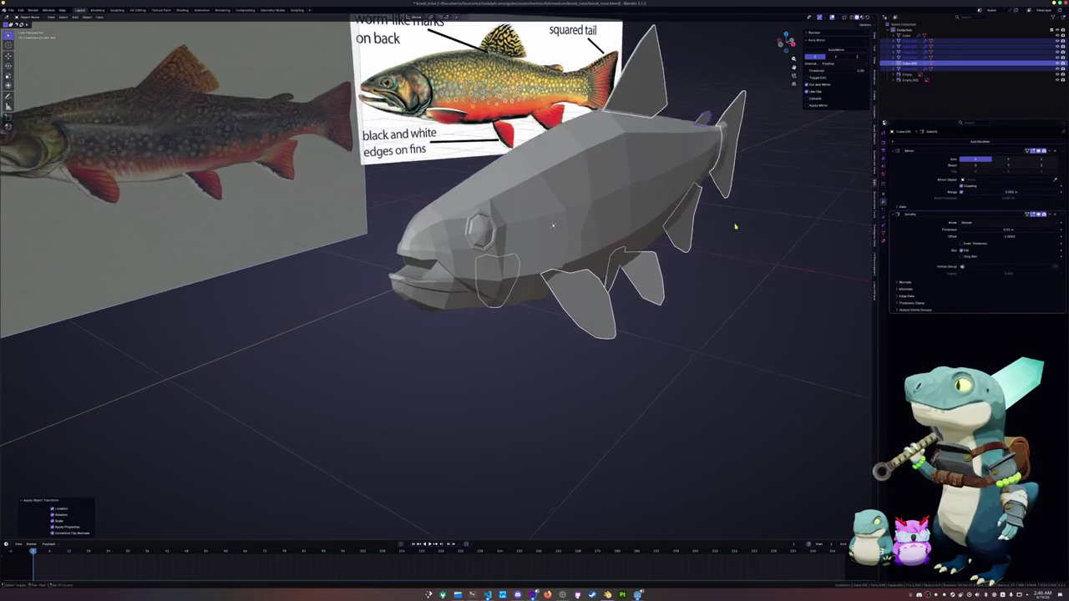
{"action": "middle_click_drag", "start_coordinate": [728, 276], "coordinate": [689, 290]}
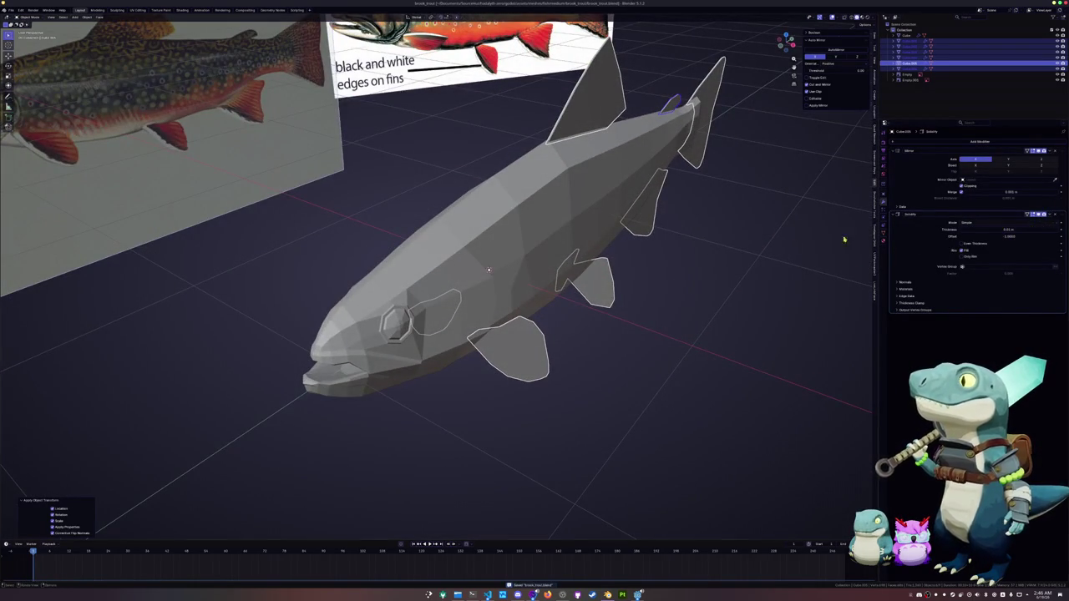
{"action": "middle_click_drag", "start_coordinate": [844, 240], "coordinate": [802, 267]}
{"action": "left_click", "coordinate": [1009, 230]}
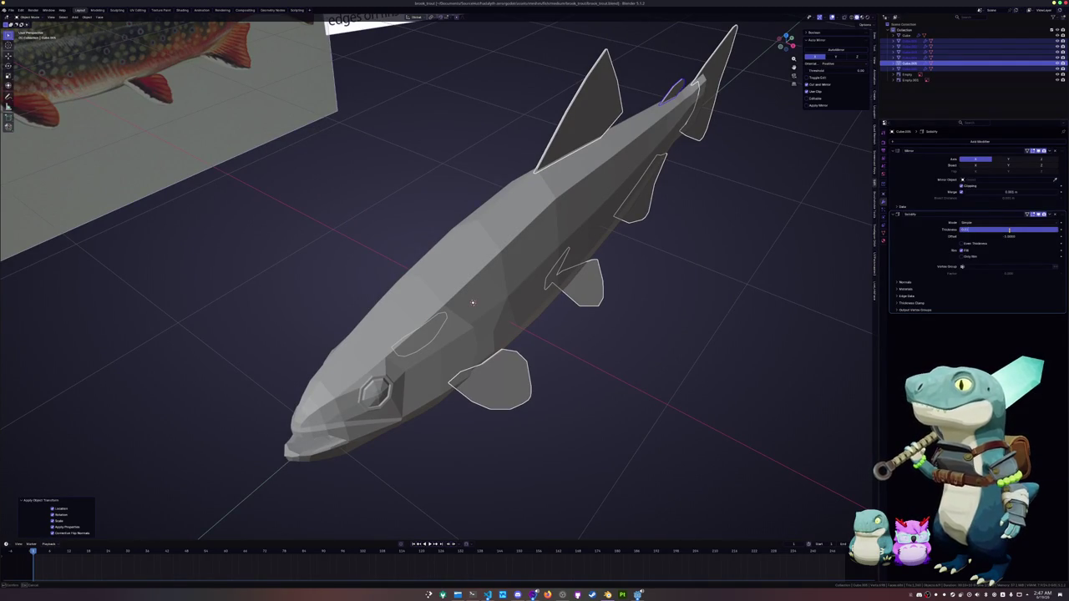
{"action": "key", "text": "Return"}
{"action": "key", "text": "ctrl+a"}
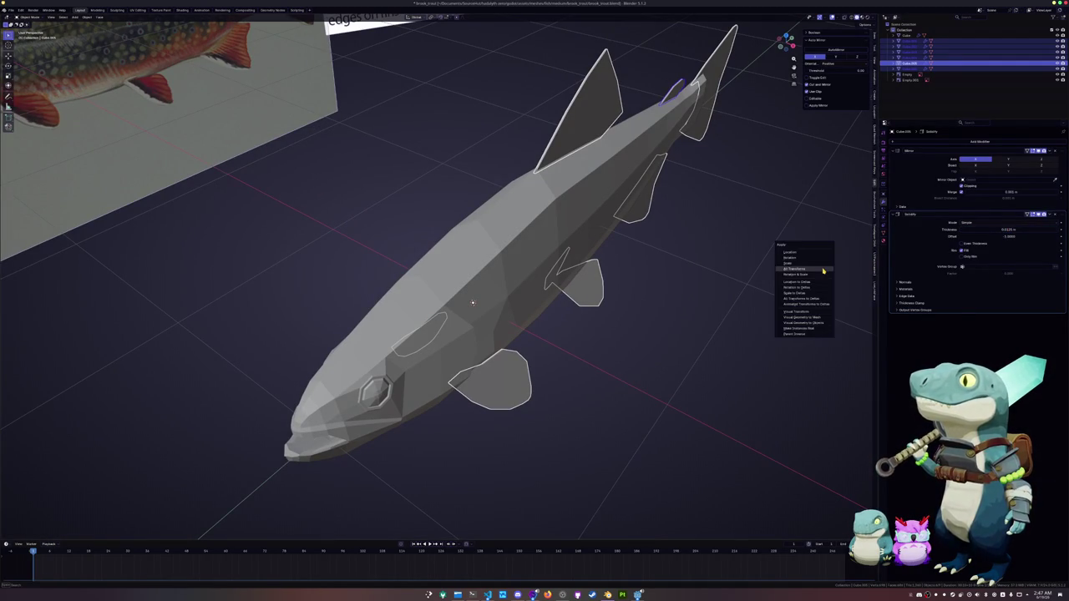
{"action": "left_click", "coordinate": [823, 270]}
Step: Set the Solidify thickness to 0.075 after trying 0.05
{"action": "left_click_drag", "start_coordinate": [1001, 235], "coordinate": [1002, 237]}
{"action": "left_click", "coordinate": [1003, 230]}
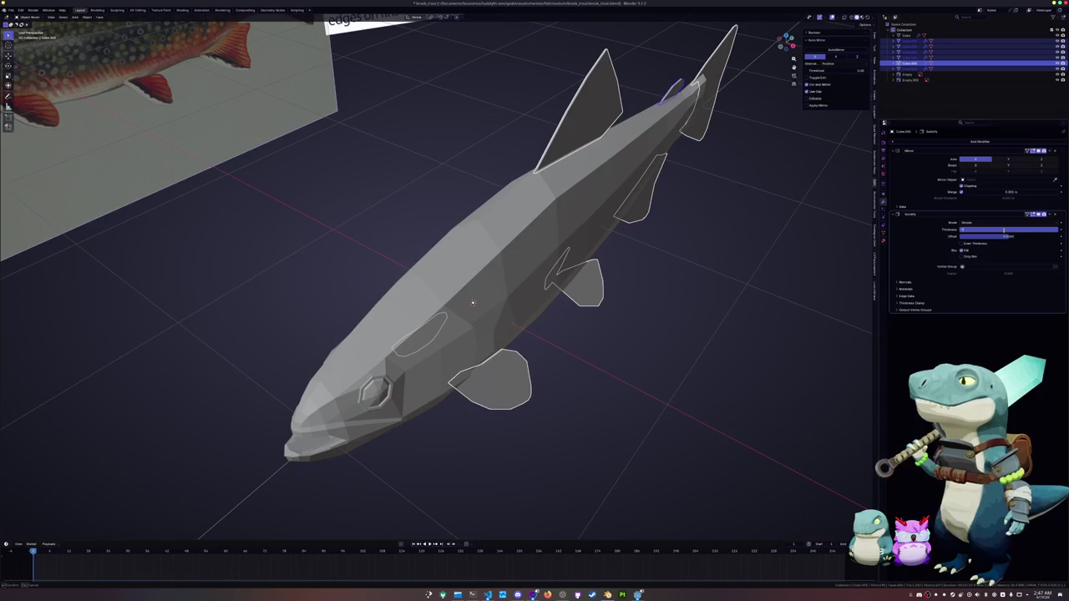
{"action": "type", "text": "0.05"}
{"action": "key", "text": "Return"}
{"action": "left_click", "coordinate": [1004, 230]}
{"action": "type", "text": "0.075"}
{"action": "key", "text": "Return"}
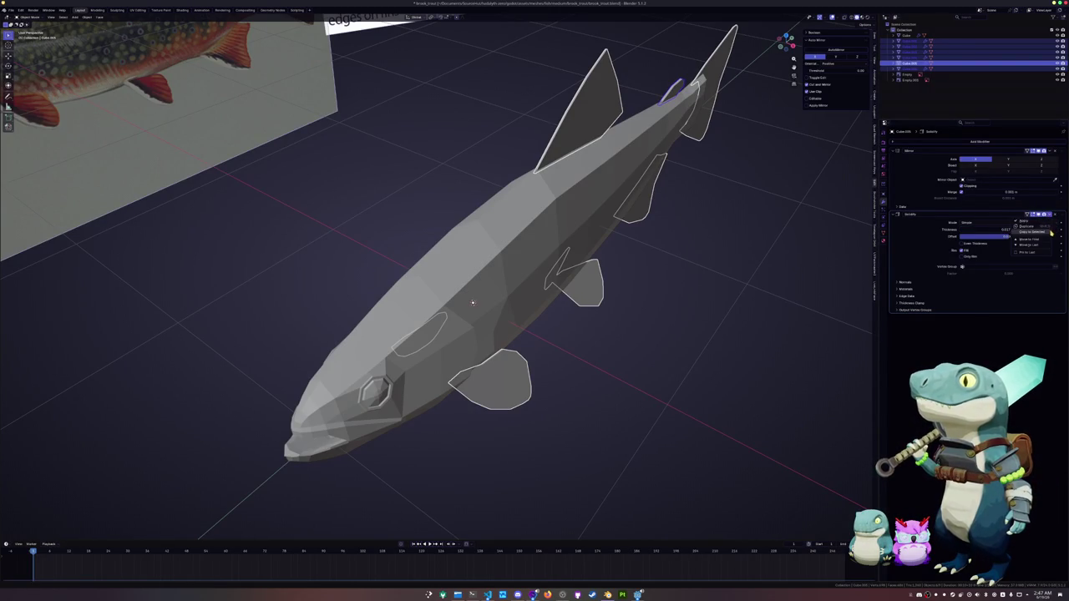
Step: Apply all transforms again, save, and convert the fins to plain meshes
{"action": "scroll", "coordinate": [566, 324], "scroll_direction": "down", "scroll_amount": 2}
{"action": "key", "text": "ctrl+a"}
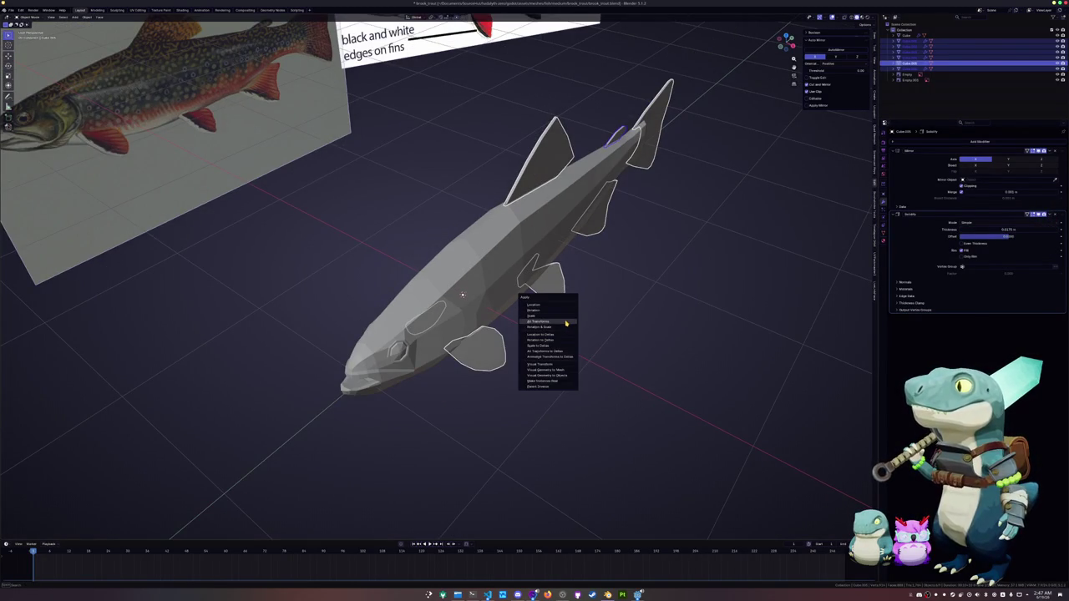
{"action": "left_click", "coordinate": [544, 319]}
{"action": "mouse_move", "coordinate": [544, 320]}
{"action": "middle_mouse_down"}
{"action": "mouse_move", "coordinate": [560, 268]}
{"action": "mouse_move", "coordinate": [532, 332]}
{"action": "middle_mouse_up"}
{"action": "right_click", "coordinate": [531, 332]}
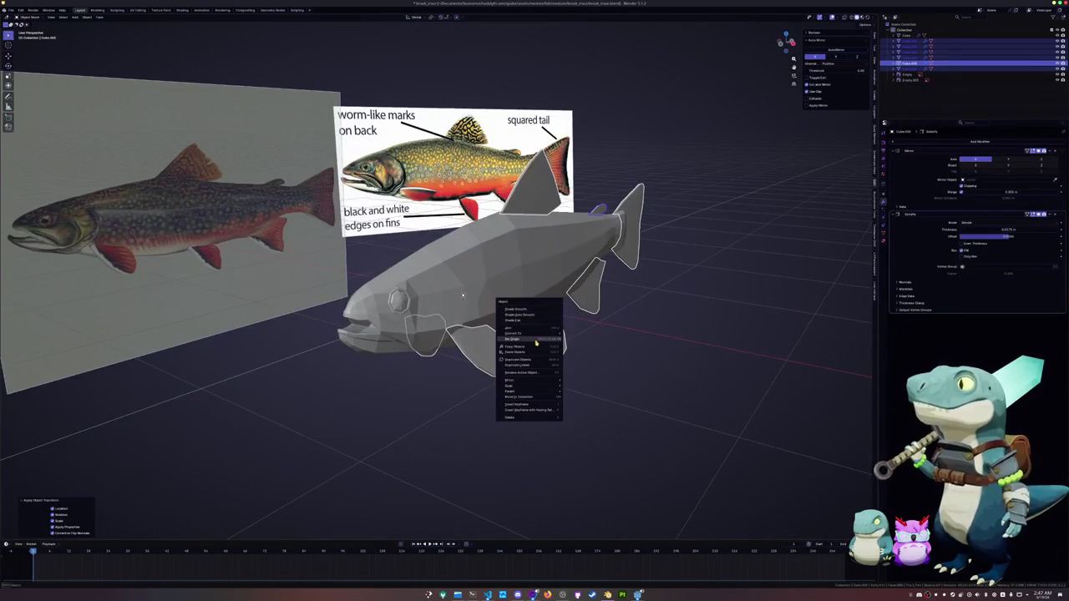
{"action": "key", "text": "ctrl+s"}
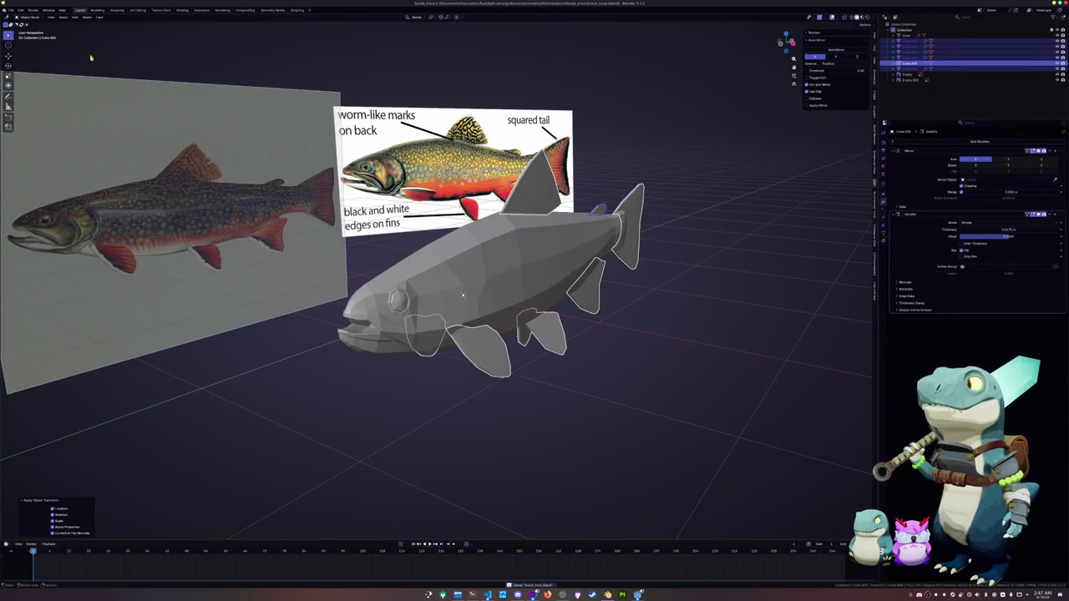
{"action": "right_click", "coordinate": [612, 300]}
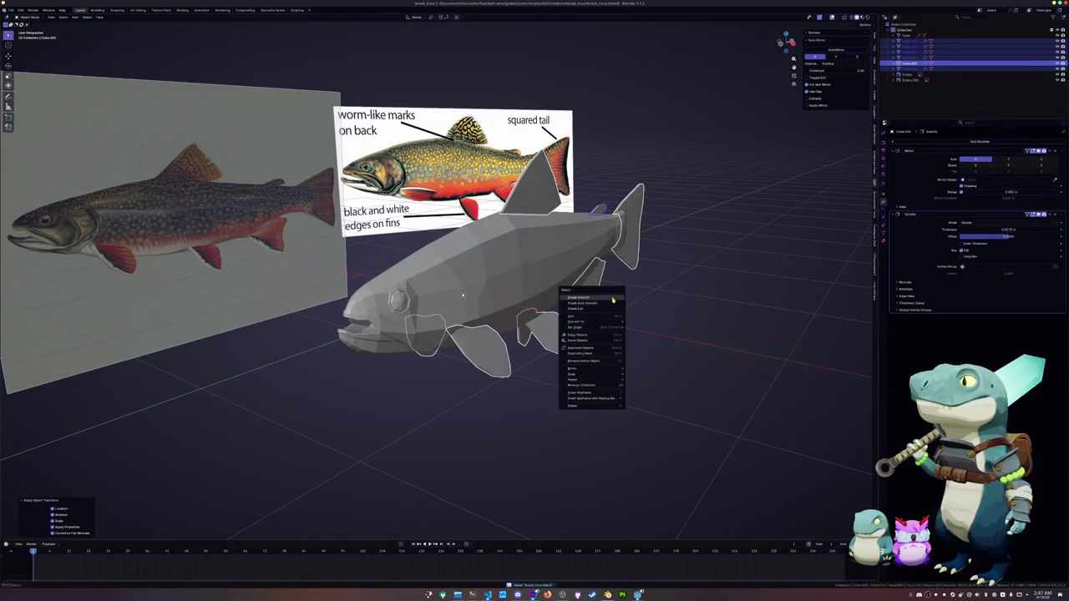
{"action": "mouse_move", "coordinate": [577, 322]}
{"action": "left_click", "coordinate": [639, 324]}
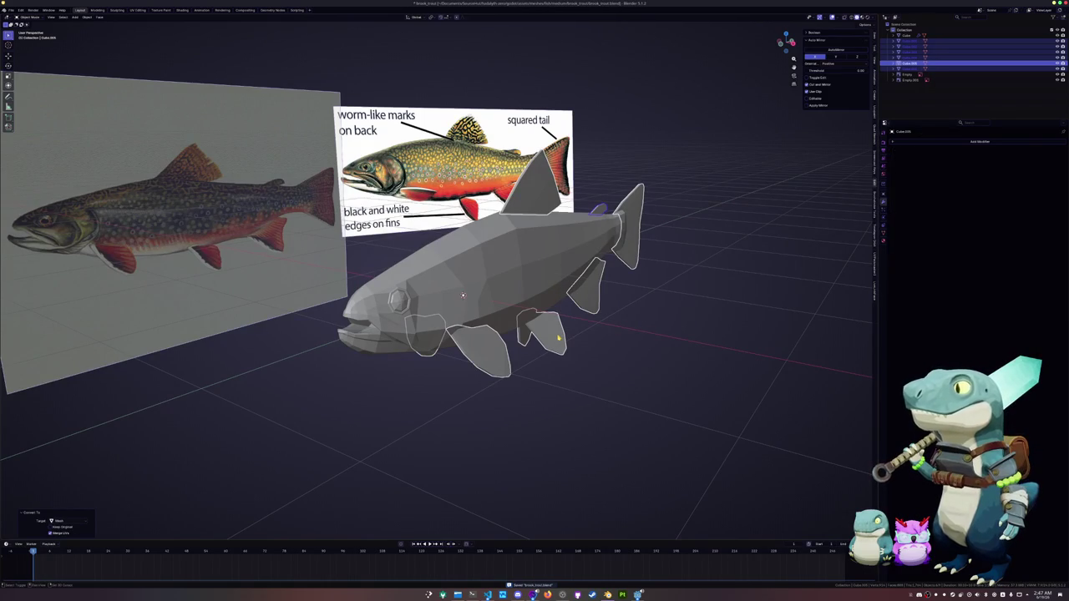
Step: Join the fins into the pelvic fin object and apply auto smooth shading
{"action": "left_click", "coordinate": [558, 337]}
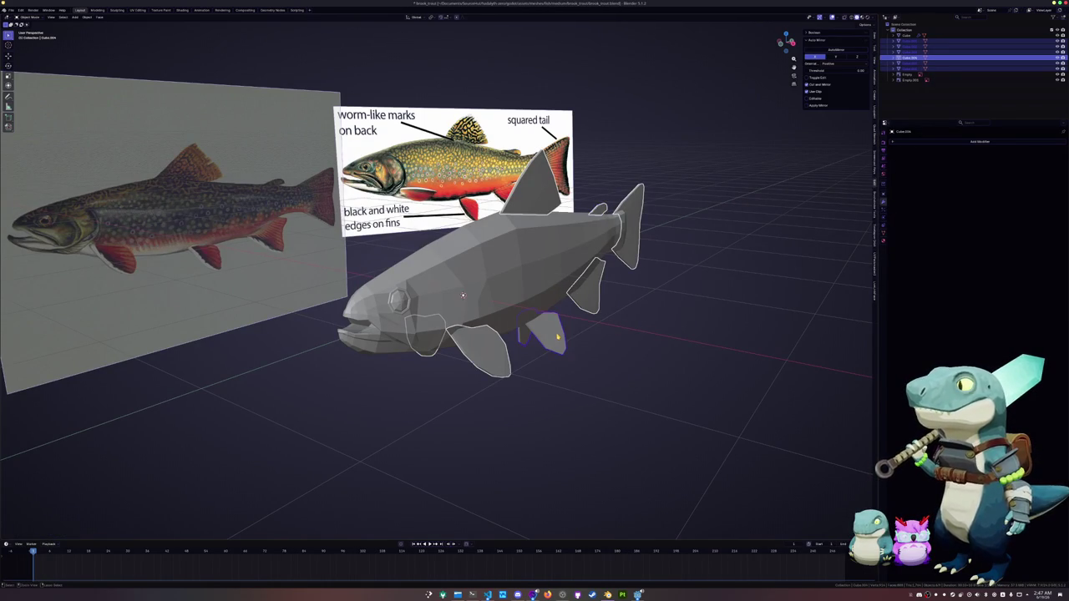
{"action": "key", "text": "ctrl+j"}
{"action": "right_click", "coordinate": [556, 334]}
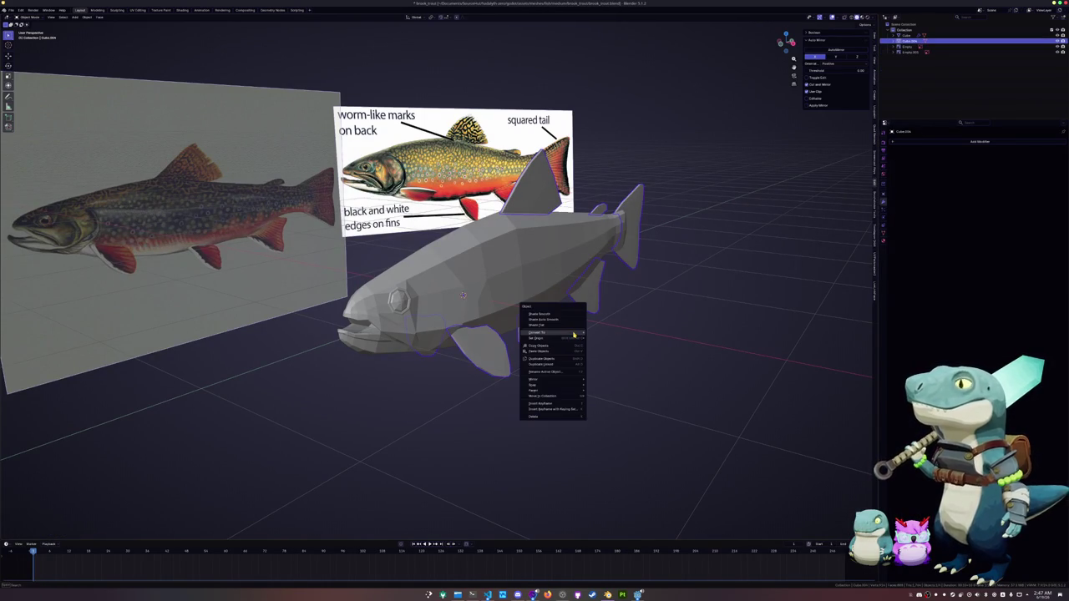
{"action": "left_click", "coordinate": [555, 319]}
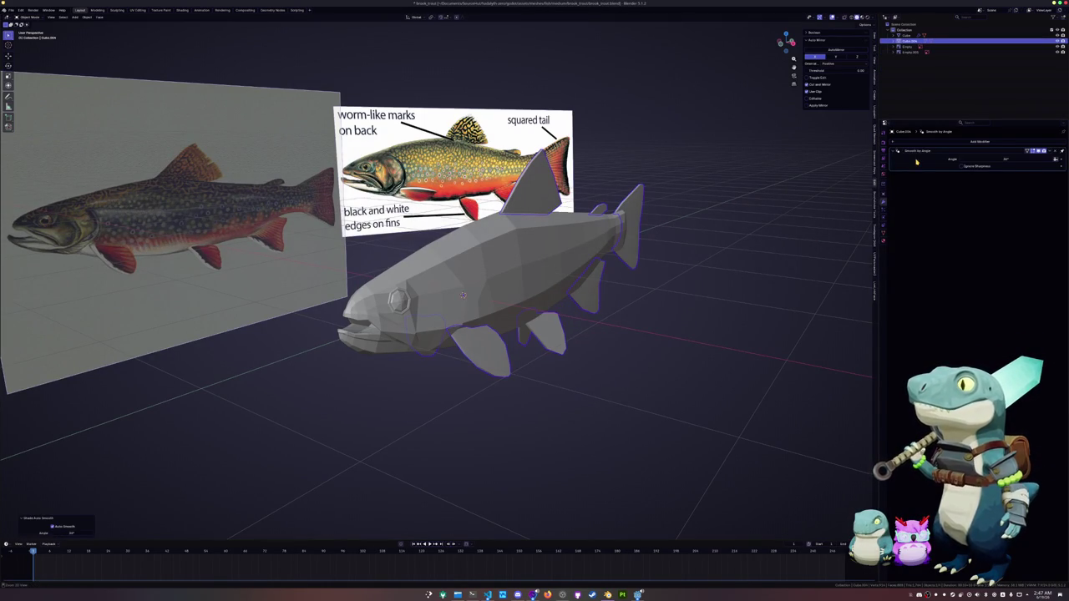
{"action": "key", "text": "ctrl+a"}
Step: Select all sharp fin edges by sharpness and mark them as seams
{"action": "key", "text": "Tab"}
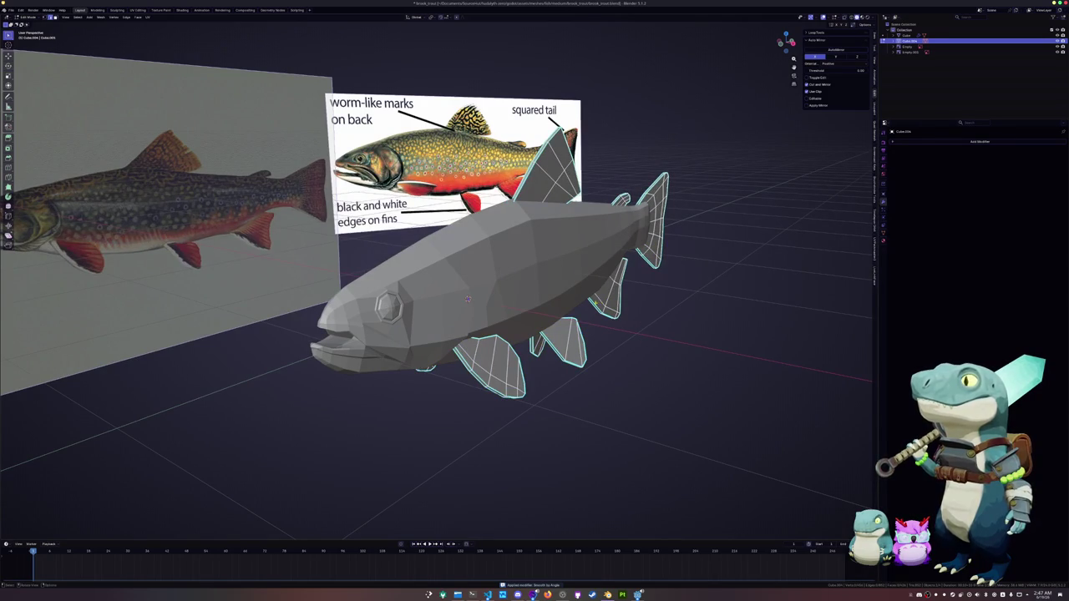
{"action": "key", "text": "shift+g"}
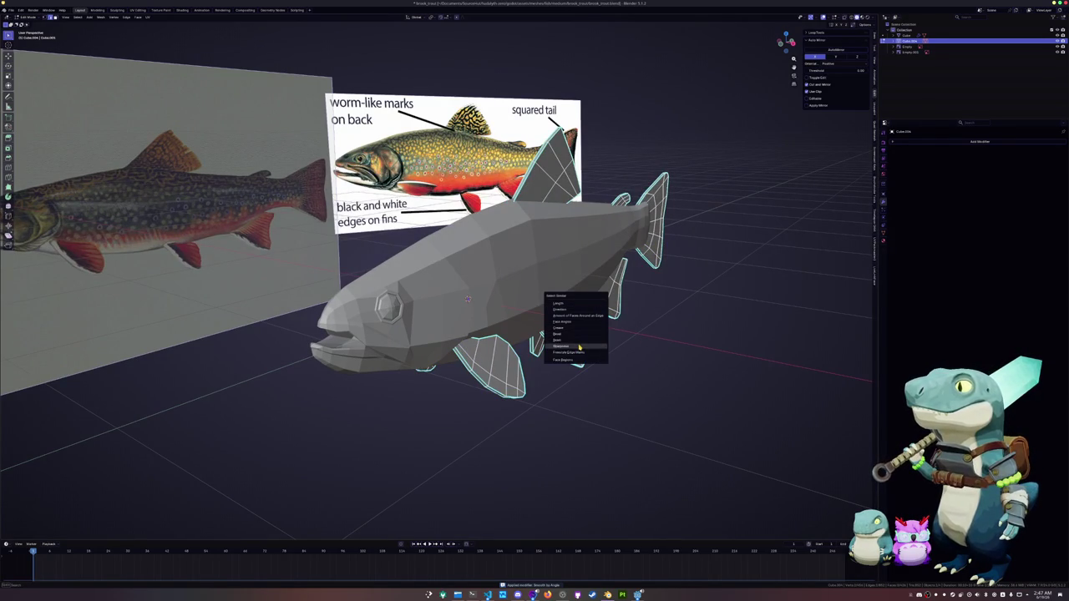
{"action": "left_click", "coordinate": [573, 346]}
{"action": "right_click", "coordinate": [652, 315]}
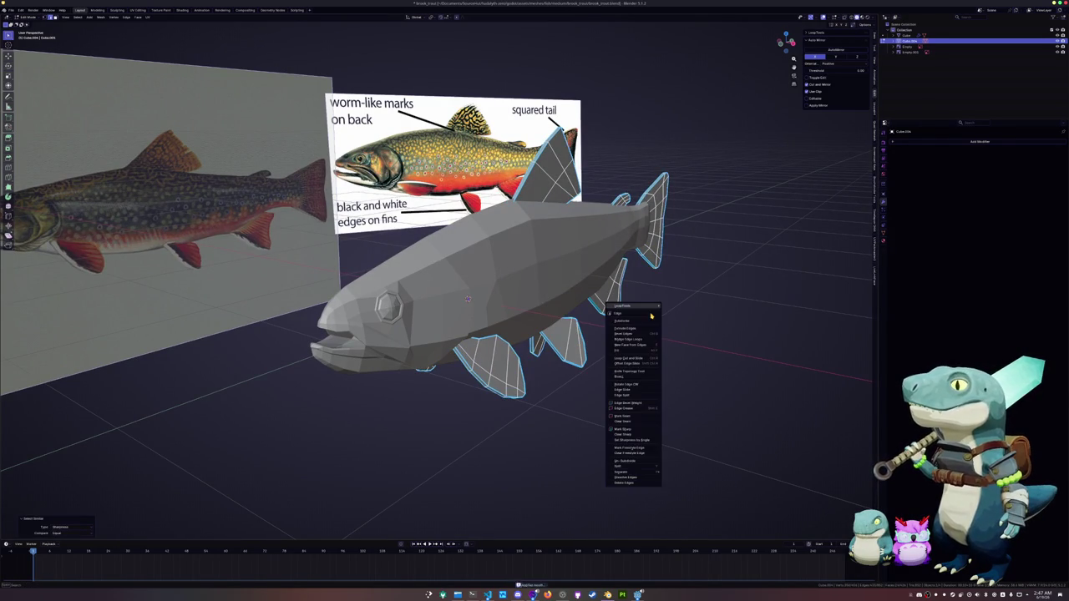
{"action": "left_click", "coordinate": [644, 416]}
{"action": "key", "text": "Tab"}
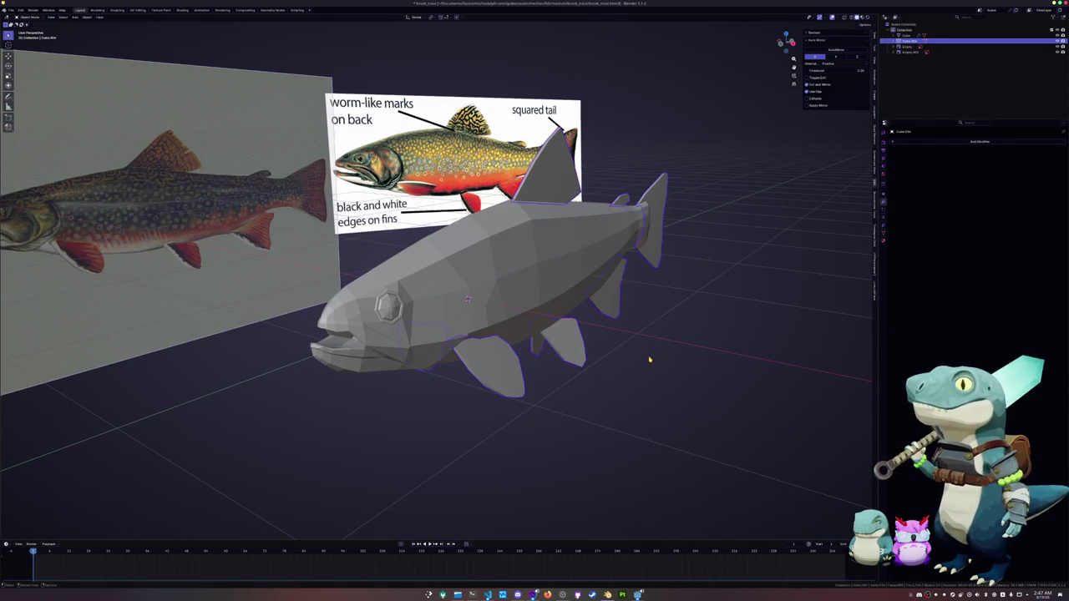
Step: Shade the fish body smooth and select its gill-line edge loop in Edit Mode
{"action": "left_click", "coordinate": [497, 297]}
{"action": "right_click", "coordinate": [485, 289]}
{"action": "left_click", "coordinate": [484, 294]}
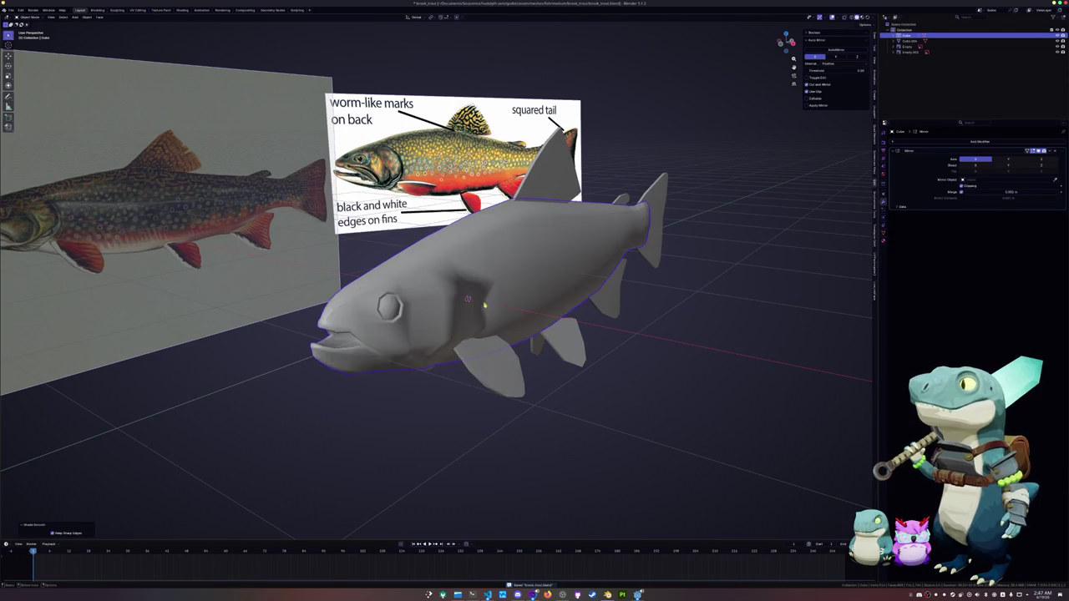
{"action": "middle_click_drag", "start_coordinate": [485, 306], "coordinate": [543, 284]}
{"action": "scroll", "coordinate": [543, 284], "scroll_direction": "up", "scroll_amount": 5}
{"action": "key", "text": "Tab"}
{"action": "mouse_move", "coordinate": [598, 262]}
{"action": "middle_mouse_down"}
{"action": "mouse_move", "coordinate": [502, 217]}
{"action": "mouse_move", "coordinate": [548, 124]}
{"action": "mouse_move", "coordinate": [530, 284]}
{"action": "middle_mouse_up"}
{"action": "left_click", "coordinate": [411, 193], "text": "alt"}
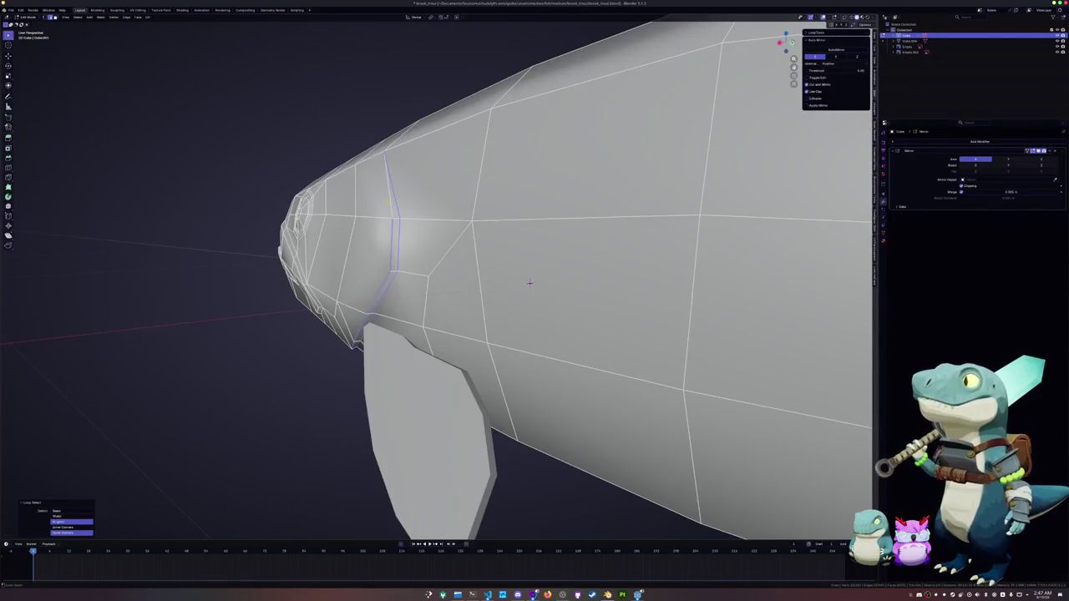
Step: Mark the selected gill-line loop as a seam
{"action": "right_click", "coordinate": [389, 202]}
{"action": "left_click", "coordinate": [388, 202]}
{"action": "right_click", "coordinate": [388, 202]}
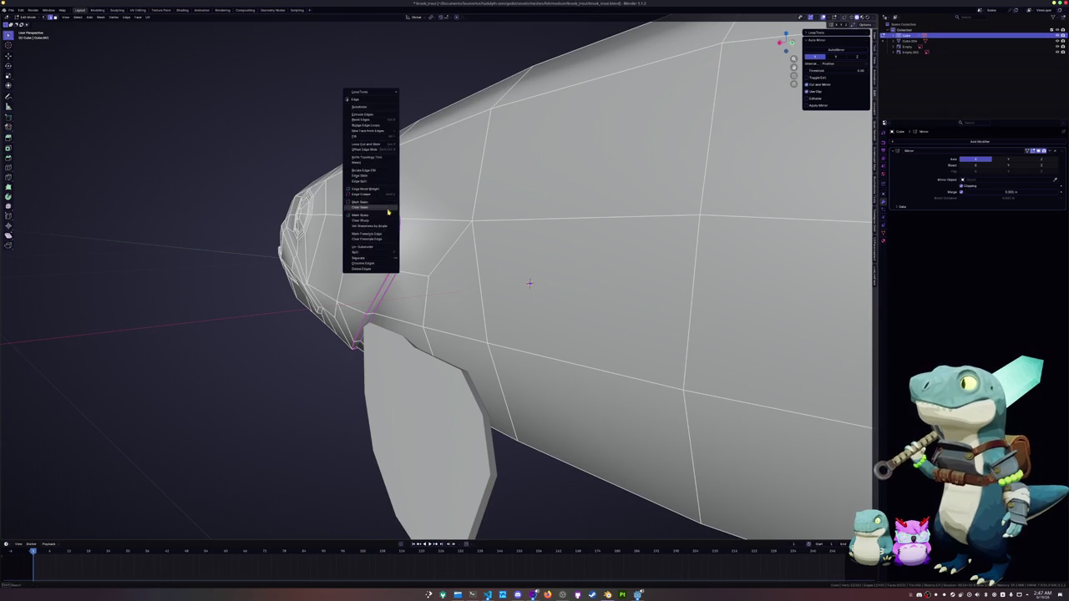
{"action": "left_click", "coordinate": [388, 212]}
Step: Mark the edge loop near the eye as a seam
{"action": "middle_click_drag", "start_coordinate": [389, 212], "coordinate": [649, 260]}
{"action": "scroll", "coordinate": [650, 259], "scroll_direction": "up", "scroll_amount": 2}
{"action": "scroll", "coordinate": [693, 257], "scroll_direction": "up", "scroll_amount": 2}
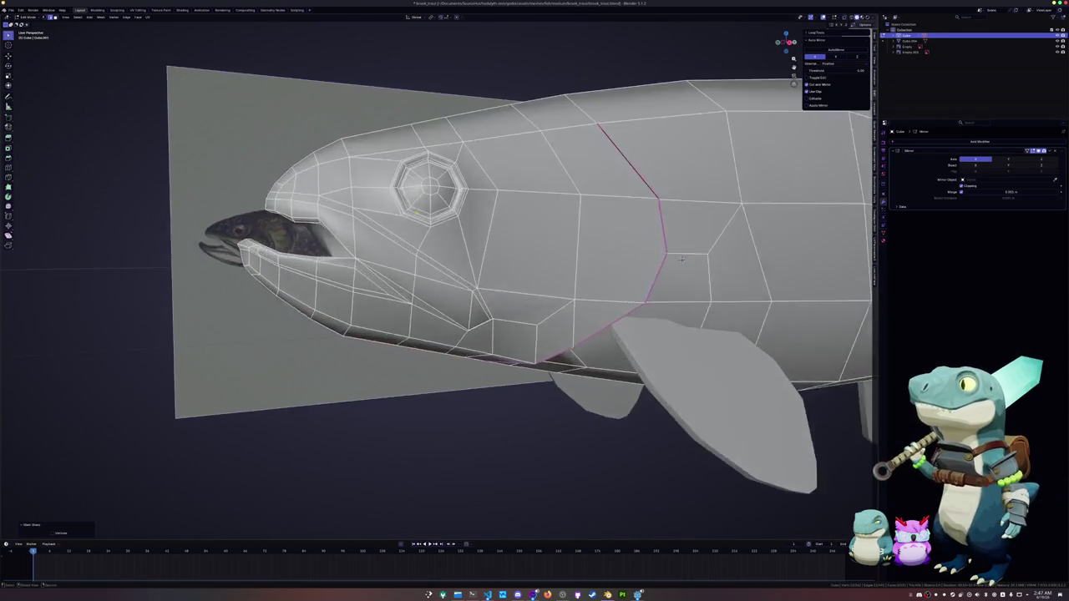
{"action": "scroll", "coordinate": [744, 255], "scroll_direction": "up", "scroll_amount": 2}
{"action": "scroll", "coordinate": [792, 253], "scroll_direction": "up", "scroll_amount": 2}
{"action": "left_click", "coordinate": [392, 111], "text": "alt"}
{"action": "right_click", "coordinate": [466, 133]}
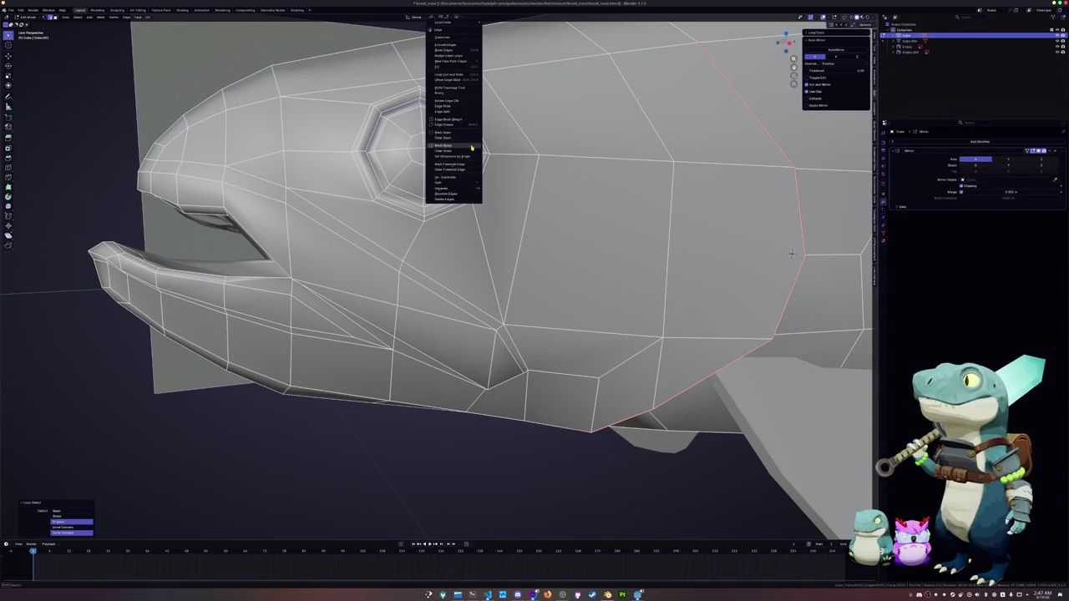
{"action": "left_click", "coordinate": [466, 133]}
{"action": "right_click", "coordinate": [466, 133]}
{"action": "left_click", "coordinate": [466, 133]}
Step: Mark the selected mouth edges sharp and also as a seam
{"action": "scroll", "coordinate": [466, 133], "scroll_direction": "down", "scroll_amount": 5}
{"action": "mouse_move", "coordinate": [466, 133]}
{"action": "middle_mouse_down"}
{"action": "mouse_move", "coordinate": [668, 217]}
{"action": "mouse_move", "coordinate": [618, 159]}
{"action": "middle_mouse_up"}
{"action": "scroll", "coordinate": [685, 221], "scroll_direction": "up", "scroll_amount": 3}
{"action": "left_click", "coordinate": [457, 137], "text": "alt"}
{"action": "mouse_move", "coordinate": [457, 137]}
{"action": "middle_mouse_down"}
{"action": "mouse_move", "coordinate": [696, 303]}
{"action": "mouse_move", "coordinate": [693, 328]}
{"action": "mouse_move", "coordinate": [585, 267]}
{"action": "mouse_move", "coordinate": [440, 210]}
{"action": "middle_mouse_up"}
{"action": "scroll", "coordinate": [660, 276], "scroll_direction": "down", "scroll_amount": 3}
{"action": "scroll", "coordinate": [696, 302], "scroll_direction": "up", "scroll_amount": 3}
{"action": "scroll", "coordinate": [585, 267], "scroll_direction": "up", "scroll_amount": 5}
{"action": "scroll", "coordinate": [315, 208], "scroll_direction": "down", "scroll_amount": 2}
{"action": "mouse_move", "coordinate": [316, 208]}
{"action": "middle_mouse_down"}
{"action": "mouse_move", "coordinate": [376, 237]}
{"action": "mouse_move", "coordinate": [425, 242]}
{"action": "middle_mouse_up"}
{"action": "scroll", "coordinate": [376, 236], "scroll_direction": "up", "scroll_amount": 3}
{"action": "scroll", "coordinate": [377, 236], "scroll_direction": "down", "scroll_amount": 2}
{"action": "scroll", "coordinate": [420, 248], "scroll_direction": "up", "scroll_amount": 2}
{"action": "scroll", "coordinate": [424, 246], "scroll_direction": "up", "scroll_amount": 2}
{"action": "scroll", "coordinate": [425, 242], "scroll_direction": "up", "scroll_amount": 2}
{"action": "key", "text": "ctrl+e"}
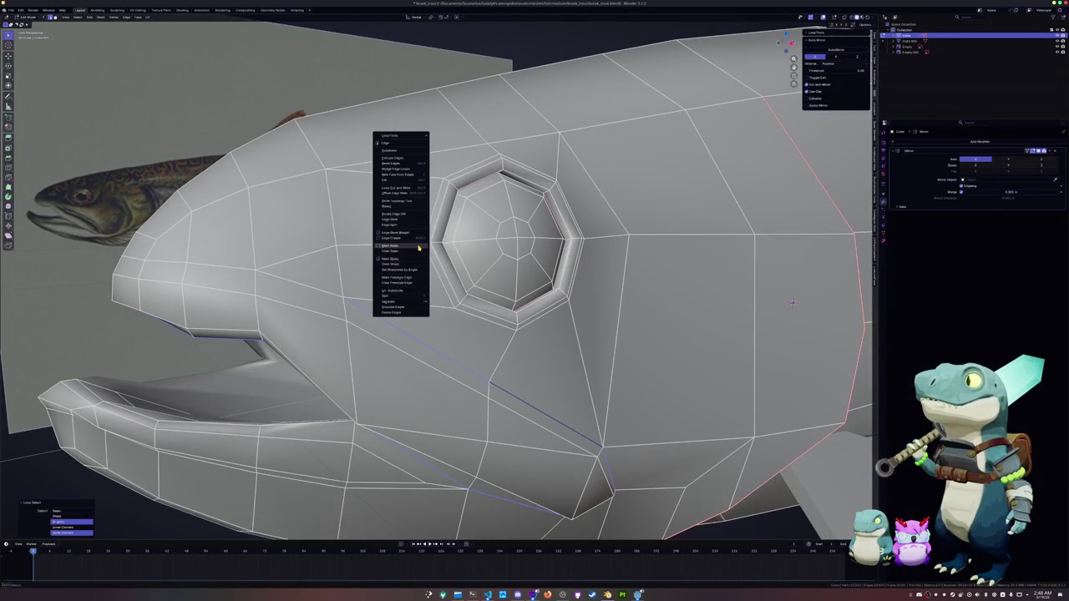
{"action": "left_click", "coordinate": [410, 257]}
{"action": "key", "text": "ctrl+e"}
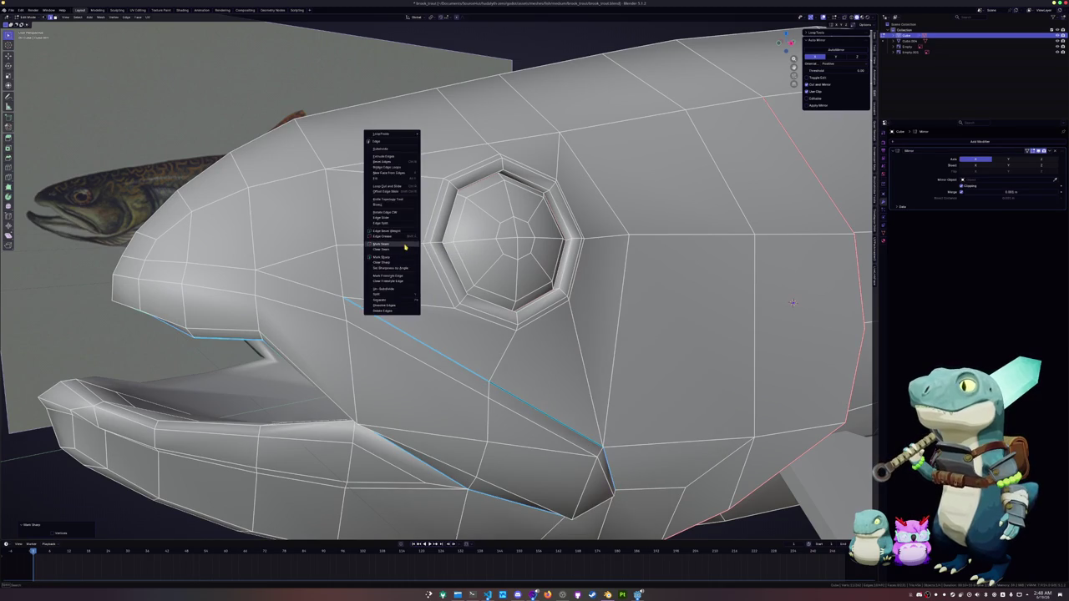
{"action": "left_click", "coordinate": [408, 243]}
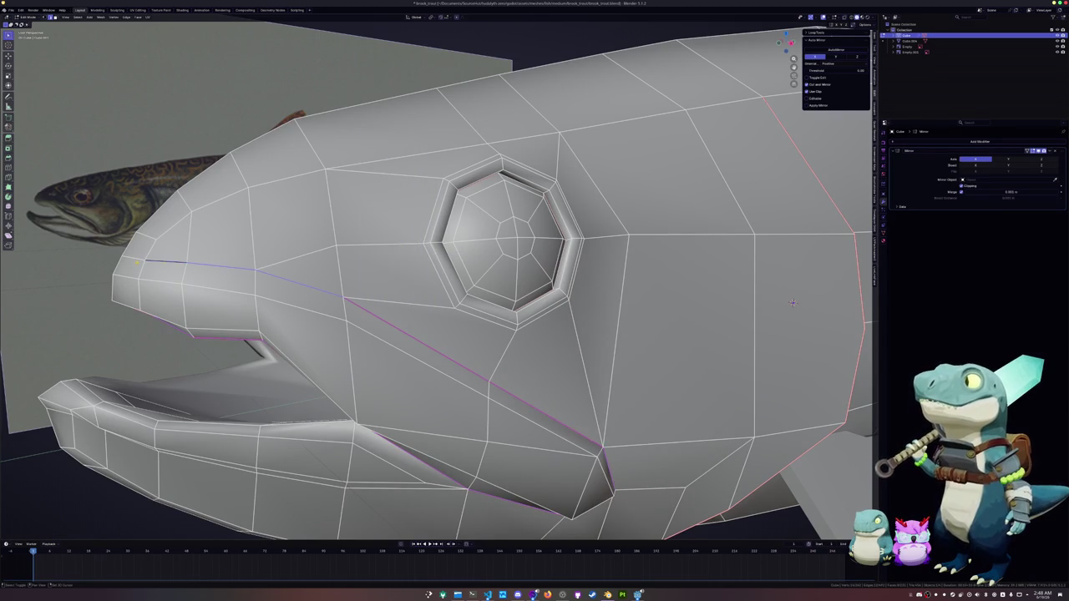
Step: Select the next mouth-corner edges for seaming
{"action": "key", "text": "ctrl+e"}
{"action": "left_click", "coordinate": [117, 276]}
{"action": "mouse_move", "coordinate": [117, 276]}
{"action": "middle_mouse_down"}
{"action": "mouse_move", "coordinate": [451, 276]}
{"action": "mouse_move", "coordinate": [446, 214]}
{"action": "middle_mouse_up"}
{"action": "key", "text": "ctrl+e"}
Step: Mark the mouth-corner edges and the long loop under the jaw as seams
{"action": "left_click", "coordinate": [455, 269]}
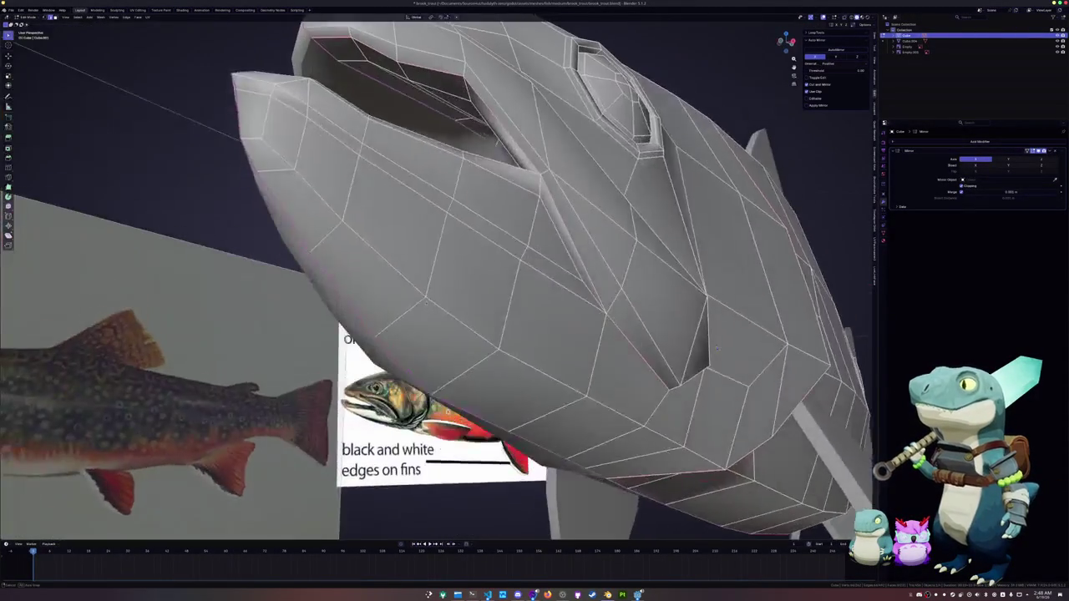
{"action": "left_click", "coordinate": [471, 227], "text": "alt"}
{"action": "left_click", "coordinate": [472, 224]}
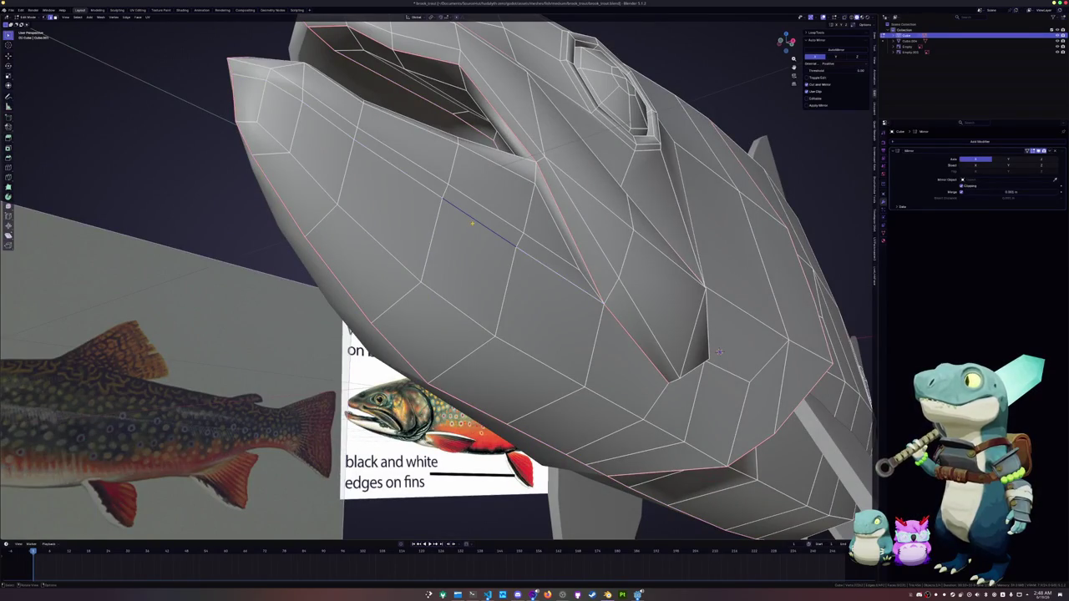
{"action": "left_click", "coordinate": [474, 226], "text": "alt"}
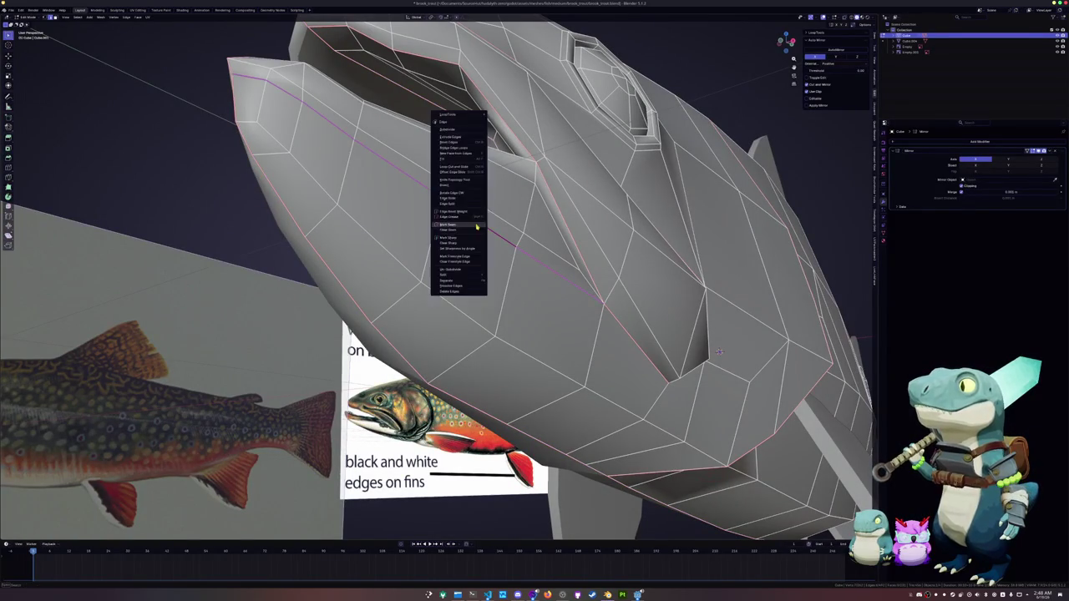
{"action": "left_click", "coordinate": [472, 226]}
Step: Mark the lower lip loop sharp
{"action": "scroll", "coordinate": [469, 241], "scroll_direction": "down", "scroll_amount": 5}
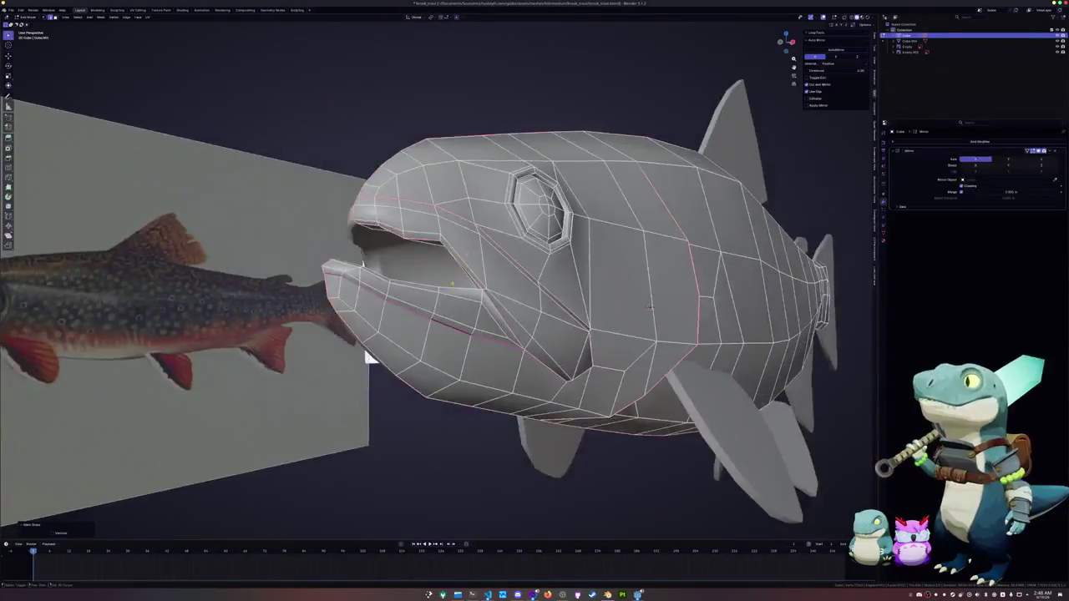
{"action": "middle_click_drag", "start_coordinate": [370, 353], "coordinate": [501, 303]}
{"action": "scroll", "coordinate": [501, 302], "scroll_direction": "up", "scroll_amount": 4}
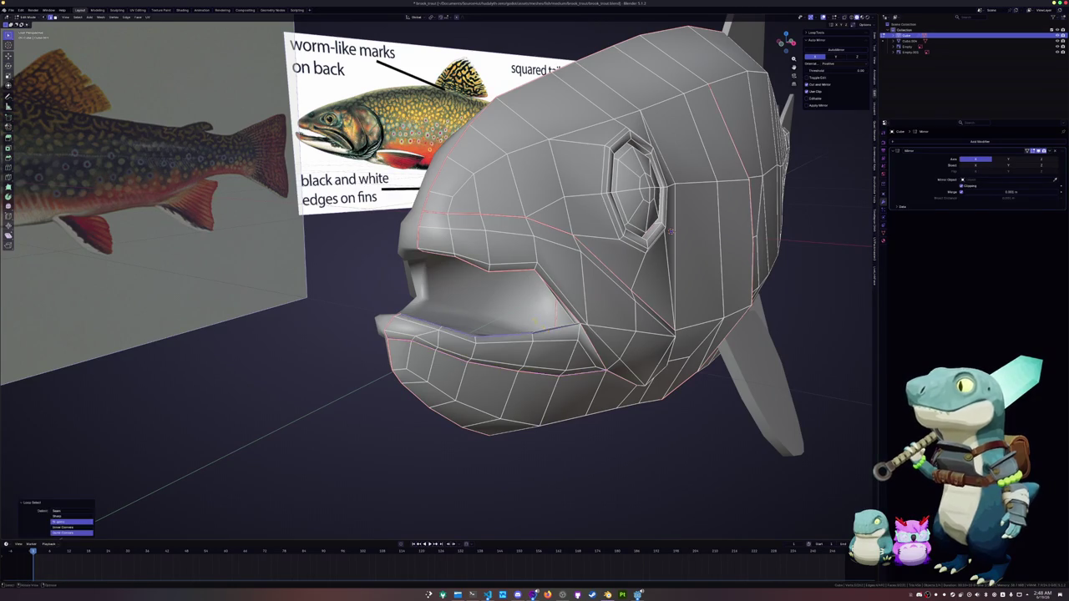
{"action": "middle_click_drag", "start_coordinate": [548, 330], "coordinate": [538, 338]}
{"action": "right_click", "coordinate": [539, 339]}
{"action": "left_click", "coordinate": [542, 355]}
{"action": "right_click", "coordinate": [539, 334]}
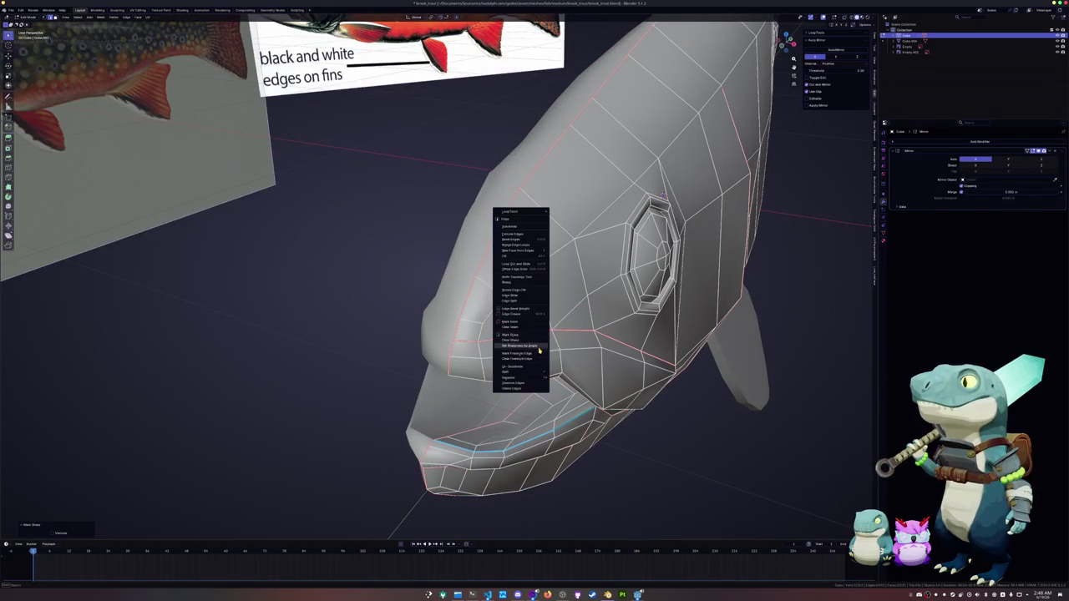
{"action": "left_click", "coordinate": [534, 326]}
Step: Check the head shading, then mark the selected lip edges as a seam
{"action": "key", "text": "Tab"}
{"action": "mouse_move", "coordinate": [534, 326]}
{"action": "middle_mouse_down"}
{"action": "mouse_move", "coordinate": [752, 276]}
{"action": "mouse_move", "coordinate": [732, 239]}
{"action": "mouse_move", "coordinate": [652, 222]}
{"action": "middle_mouse_up"}
{"action": "scroll", "coordinate": [768, 249], "scroll_direction": "up", "scroll_amount": 3}
{"action": "scroll", "coordinate": [768, 249], "scroll_direction": "down", "scroll_amount": 5}
{"action": "key", "text": "Tab"}
{"action": "scroll", "coordinate": [731, 239], "scroll_direction": "up", "scroll_amount": 5}
{"action": "scroll", "coordinate": [732, 239], "scroll_direction": "down", "scroll_amount": 5}
{"action": "scroll", "coordinate": [651, 222], "scroll_direction": "up", "scroll_amount": 2}
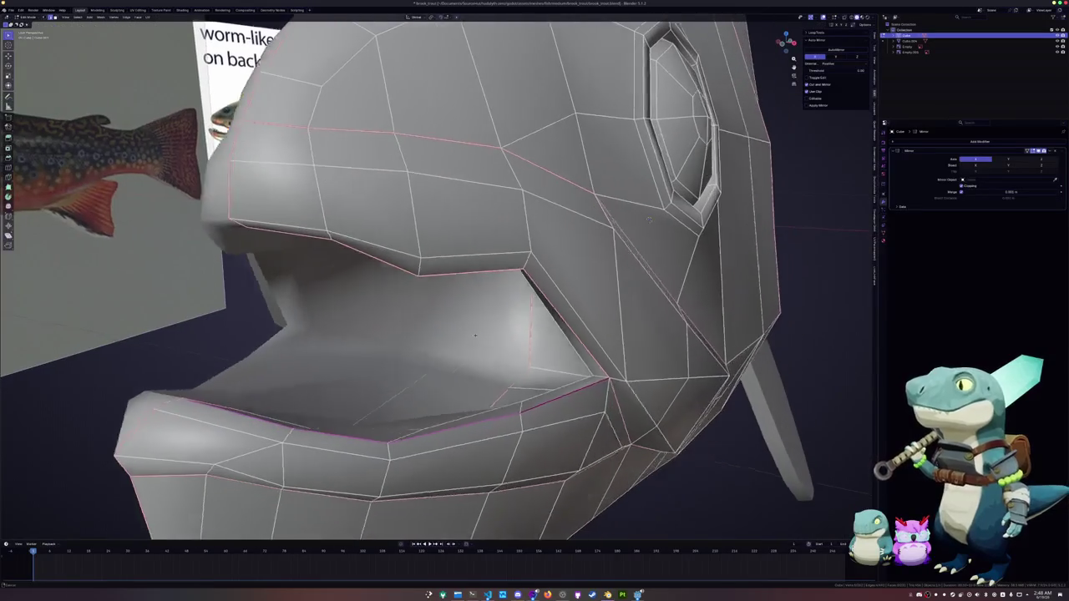
{"action": "scroll", "coordinate": [642, 219], "scroll_direction": "up", "scroll_amount": 2}
{"action": "right_click", "coordinate": [562, 369]}
{"action": "left_click", "coordinate": [574, 372]}
{"action": "right_click", "coordinate": [575, 376]}
{"action": "left_click", "coordinate": [575, 376]}
Step: Mark the edge loop along the lip as a seam
{"action": "mouse_move", "coordinate": [575, 376]}
{"action": "middle_mouse_down"}
{"action": "mouse_move", "coordinate": [495, 213]}
{"action": "mouse_move", "coordinate": [409, 198]}
{"action": "mouse_move", "coordinate": [451, 195]}
{"action": "middle_mouse_up"}
{"action": "scroll", "coordinate": [409, 198], "scroll_direction": "up", "scroll_amount": 3}
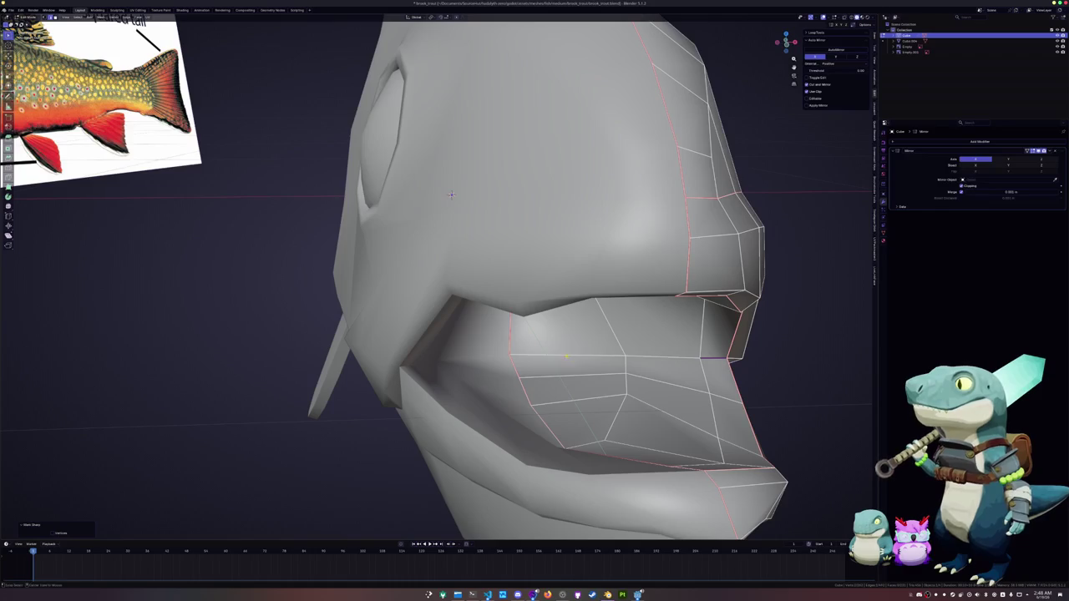
{"action": "left_click", "coordinate": [566, 357], "text": "alt"}
{"action": "right_click", "coordinate": [566, 357]}
{"action": "left_click", "coordinate": [565, 347]}
Step: Mark the edge near the nose and another head edge sharp
{"action": "middle_click_drag", "start_coordinate": [566, 347], "coordinate": [546, 355]}
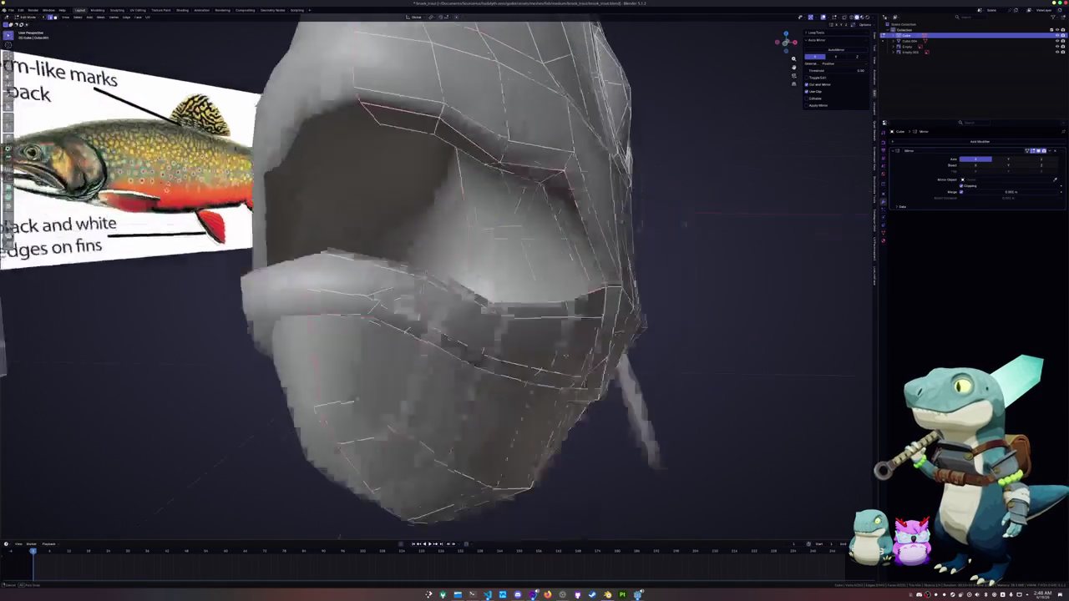
{"action": "scroll", "coordinate": [545, 355], "scroll_direction": "up", "scroll_amount": 3}
{"action": "scroll", "coordinate": [546, 355], "scroll_direction": "down", "scroll_amount": 6}
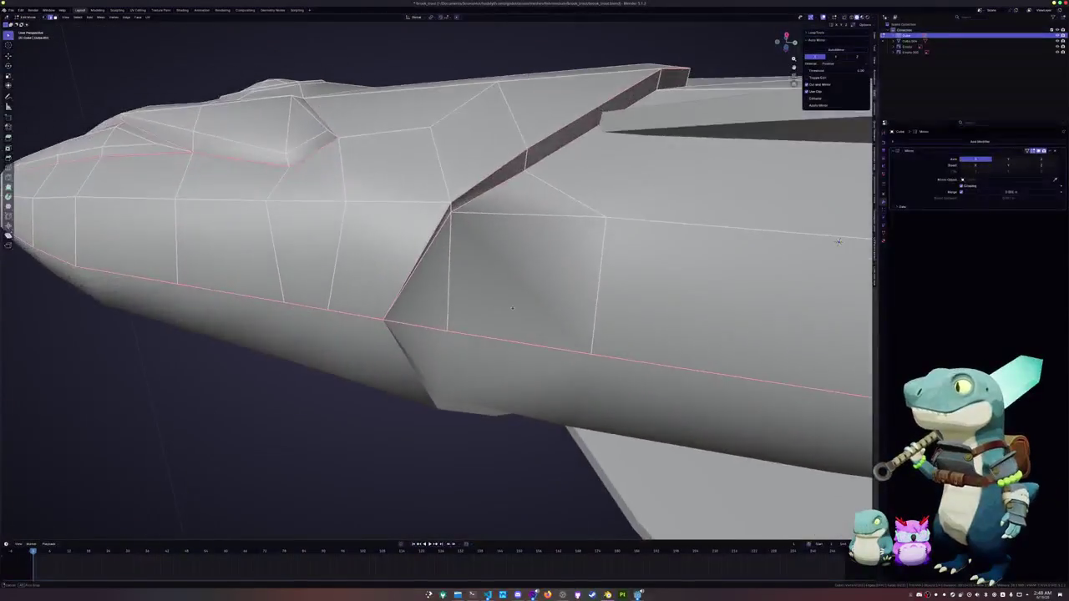
{"action": "middle_click_drag", "start_coordinate": [546, 355], "coordinate": [608, 158]}
{"action": "right_click", "coordinate": [389, 274]}
{"action": "right_click", "coordinate": [389, 274]}
{"action": "left_click", "coordinate": [389, 276]}
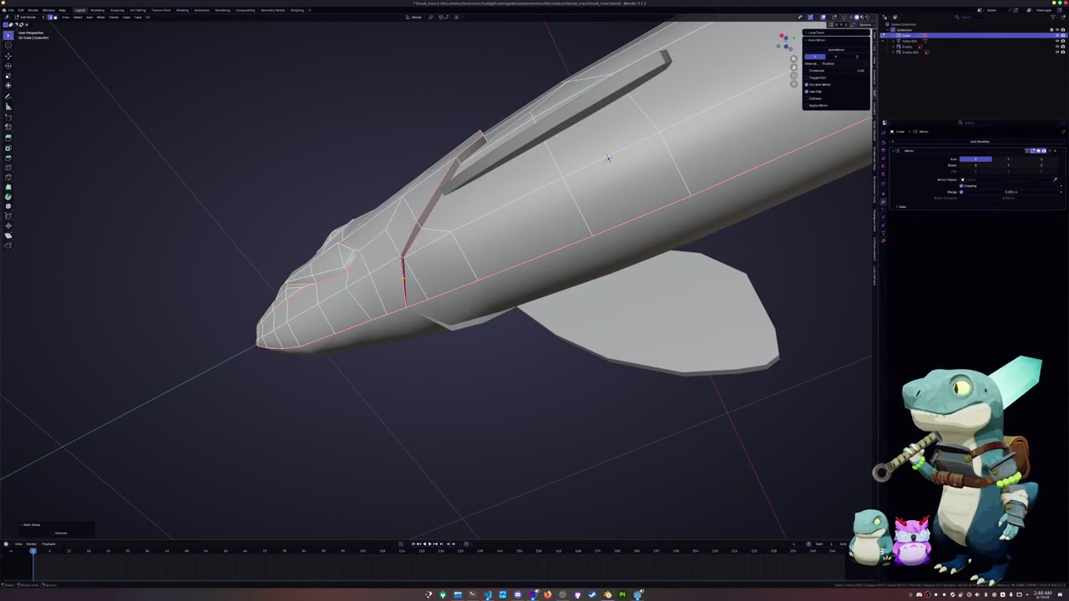
{"action": "middle_click_drag", "start_coordinate": [608, 158], "coordinate": [624, 345]}
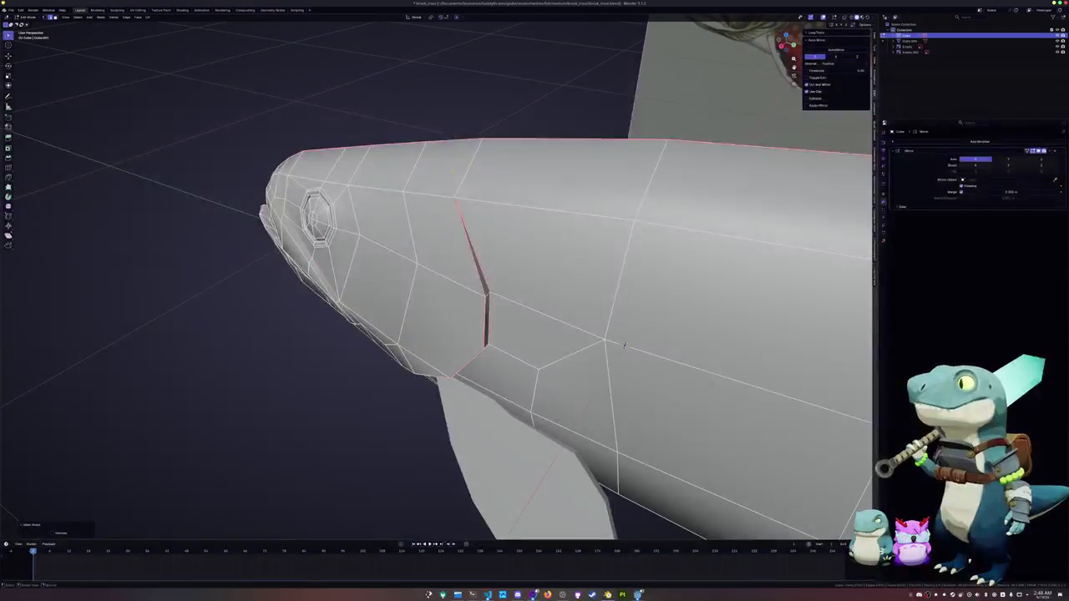
{"action": "left_click", "coordinate": [464, 172]}
{"action": "right_click", "coordinate": [451, 167]}
{"action": "left_click", "coordinate": [443, 163]}
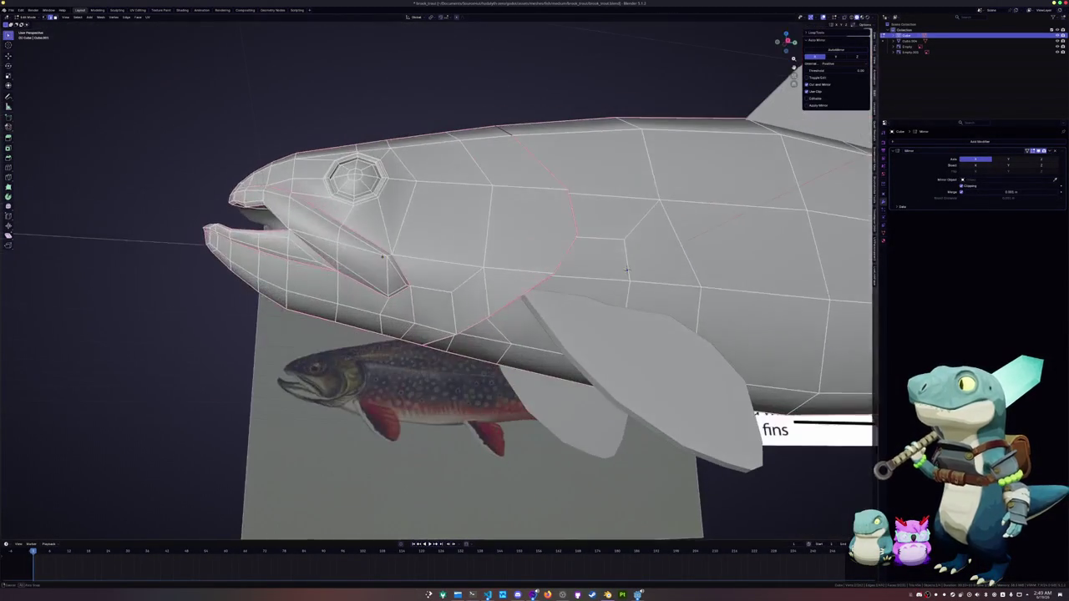
Step: Mark the full-length body side loop as a seam and select the mid-body ring
{"action": "left_click", "coordinate": [431, 262], "text": "alt"}
{"action": "left_click", "coordinate": [626, 270], "text": "alt+shift"}
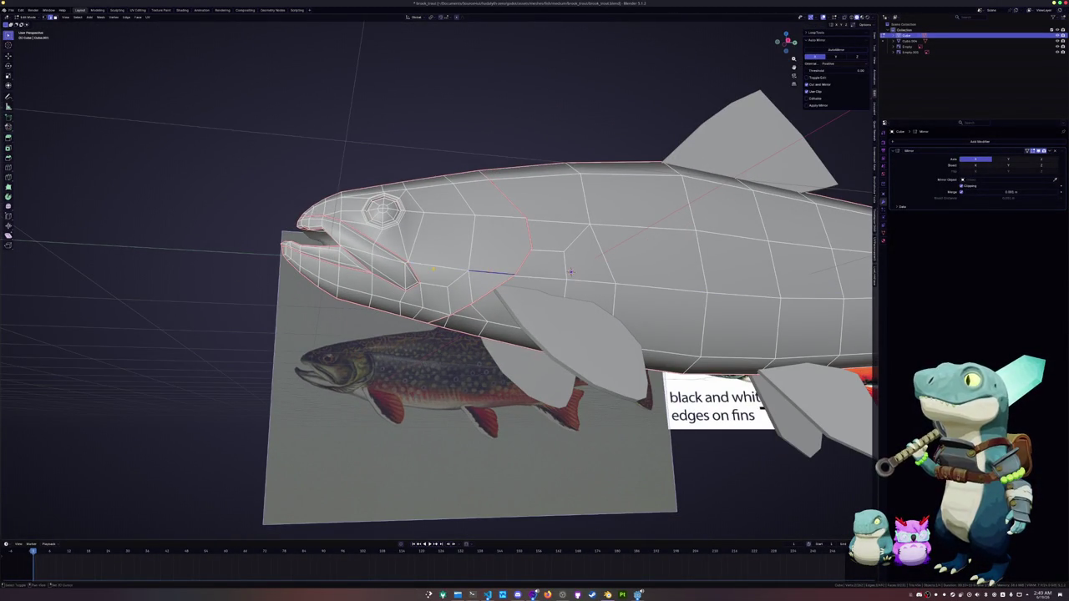
{"action": "right_click", "coordinate": [443, 269]}
{"action": "left_click", "coordinate": [443, 270]}
{"action": "mouse_move", "coordinate": [443, 270]}
{"action": "middle_mouse_down"}
{"action": "mouse_move", "coordinate": [444, 290]}
{"action": "mouse_move", "coordinate": [371, 275]}
{"action": "middle_mouse_up"}
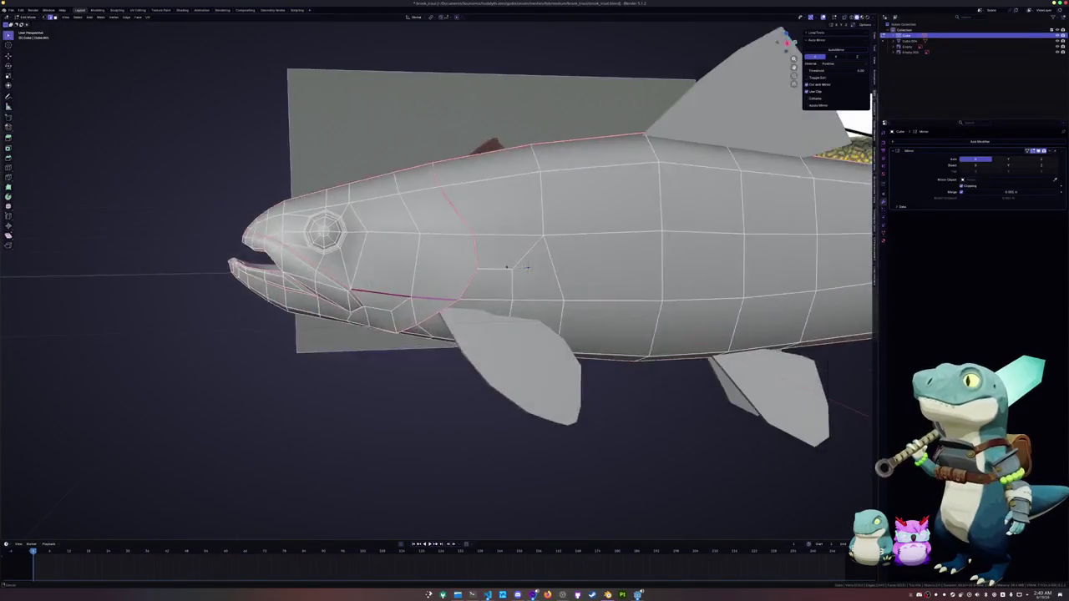
{"action": "left_click", "coordinate": [490, 267], "text": "alt"}
{"action": "right_click", "coordinate": [491, 267]}
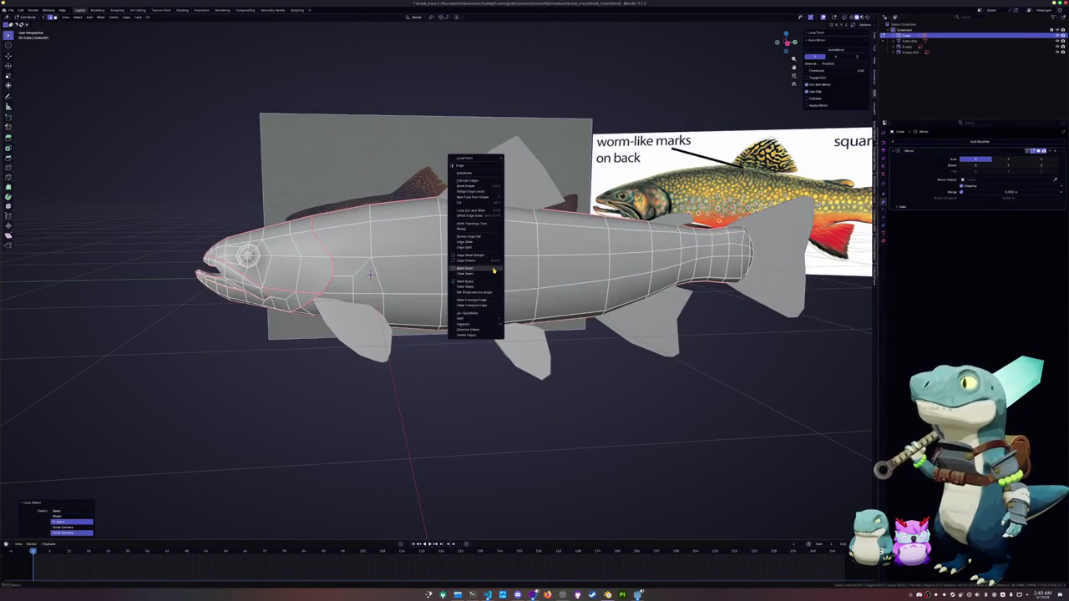
Step: Mark the mid-body loop as a seam, select the whole fish, and switch to UV Editing
{"action": "left_click", "coordinate": [491, 267]}
{"action": "scroll", "coordinate": [491, 267], "scroll_direction": "down", "scroll_amount": 3}
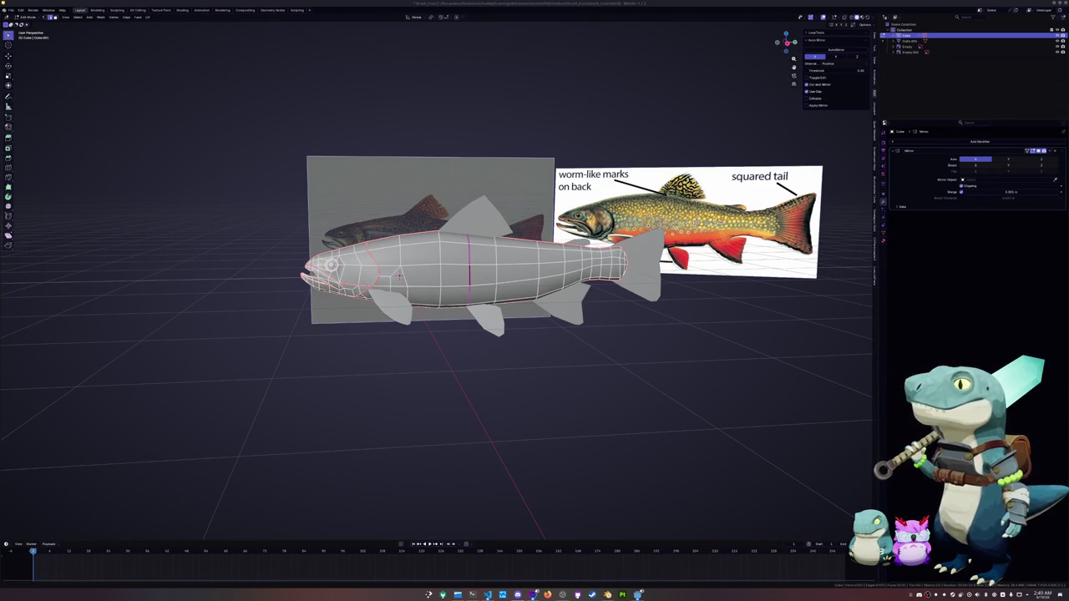
{"action": "scroll", "coordinate": [668, 375], "scroll_direction": "up", "scroll_amount": 2}
{"action": "key", "text": "a"}
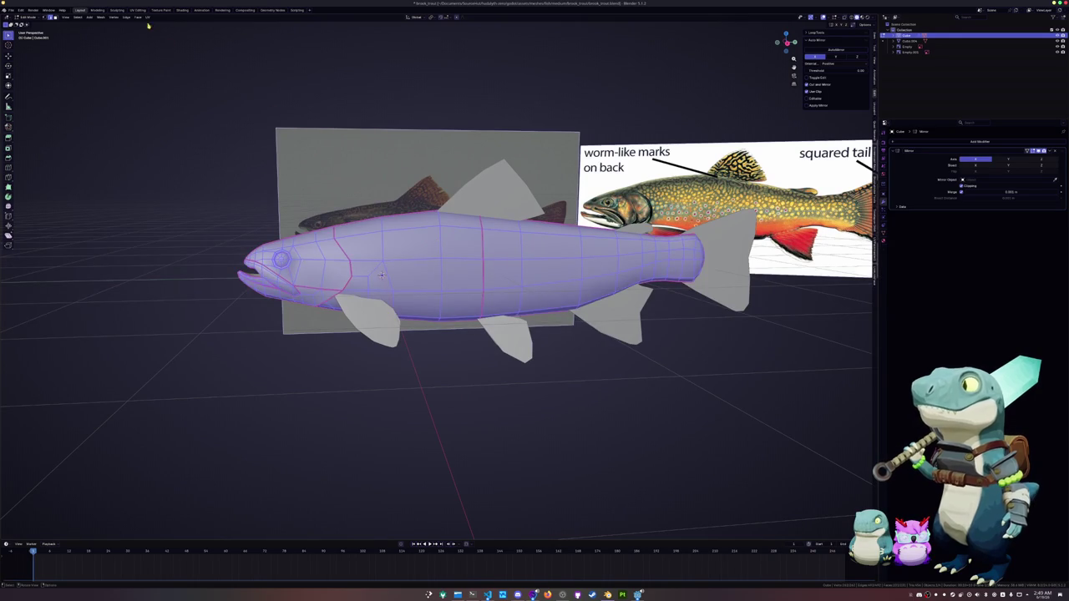
{"action": "left_click", "coordinate": [137, 10]}
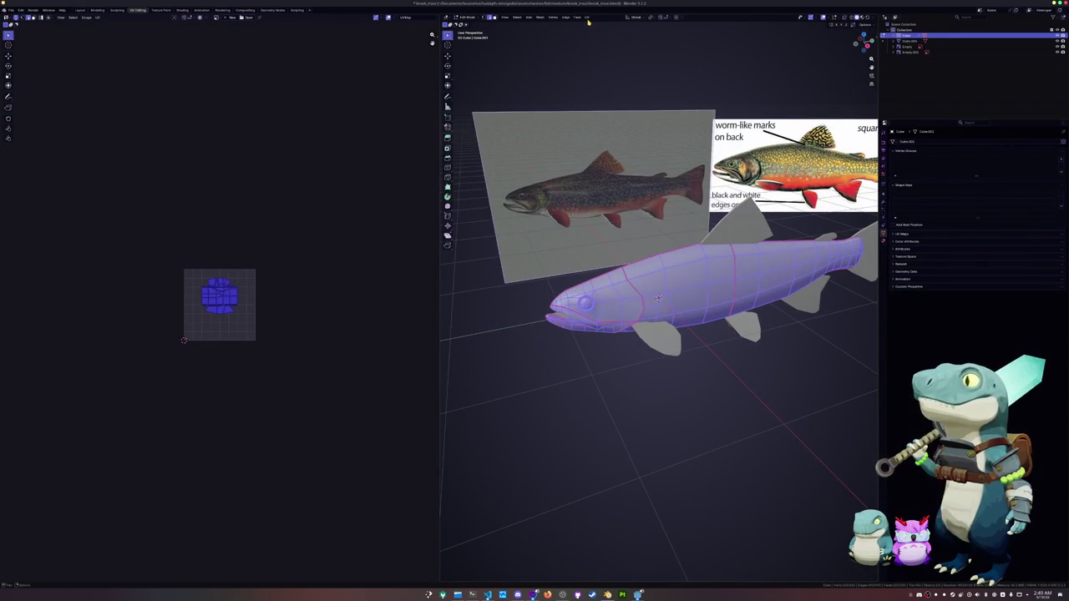
Step: Unwrap the fish mesh into UV islands and return to object mode
{"action": "left_click", "coordinate": [587, 17]}
{"action": "left_click", "coordinate": [599, 36]}
{"action": "scroll", "coordinate": [175, 292], "scroll_direction": "up", "scroll_amount": 3}
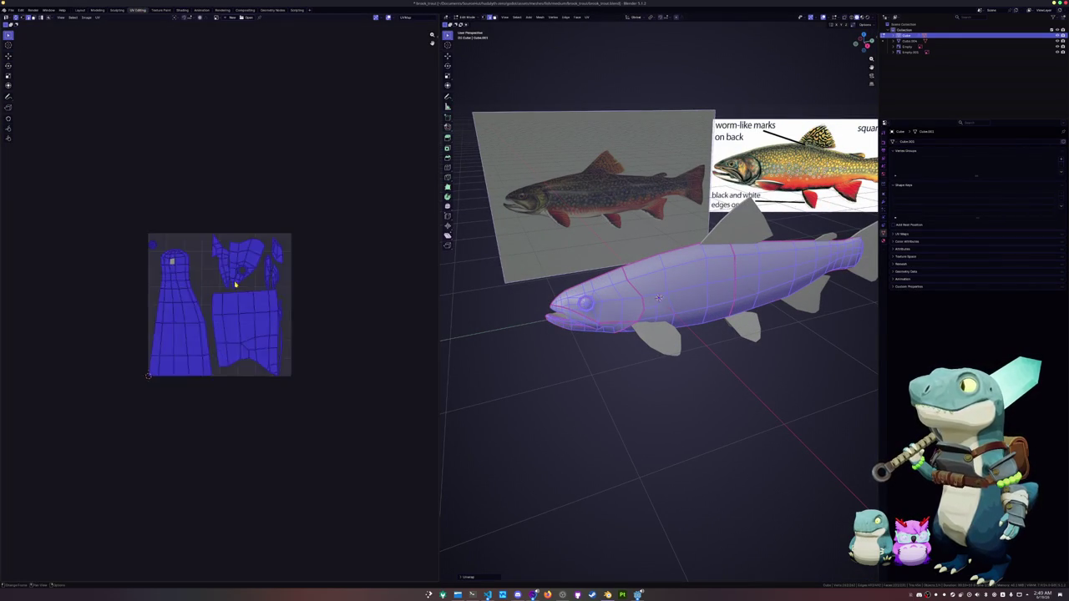
{"action": "scroll", "coordinate": [176, 291], "scroll_direction": "up", "scroll_amount": 4}
{"action": "left_click", "coordinate": [177, 291]}
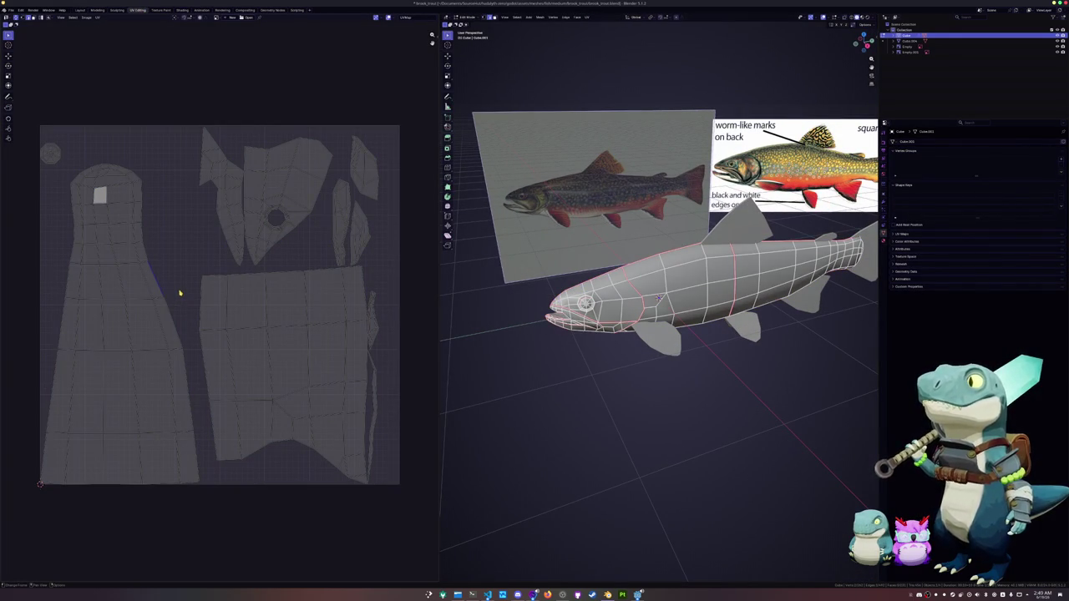
{"action": "key", "text": "Tab"}
{"action": "middle_click_drag", "start_coordinate": [584, 406], "coordinate": [668, 370]}
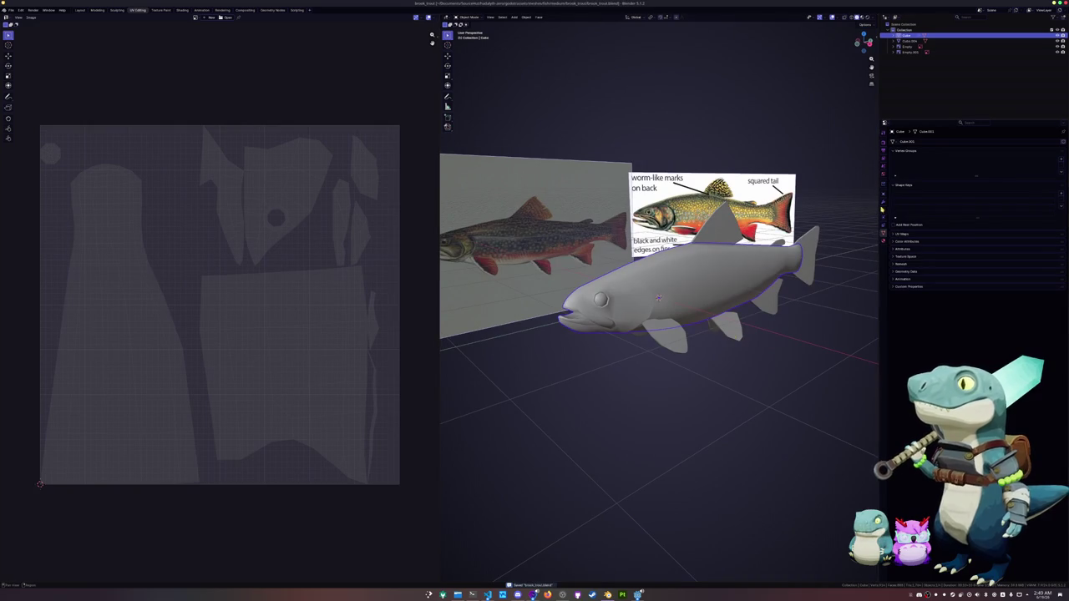
Step: Apply the mirror modifier, re-unwrap the full fish mesh, and exit edit mode
{"action": "left_click", "coordinate": [884, 192]}
{"action": "left_click", "coordinate": [884, 201]}
{"action": "key", "text": "Tab"}
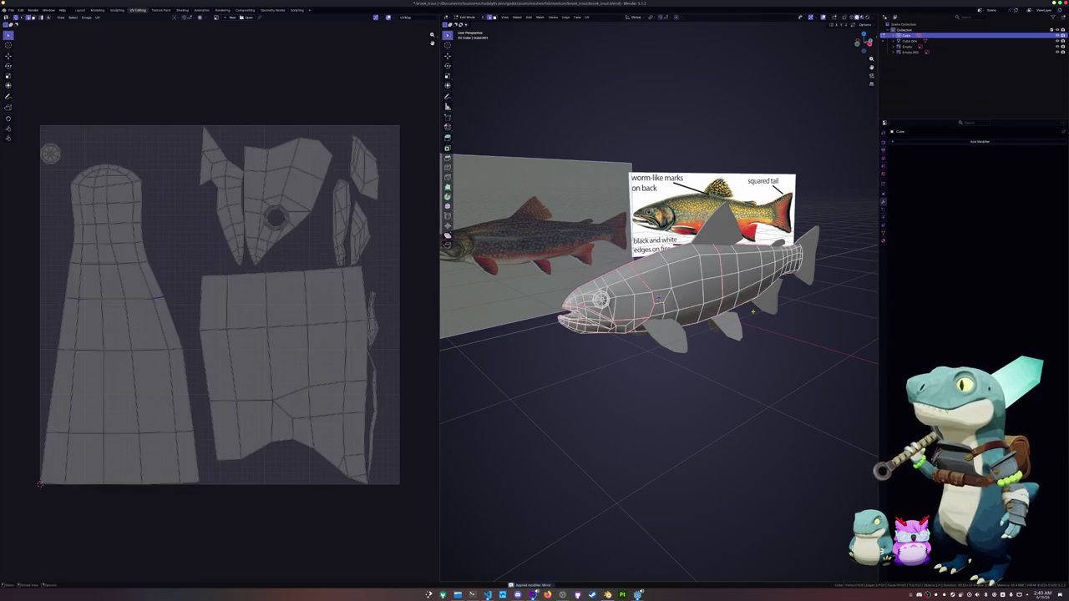
{"action": "key", "text": "a"}
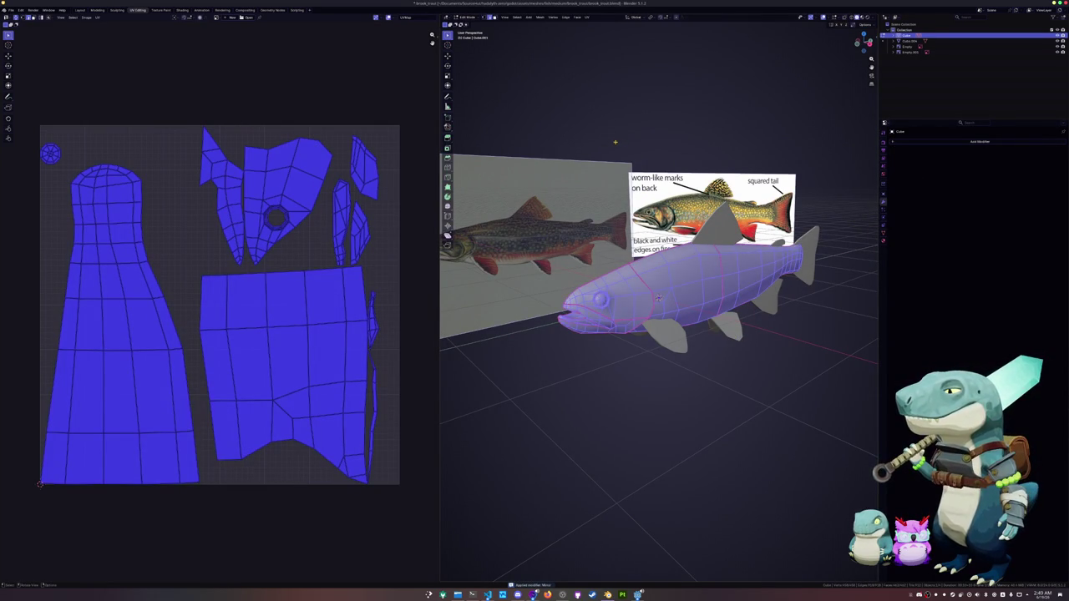
{"action": "left_click", "coordinate": [587, 17]}
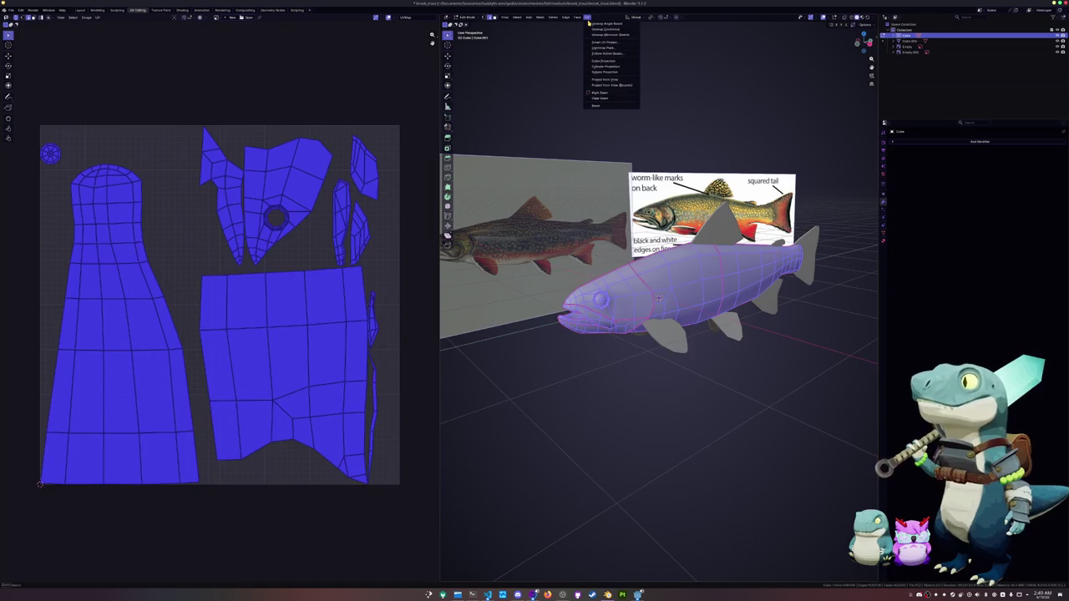
{"action": "left_click", "coordinate": [596, 36]}
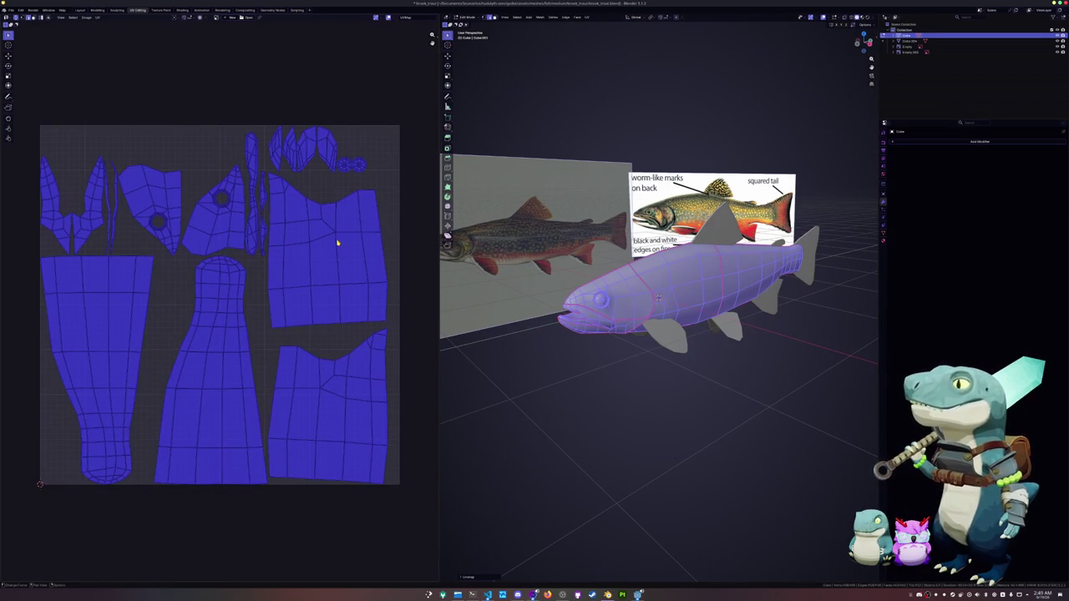
{"action": "key", "text": "Tab"}
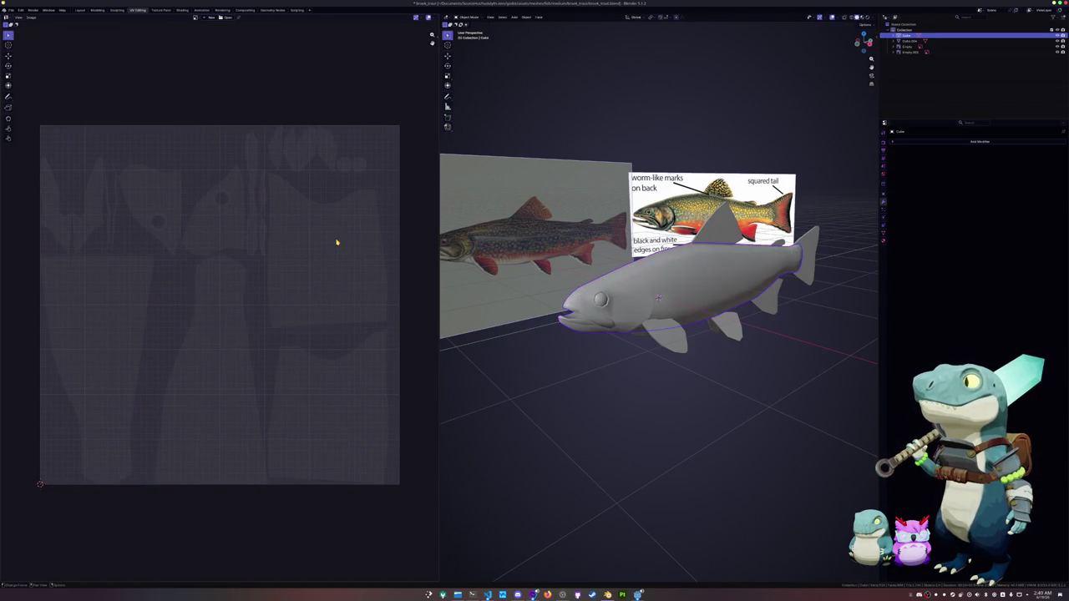
Step: Select the fins object and unwrap its UVs
{"action": "left_click", "coordinate": [670, 344]}
{"action": "key", "text": "ctrl+s"}
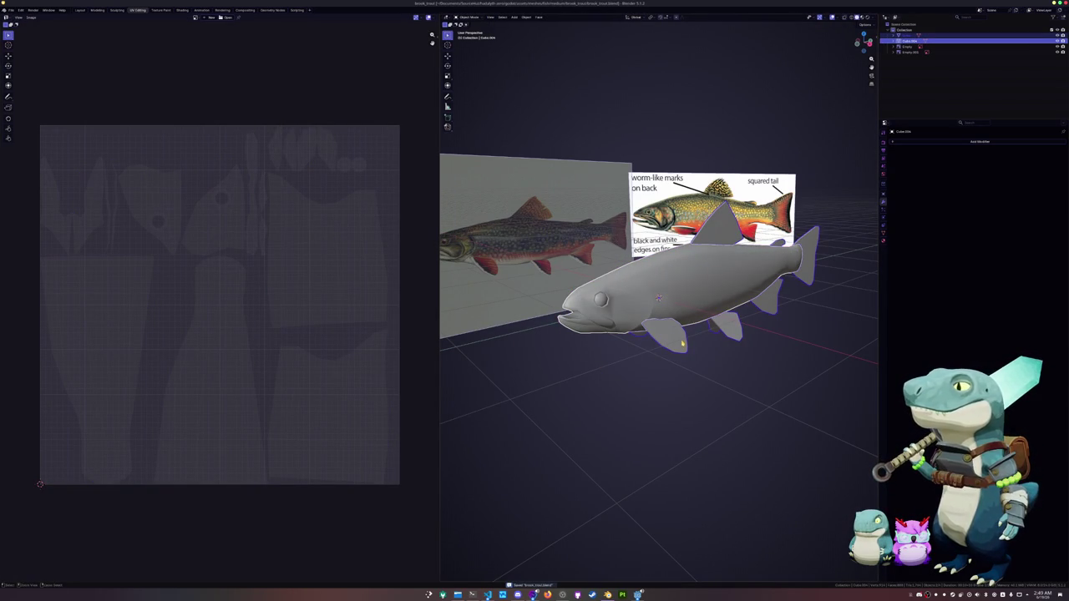
{"action": "key", "text": "Tab"}
{"action": "left_click", "coordinate": [587, 17]}
{"action": "left_click", "coordinate": [593, 22]}
{"action": "key", "text": "Tab"}
Step: Join the fins into the fish body and save the file
{"action": "left_click", "coordinate": [633, 314]}
{"action": "key", "text": "ctrl+s"}
{"action": "key", "text": "ctrl+j"}
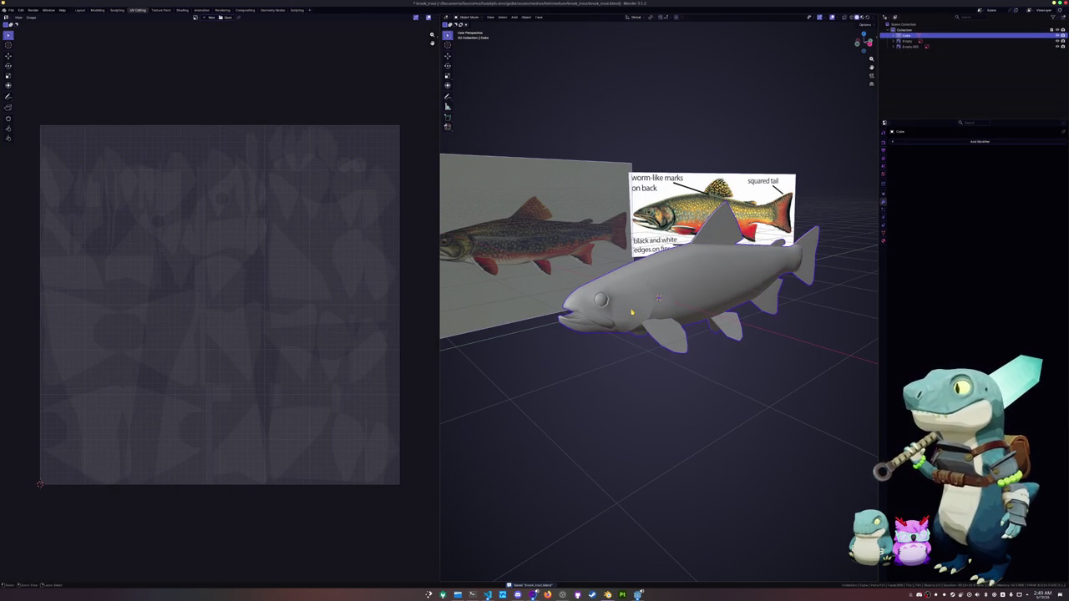
{"action": "key", "text": "ctrl+s"}
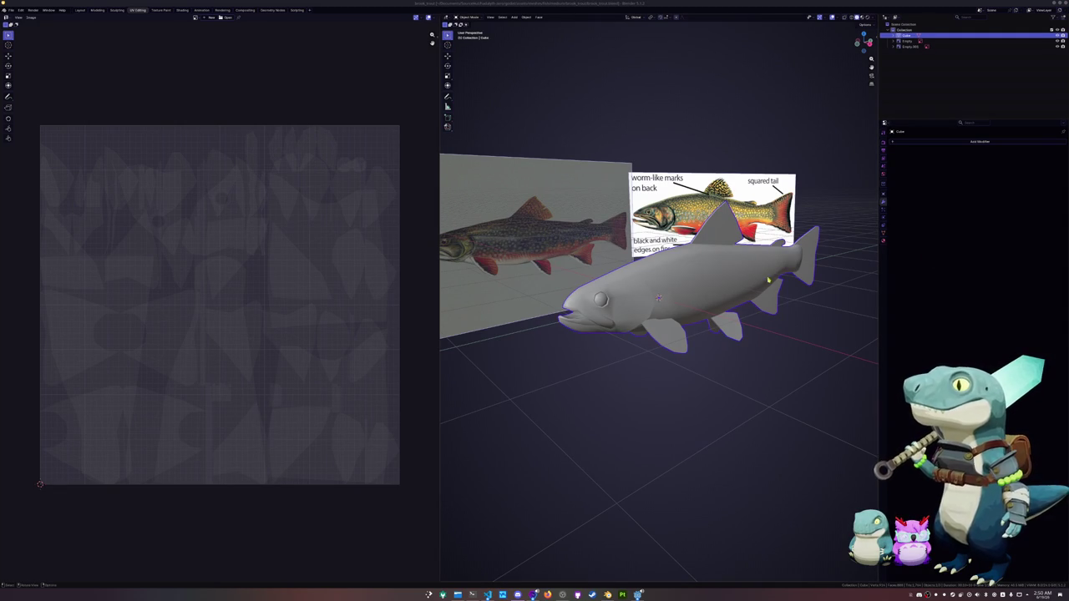
Step: Select all of the joined fish, frame it in view, and start scaling it up
{"action": "key", "text": "Tab"}
{"action": "key", "text": "a"}
{"action": "key", "text": "KP_Decimal"}
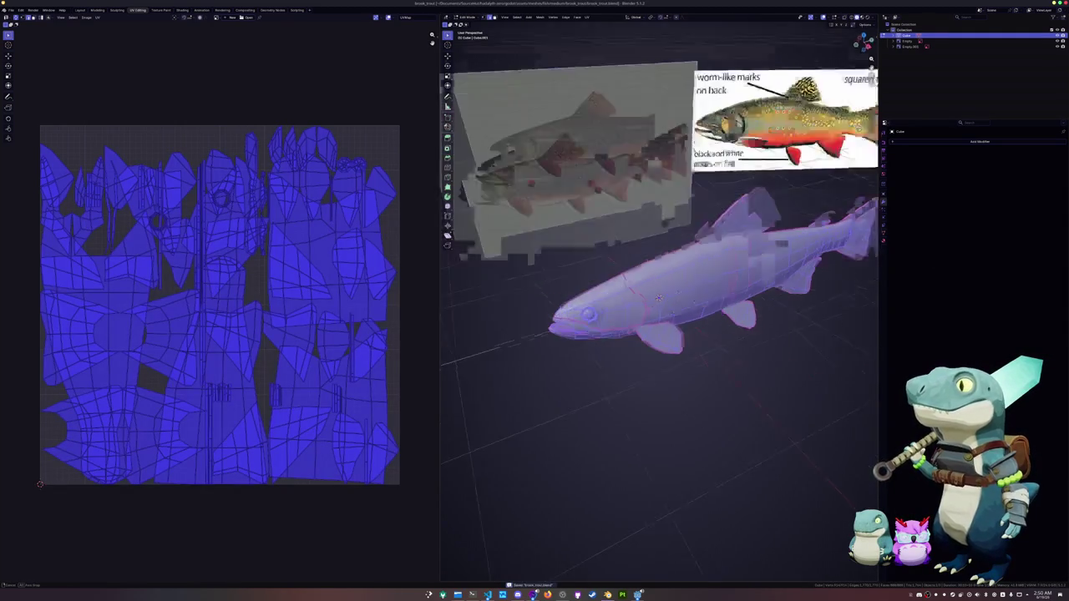
{"action": "key", "text": "n"}
{"action": "key", "text": "Tab"}
{"action": "key", "text": "s"}
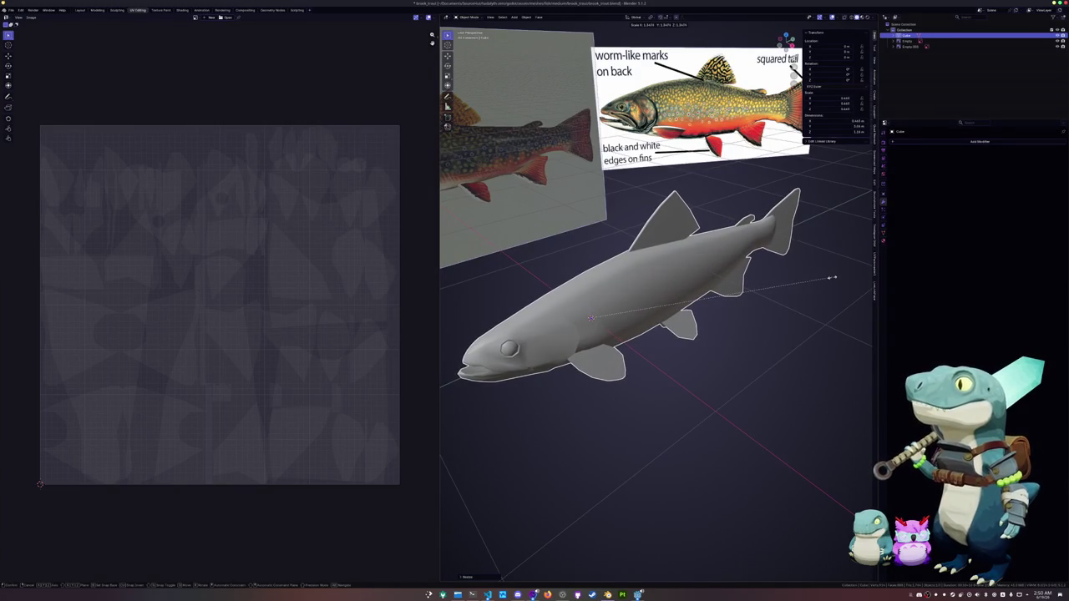
Step: Confirm the fish's new size and apply all transforms so scale reads 1.000
{"action": "left_click", "coordinate": [826, 279]}
{"action": "key", "text": "ctrl+a"}
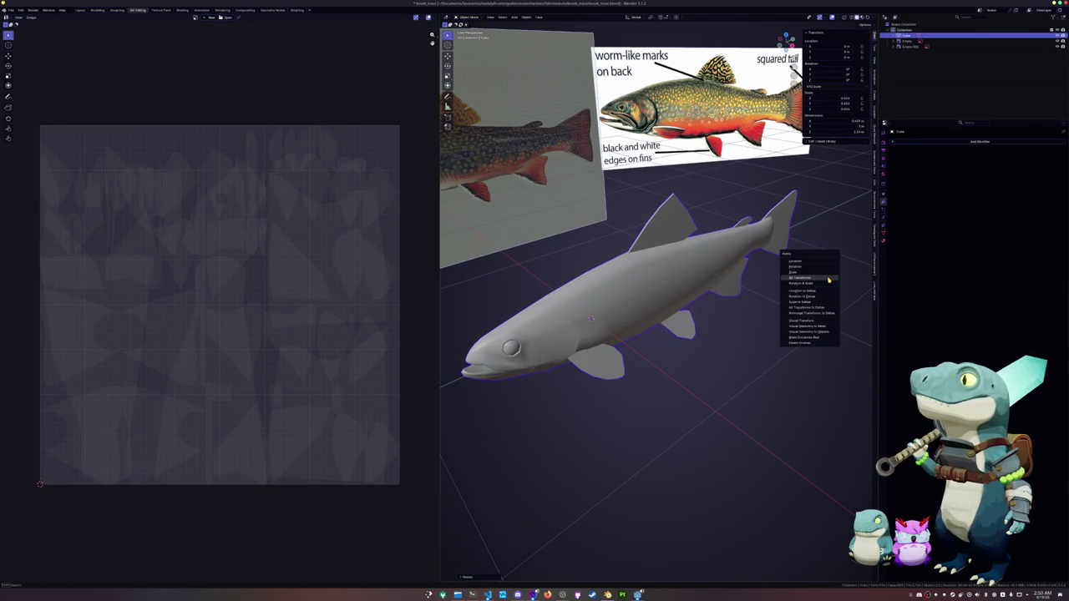
{"action": "left_click", "coordinate": [829, 279]}
{"action": "scroll", "coordinate": [821, 277], "scroll_direction": "down", "scroll_amount": 5}
{"action": "middle_click_drag", "start_coordinate": [754, 298], "coordinate": [741, 309]}
{"action": "scroll", "coordinate": [741, 313], "scroll_direction": "up", "scroll_amount": 4}
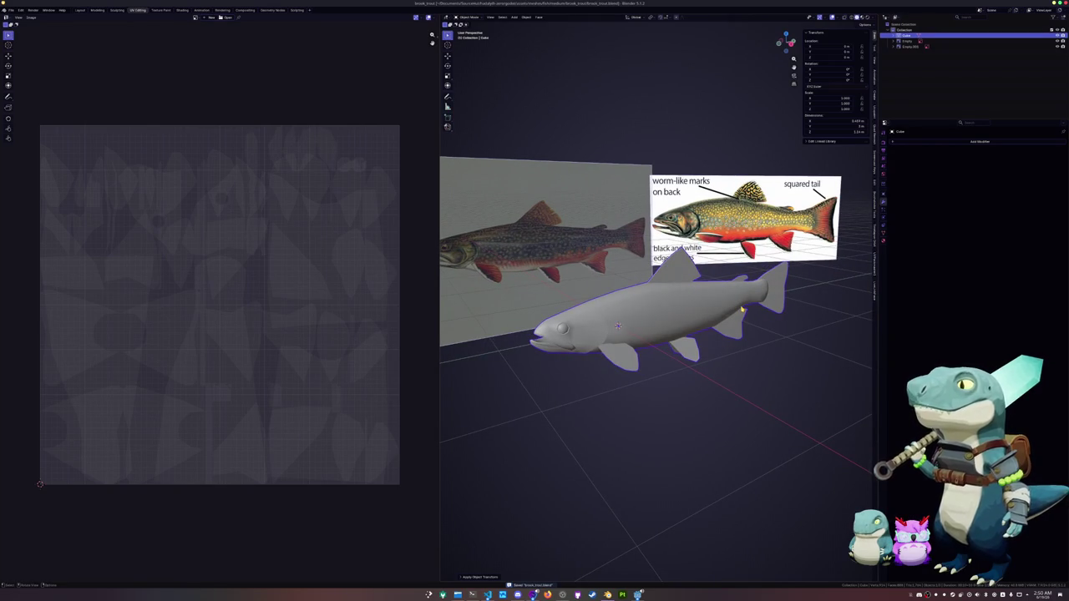
Step: Rename the object brook_trout and add a Color attribute to its mesh data
{"action": "key", "text": "F2"}
{"action": "type", "text": "brook_trout"}
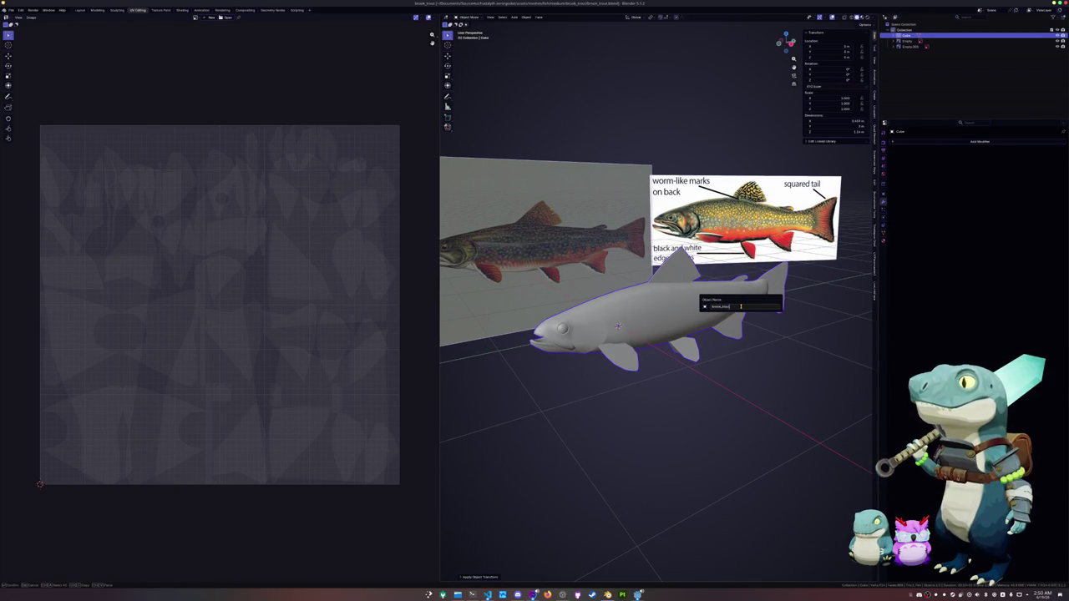
{"action": "key", "text": "Return"}
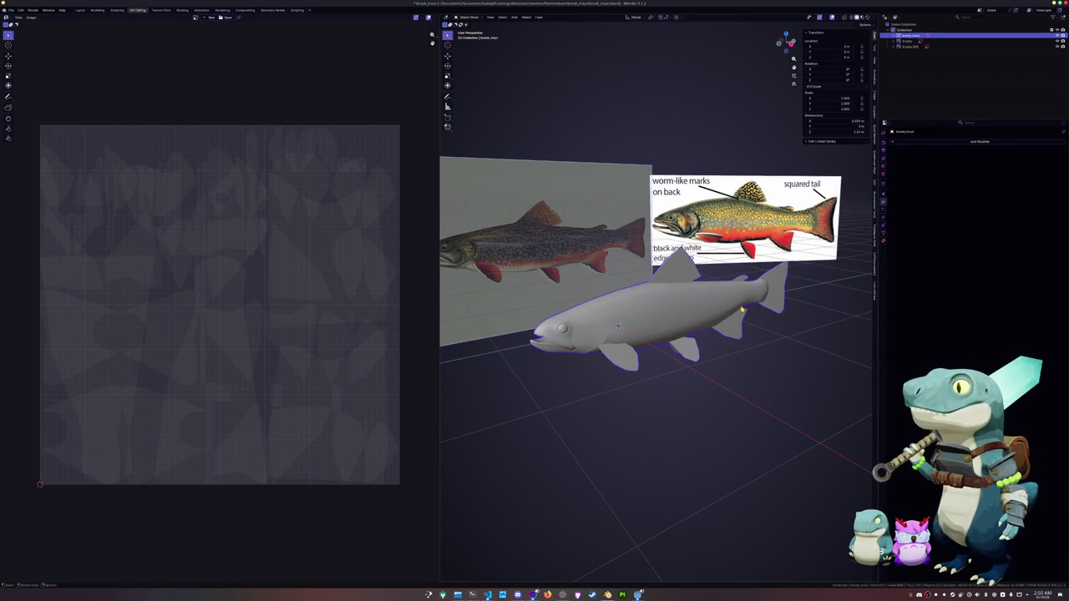
{"action": "left_click", "coordinate": [884, 232]}
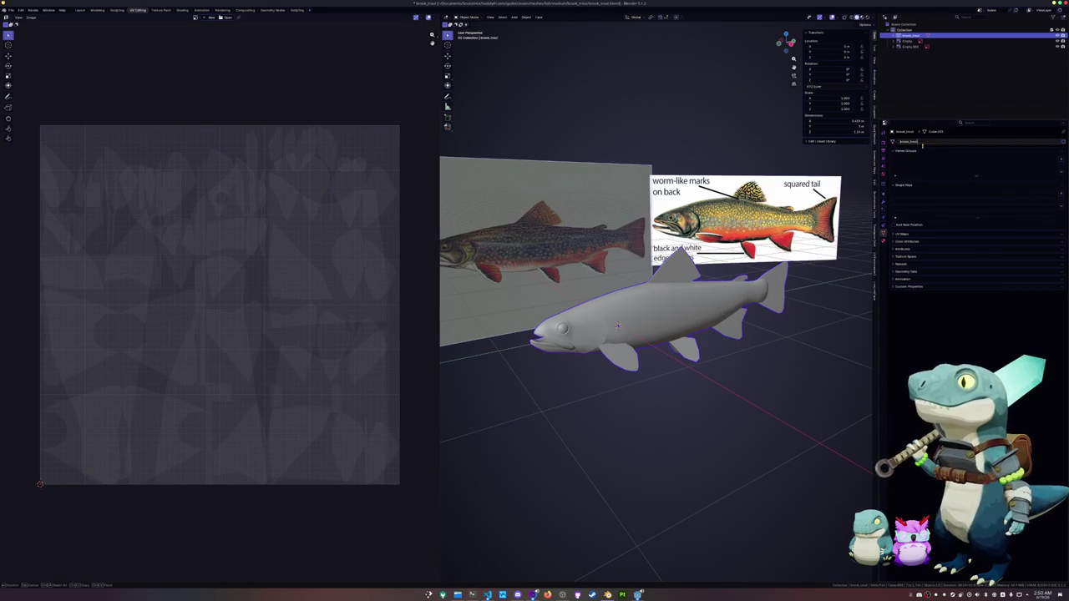
{"action": "left_click", "coordinate": [908, 244]}
{"action": "left_click", "coordinate": [1062, 251]}
{"action": "left_click", "coordinate": [1044, 281]}
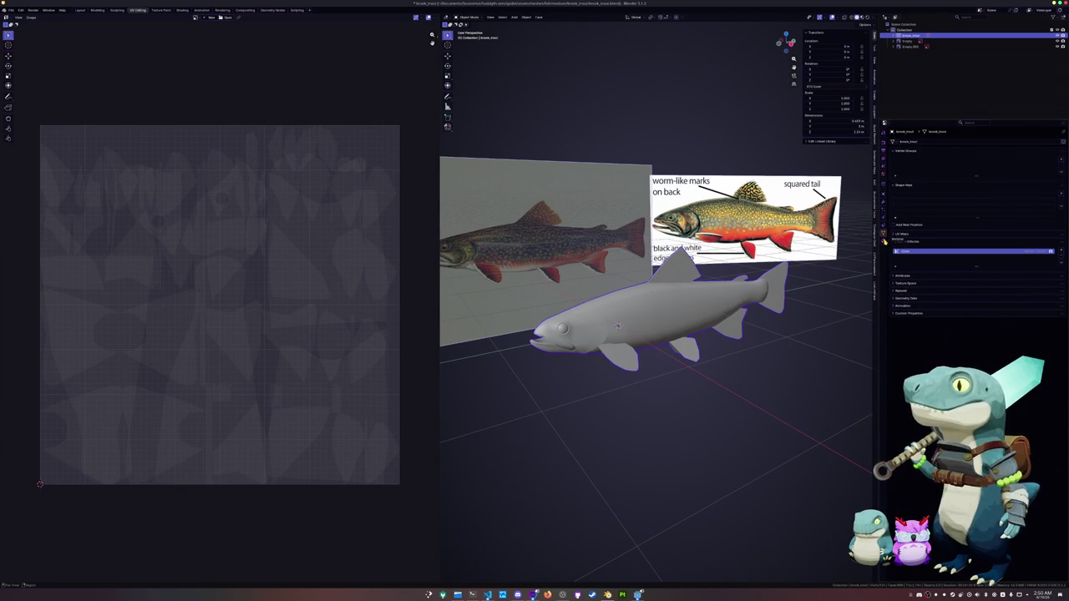
Step: Create a new brook_trout material for the fish and enter edit mode
{"action": "left_click", "coordinate": [884, 241]}
{"action": "left_click", "coordinate": [950, 166]}
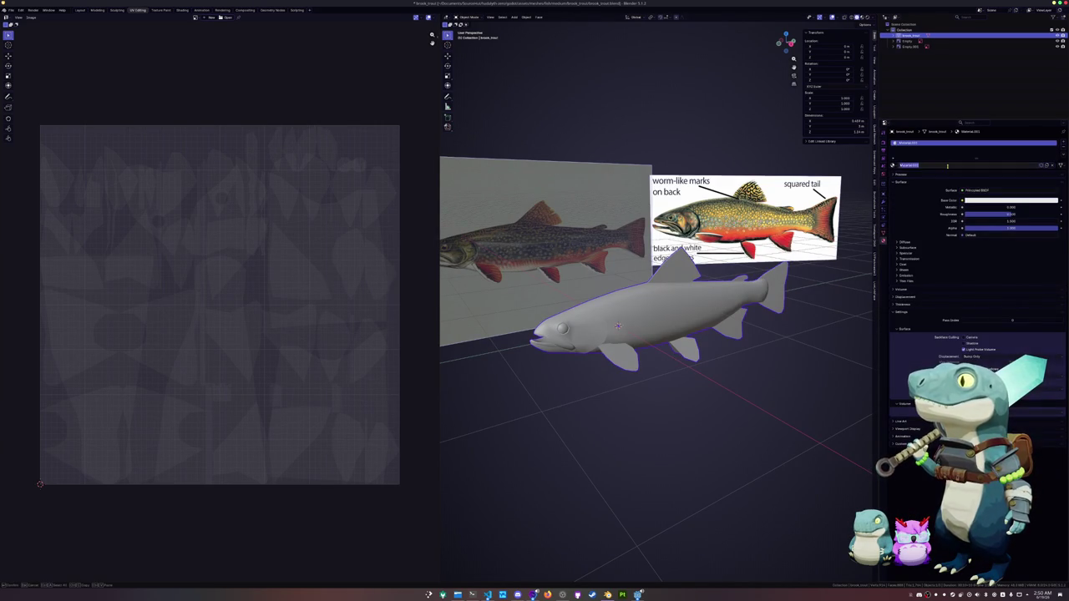
{"action": "key", "text": "Tab"}
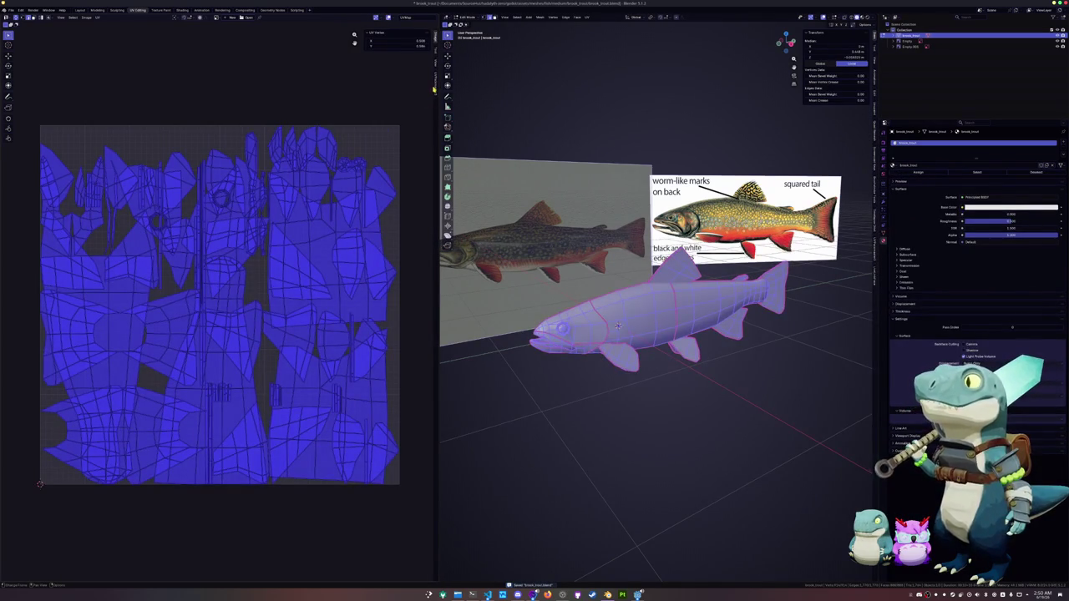
Step: Pack the trout's UV islands tightly with UVPackmaster
{"action": "left_click", "coordinate": [433, 89]}
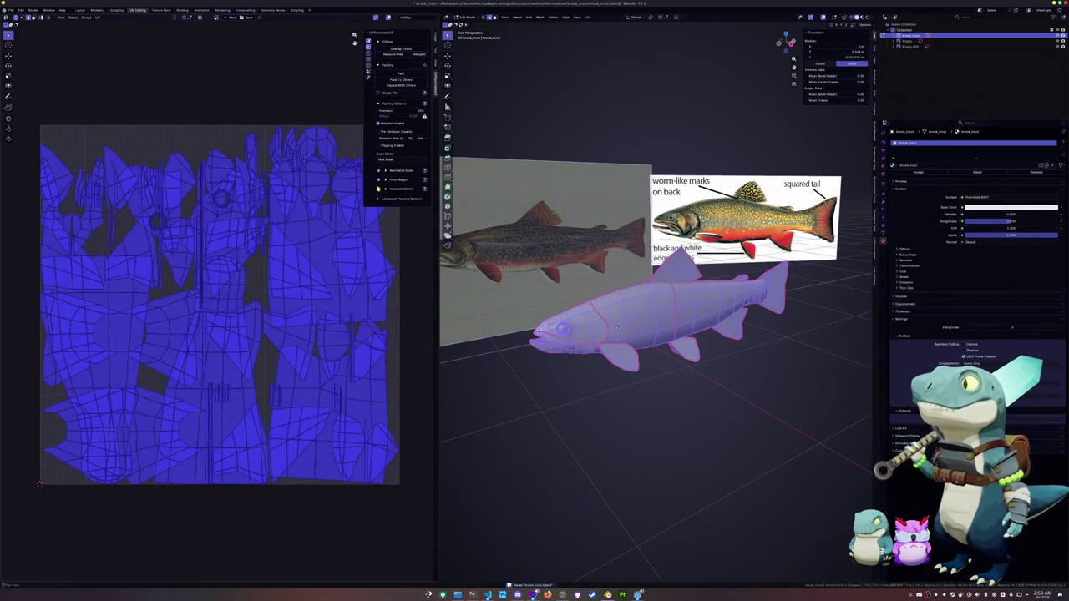
{"action": "left_click", "coordinate": [406, 78]}
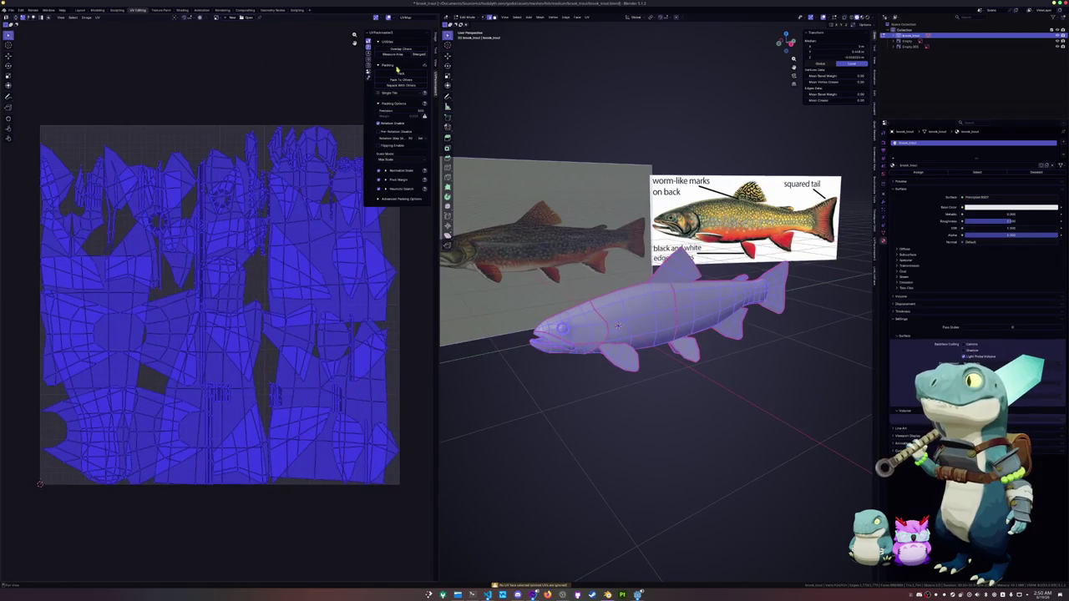
{"action": "left_click", "coordinate": [401, 73]}
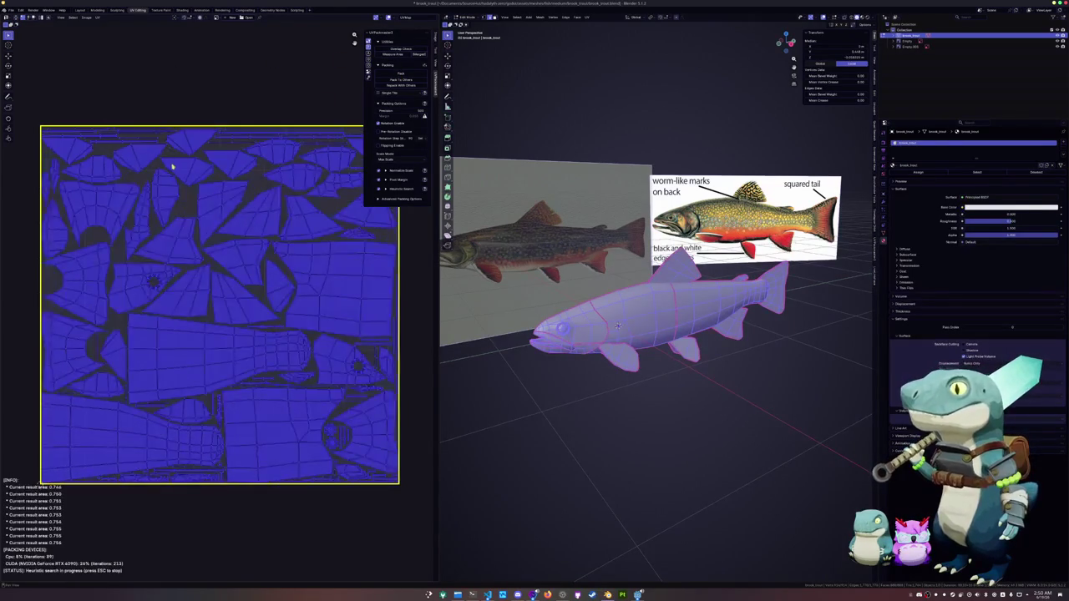
Step: Check the packed UV layout from a higher angle, then switch to the Shading workspace
{"action": "key", "text": "Tab"}
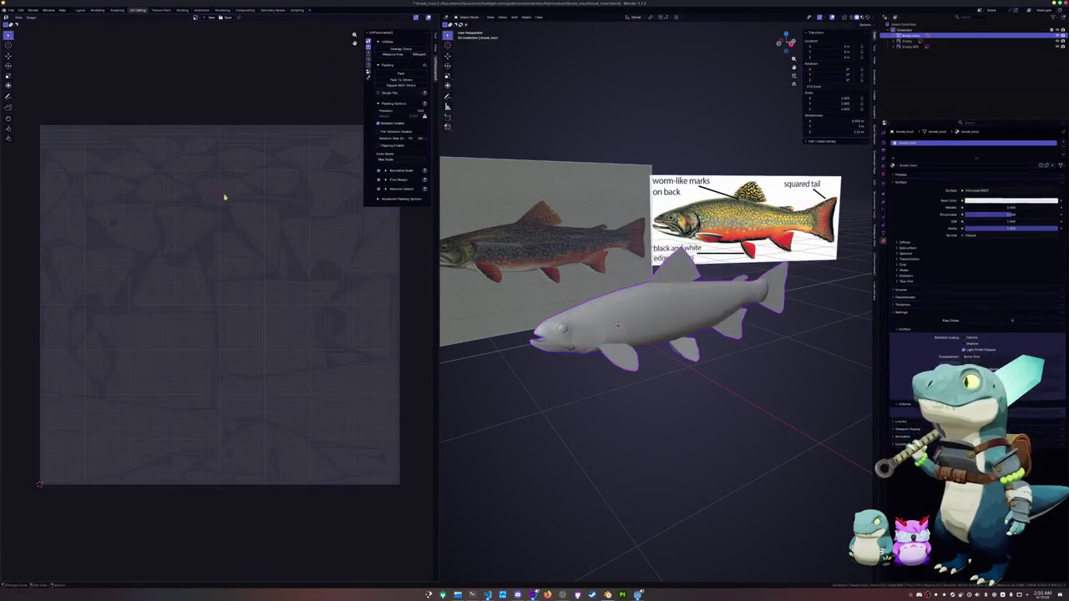
{"action": "middle_click_drag", "start_coordinate": [608, 361], "coordinate": [635, 350]}
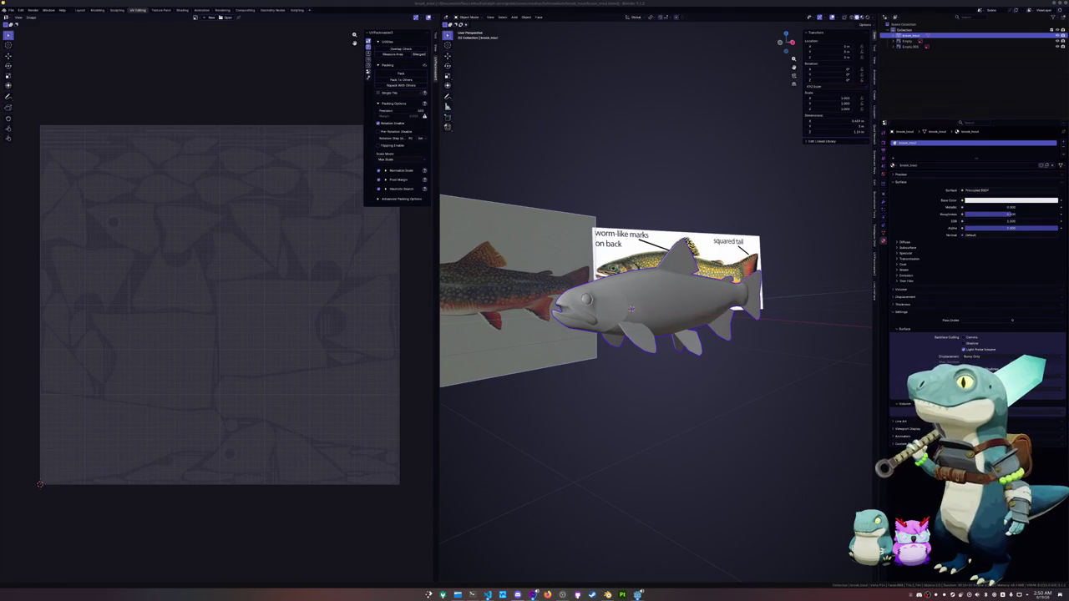
{"action": "key", "text": "KP_8"}
{"action": "key", "text": "Tab"}
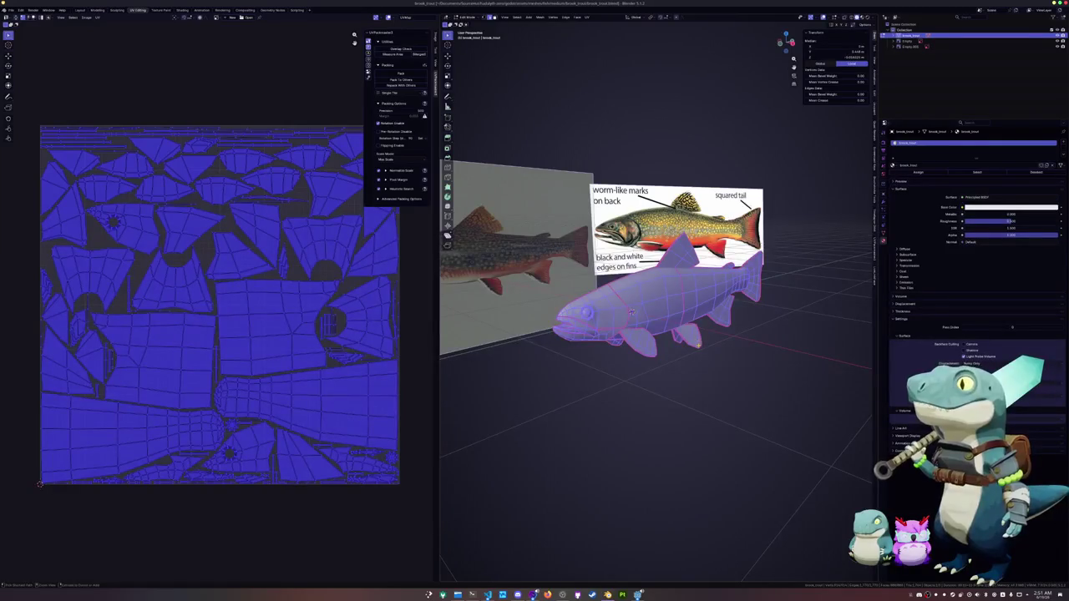
{"action": "left_click", "coordinate": [182, 9]}
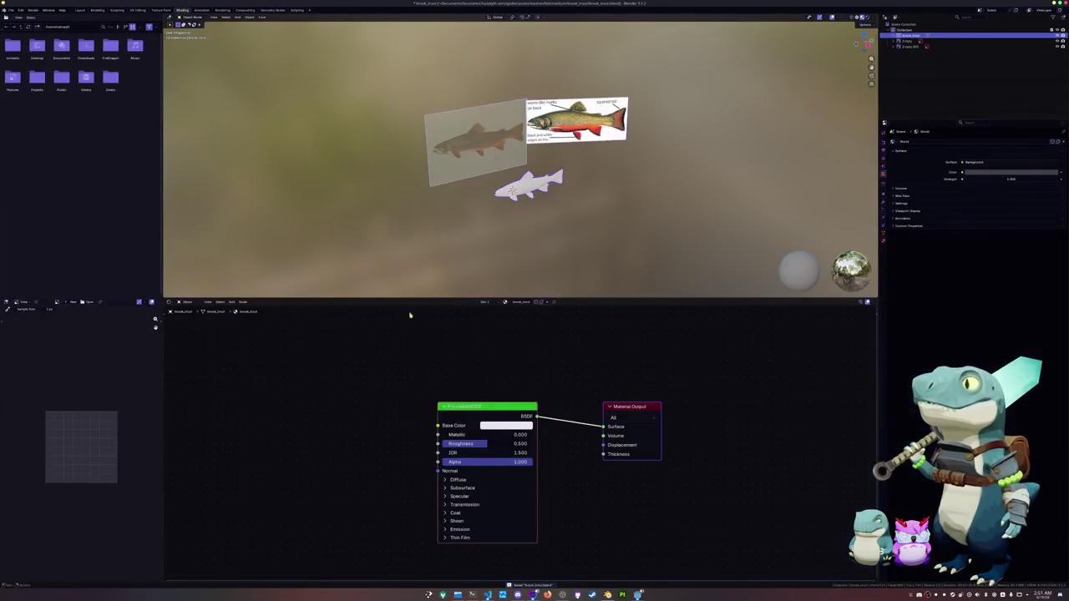
Step: Replace the Principled BSDF with a Texture Coordinate node linking Generated to the surface
{"action": "key", "text": "x"}
{"action": "left_click", "coordinate": [614, 408]}
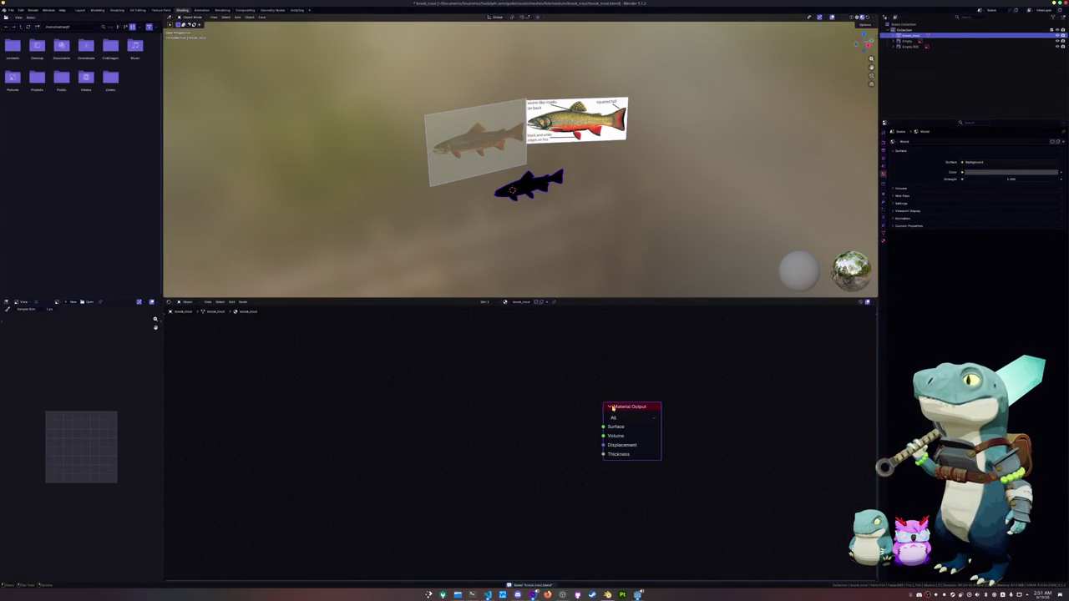
{"action": "left_click", "coordinate": [377, 426], "text": "ctrl+shift"}
{"action": "scroll", "coordinate": [417, 411], "scroll_direction": "up", "scroll_amount": 1}
{"action": "scroll", "coordinate": [506, 210], "scroll_direction": "up", "scroll_amount": 3}
{"action": "key", "text": "ctrl+a"}
{"action": "left_click", "coordinate": [507, 210]}
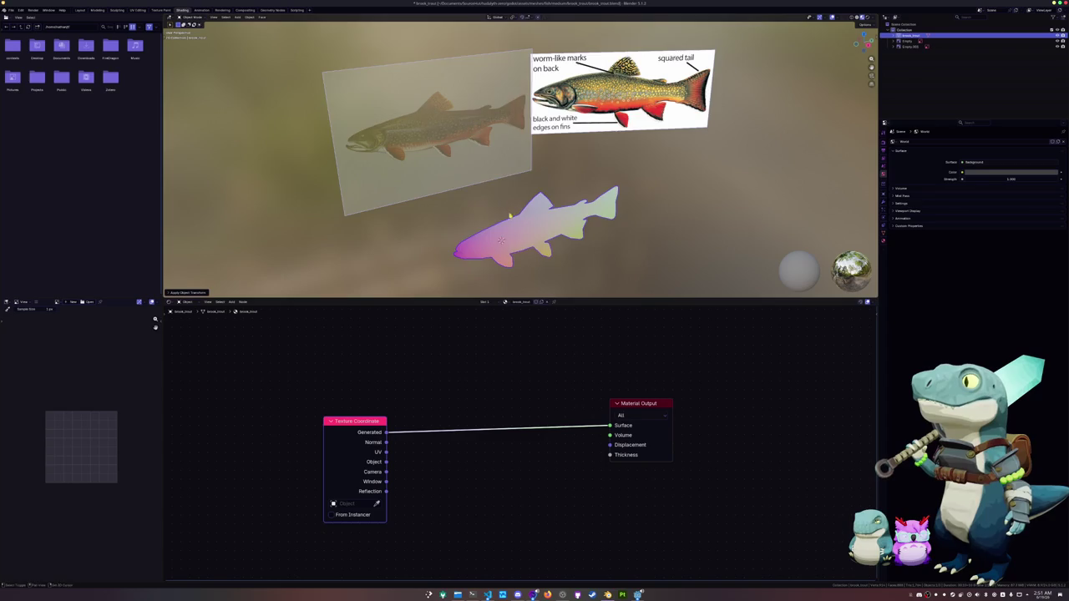
{"action": "scroll", "coordinate": [510, 215], "scroll_direction": "up", "scroll_amount": 2}
{"action": "scroll", "coordinate": [509, 215], "scroll_direction": "up", "scroll_amount": 1}
{"action": "scroll", "coordinate": [510, 215], "scroll_direction": "up", "scroll_amount": 1}
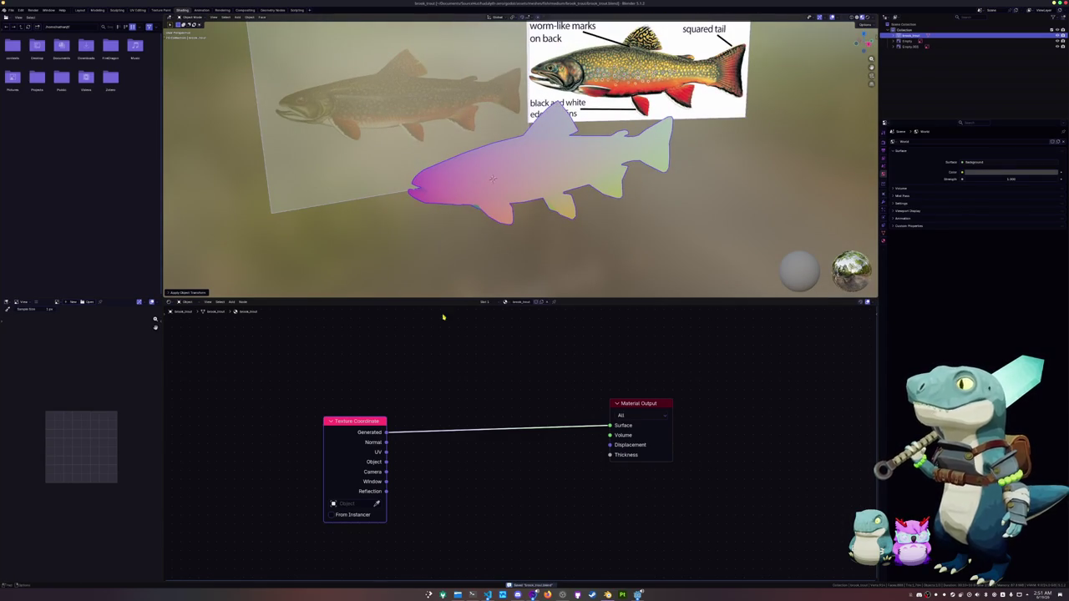
{"action": "key", "text": "g"}
{"action": "left_click", "coordinate": [366, 381]}
{"action": "middle_click_drag", "start_coordinate": [437, 234], "coordinate": [491, 217]}
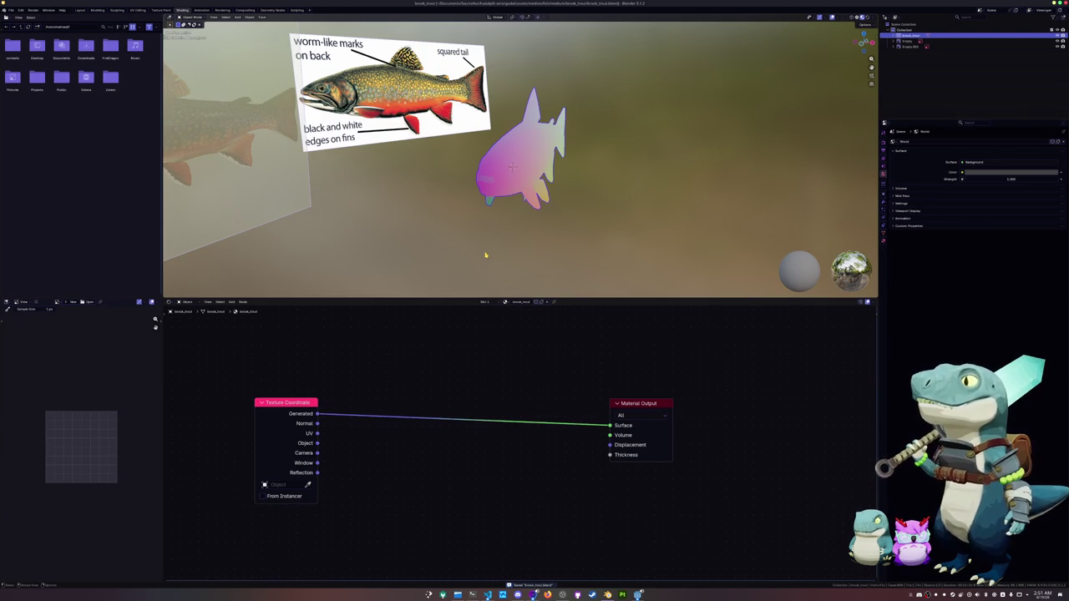
Step: Add a Color Attribute node set to Color and link it to the Material Output surface
{"action": "key", "text": "shift+a"}
{"action": "type", "text": "co"}
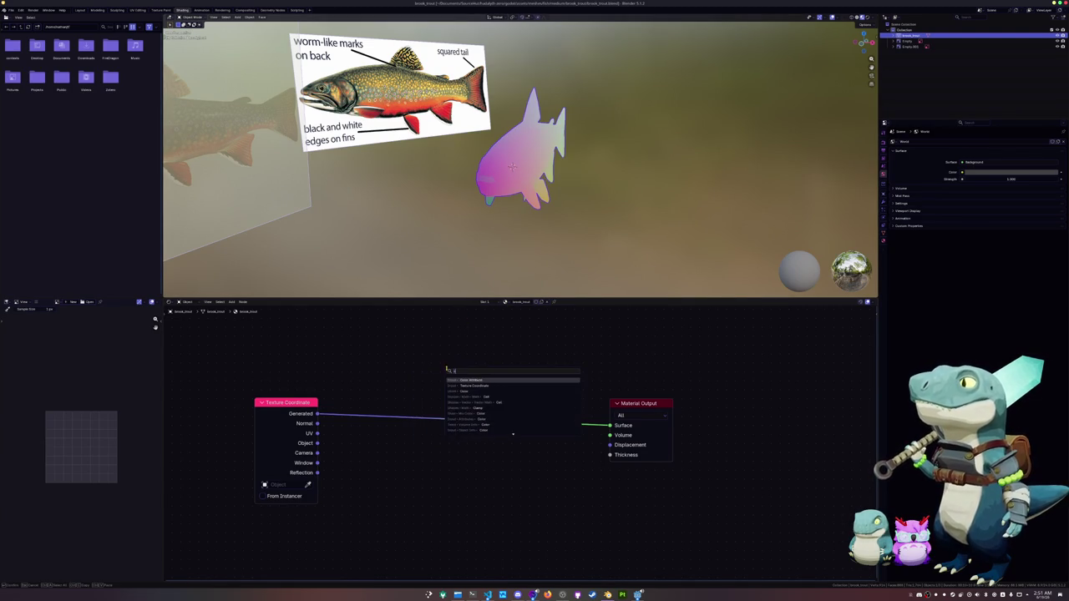
{"action": "key", "text": "Return"}
{"action": "left_click", "coordinate": [451, 371]}
{"action": "left_click", "coordinate": [438, 370]}
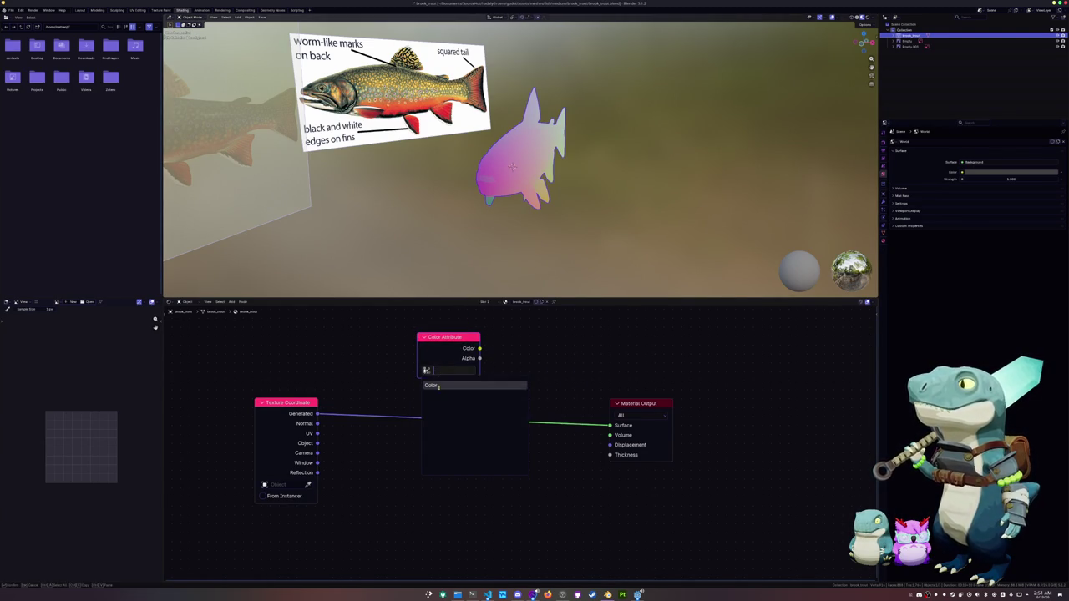
{"action": "left_click", "coordinate": [884, 143]}
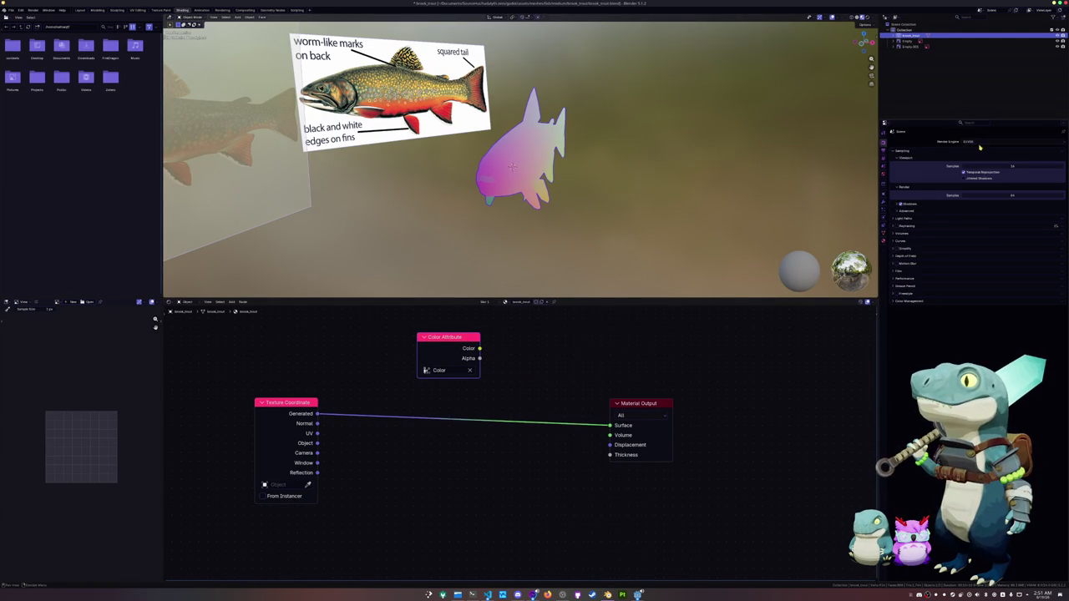
{"action": "left_click", "coordinate": [907, 334]}
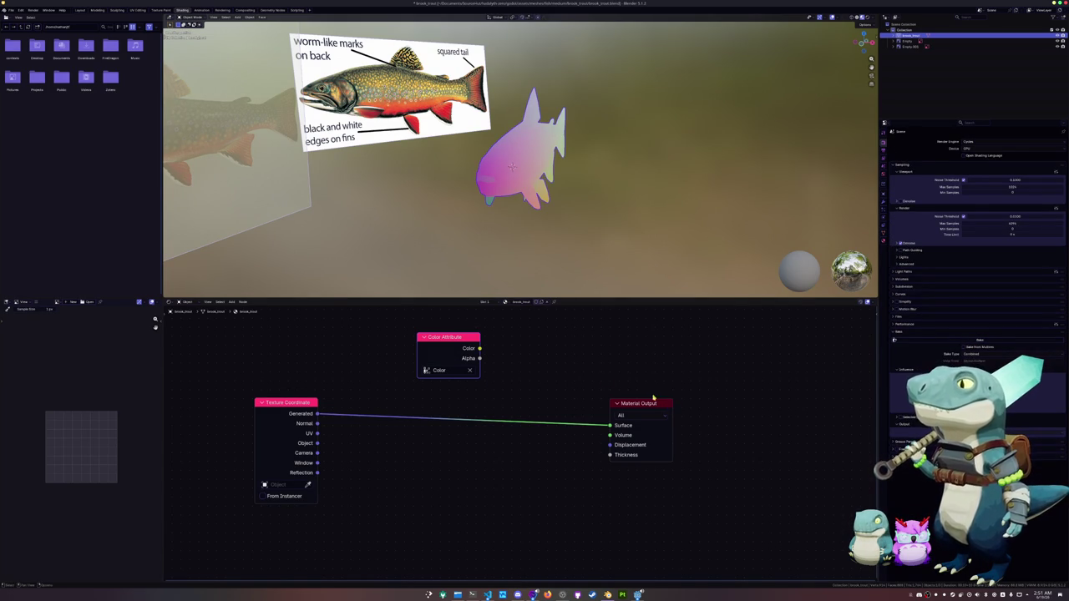
{"action": "left_click", "coordinate": [451, 338], "text": "ctrl+shift"}
Step: Apply the fish's transforms and frame the mesh close up from the side
{"action": "key", "text": "ctrl+a"}
{"action": "left_click", "coordinate": [516, 178]}
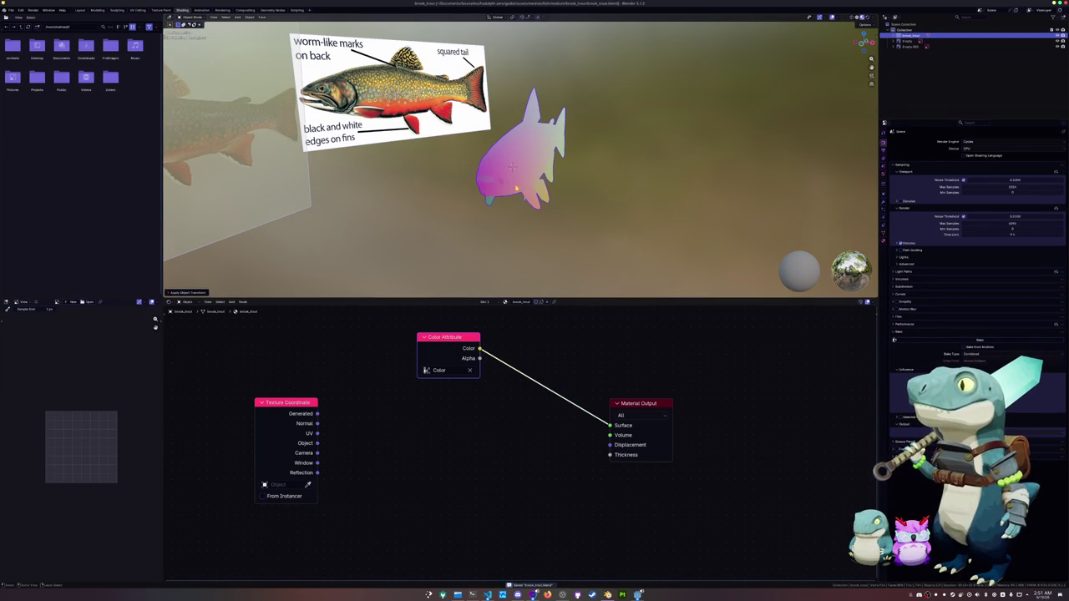
{"action": "key", "text": "n"}
{"action": "key", "text": "KP_Decimal"}
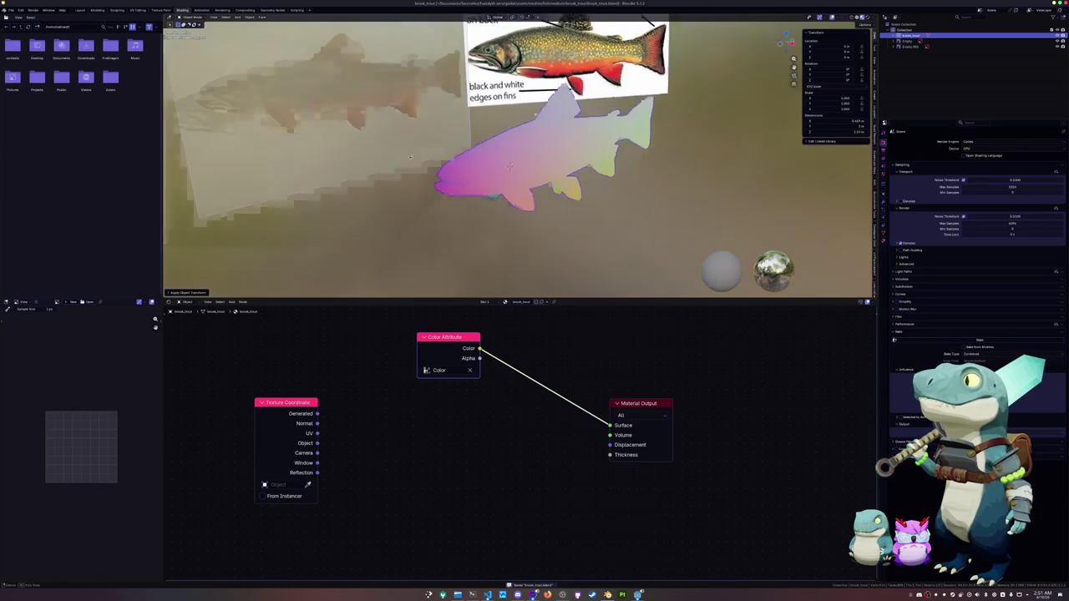
Step: Export the trout mesh as FBX into a new 'exports' folder
{"action": "left_click", "coordinate": [10, 9]}
{"action": "mouse_move", "coordinate": [22, 100]}
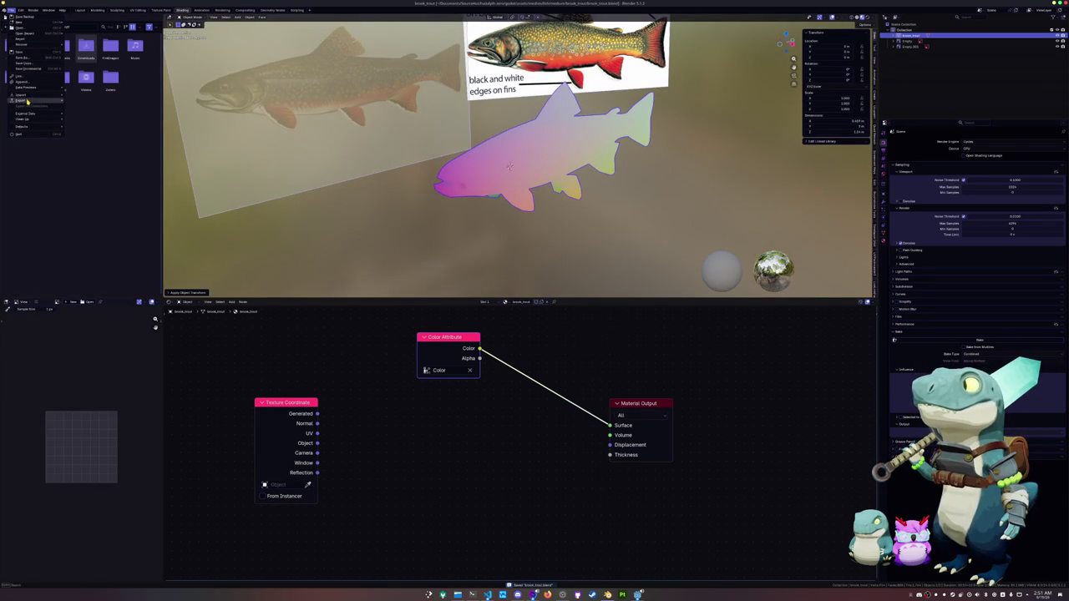
{"action": "left_click", "coordinate": [105, 148]}
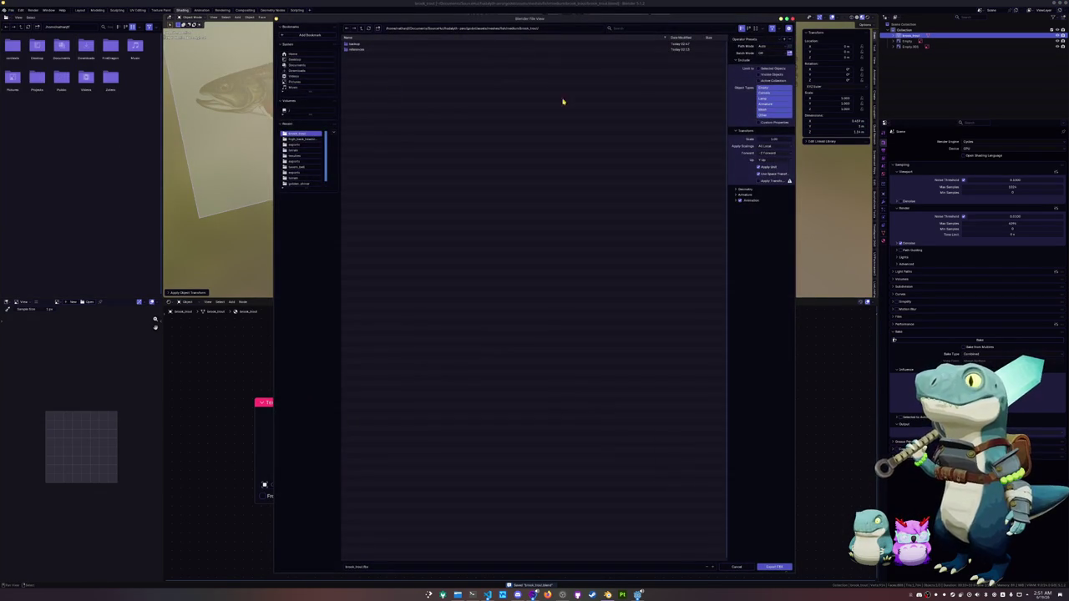
{"action": "left_click", "coordinate": [377, 29]}
{"action": "type", "text": "exports"}
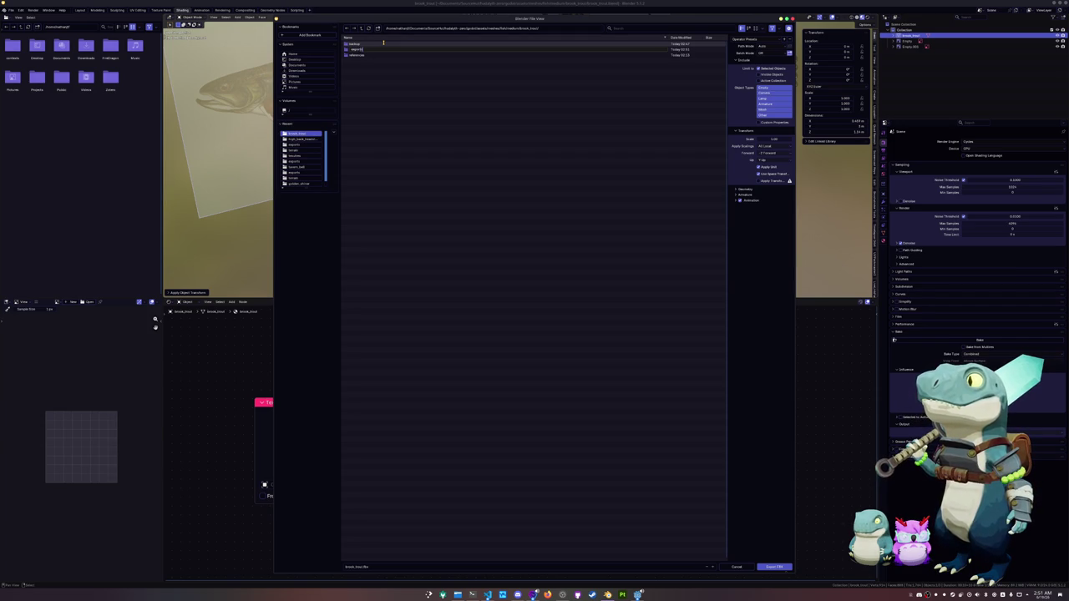
{"action": "key", "text": "Return"}
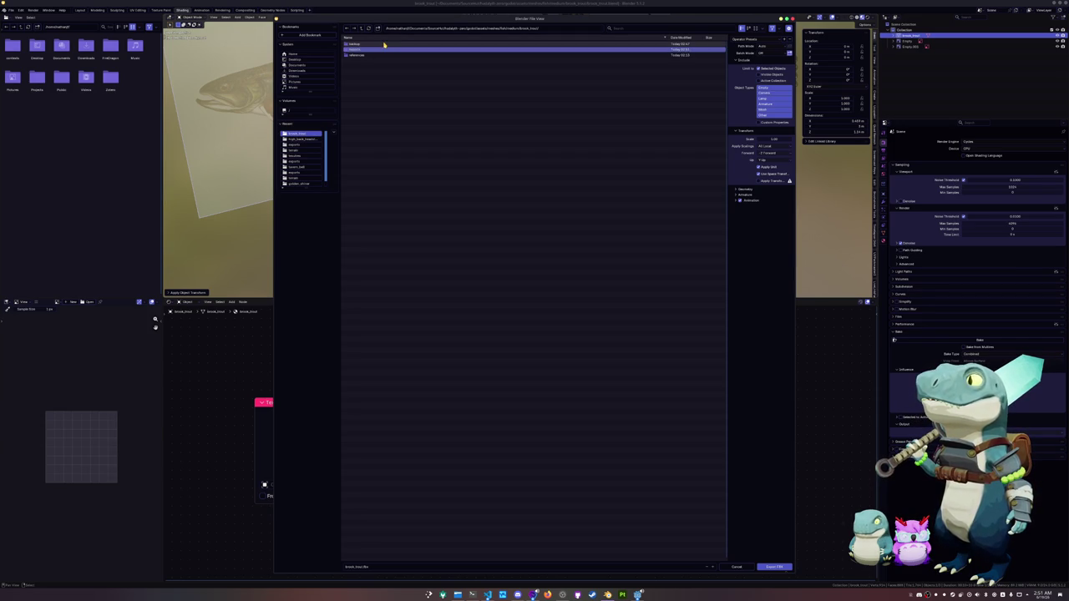
{"action": "double_click", "coordinate": [377, 50]}
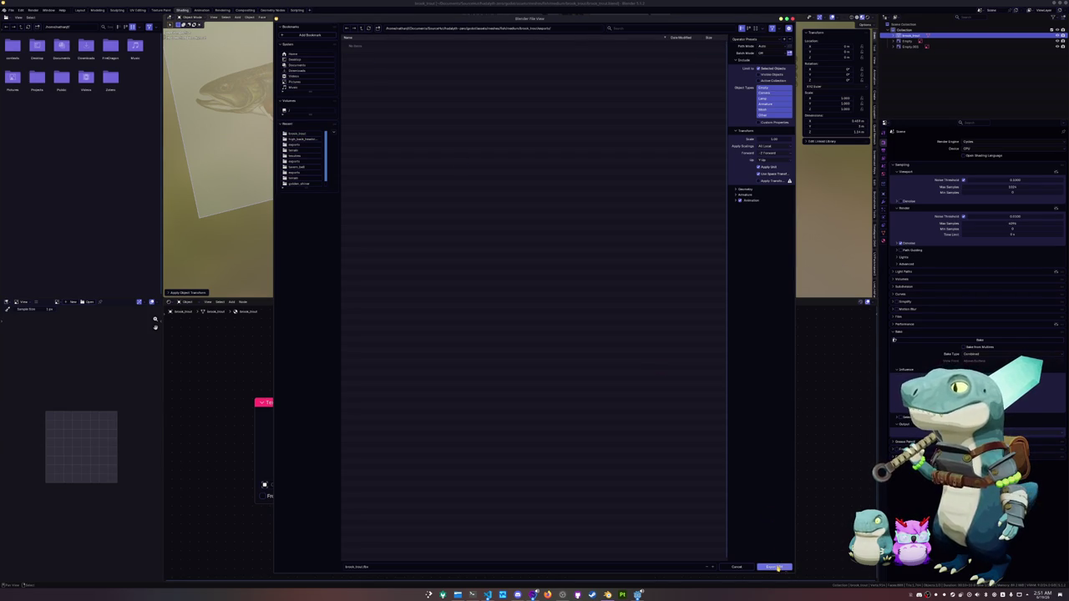
{"action": "left_click", "coordinate": [774, 567]}
Step: Export the mesh as Wavefront OBJ, then launch Substance 3D Painter
{"action": "left_click", "coordinate": [11, 9]}
{"action": "mouse_move", "coordinate": [20, 100]}
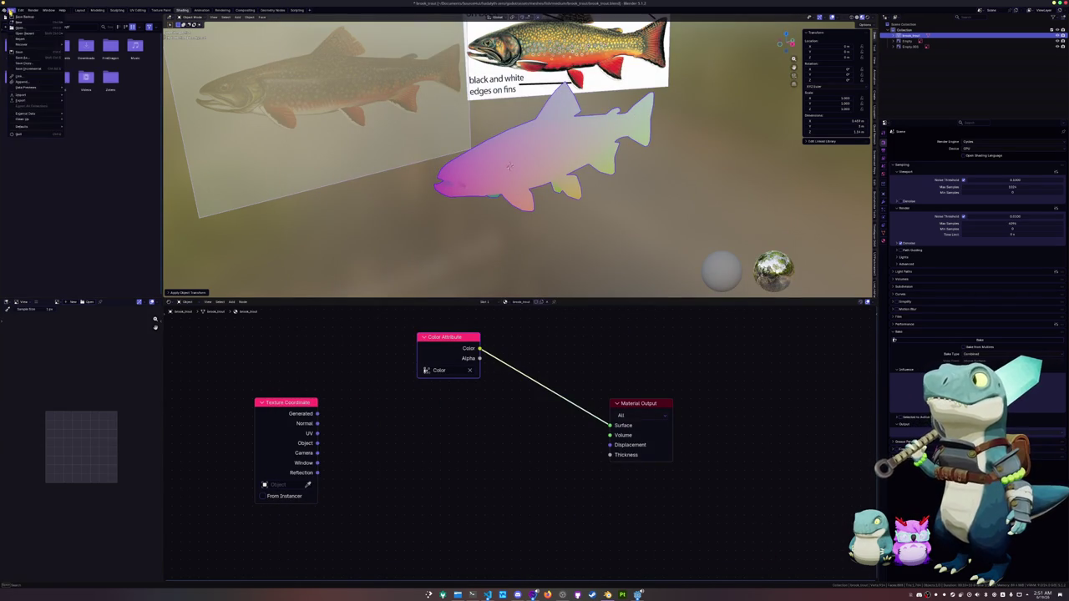
{"action": "left_click", "coordinate": [95, 123]}
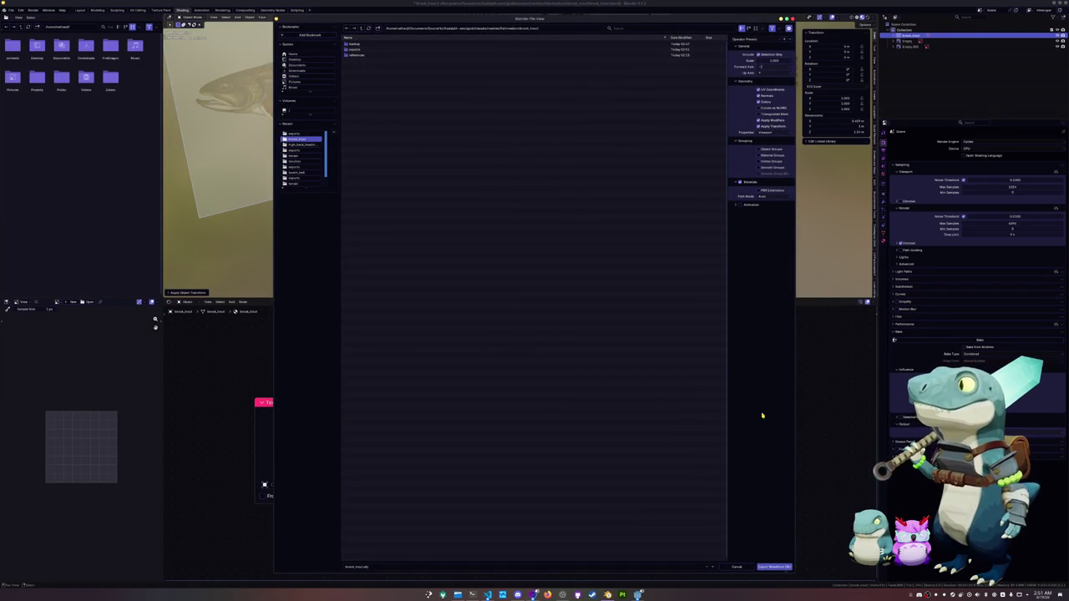
{"action": "left_click", "coordinate": [775, 567]}
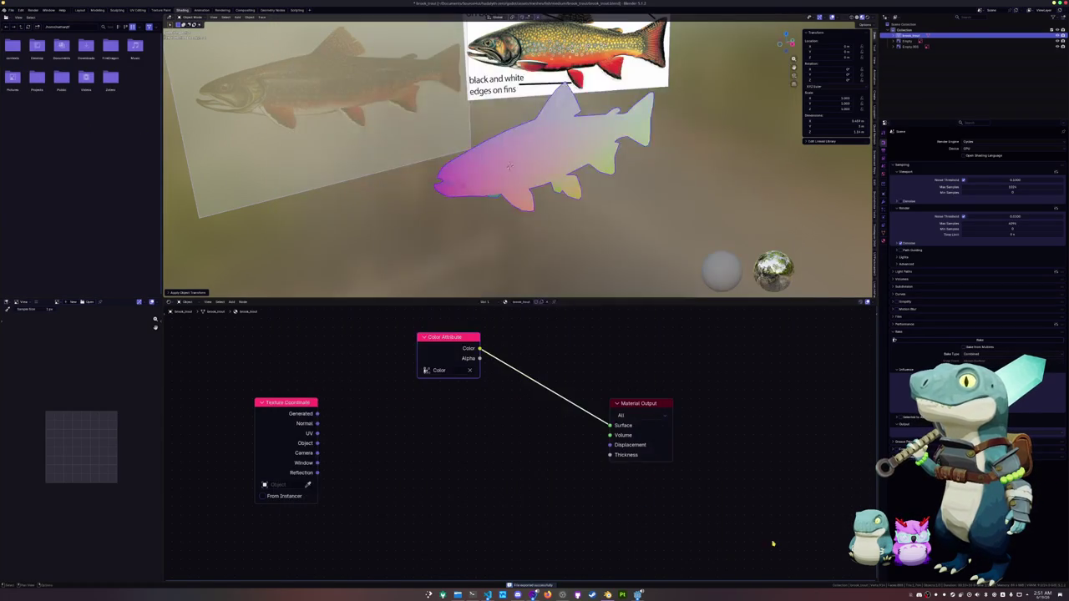
{"action": "left_click", "coordinate": [622, 595]}
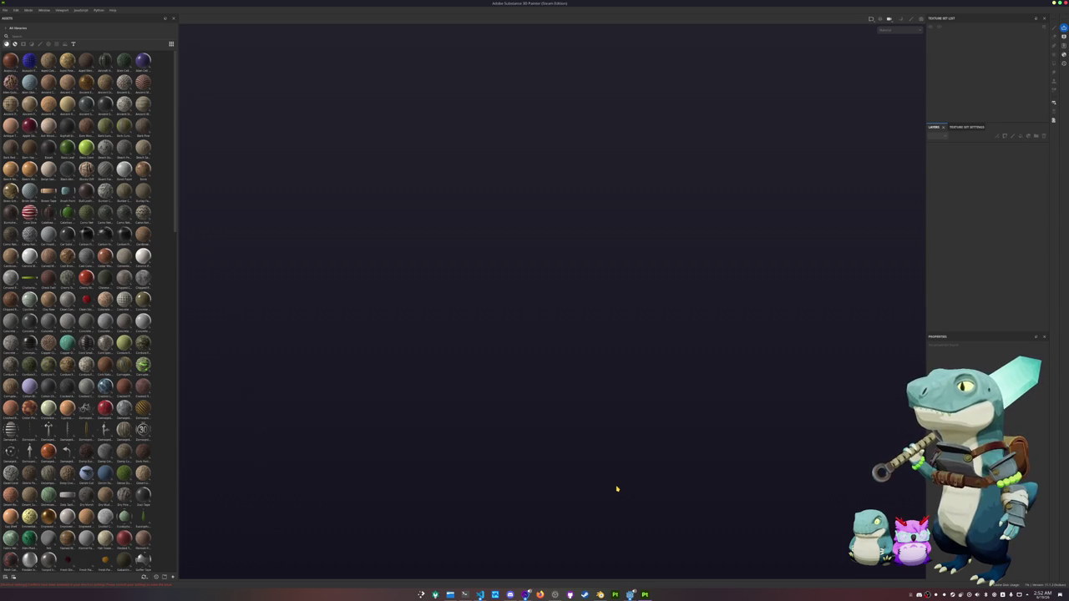
Step: Open the File menu once Painter has finished loading
{"action": "left_click", "coordinate": [4, 10]}
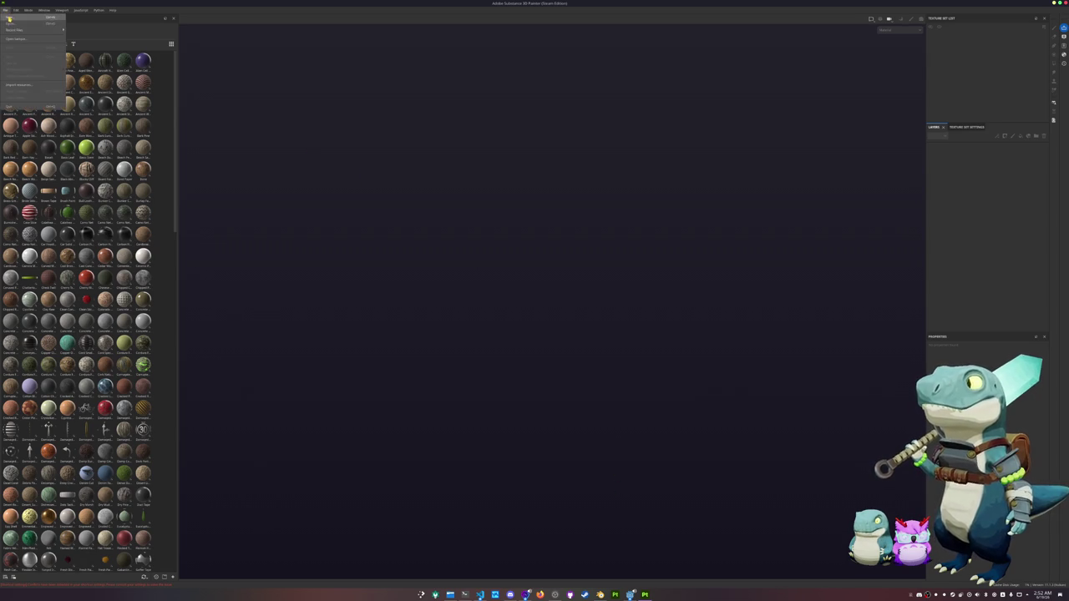
Step: Start a new project and browse up and into folders to find the mesh file
{"action": "left_click", "coordinate": [29, 18]}
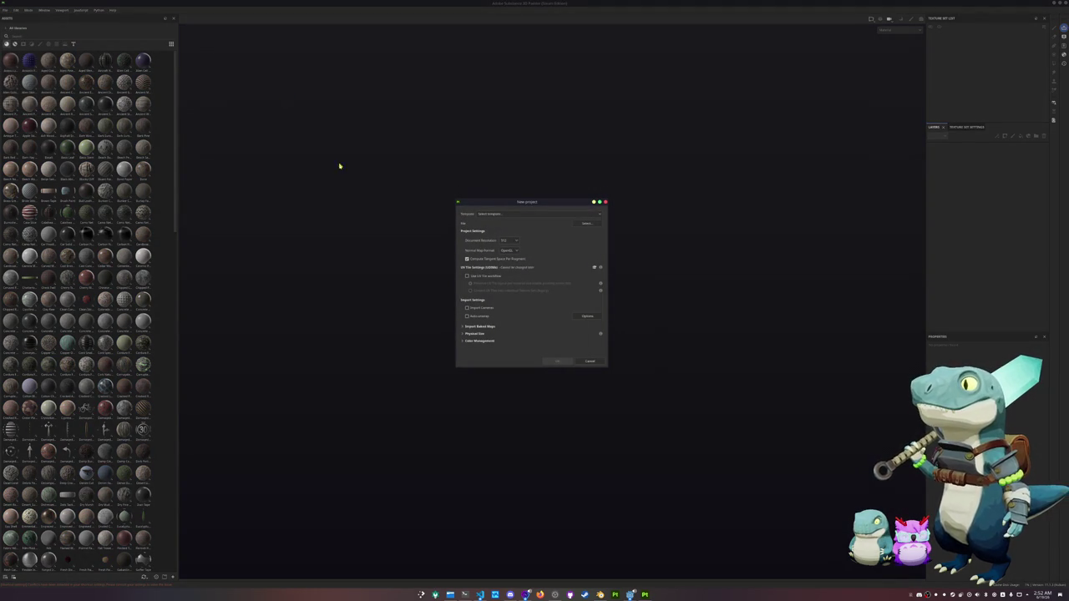
{"action": "left_click", "coordinate": [587, 224]}
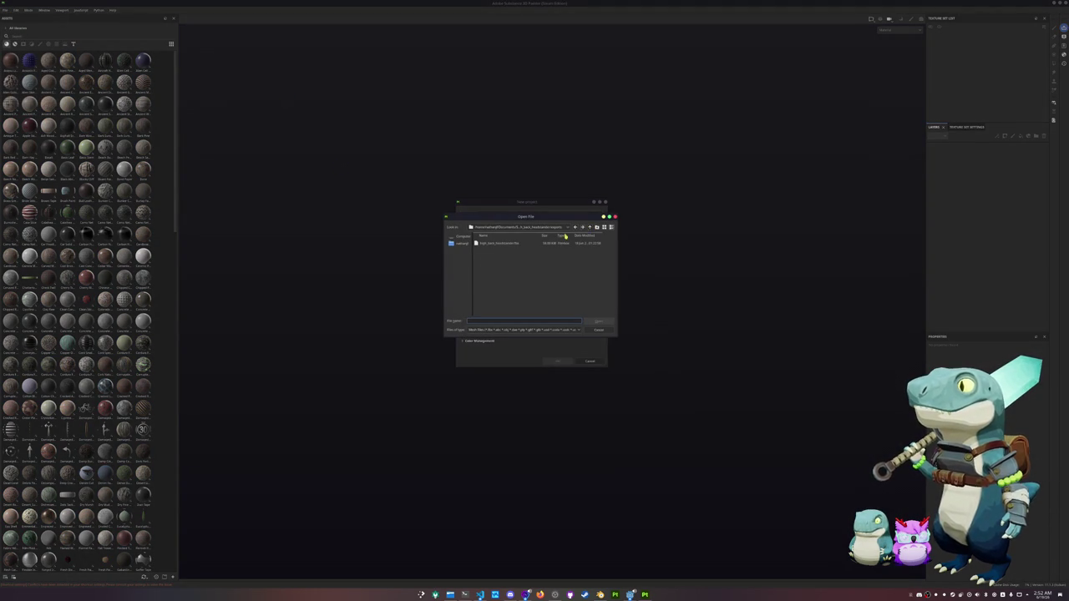
{"action": "left_click", "coordinate": [595, 228]}
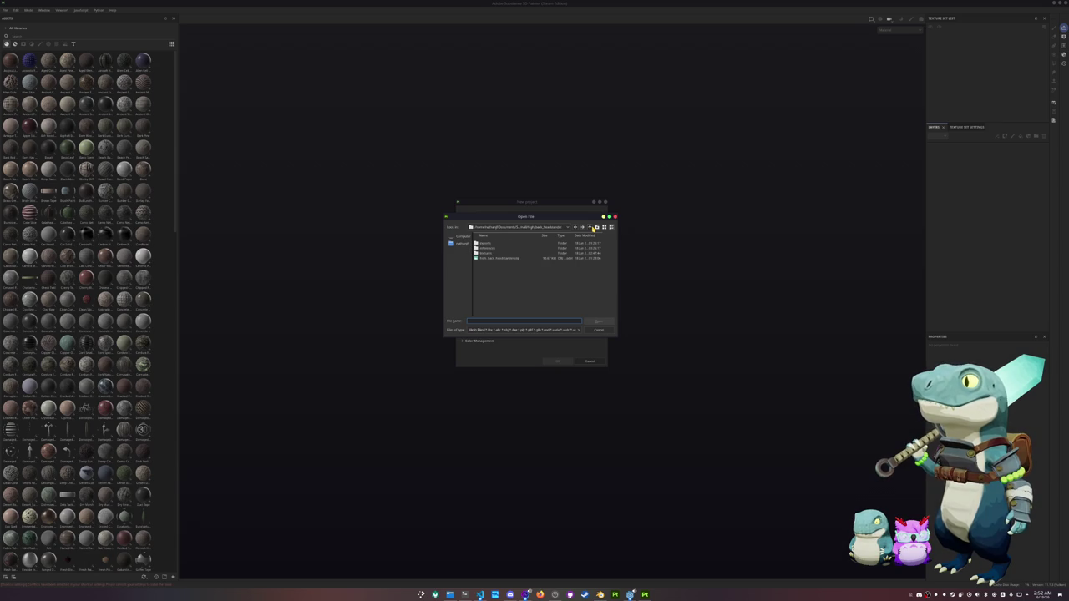
{"action": "left_click", "coordinate": [594, 227]}
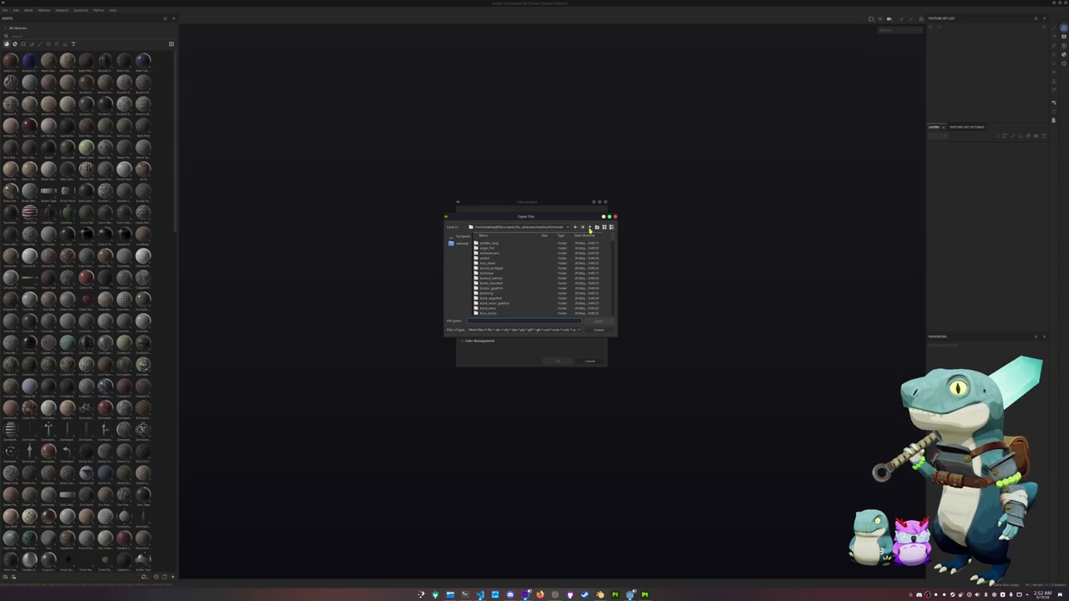
{"action": "double_click", "coordinate": [491, 272]}
{"action": "double_click", "coordinate": [495, 259]}
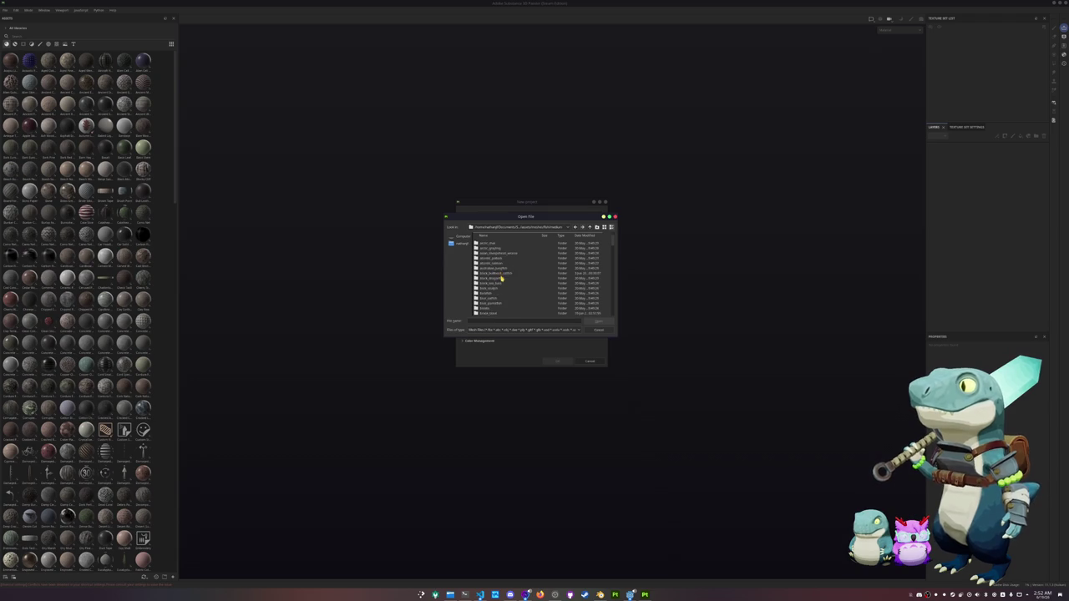
Step: Scroll through the folder list, selecting folders while searching for the exported trout mesh
{"action": "scroll", "coordinate": [502, 280], "scroll_direction": "down", "scroll_amount": 4}
{"action": "scroll", "coordinate": [504, 285], "scroll_direction": "down", "scroll_amount": 1}
{"action": "scroll", "coordinate": [503, 286], "scroll_direction": "down", "scroll_amount": 1}
{"action": "scroll", "coordinate": [504, 286], "scroll_direction": "down", "scroll_amount": 1}
{"action": "scroll", "coordinate": [504, 286], "scroll_direction": "down", "scroll_amount": 1}
{"action": "scroll", "coordinate": [503, 287], "scroll_direction": "down", "scroll_amount": 1}
{"action": "scroll", "coordinate": [502, 288], "scroll_direction": "down", "scroll_amount": 1}
{"action": "left_click", "coordinate": [501, 288]}
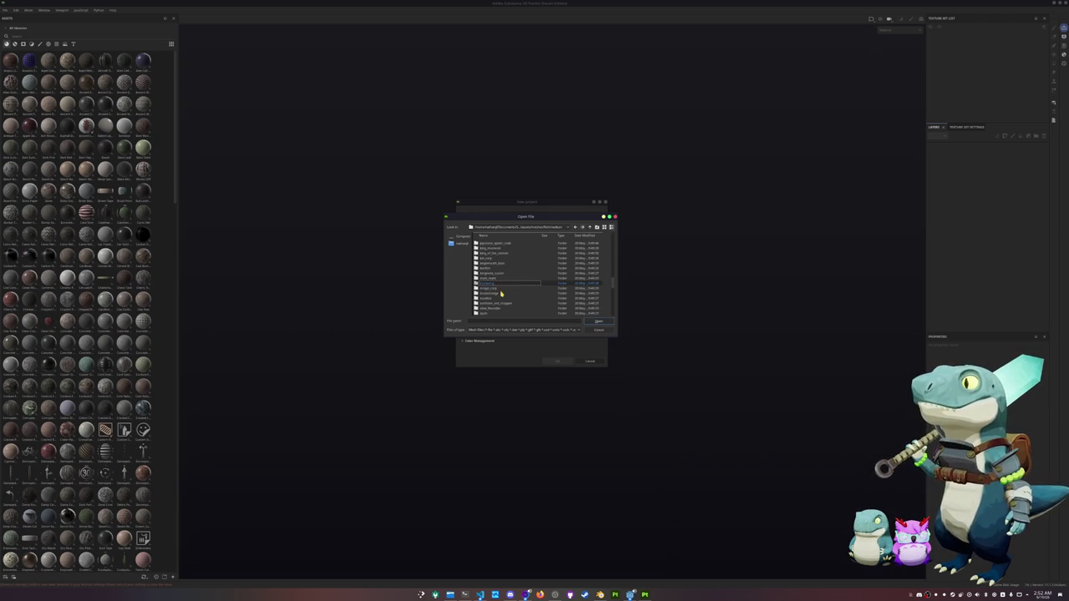
{"action": "scroll", "coordinate": [502, 291], "scroll_direction": "down", "scroll_amount": 3}
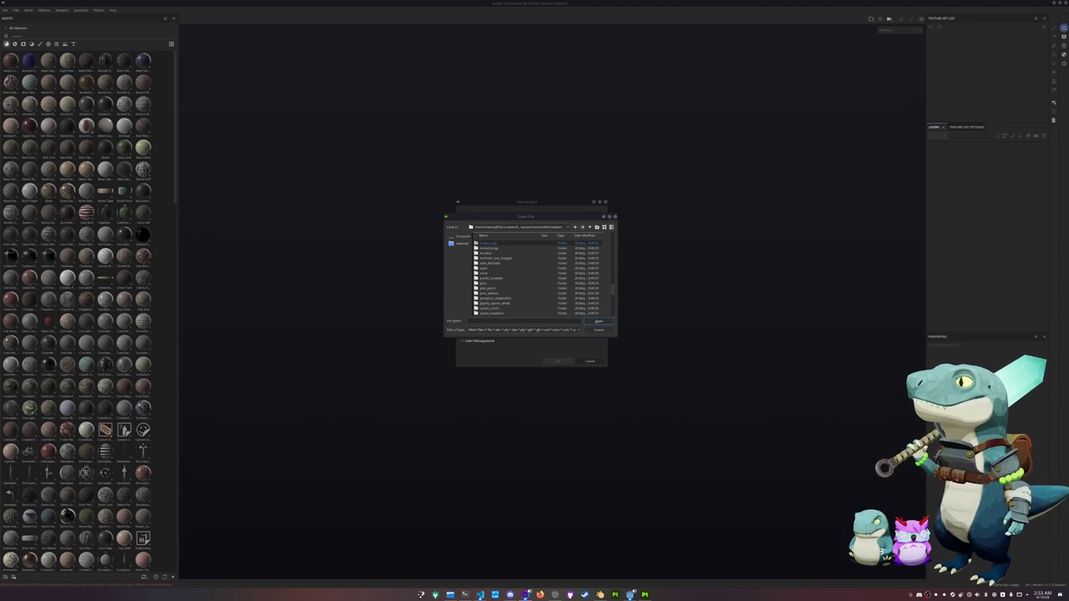
{"action": "left_click", "coordinate": [516, 283]}
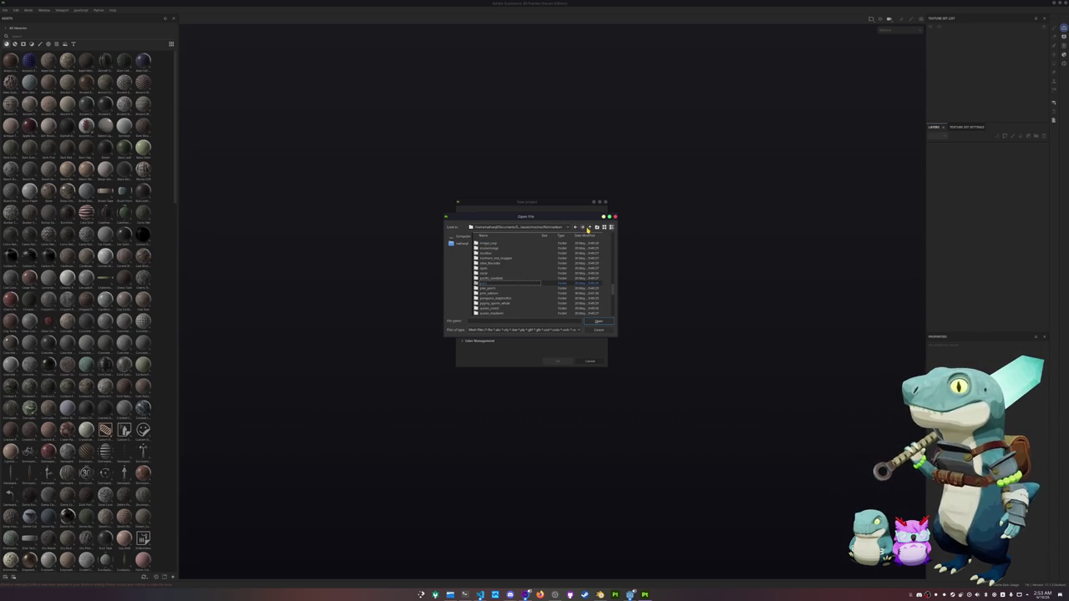
{"action": "scroll", "coordinate": [543, 286], "scroll_direction": "down", "scroll_amount": 2}
{"action": "scroll", "coordinate": [527, 291], "scroll_direction": "down", "scroll_amount": 2}
{"action": "scroll", "coordinate": [527, 291], "scroll_direction": "down", "scroll_amount": 2}
{"action": "scroll", "coordinate": [527, 290], "scroll_direction": "down", "scroll_amount": 2}
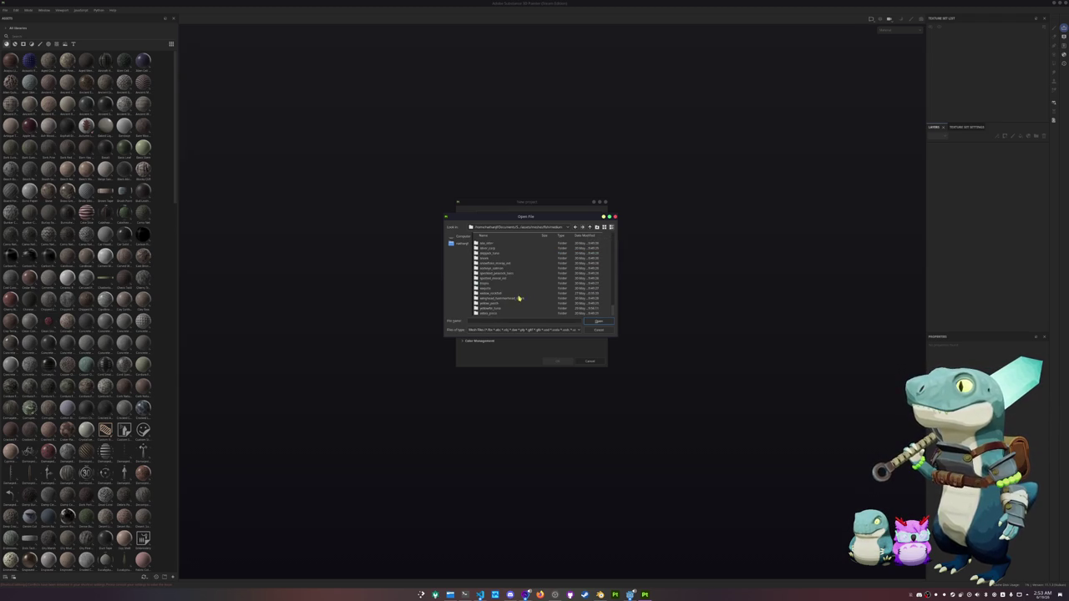
{"action": "left_click", "coordinate": [501, 309]}
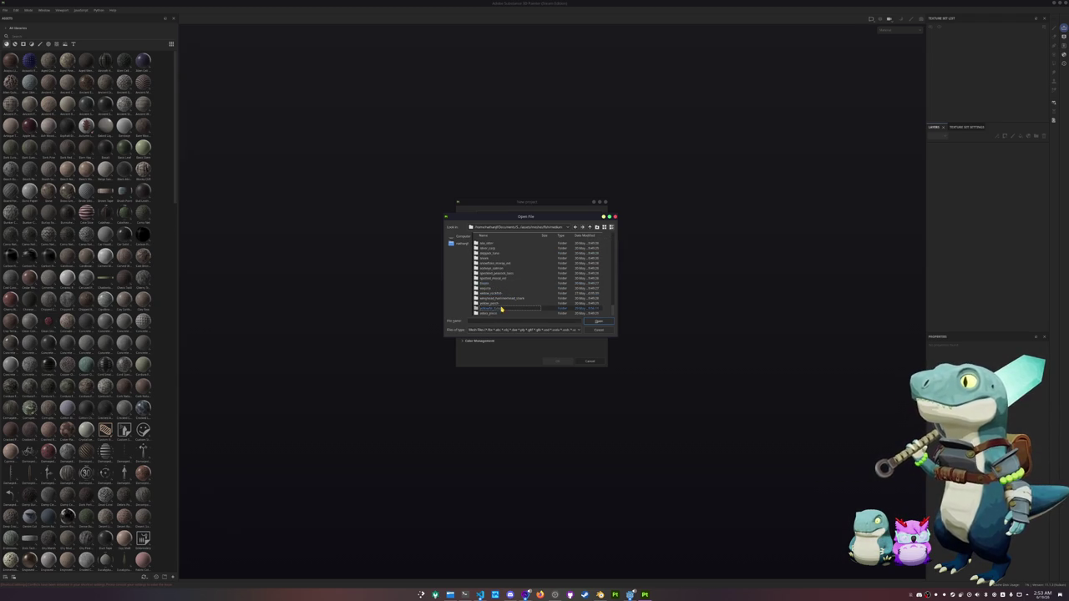
Step: Browse the folder list, trying several candidate folders for the brook trout mesh
{"action": "scroll", "coordinate": [504, 296], "scroll_direction": "up", "scroll_amount": 2}
{"action": "scroll", "coordinate": [504, 296], "scroll_direction": "up", "scroll_amount": 1}
{"action": "scroll", "coordinate": [503, 296], "scroll_direction": "up", "scroll_amount": 1}
{"action": "scroll", "coordinate": [504, 296], "scroll_direction": "up", "scroll_amount": 1}
{"action": "scroll", "coordinate": [504, 296], "scroll_direction": "up", "scroll_amount": 1}
{"action": "scroll", "coordinate": [504, 296], "scroll_direction": "up", "scroll_amount": 1}
{"action": "left_click", "coordinate": [507, 285]}
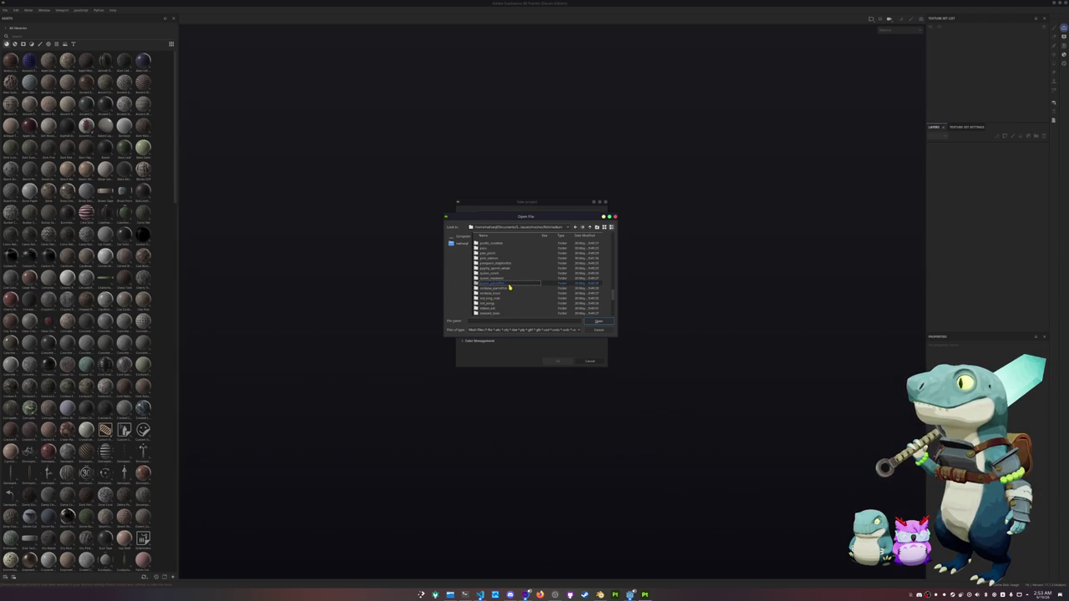
{"action": "scroll", "coordinate": [512, 284], "scroll_direction": "up", "scroll_amount": 2}
{"action": "left_click", "coordinate": [512, 280]}
{"action": "scroll", "coordinate": [513, 284], "scroll_direction": "down", "scroll_amount": 5}
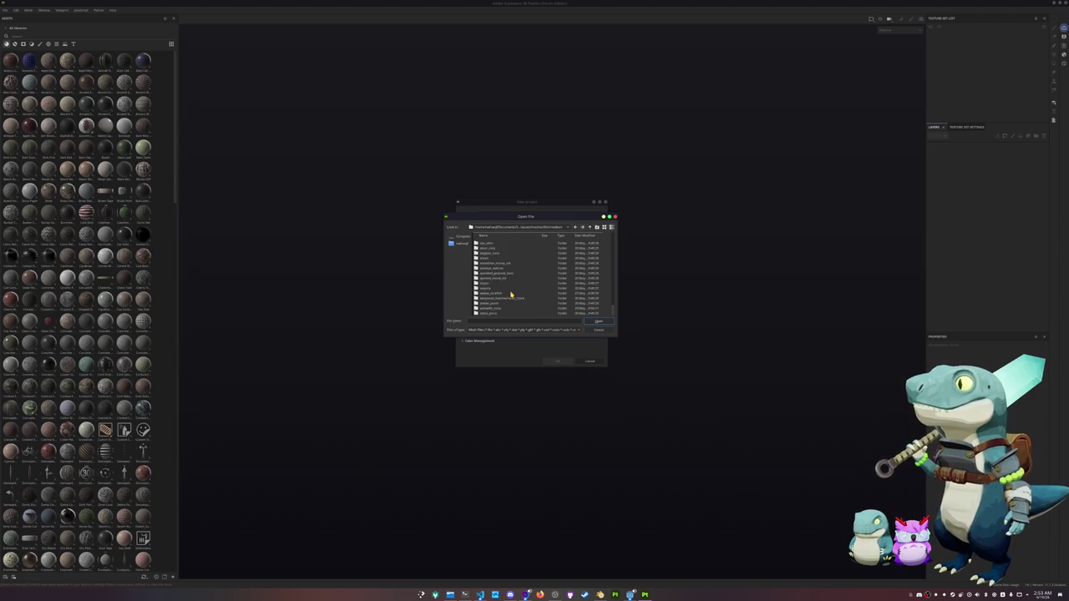
{"action": "scroll", "coordinate": [512, 291], "scroll_direction": "down", "scroll_amount": 3}
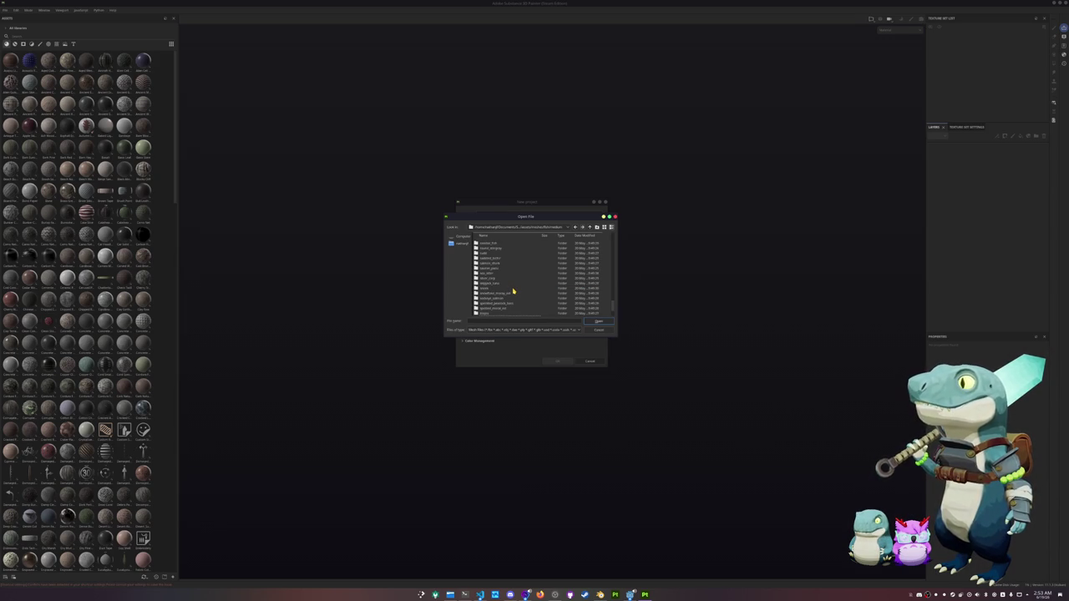
{"action": "scroll", "coordinate": [513, 292], "scroll_direction": "down", "scroll_amount": 2}
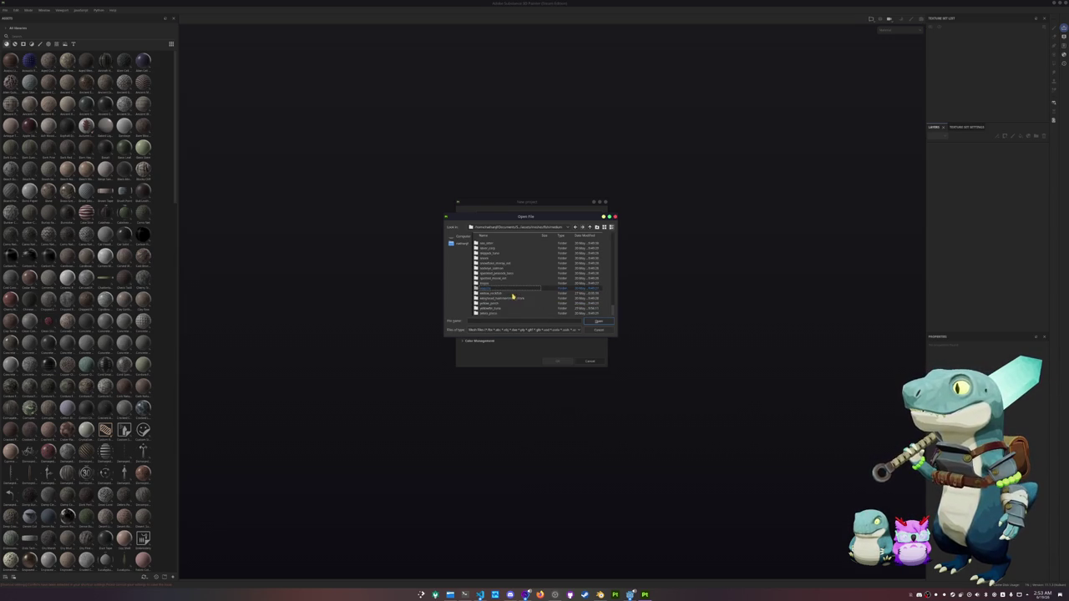
{"action": "scroll", "coordinate": [513, 298], "scroll_direction": "down", "scroll_amount": 1}
{"action": "scroll", "coordinate": [513, 298], "scroll_direction": "down", "scroll_amount": 1}
{"action": "scroll", "coordinate": [513, 298], "scroll_direction": "down", "scroll_amount": 1}
{"action": "scroll", "coordinate": [512, 297], "scroll_direction": "down", "scroll_amount": 1}
{"action": "scroll", "coordinate": [513, 298], "scroll_direction": "up", "scroll_amount": 1}
{"action": "scroll", "coordinate": [512, 298], "scroll_direction": "up", "scroll_amount": 1}
{"action": "scroll", "coordinate": [513, 298], "scroll_direction": "up", "scroll_amount": 1}
{"action": "scroll", "coordinate": [513, 298], "scroll_direction": "up", "scroll_amount": 1}
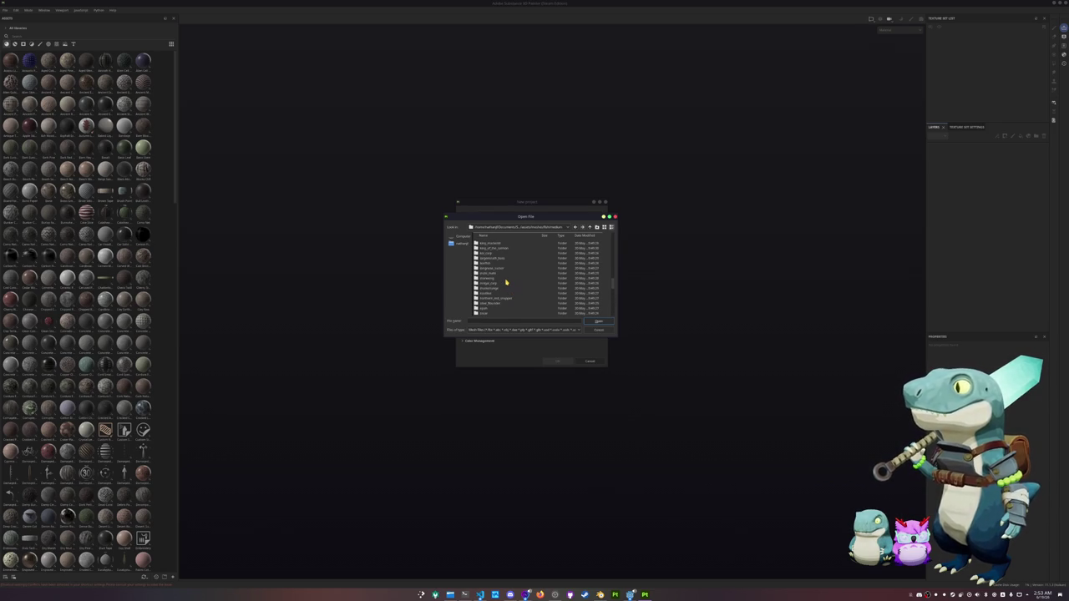
{"action": "left_click", "coordinate": [506, 285]}
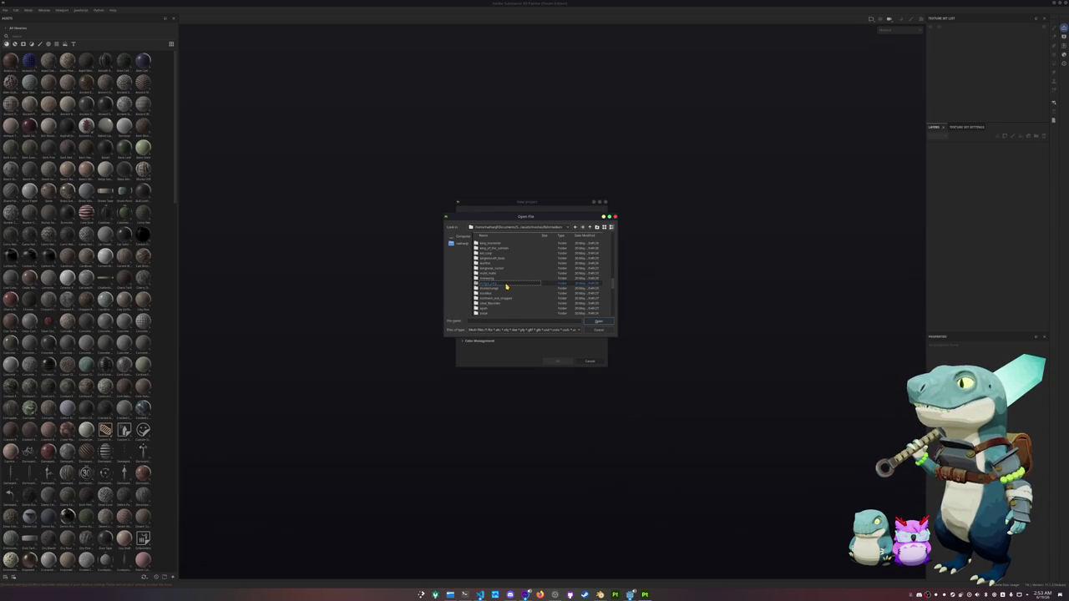
{"action": "scroll", "coordinate": [507, 287], "scroll_direction": "down", "scroll_amount": 1}
{"action": "scroll", "coordinate": [507, 287], "scroll_direction": "down", "scroll_amount": 2}
{"action": "scroll", "coordinate": [506, 286], "scroll_direction": "down", "scroll_amount": 2}
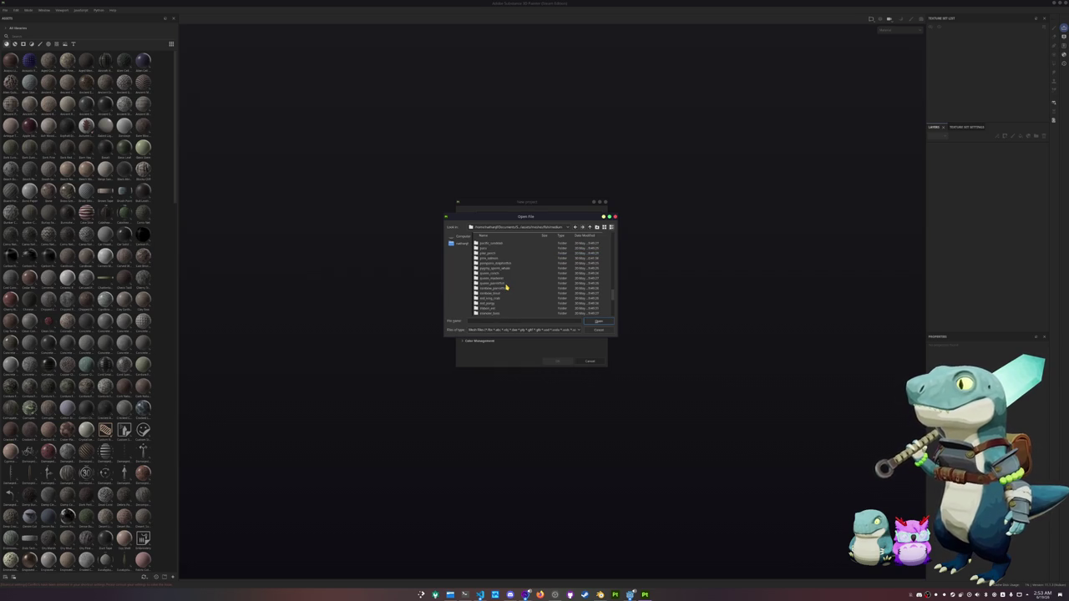
{"action": "scroll", "coordinate": [507, 287], "scroll_direction": "down", "scroll_amount": 2}
{"action": "scroll", "coordinate": [507, 286], "scroll_direction": "down", "scroll_amount": 2}
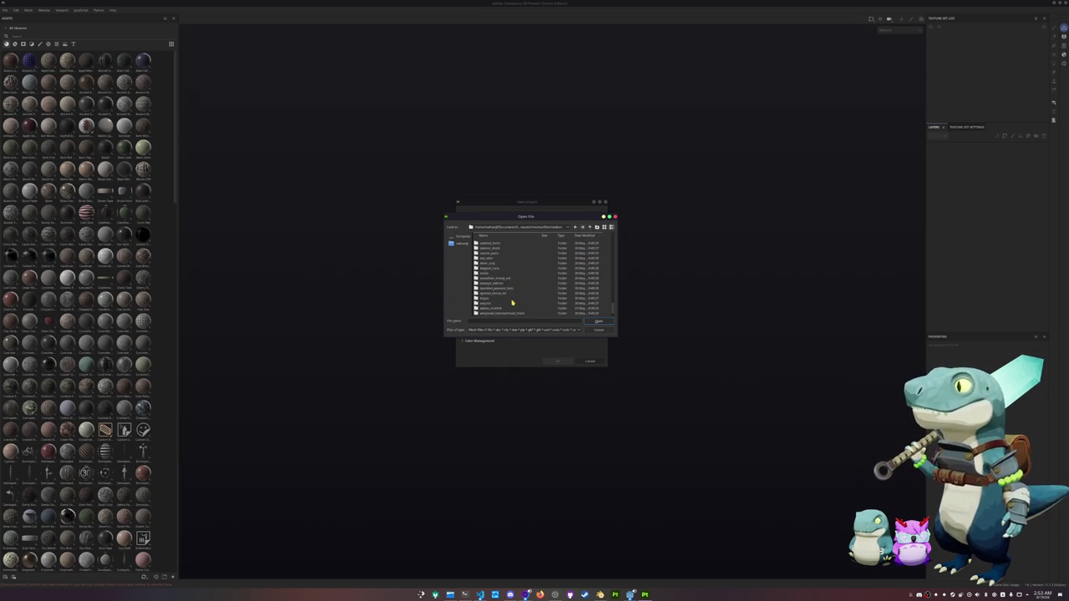
{"action": "scroll", "coordinate": [517, 300], "scroll_direction": "down", "scroll_amount": 1}
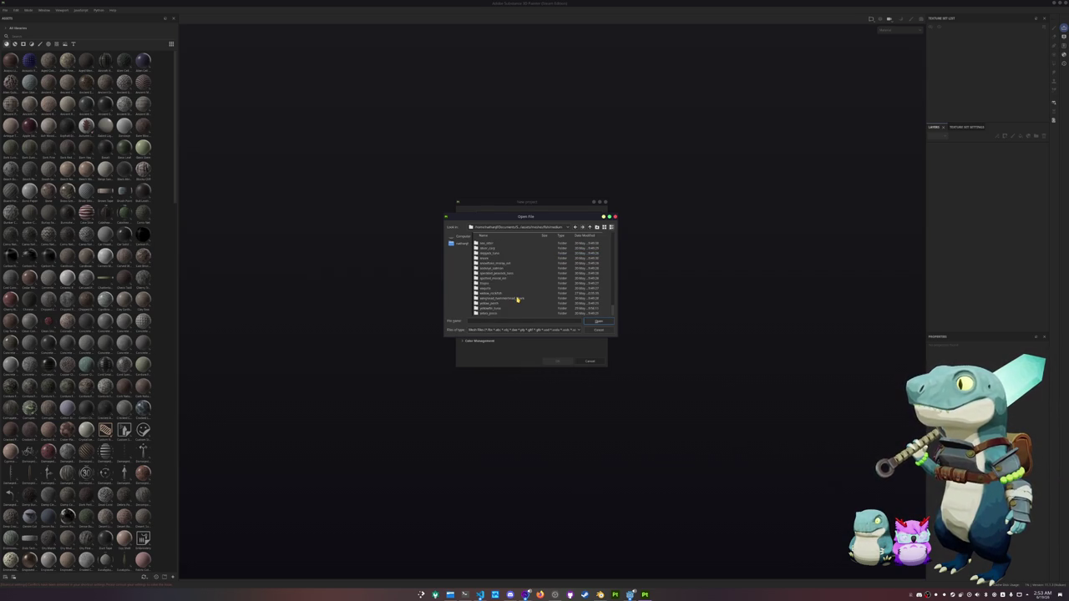
{"action": "scroll", "coordinate": [512, 306], "scroll_direction": "up", "scroll_amount": 1}
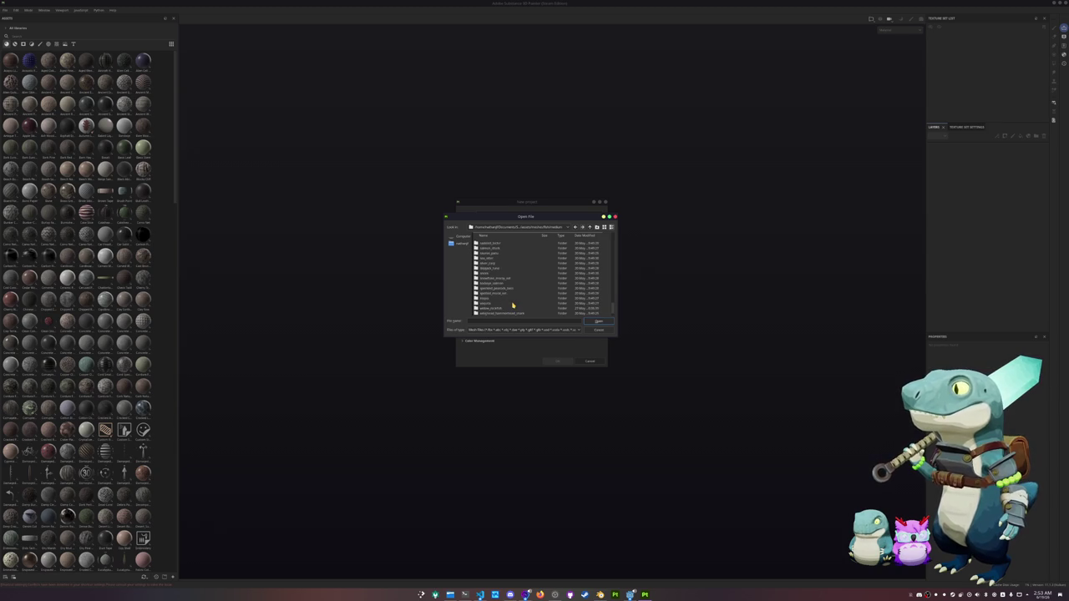
{"action": "left_click", "coordinate": [515, 294]}
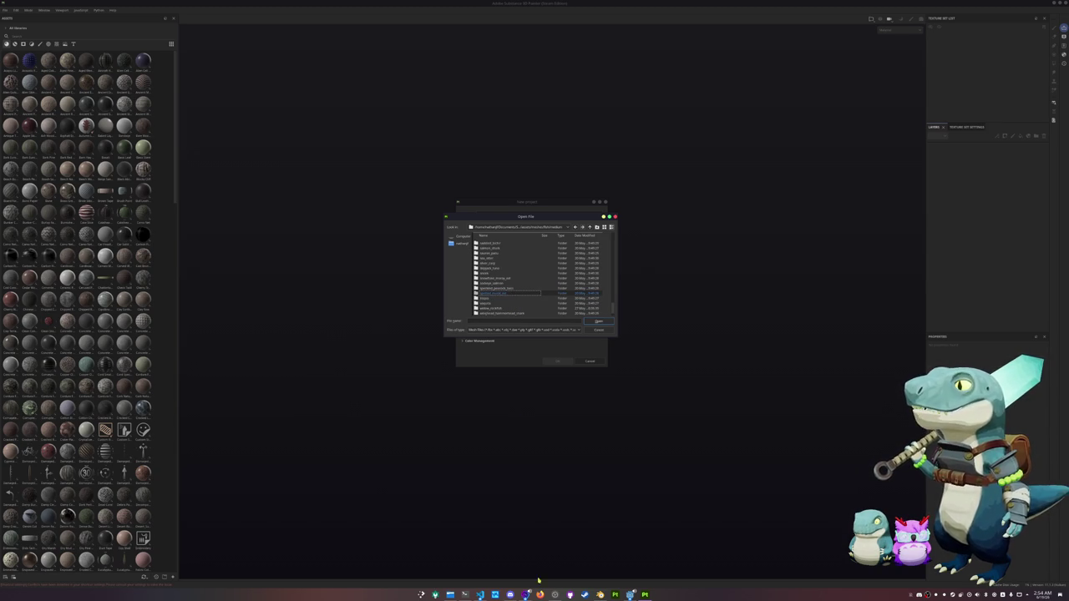
Step: After checking the Blender scene, open the exports folder and choose the fish mesh file
{"action": "left_click", "coordinate": [600, 595]}
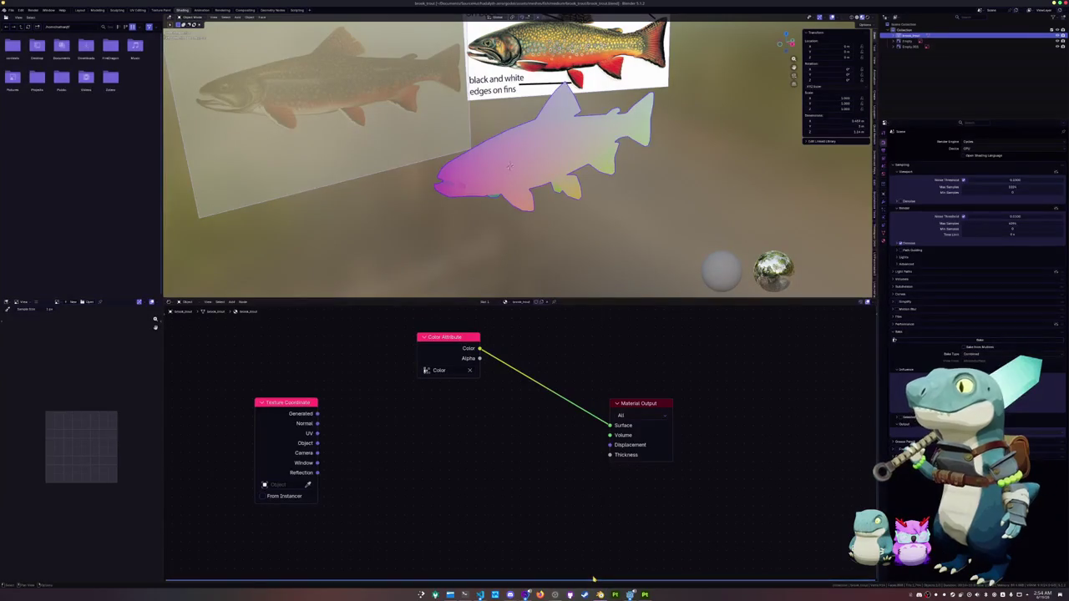
{"action": "mouse_move", "coordinate": [630, 595]}
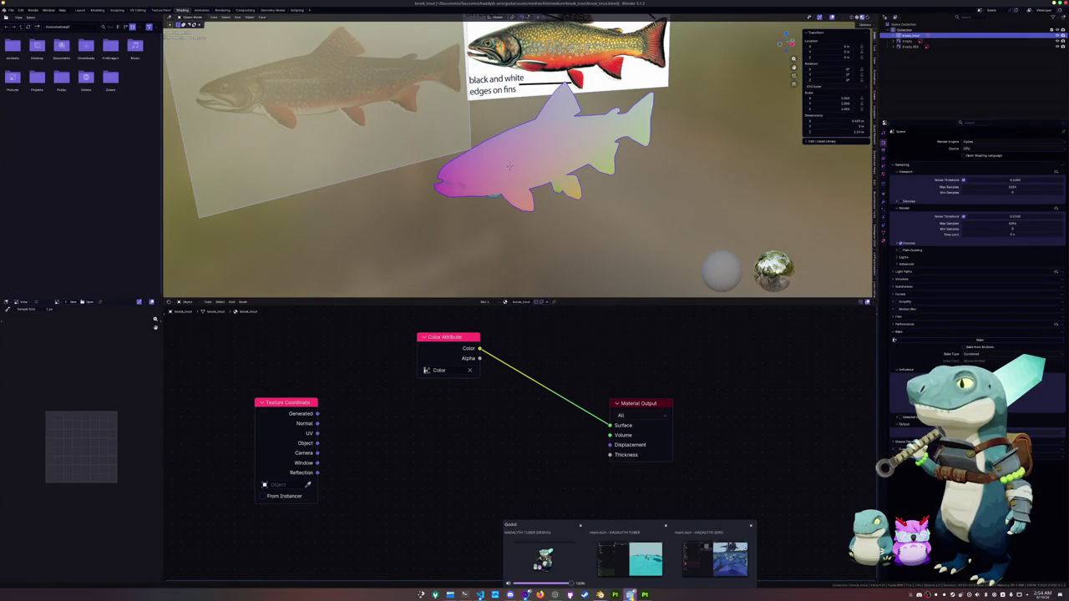
{"action": "left_click", "coordinate": [645, 594]}
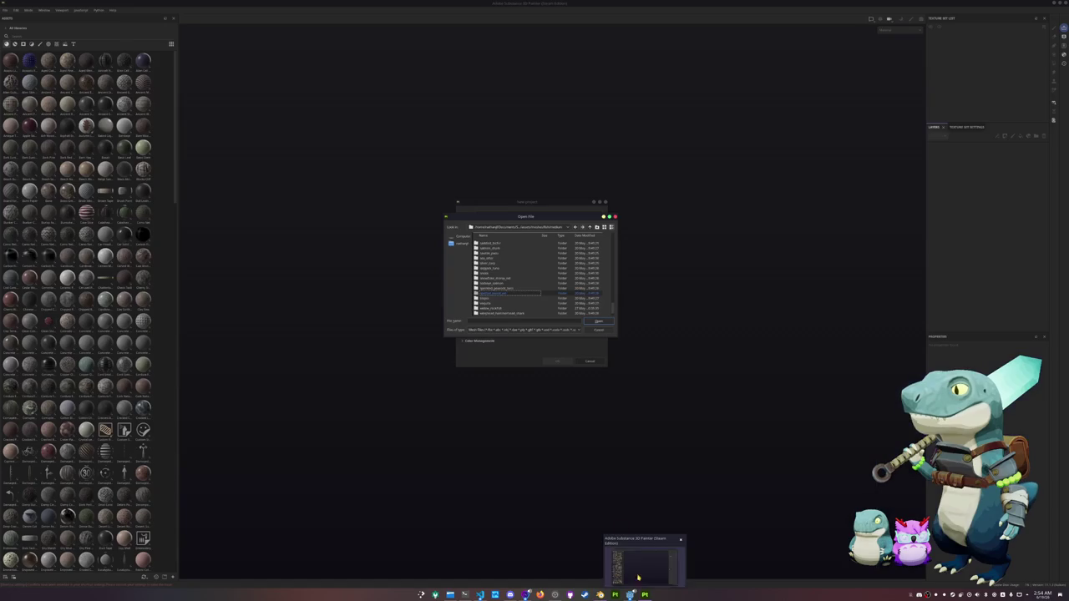
{"action": "scroll", "coordinate": [508, 265], "scroll_direction": "up", "scroll_amount": 10}
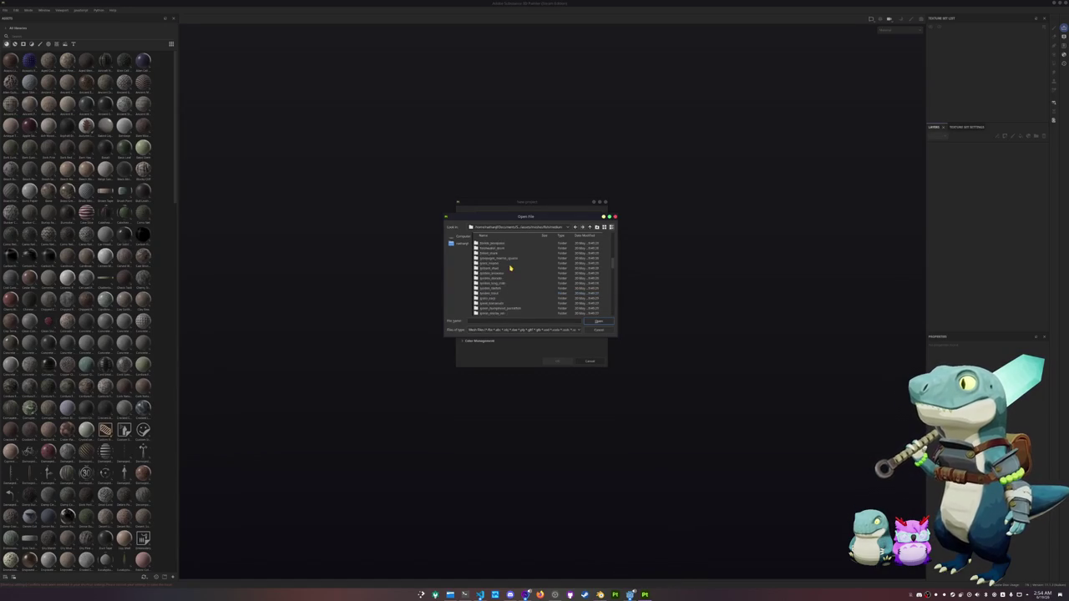
{"action": "scroll", "coordinate": [508, 272], "scroll_direction": "up", "scroll_amount": 5}
{"action": "scroll", "coordinate": [505, 280], "scroll_direction": "down", "scroll_amount": 1}
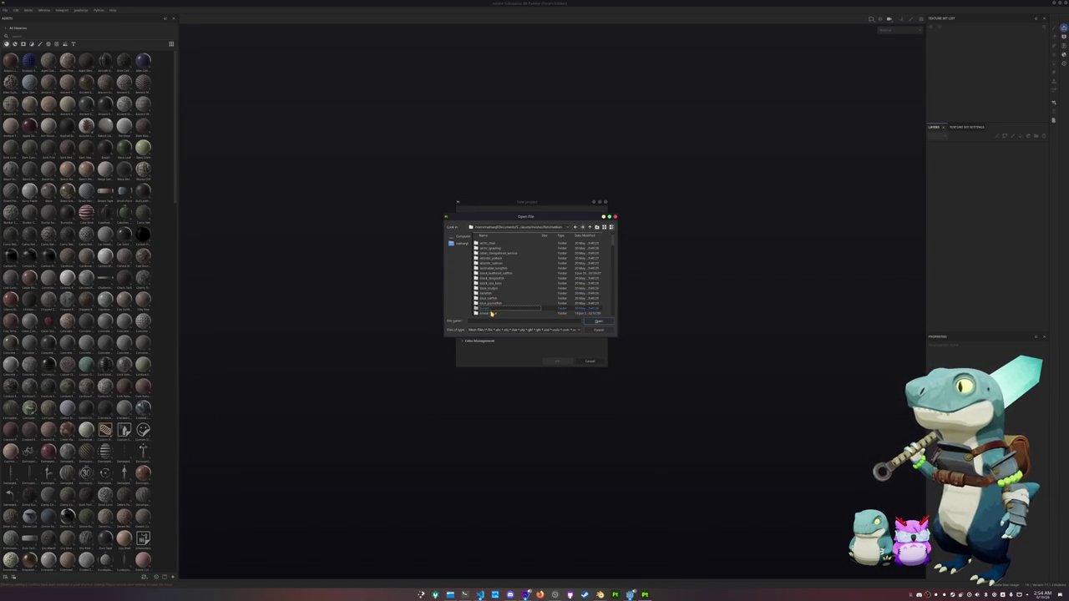
{"action": "double_click", "coordinate": [491, 313]}
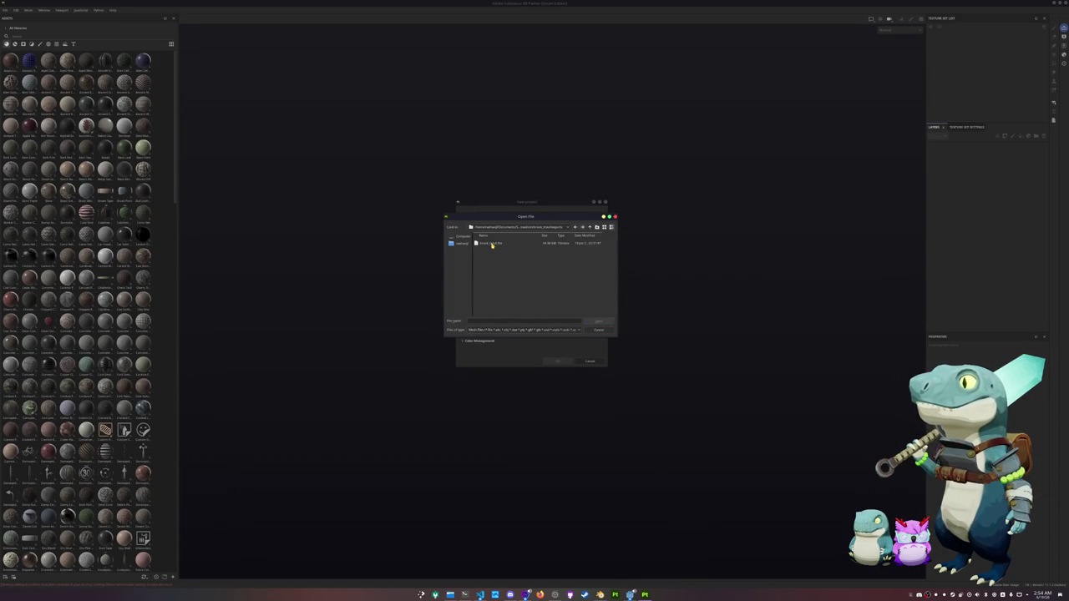
{"action": "double_click", "coordinate": [487, 243]}
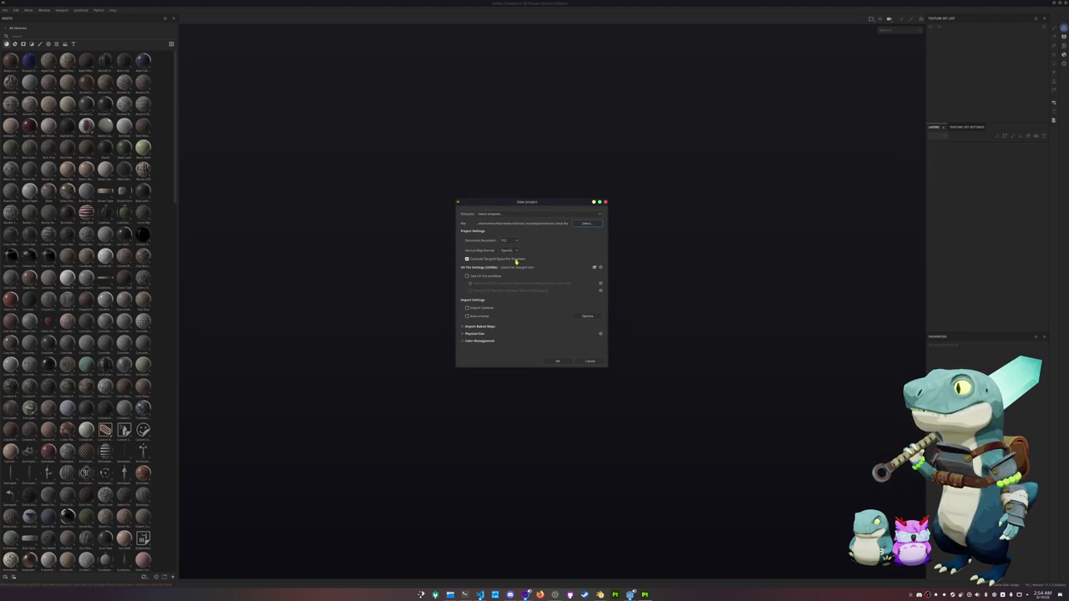
Step: Create the fish project and bake its mesh maps
{"action": "left_click", "coordinate": [558, 361]}
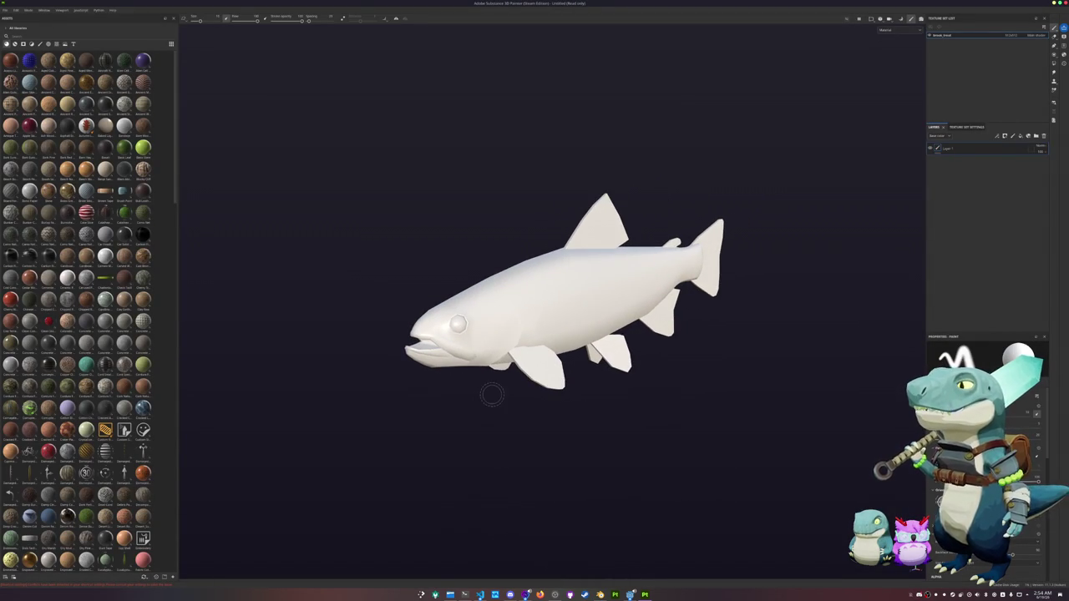
{"action": "key", "text": "ctrl+b"}
{"action": "left_click", "coordinate": [465, 566]}
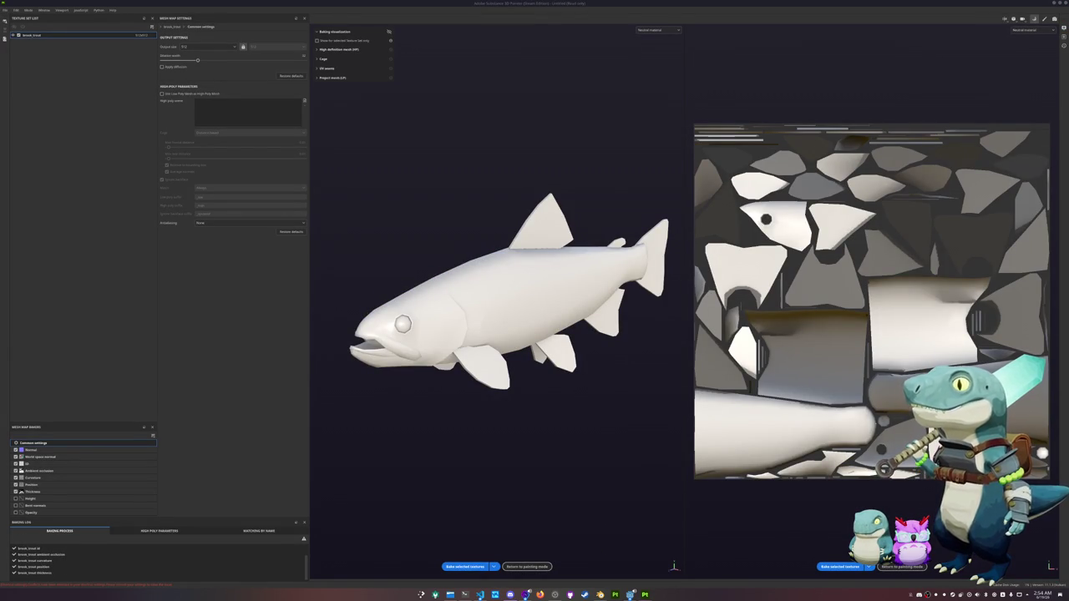
{"action": "left_click", "coordinate": [527, 566]}
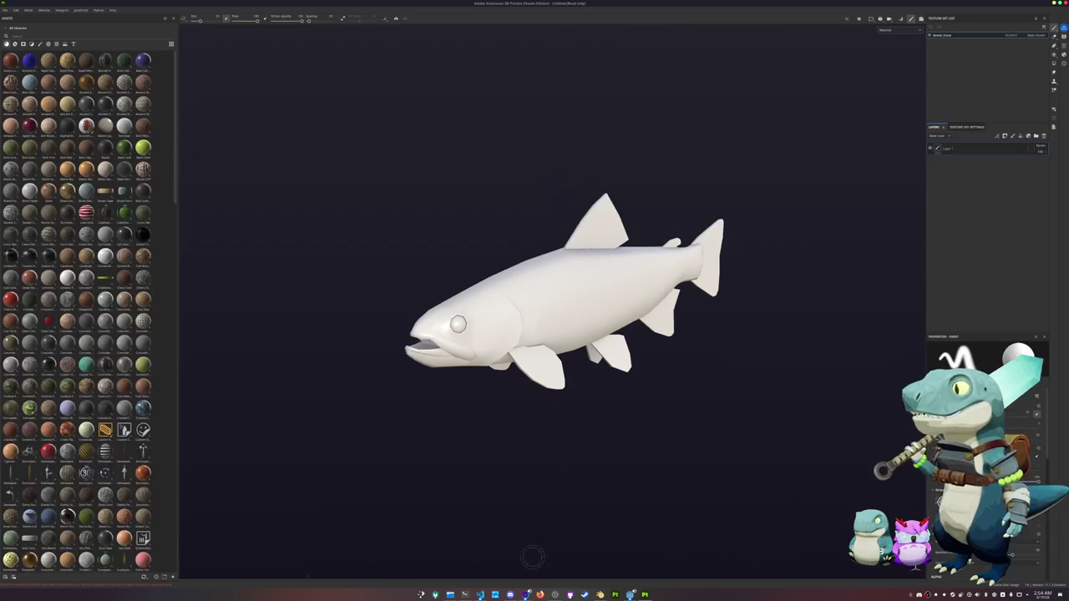
Step: Add a brown material fill layer, delete Layer 1, and show only Base color in the viewport
{"action": "scroll", "coordinate": [92, 351], "scroll_direction": "down", "scroll_amount": 5}
{"action": "scroll", "coordinate": [89, 363], "scroll_direction": "down", "scroll_amount": 5}
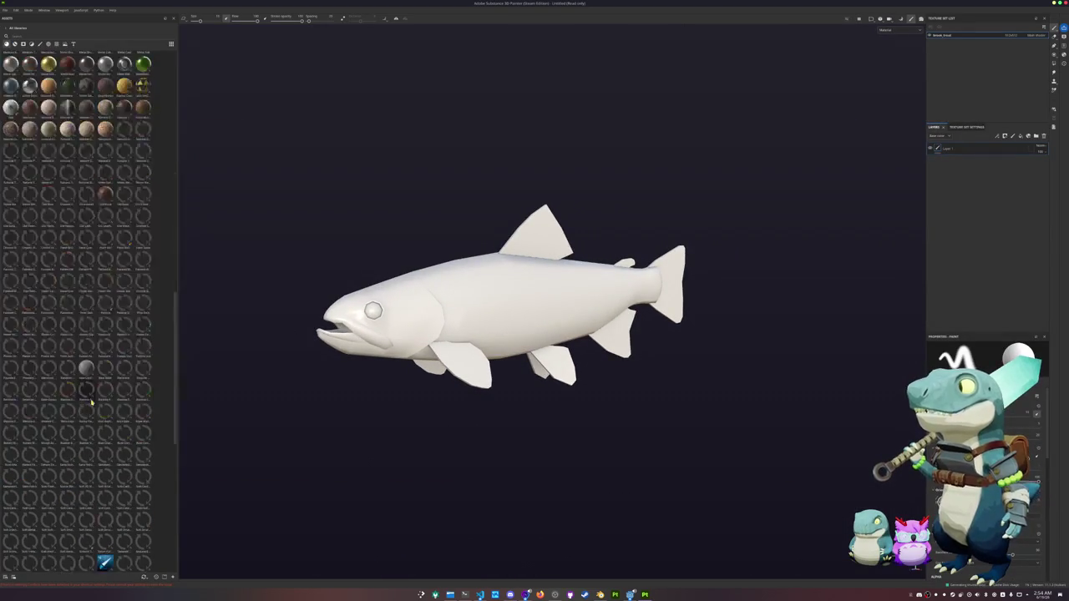
{"action": "scroll", "coordinate": [110, 253], "scroll_direction": "down", "scroll_amount": 5}
{"action": "left_click_drag", "start_coordinate": [105, 244], "coordinate": [969, 152]}
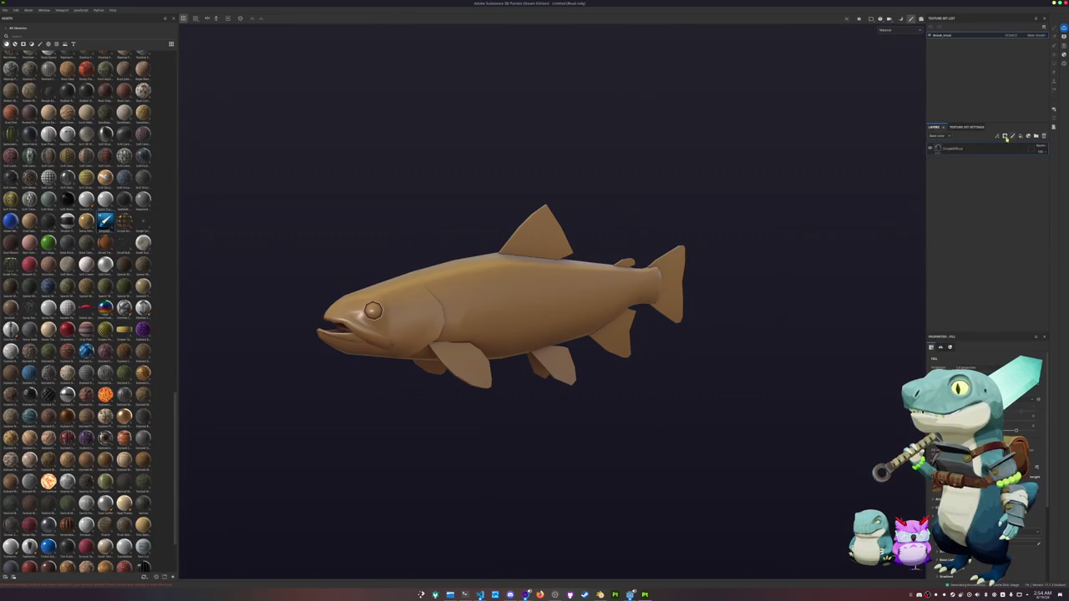
{"action": "left_click", "coordinate": [894, 31]}
{"action": "left_click", "coordinate": [890, 53]}
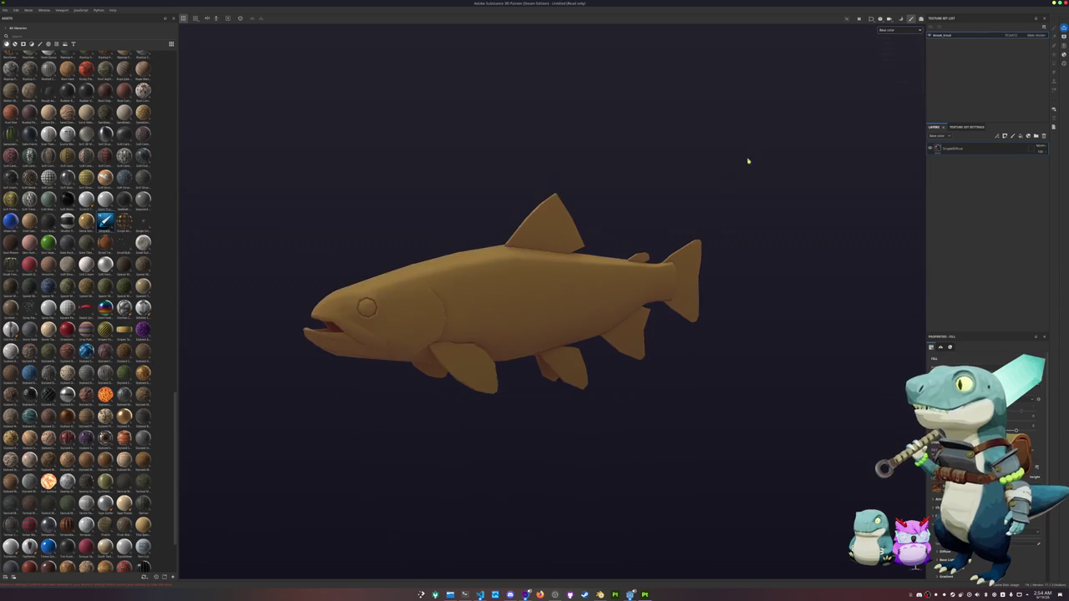
{"action": "scroll", "coordinate": [668, 176], "scroll_direction": "up", "scroll_amount": 3}
{"action": "scroll", "coordinate": [644, 196], "scroll_direction": "up", "scroll_amount": 4}
{"action": "left_click_drag", "start_coordinate": [650, 206], "coordinate": [702, 175], "text": "alt"}
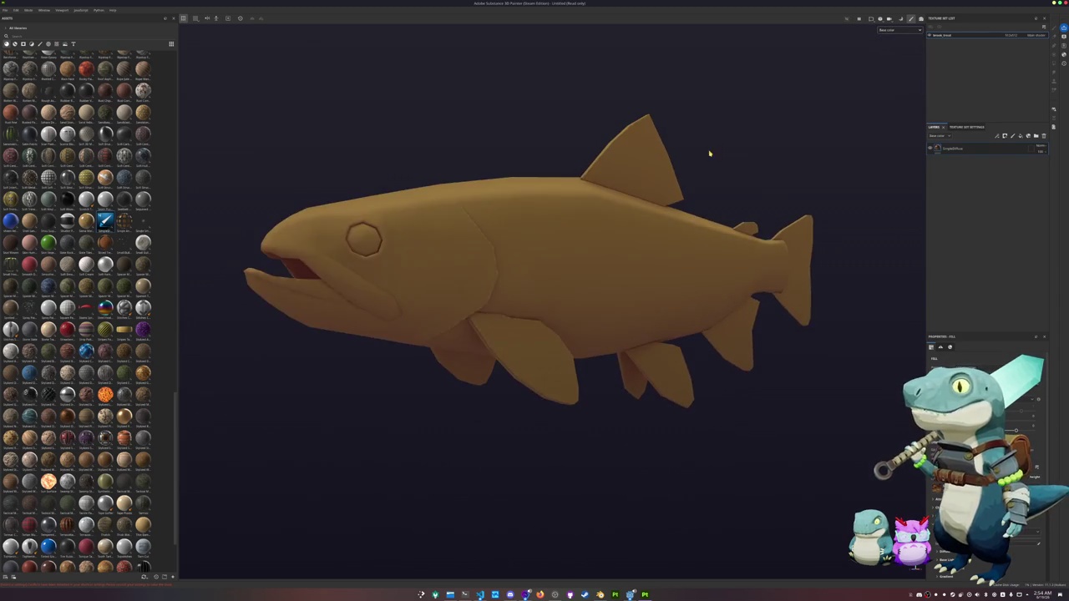
Step: Launch KColorChooser and move its dialog to the top of the screen
{"action": "key", "text": "super"}
{"action": "type", "text": "kcolorchoo"}
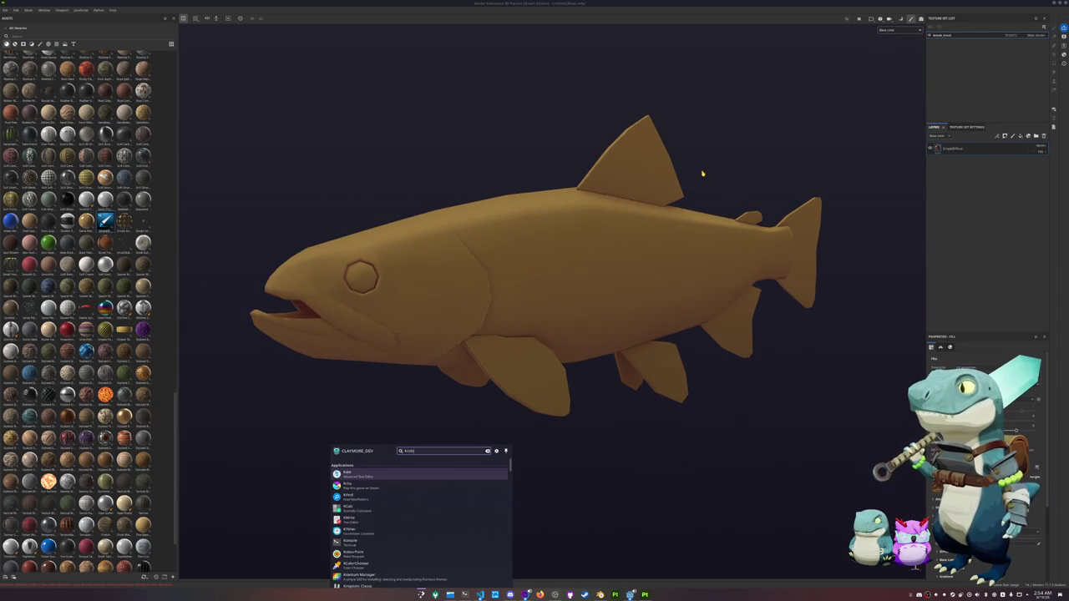
{"action": "key", "text": "Return"}
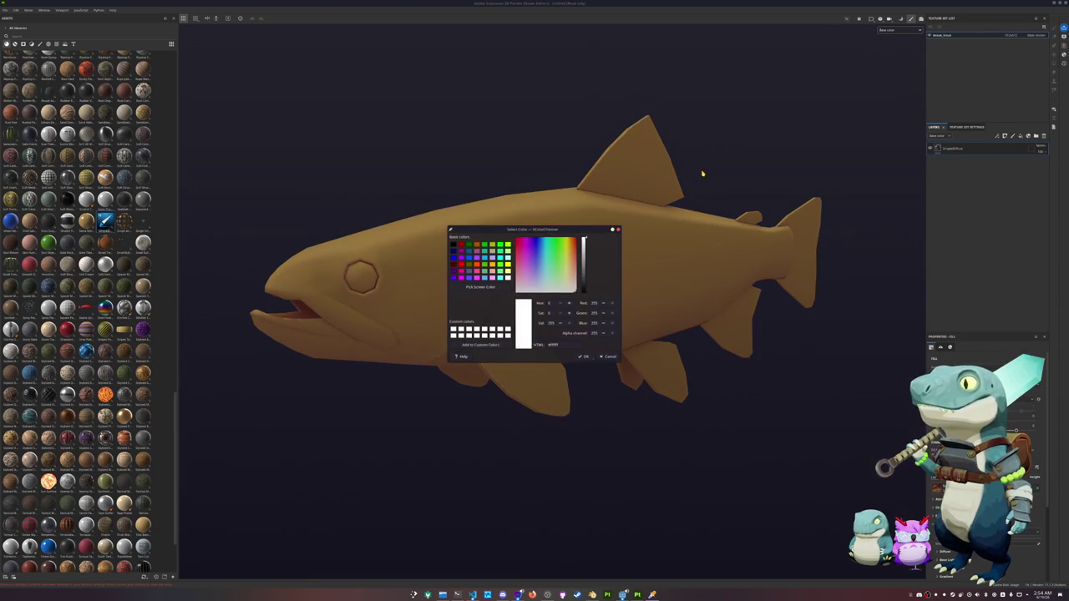
{"action": "left_click_drag", "start_coordinate": [548, 232], "coordinate": [302, 46]}
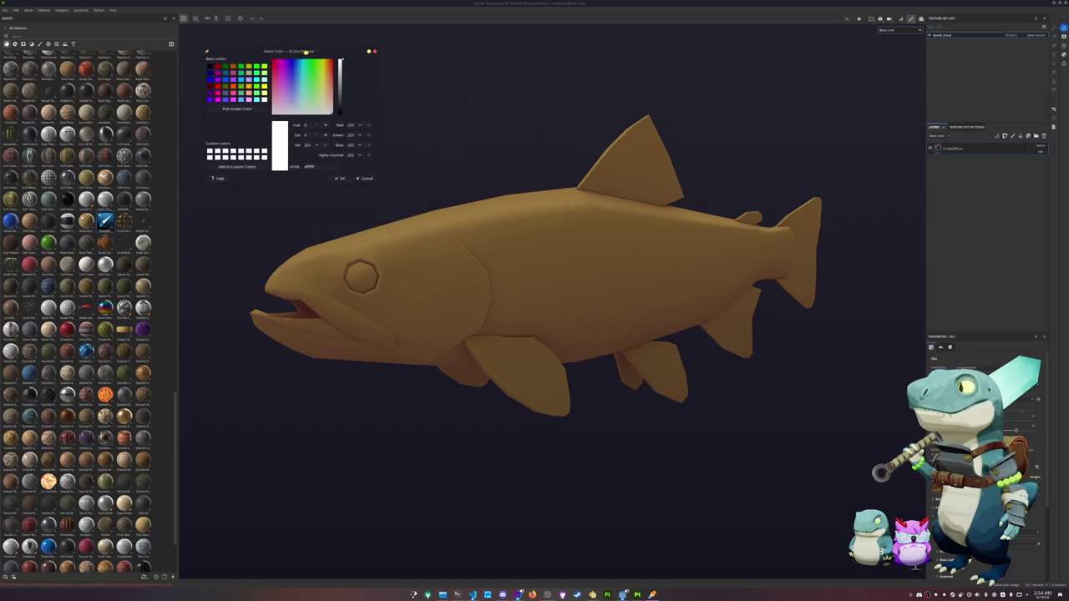
Step: Open brooktrout.png from the reference folder and place it above the fish
{"action": "left_click", "coordinate": [443, 595]}
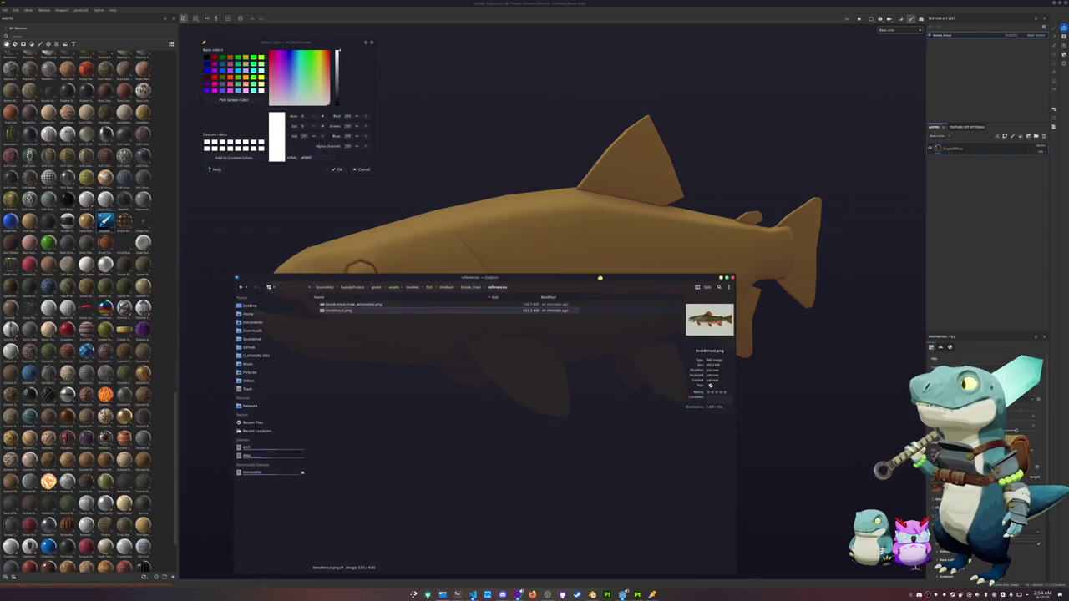
{"action": "double_click", "coordinate": [355, 314]}
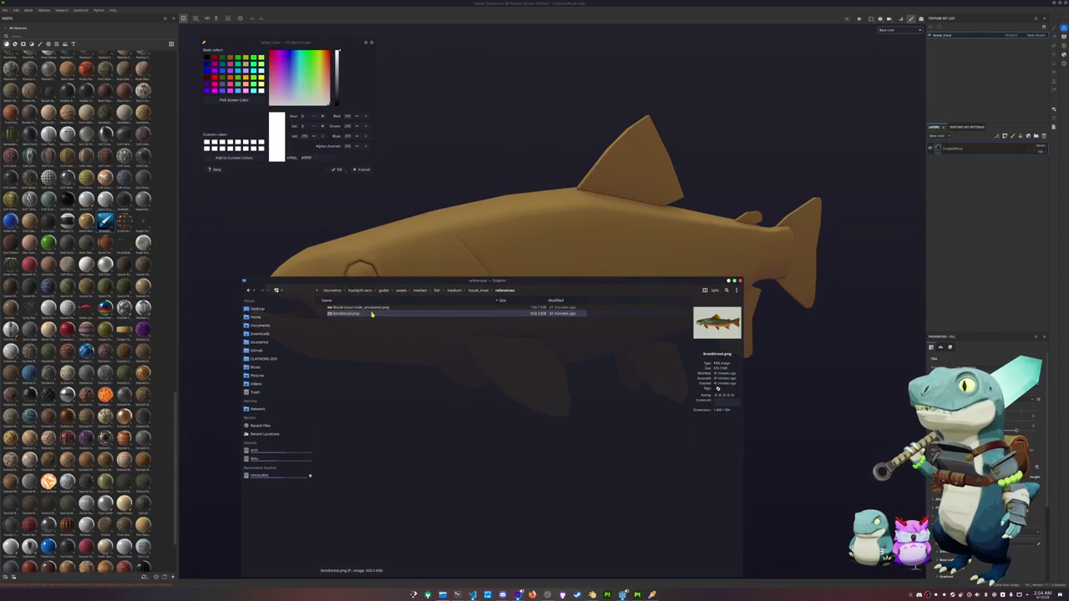
{"action": "left_click_drag", "start_coordinate": [551, 205], "coordinate": [506, 48]}
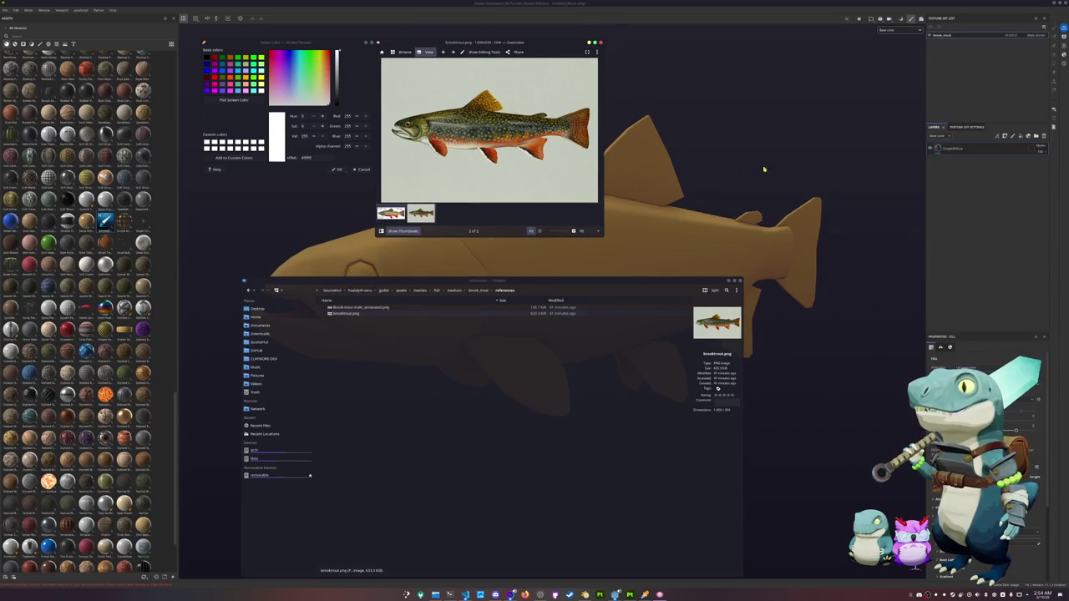
{"action": "mouse_move", "coordinate": [685, 264]}
{"action": "left_mouse_down", "text": "alt"}
{"action": "mouse_move", "coordinate": [655, 346]}
{"action": "mouse_move", "coordinate": [596, 403]}
{"action": "mouse_move", "coordinate": [615, 396]}
{"action": "left_mouse_up", "text": "alt"}
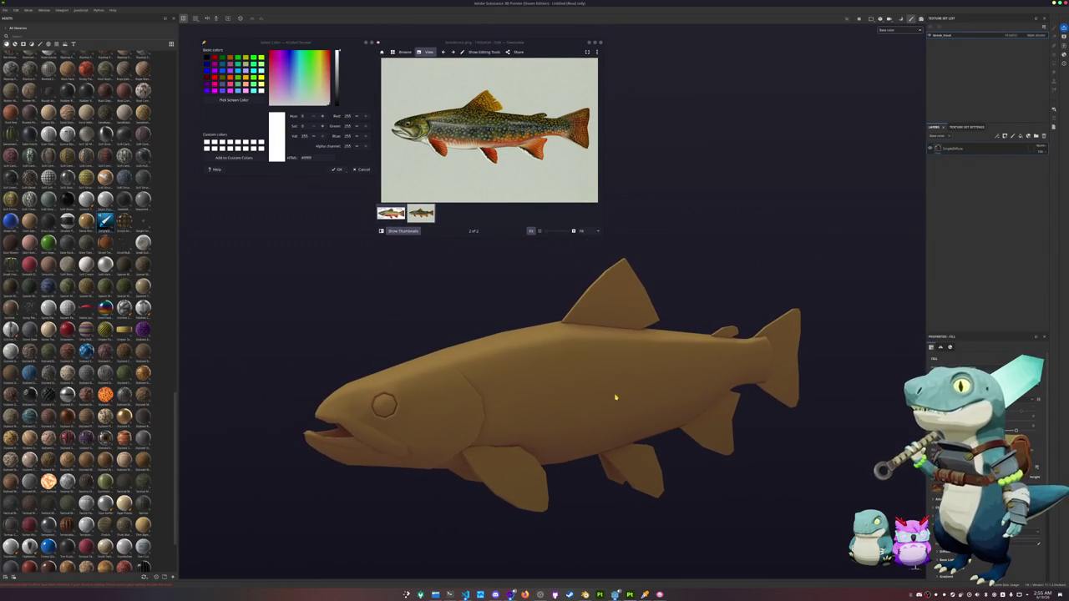
Step: Sample a beige tone and the pale background colour from the reference photo
{"action": "left_click", "coordinate": [234, 99]}
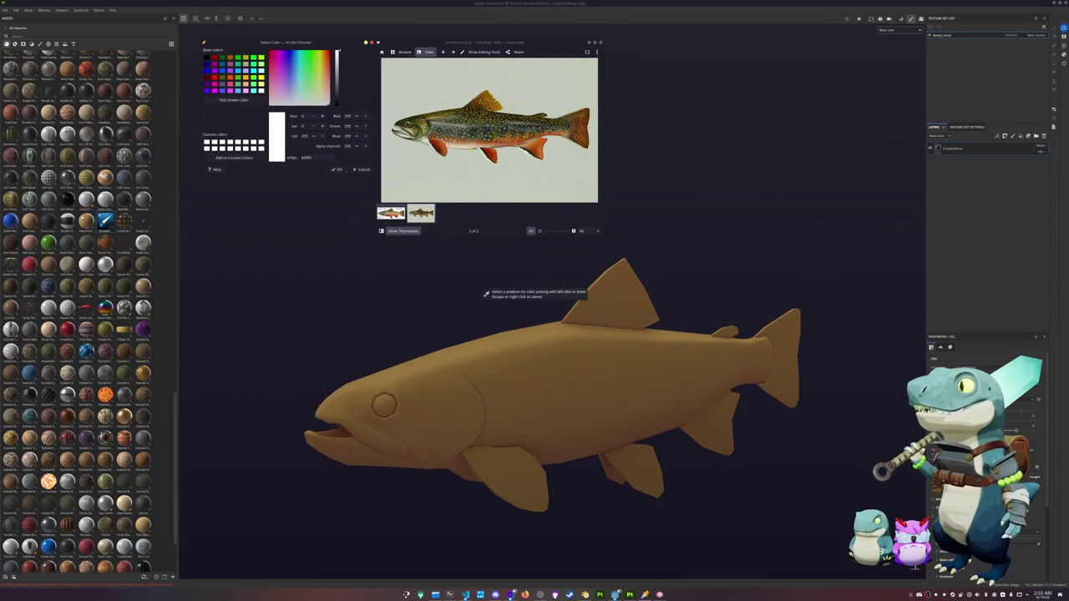
{"action": "left_click", "coordinate": [485, 294]}
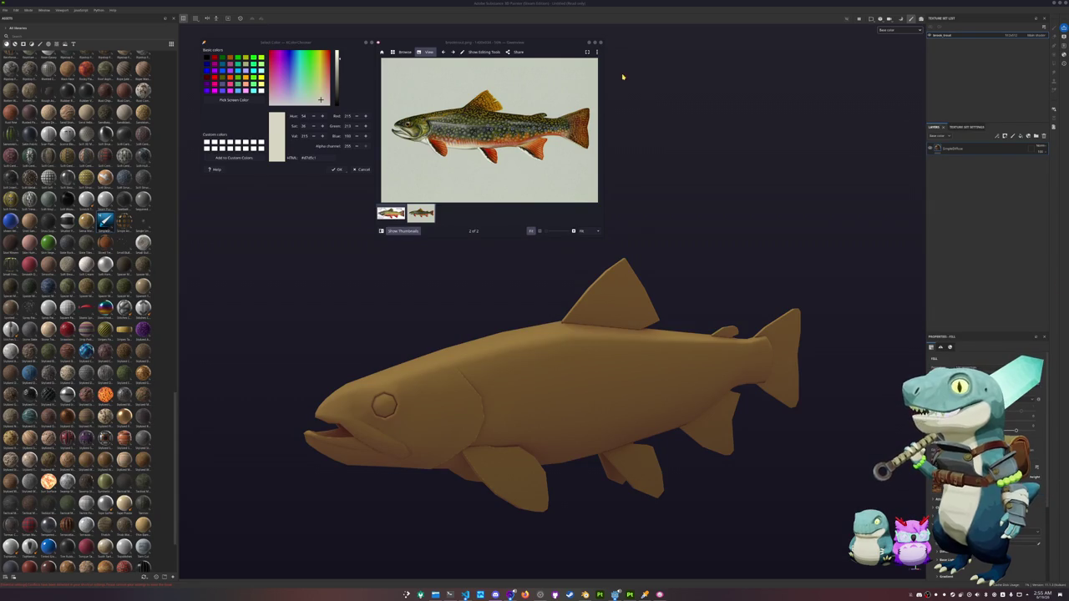
{"action": "left_click", "coordinate": [240, 101]}
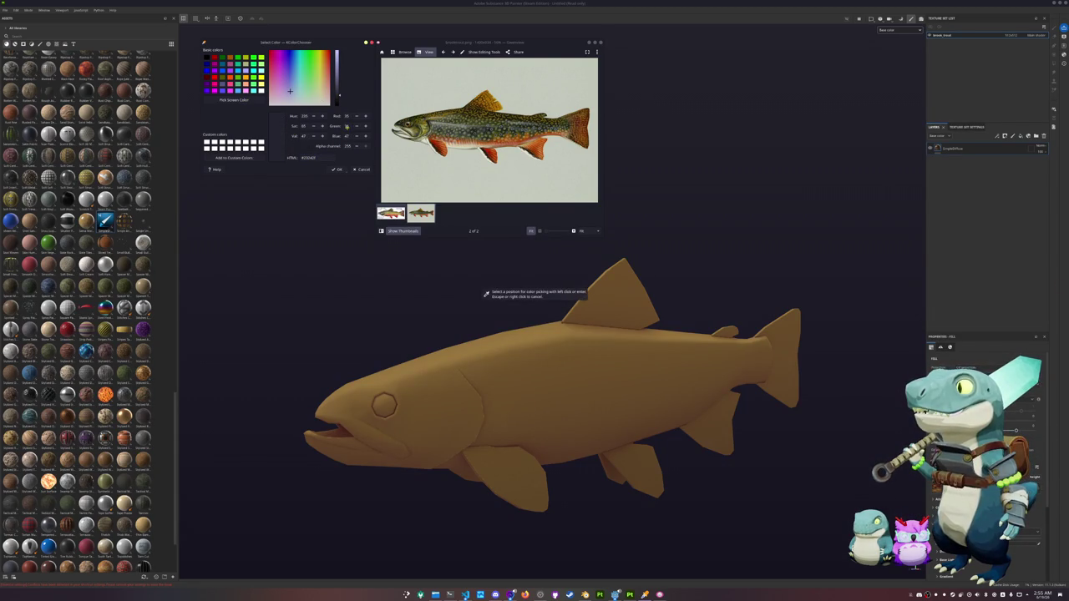
{"action": "left_click", "coordinate": [489, 188]}
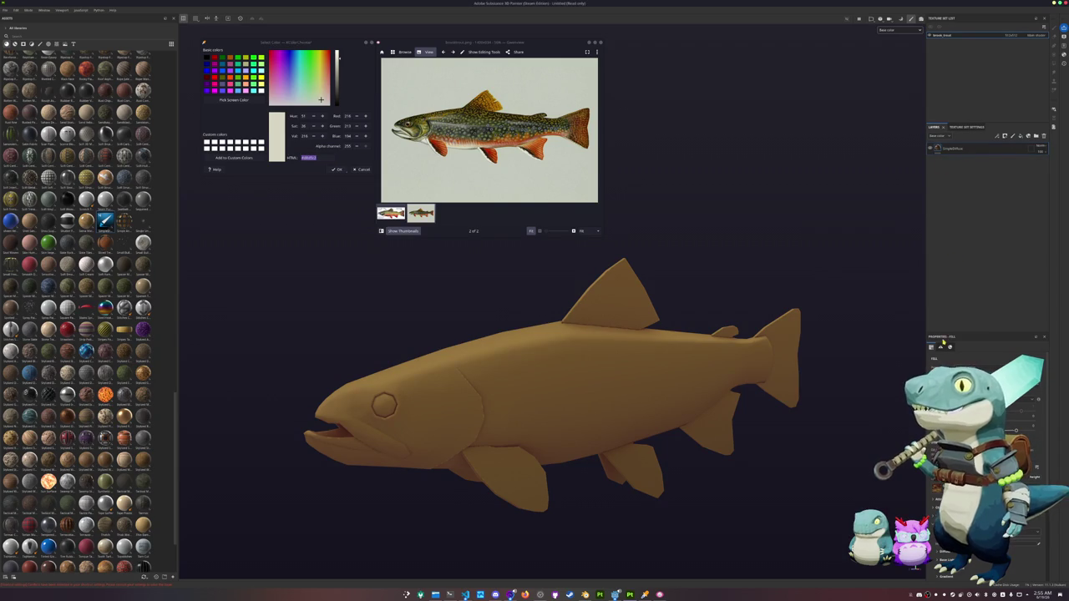
Step: Set the fill's Base color to the picked tone, shift it toward yellowish cream, and add a fill layer
{"action": "scroll", "coordinate": [986, 460], "scroll_direction": "down", "scroll_amount": 5}
{"action": "scroll", "coordinate": [986, 459], "scroll_direction": "down", "scroll_amount": 3}
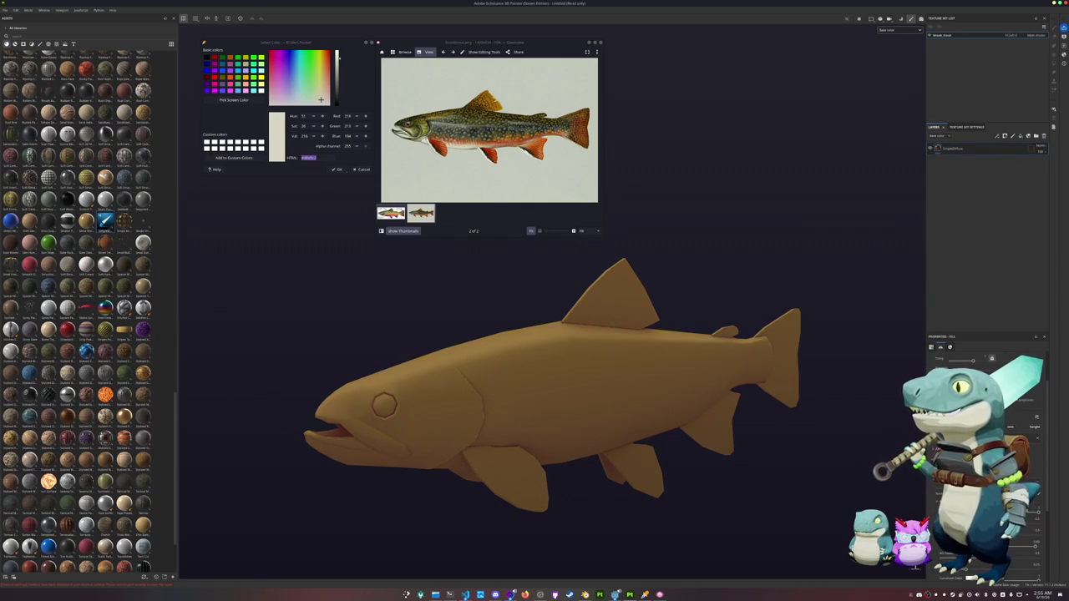
{"action": "left_click", "coordinate": [1028, 547]}
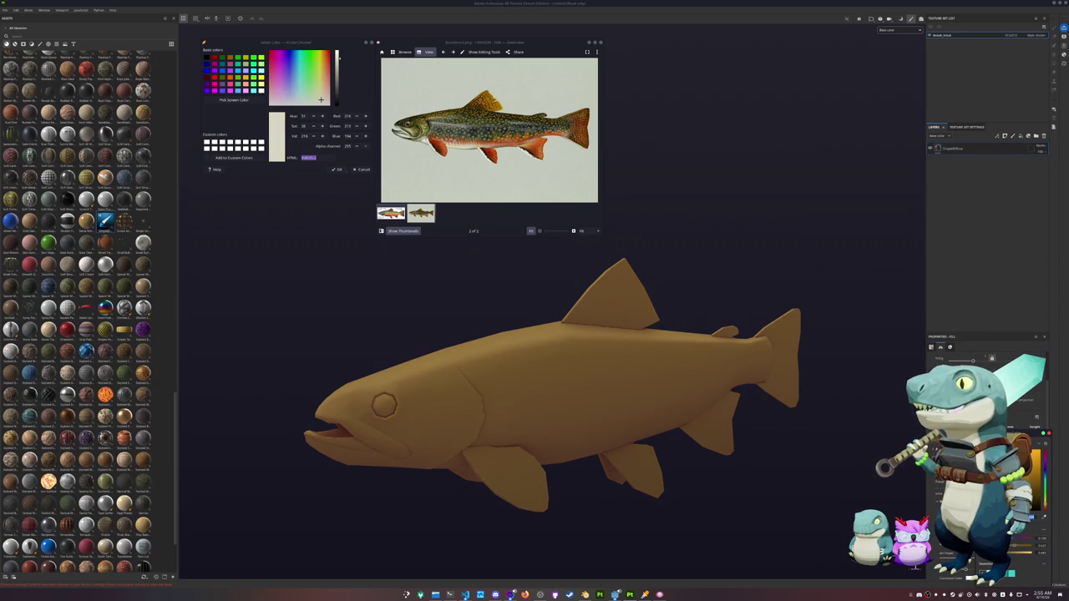
{"action": "left_click_drag", "start_coordinate": [1043, 455], "coordinate": [1047, 434]}
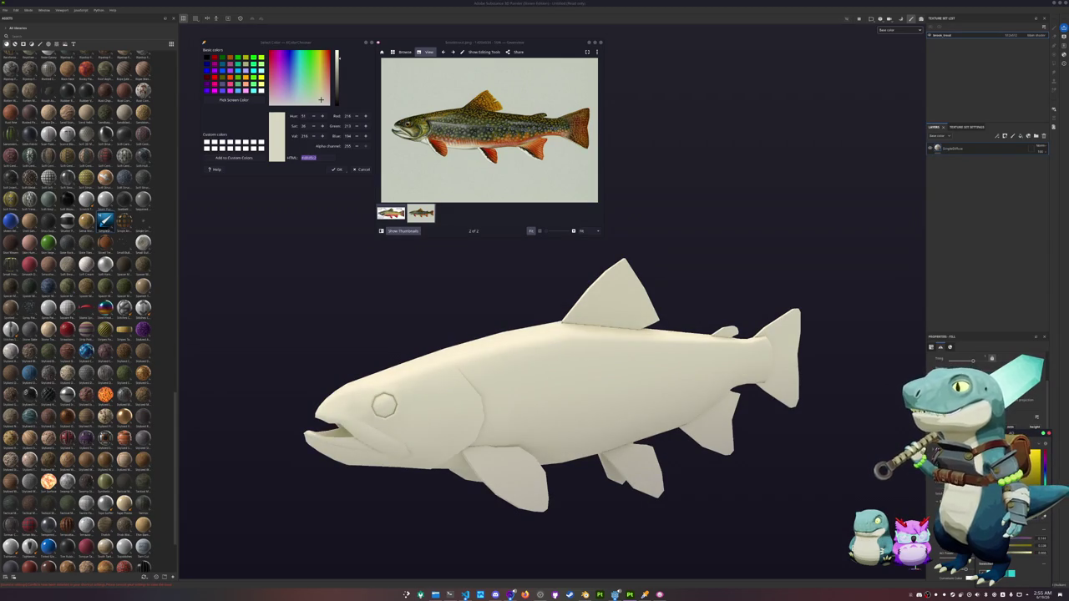
{"action": "left_click", "coordinate": [1020, 135]}
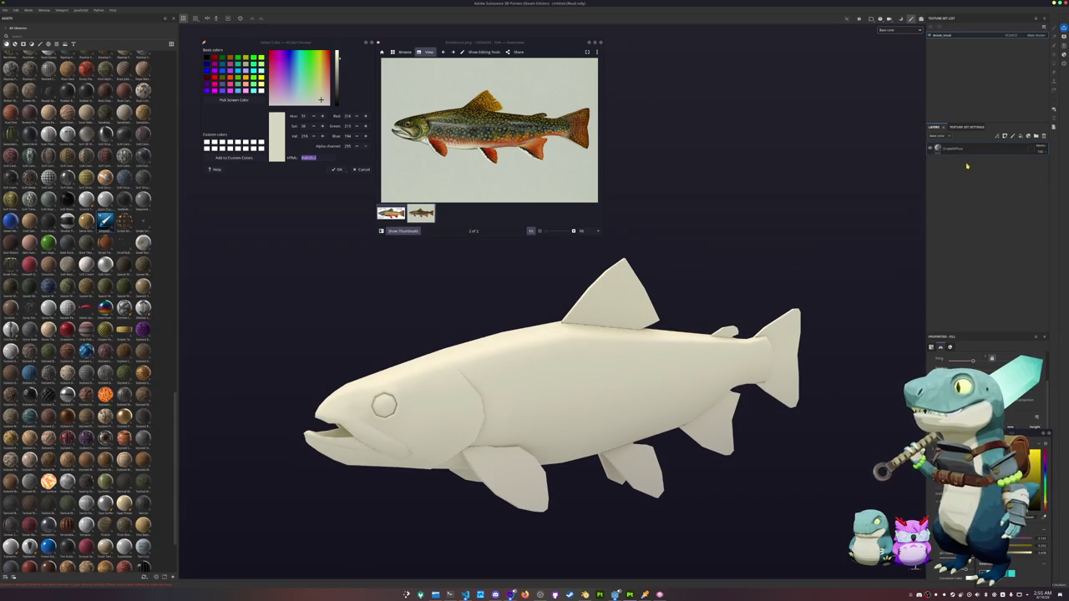
Step: Sample several orange tones from the trout photo, ending with a brighter orange from its side
{"action": "scroll", "coordinate": [433, 142], "scroll_direction": "up", "scroll_amount": 2}
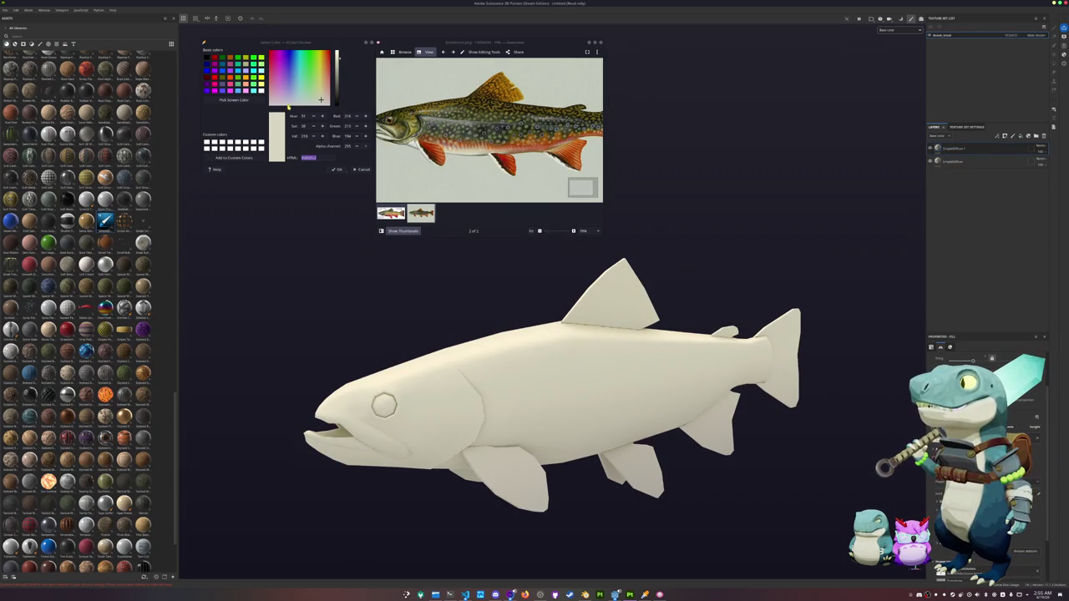
{"action": "left_click", "coordinate": [250, 101]}
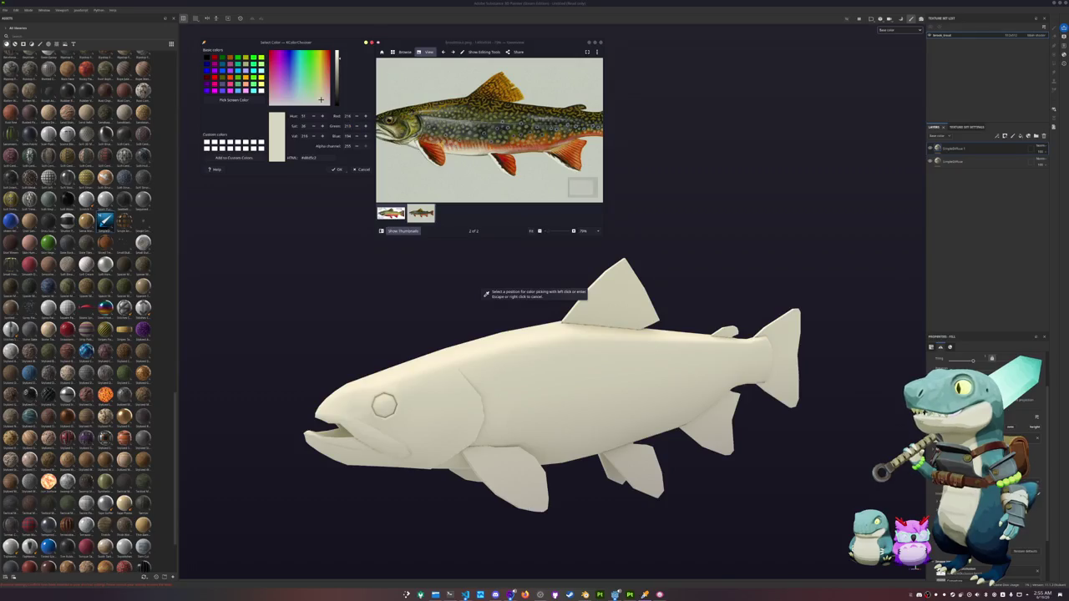
{"action": "left_click", "coordinate": [509, 144]}
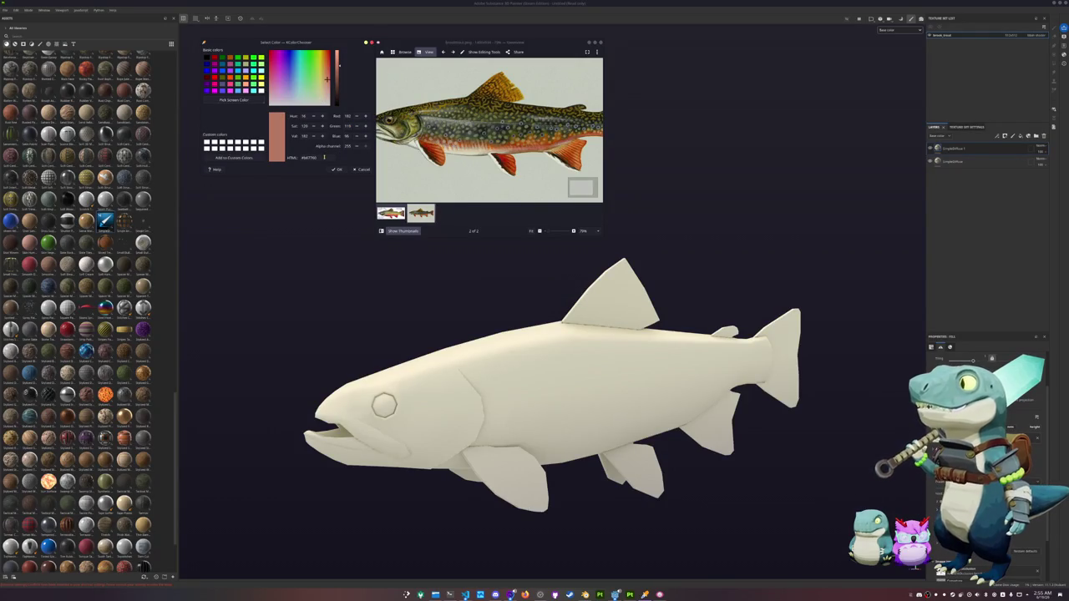
{"action": "scroll", "coordinate": [417, 149], "scroll_direction": "up", "scroll_amount": 4}
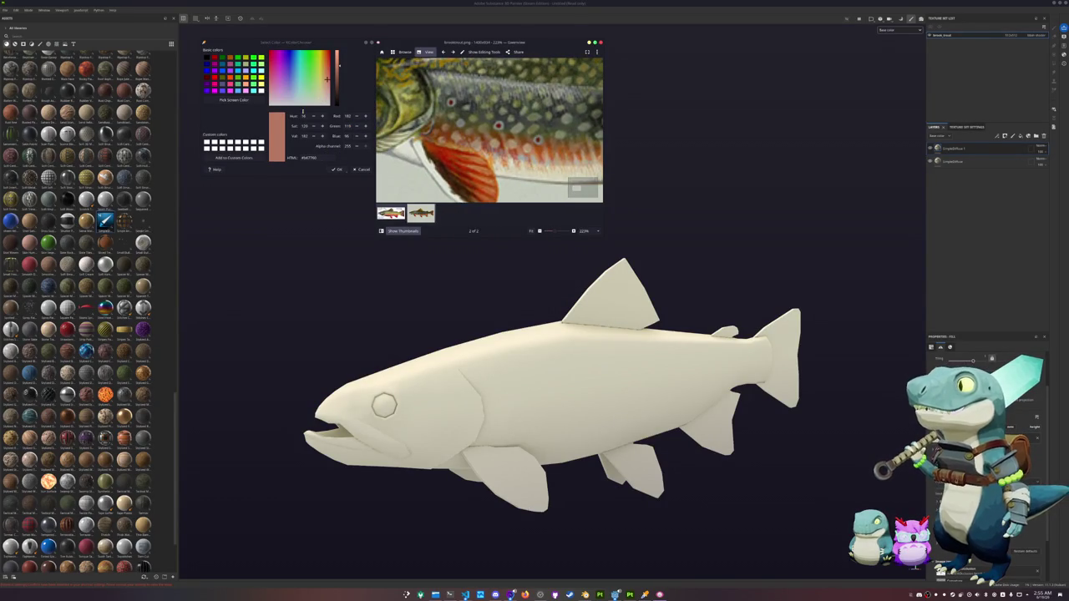
{"action": "left_click", "coordinate": [233, 101]}
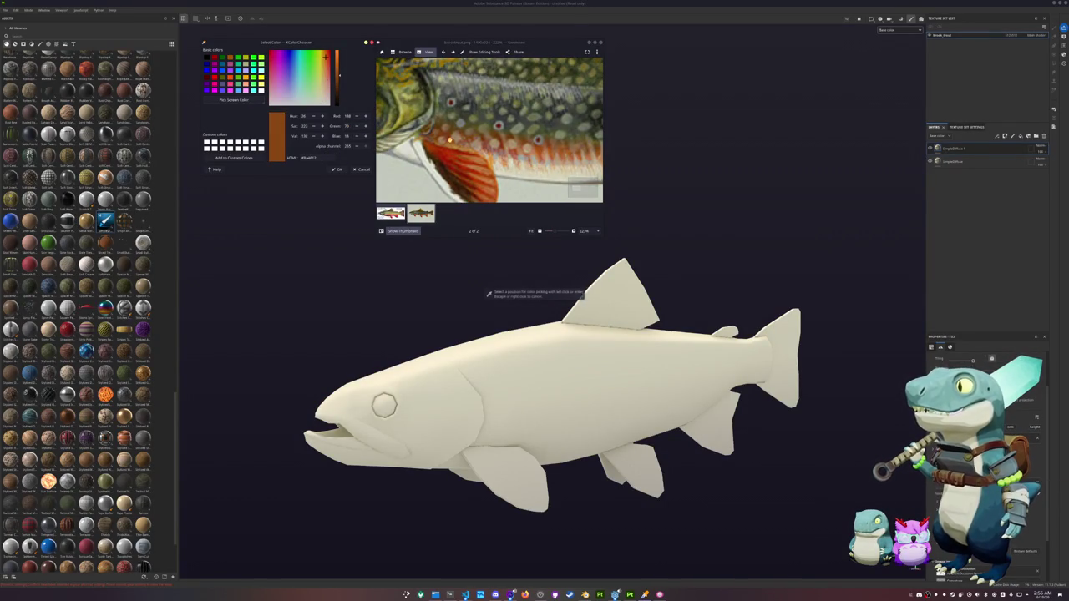
{"action": "left_click", "coordinate": [465, 157]}
{"action": "scroll", "coordinate": [466, 157], "scroll_direction": "down", "scroll_amount": 5}
{"action": "scroll", "coordinate": [466, 156], "scroll_direction": "up", "scroll_amount": 2}
{"action": "scroll", "coordinate": [465, 157], "scroll_direction": "up", "scroll_amount": 2}
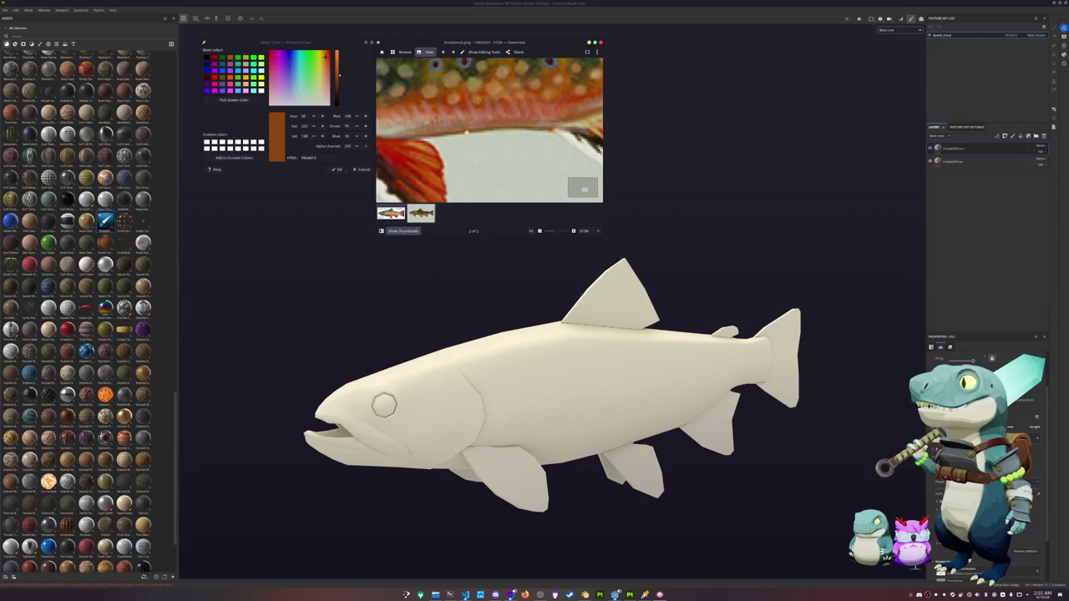
{"action": "scroll", "coordinate": [465, 156], "scroll_direction": "up", "scroll_amount": 2}
{"action": "left_click", "coordinate": [233, 101]}
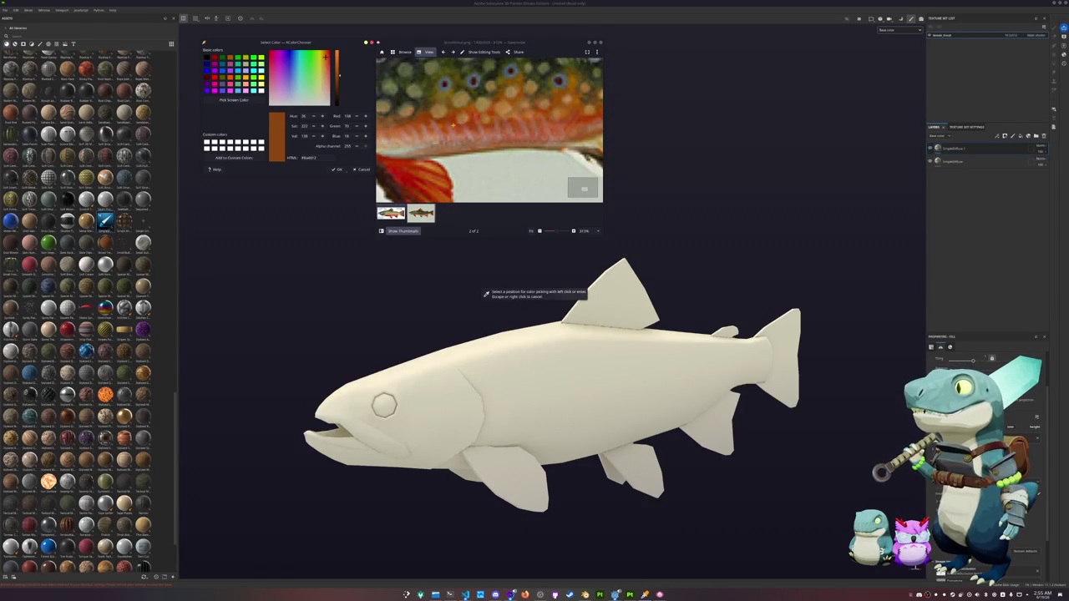
{"action": "left_click", "coordinate": [488, 295]}
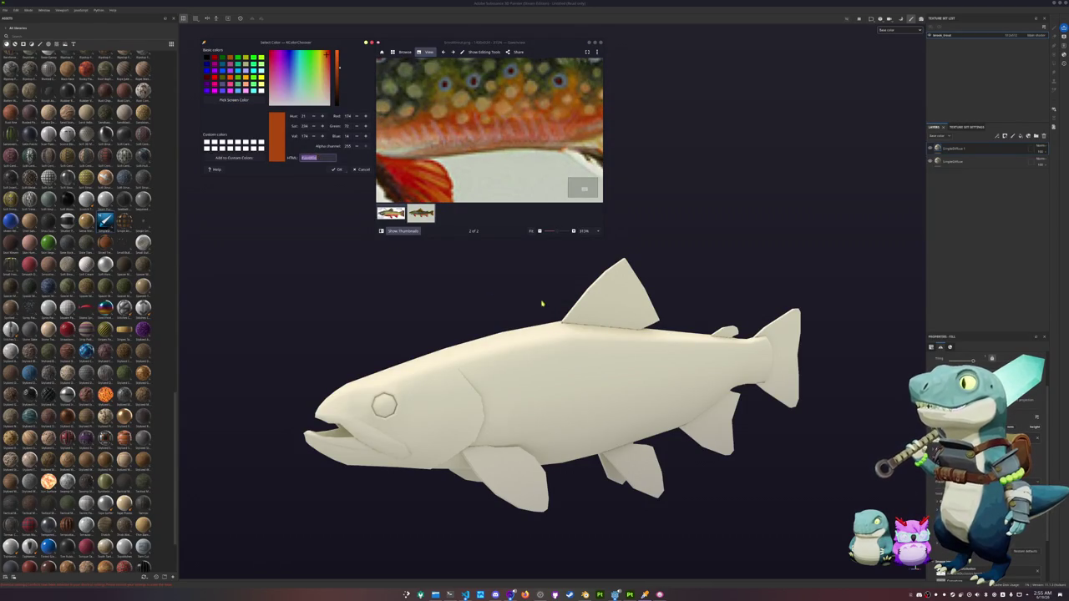
Step: Paste the sampled orange into the top fill layer's Base color, turning the fish burnt orange
{"action": "scroll", "coordinate": [543, 304], "scroll_direction": "down", "scroll_amount": 3}
{"action": "left_click_drag", "start_coordinate": [671, 335], "coordinate": [775, 301], "text": "alt"}
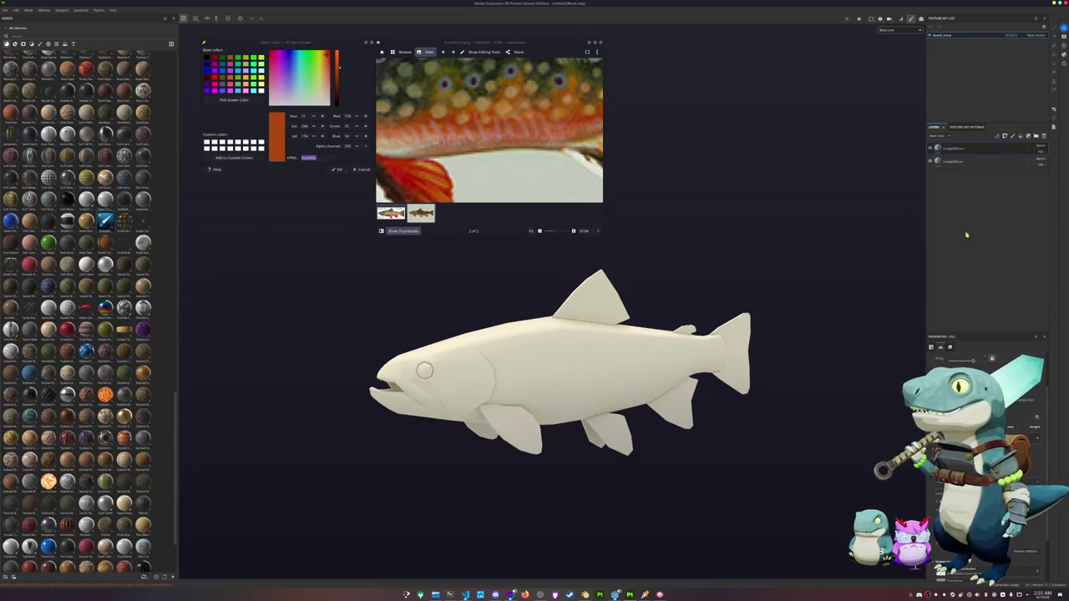
{"action": "scroll", "coordinate": [986, 460], "scroll_direction": "up", "scroll_amount": 5}
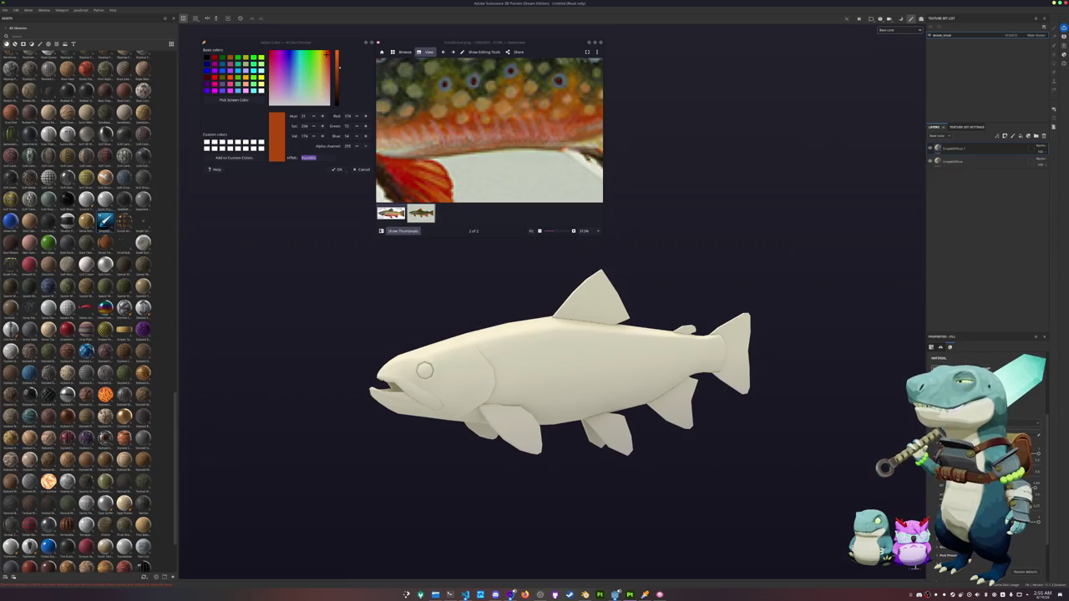
{"action": "left_click", "coordinate": [986, 424]}
{"action": "key", "text": "ctrl+v"}
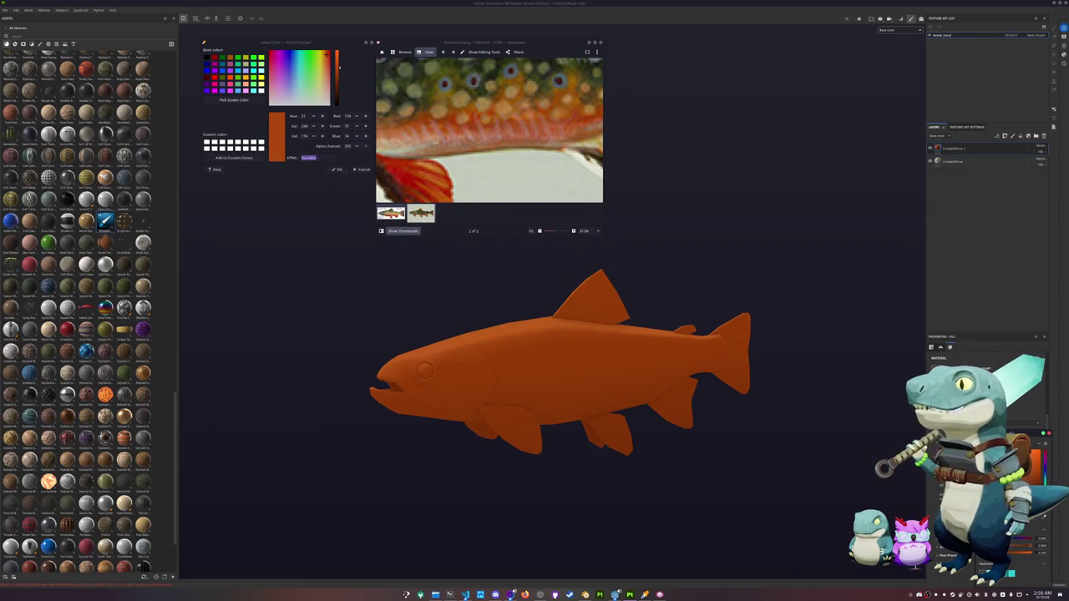
{"action": "left_click_drag", "start_coordinate": [735, 382], "coordinate": [713, 354], "text": "alt"}
Step: Add a black mask to the orange fill layer
{"action": "right_click", "coordinate": [952, 148]}
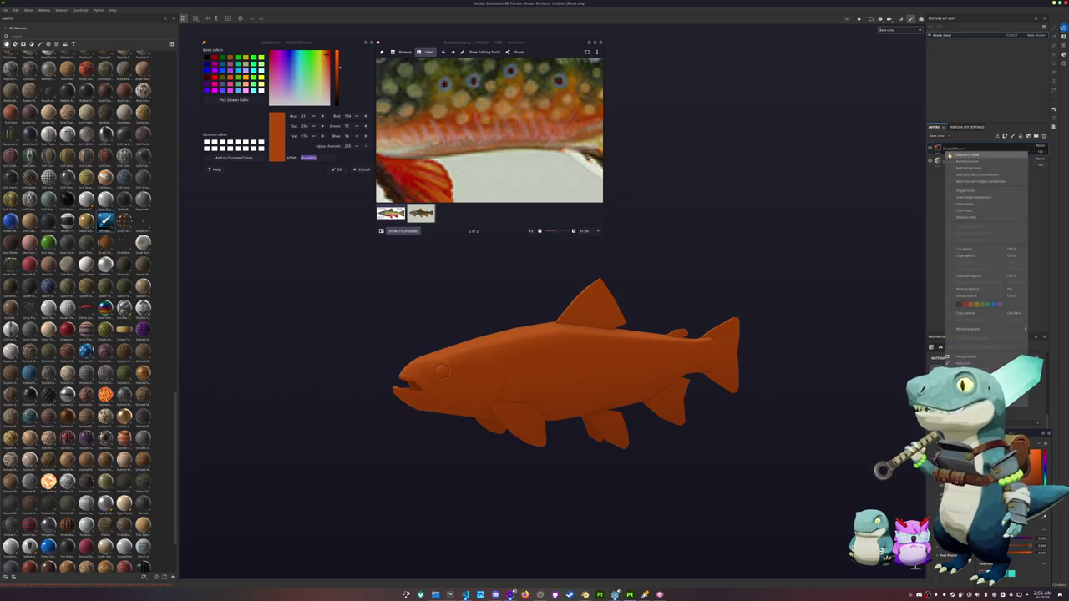
{"action": "left_click", "coordinate": [973, 276]}
{"action": "scroll", "coordinate": [597, 180], "scroll_direction": "down", "scroll_amount": 2}
{"action": "scroll", "coordinate": [598, 181], "scroll_direction": "down", "scroll_amount": 2}
{"action": "scroll", "coordinate": [597, 180], "scroll_direction": "down", "scroll_amount": 1}
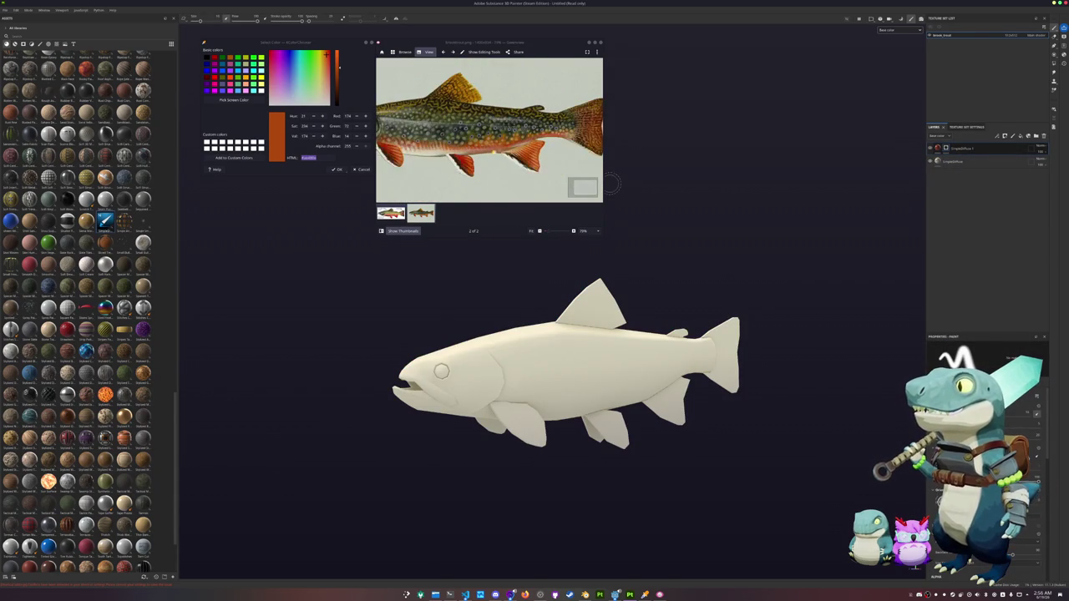
{"action": "scroll", "coordinate": [597, 181], "scroll_direction": "down", "scroll_amount": 1}
{"action": "left_click_drag", "start_coordinate": [724, 209], "coordinate": [773, 205], "text": "alt"}
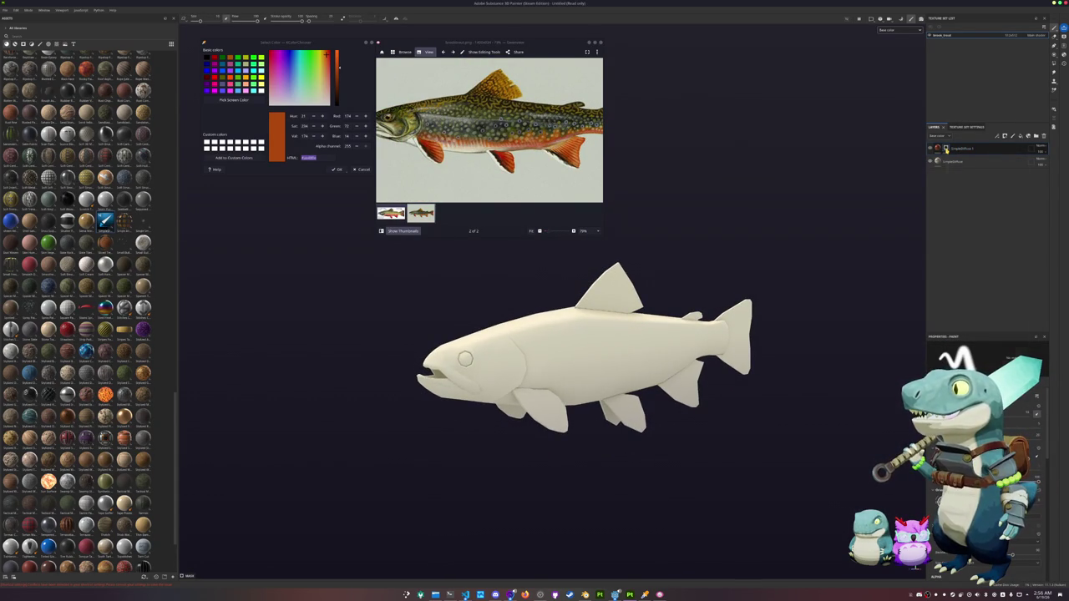
Step: Add a Light generator to the mask so orange fades toward the belly
{"action": "right_click", "coordinate": [948, 149]}
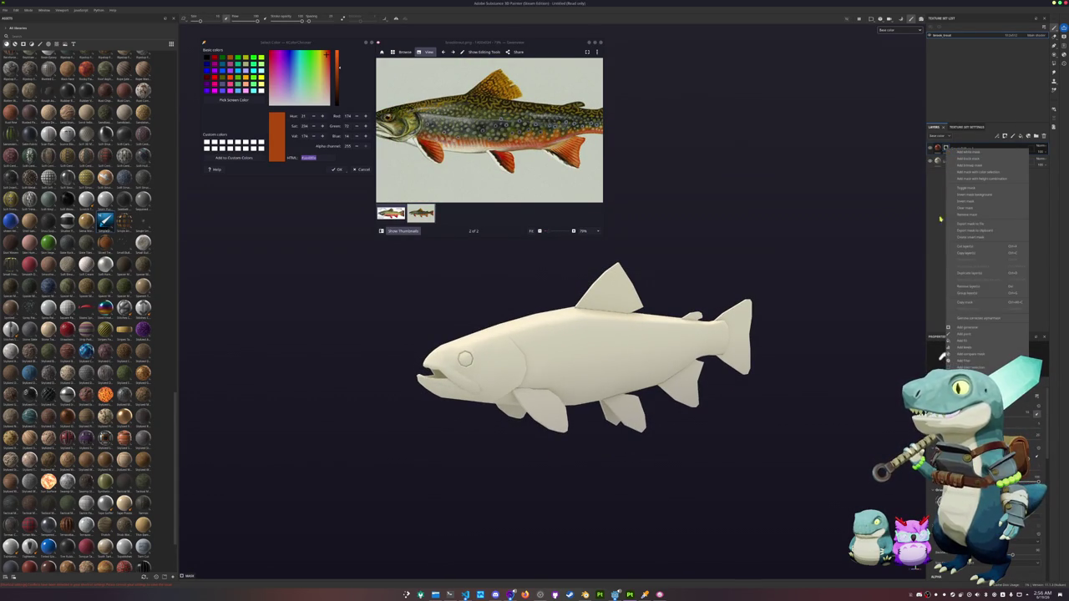
{"action": "left_click", "coordinate": [965, 328]}
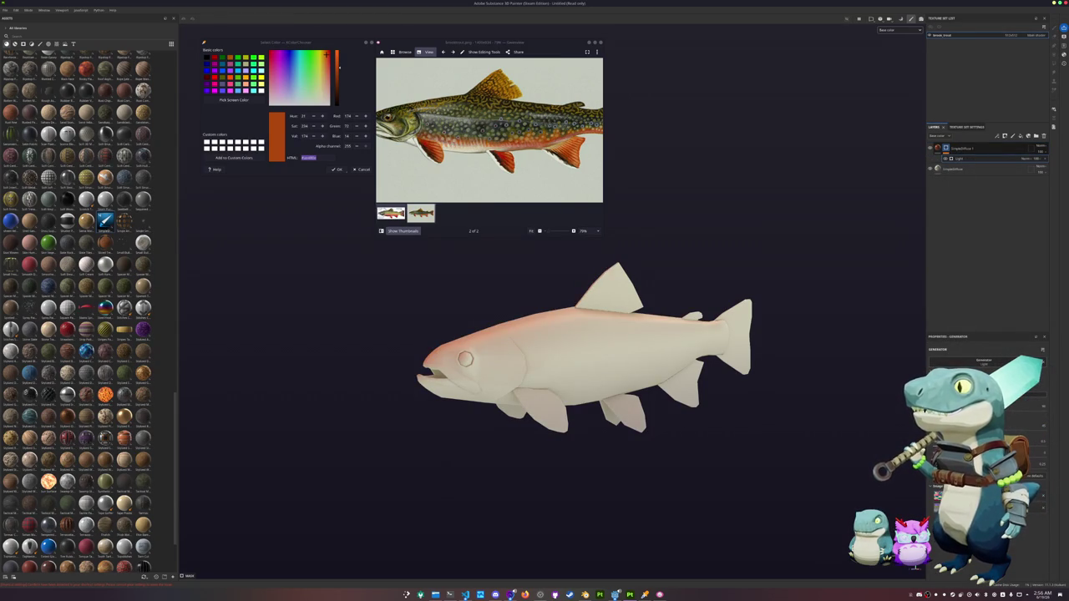
{"action": "scroll", "coordinate": [578, 347], "scroll_direction": "up", "scroll_amount": 2}
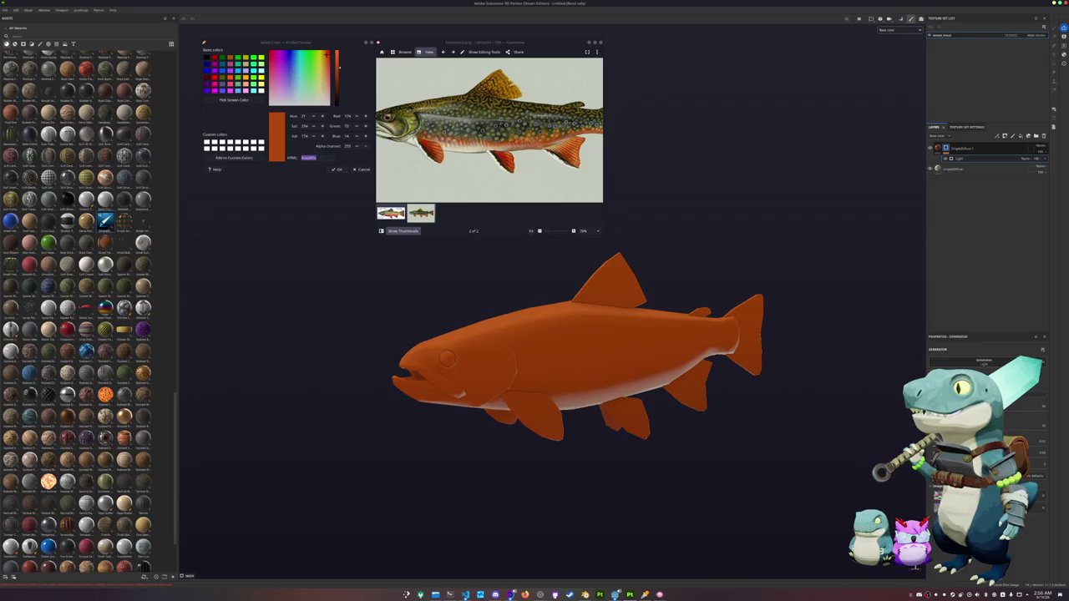
{"action": "left_click_drag", "start_coordinate": [718, 434], "coordinate": [742, 439], "text": "alt"}
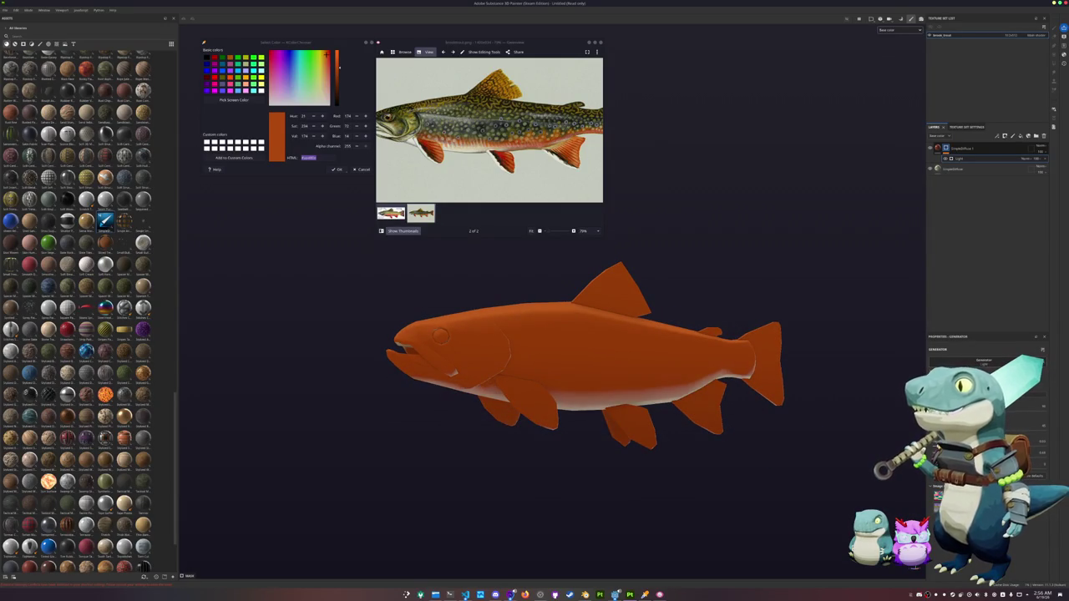
{"action": "left_click_drag", "start_coordinate": [844, 442], "coordinate": [802, 442], "text": "alt"}
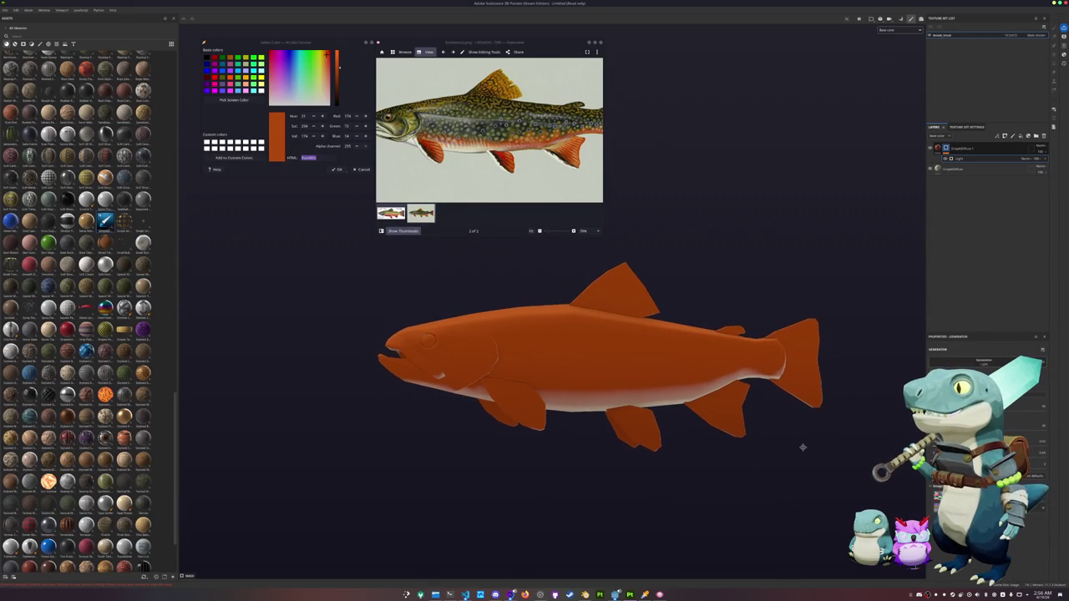
{"action": "right_click", "coordinate": [946, 147]}
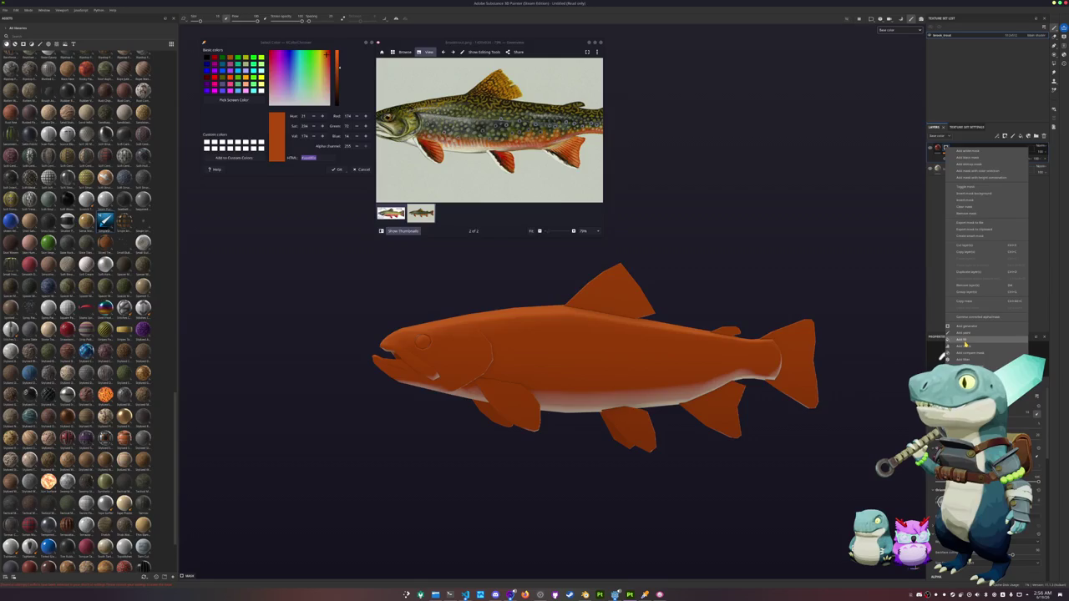
Step: Add a Stripes pattern fill to the mask with Tri-planar projection for horizontal bands
{"action": "left_click", "coordinate": [965, 341]}
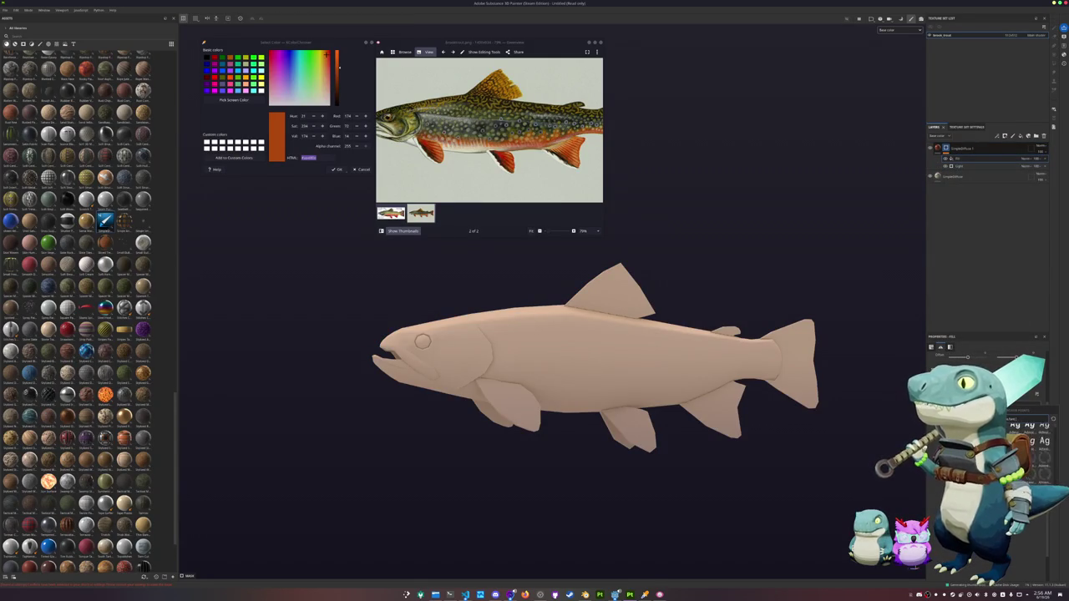
{"action": "scroll", "coordinate": [1032, 439], "scroll_direction": "down", "scroll_amount": 3}
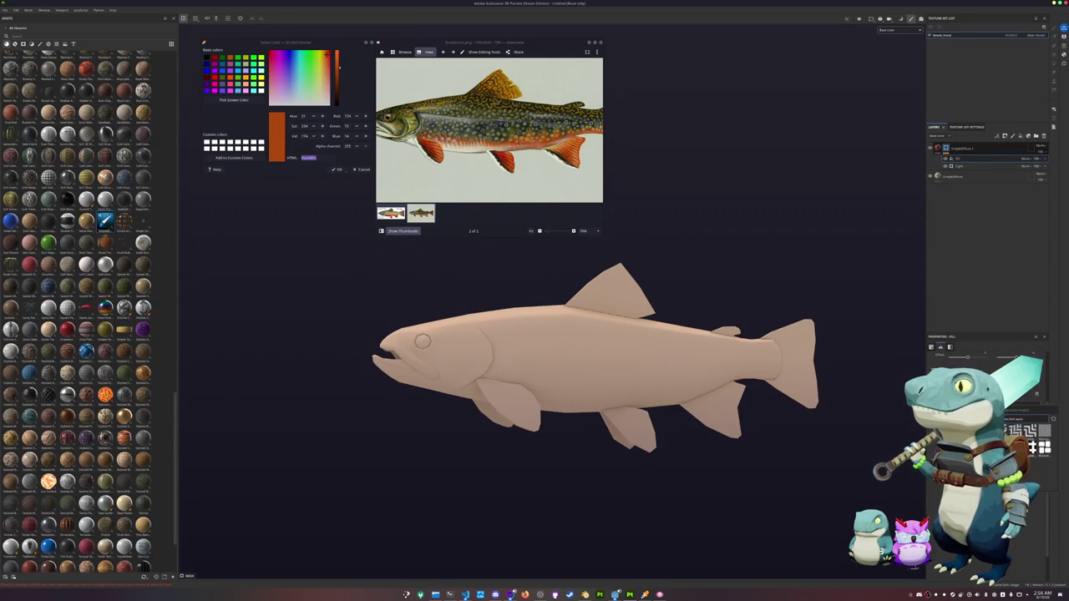
{"action": "scroll", "coordinate": [1032, 443], "scroll_direction": "up", "scroll_amount": 3}
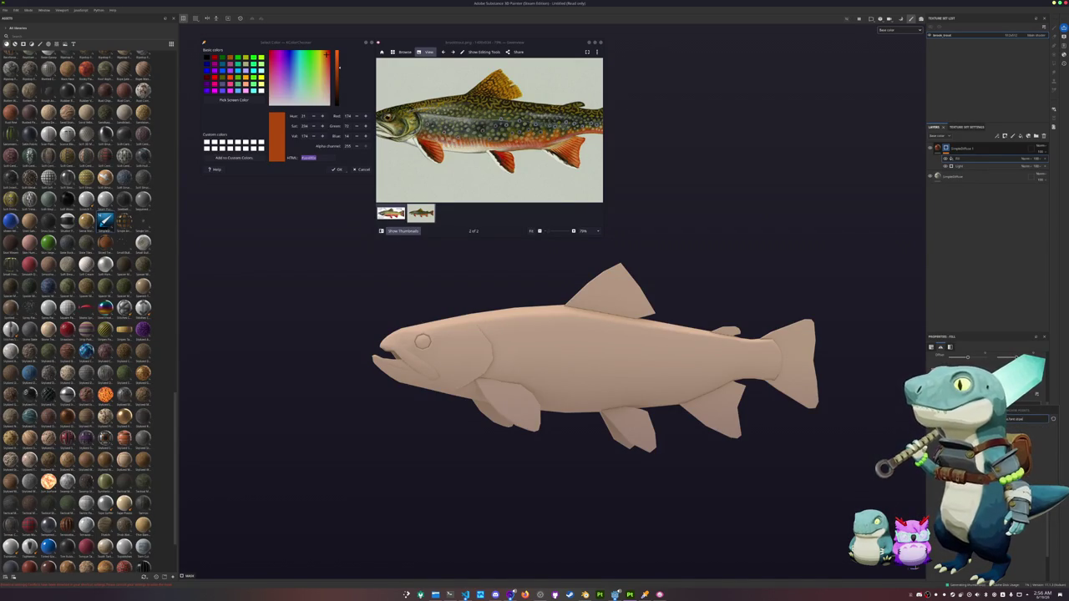
{"action": "left_click", "coordinate": [1032, 443]}
{"action": "scroll", "coordinate": [595, 358], "scroll_direction": "down", "scroll_amount": 2}
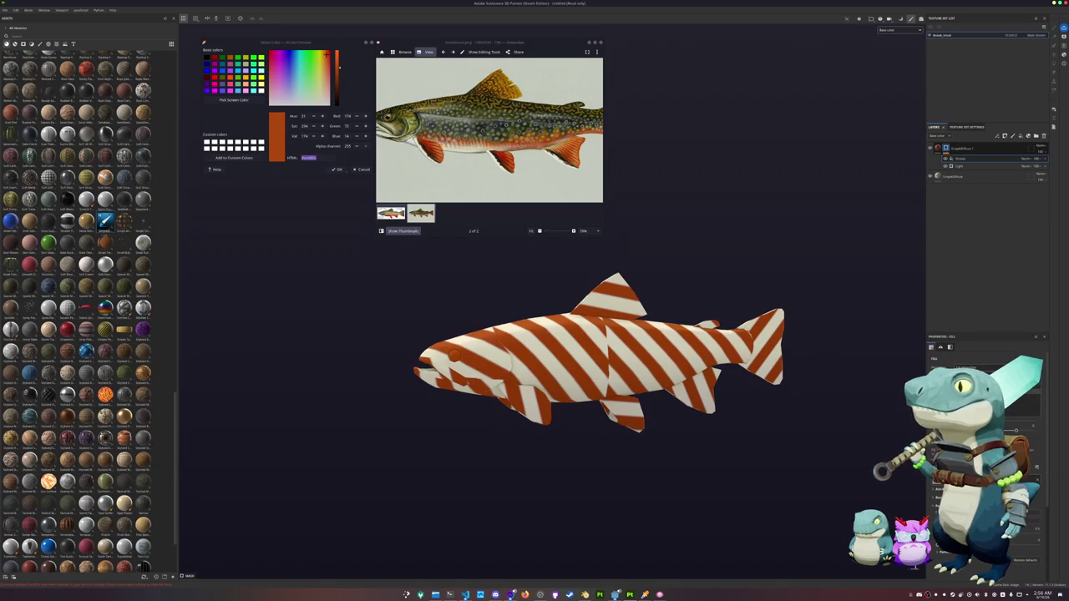
{"action": "left_click", "coordinate": [969, 393]}
{"action": "scroll", "coordinate": [986, 401], "scroll_direction": "down", "scroll_amount": 3}
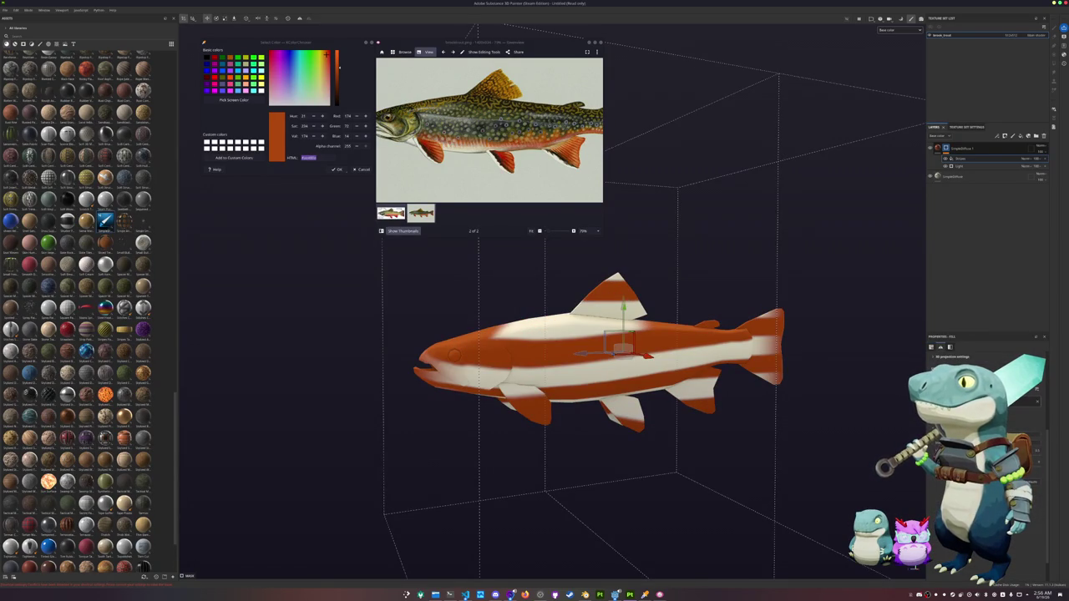
{"action": "scroll", "coordinate": [986, 452], "scroll_direction": "down", "scroll_amount": 3}
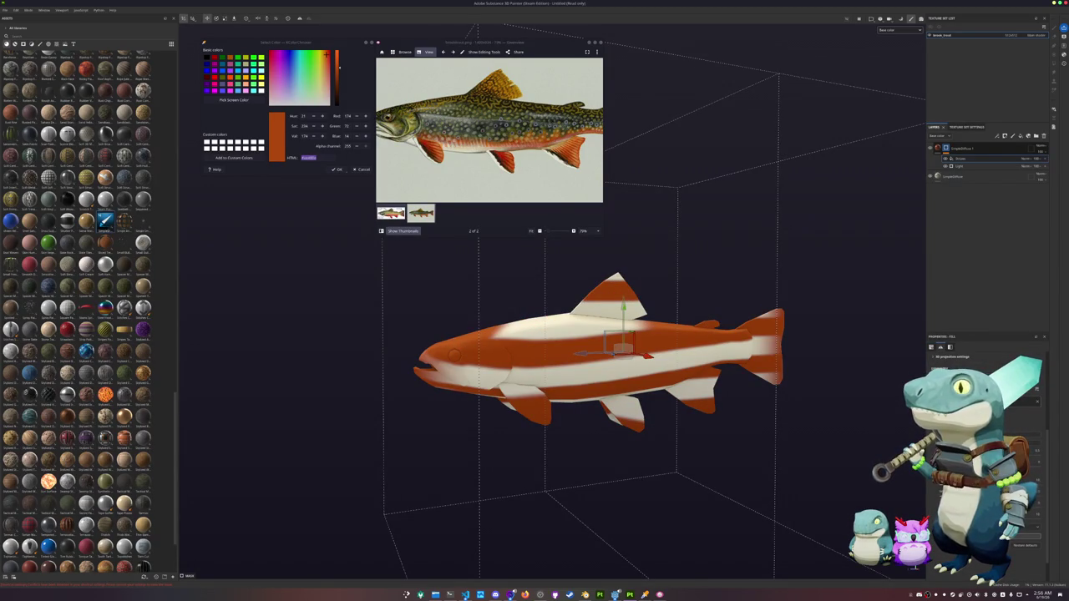
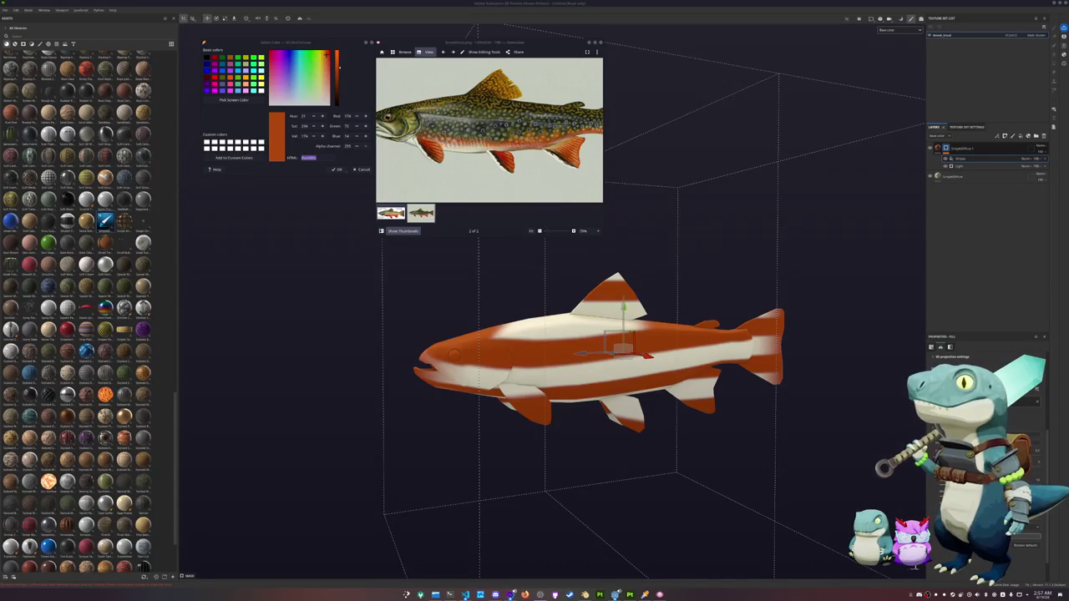
Step: Rotate the stripe fill's UV transformation so the orange and white stripes run diagonally
{"action": "scroll", "coordinate": [779, 284], "scroll_direction": "up", "scroll_amount": 1}
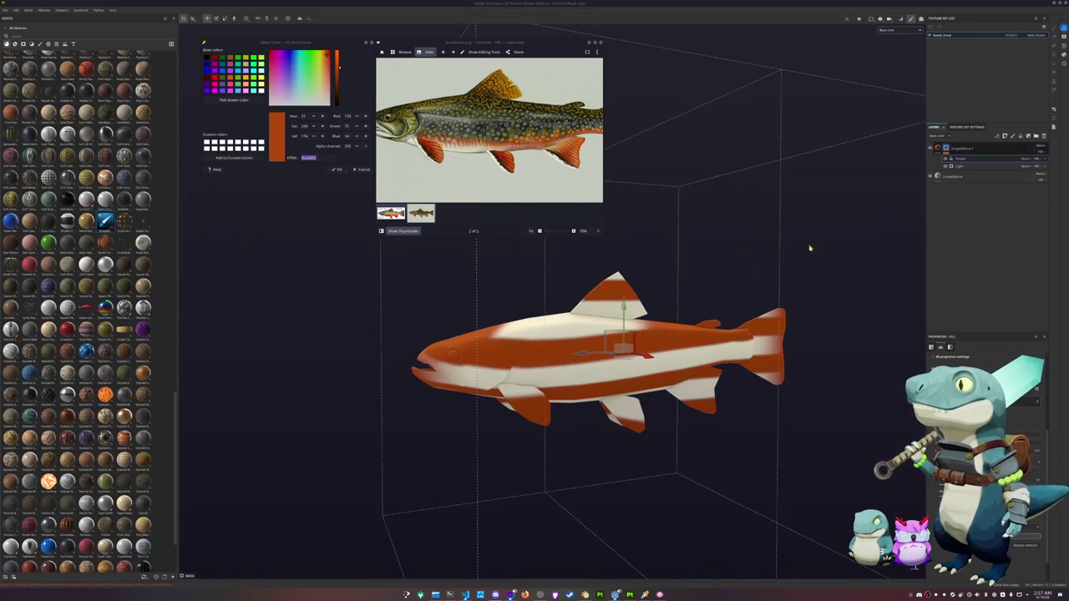
{"action": "scroll", "coordinate": [986, 451], "scroll_direction": "down", "scroll_amount": 3}
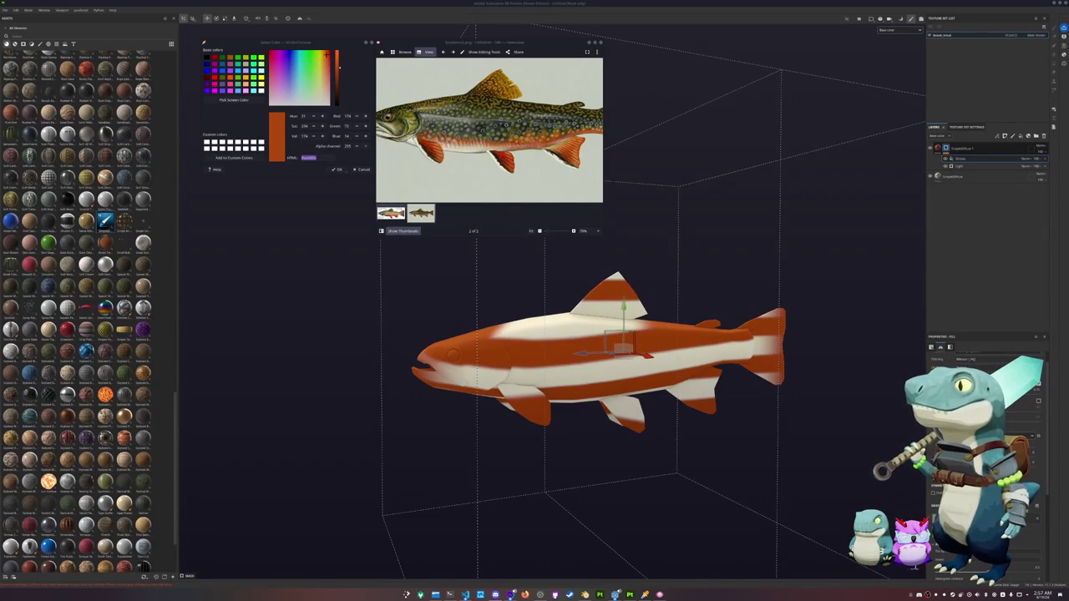
{"action": "scroll", "coordinate": [986, 451], "scroll_direction": "up", "scroll_amount": 3}
{"action": "scroll", "coordinate": [986, 451], "scroll_direction": "down", "scroll_amount": 3}
{"action": "scroll", "coordinate": [985, 451], "scroll_direction": "down", "scroll_amount": 3}
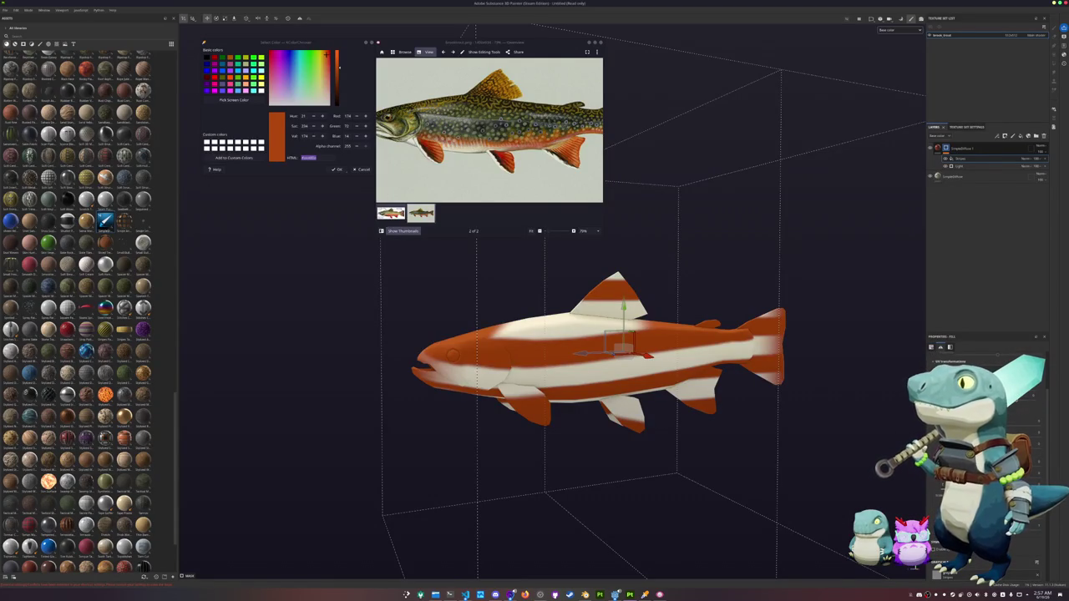
{"action": "mouse_move", "coordinate": [986, 444]}
{"action": "left_mouse_down"}
{"action": "mouse_move", "coordinate": [578, 445]}
{"action": "mouse_move", "coordinate": [771, 429]}
{"action": "mouse_move", "coordinate": [873, 459]}
{"action": "mouse_move", "coordinate": [752, 459]}
{"action": "mouse_move", "coordinate": [776, 460]}
{"action": "mouse_move", "coordinate": [752, 470]}
{"action": "mouse_move", "coordinate": [802, 468]}
{"action": "left_mouse_up"}
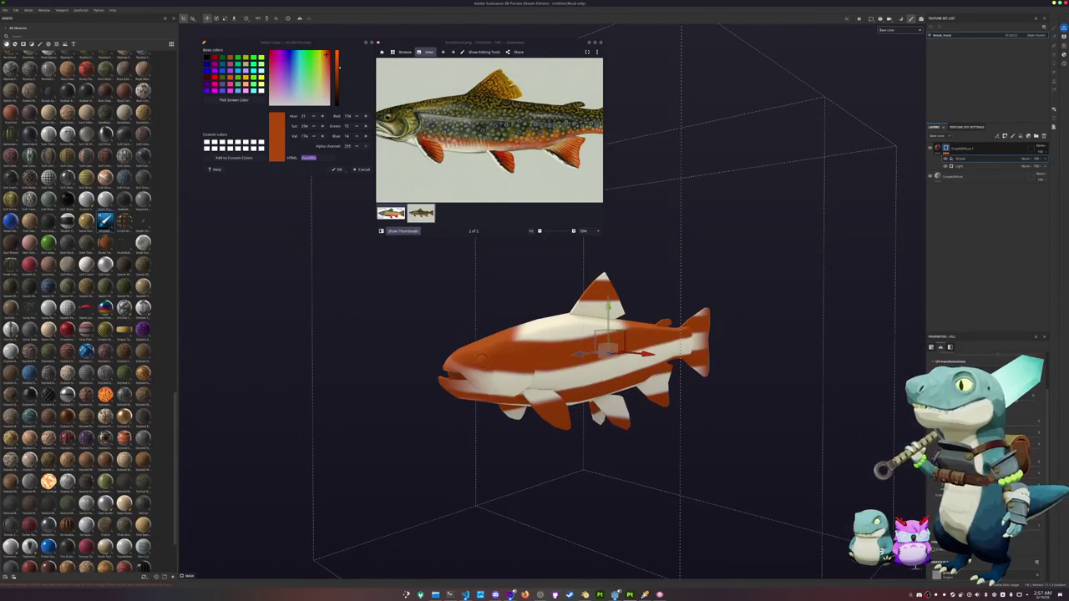
{"action": "left_click_drag", "start_coordinate": [607, 342], "coordinate": [593, 342]}
Step: Rotate the fill's projection gizmo until the stripes become thin, near-vertical bands along the body
{"action": "scroll", "coordinate": [931, 504], "scroll_direction": "down", "scroll_amount": 3}
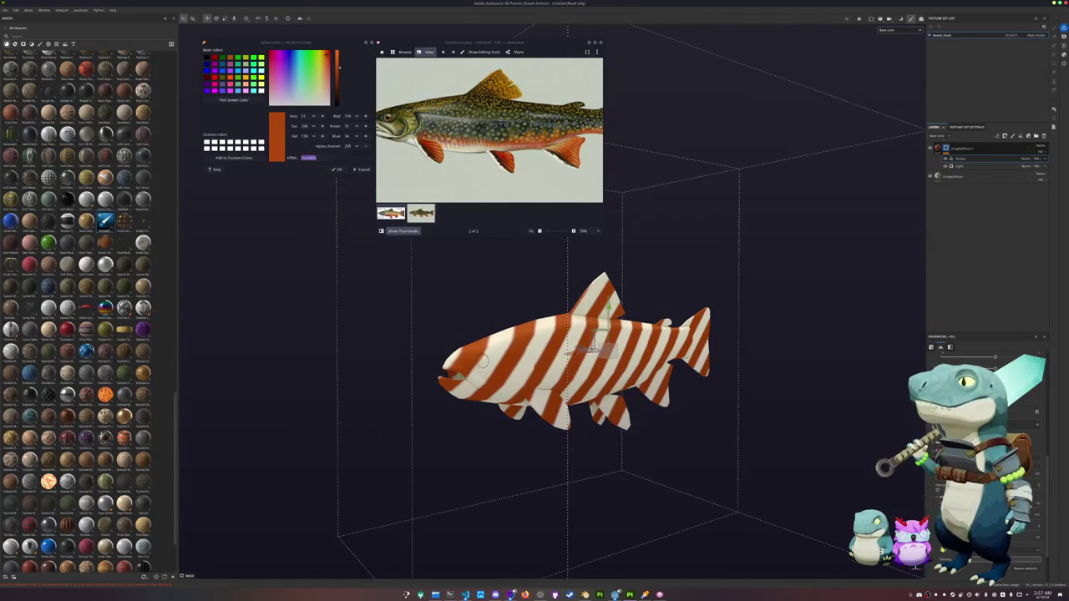
{"action": "scroll", "coordinate": [986, 460], "scroll_direction": "up", "scroll_amount": 2}
{"action": "scroll", "coordinate": [986, 460], "scroll_direction": "up", "scroll_amount": 3}
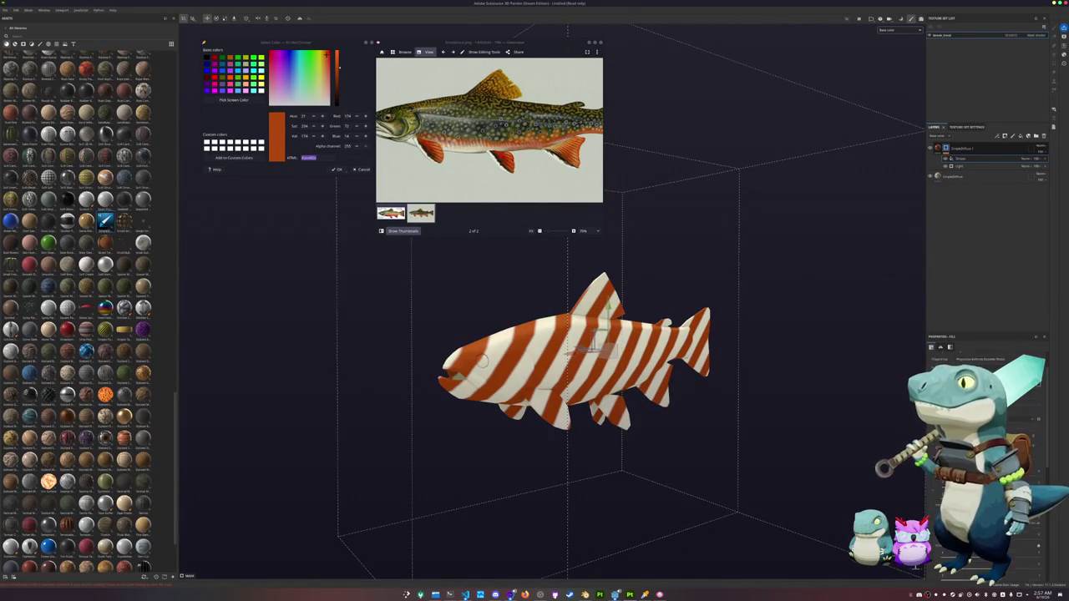
{"action": "left_click_drag", "start_coordinate": [710, 418], "coordinate": [780, 487], "text": "alt"}
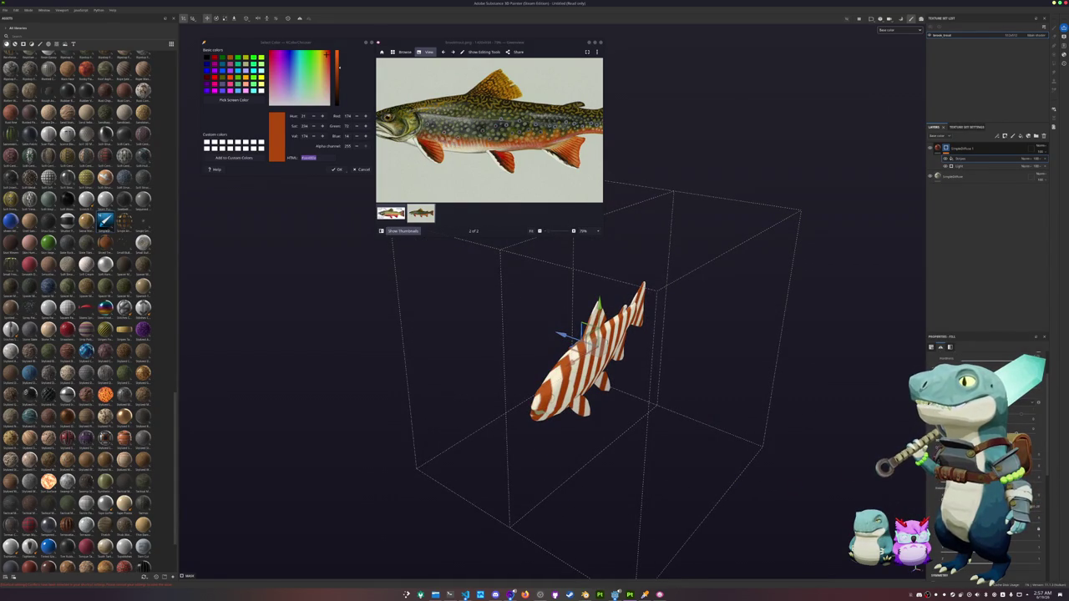
{"action": "mouse_move", "coordinate": [589, 338]}
{"action": "left_mouse_down"}
{"action": "mouse_move", "coordinate": [614, 343]}
{"action": "mouse_move", "coordinate": [585, 338]}
{"action": "left_mouse_up"}
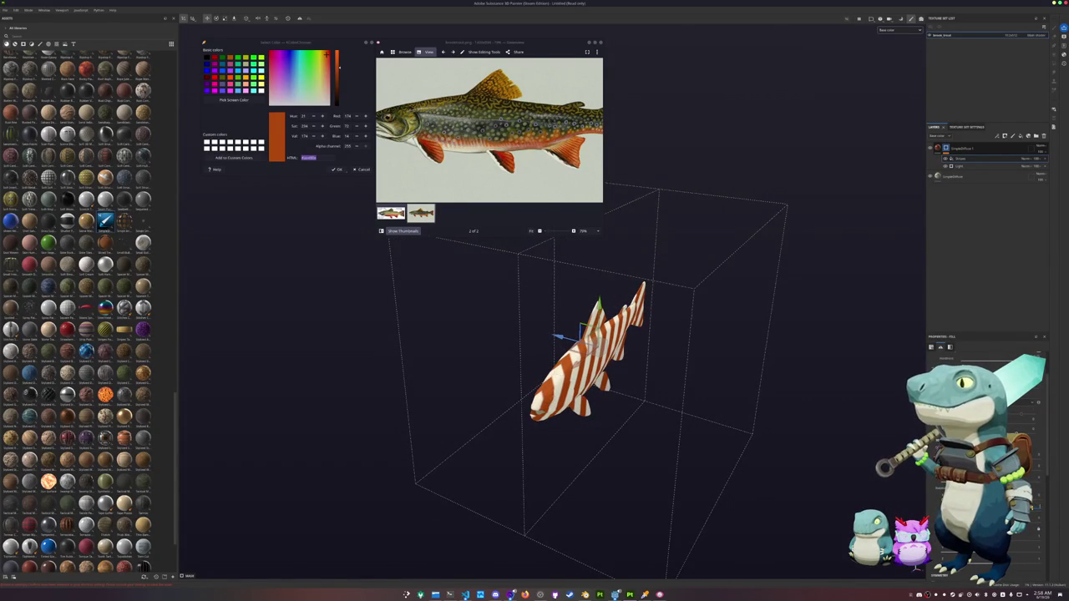
{"action": "mouse_move", "coordinate": [585, 339]}
{"action": "left_mouse_down", "text": "alt"}
{"action": "mouse_move", "coordinate": [832, 432]}
{"action": "mouse_move", "coordinate": [915, 442]}
{"action": "left_mouse_up", "text": "alt"}
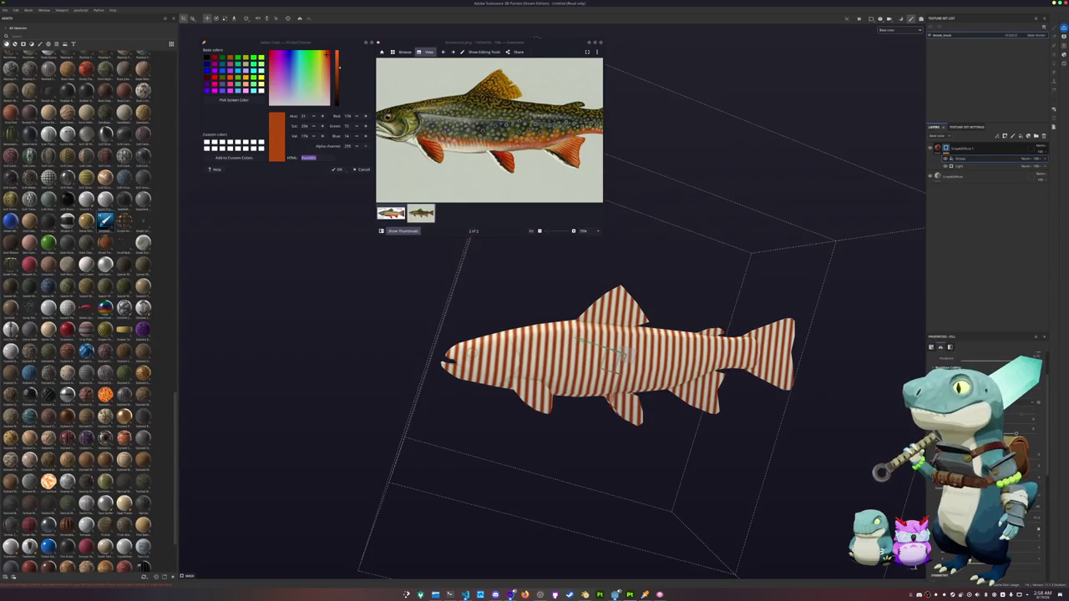
{"action": "left_click_drag", "start_coordinate": [915, 442], "coordinate": [929, 444]}
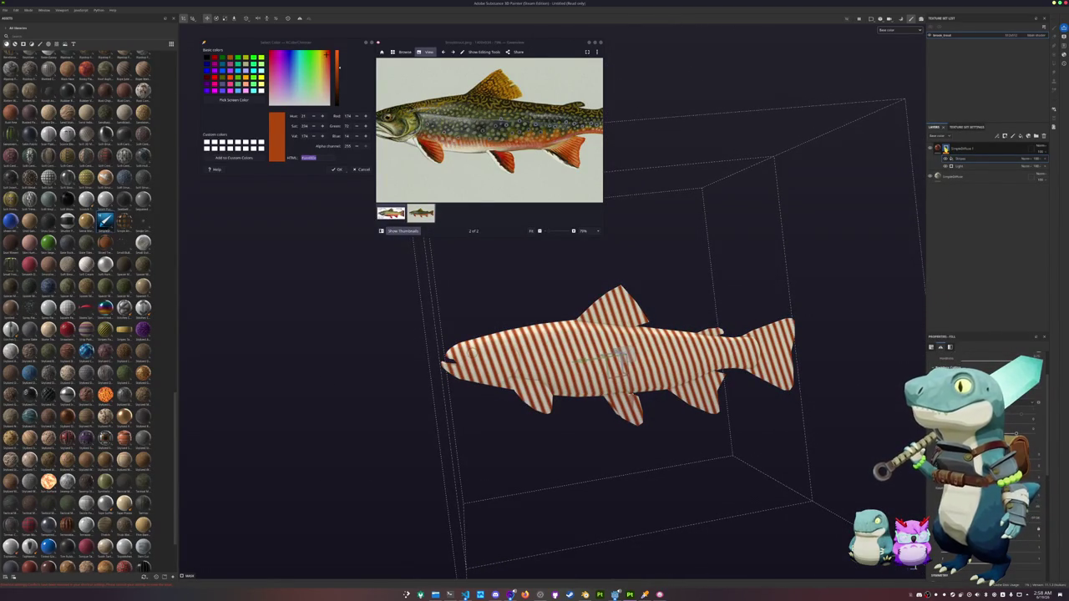
{"action": "left_click", "coordinate": [1027, 158]}
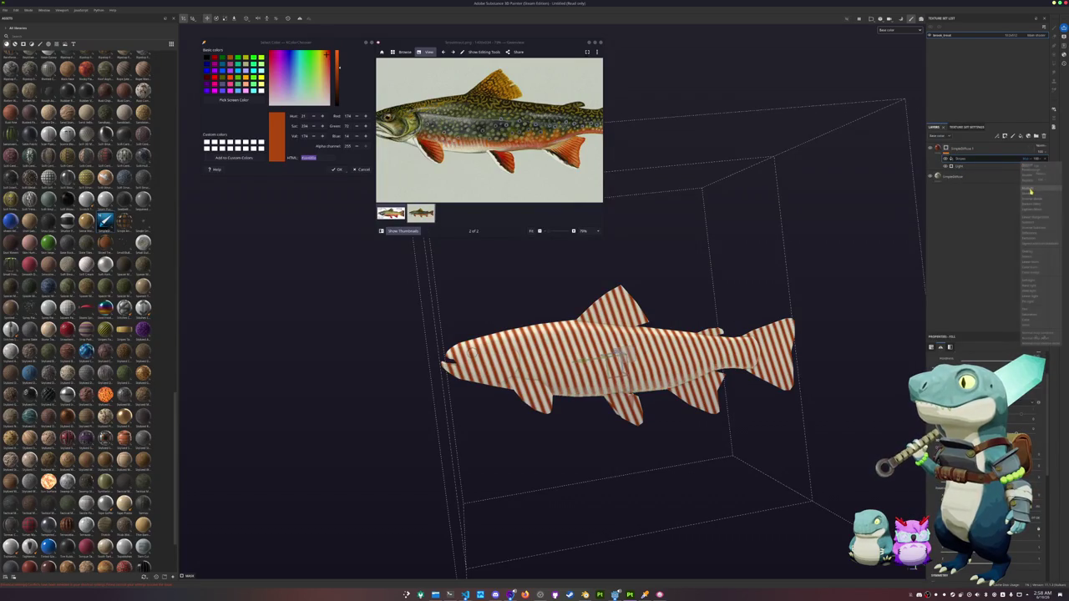
Step: Change the blend mode of the Stripes layer
{"action": "left_click", "coordinate": [1030, 192]}
{"action": "scroll", "coordinate": [850, 354], "scroll_direction": "up", "scroll_amount": 1}
{"action": "left_click_drag", "start_coordinate": [851, 354], "coordinate": [767, 343], "text": "alt"}
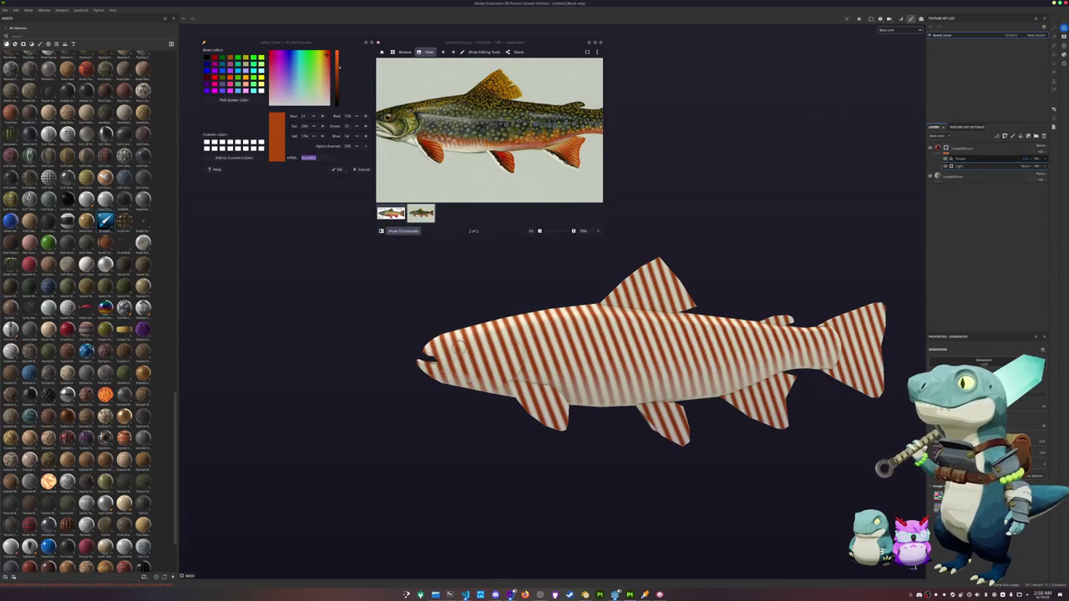
Step: Duplicate the striped layer group and delete the Stripes layer from the copy
{"action": "left_click", "coordinate": [969, 149]}
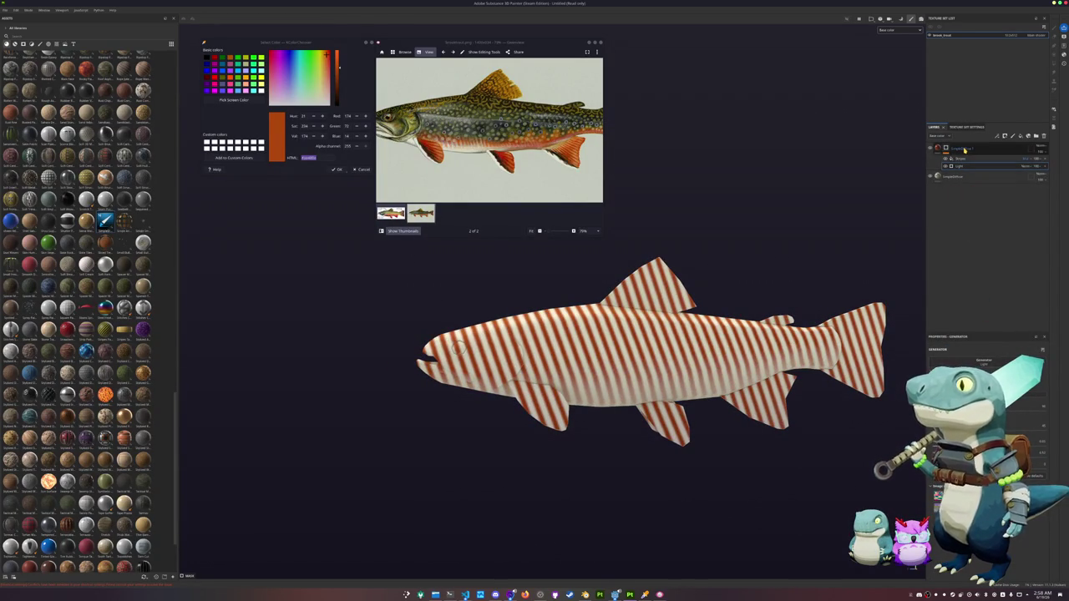
{"action": "key", "text": "ctrl+d"}
{"action": "key", "text": "Delete"}
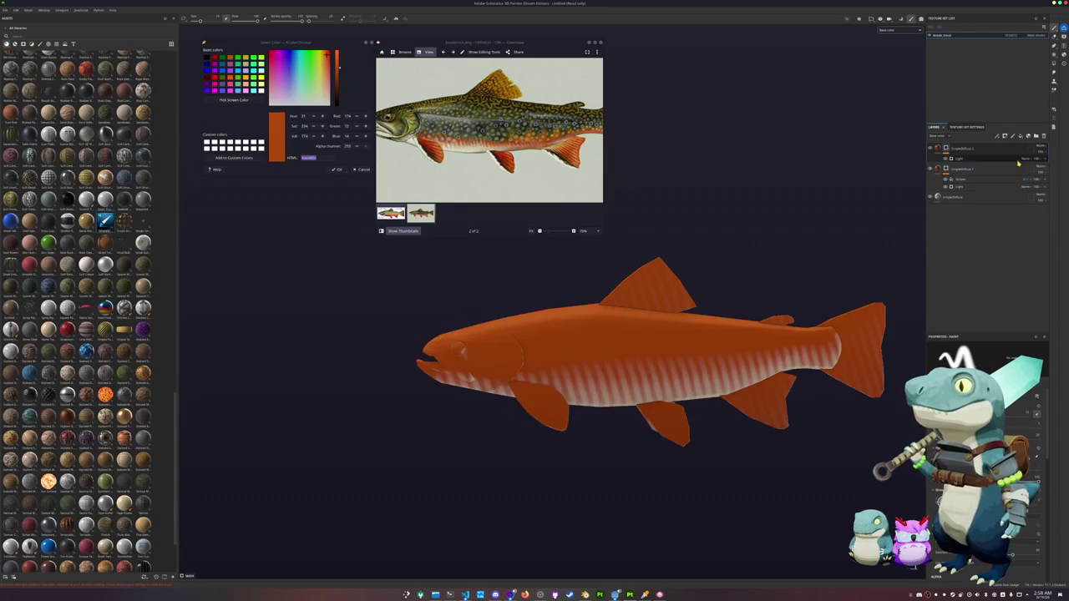
{"action": "left_click", "coordinate": [986, 158]}
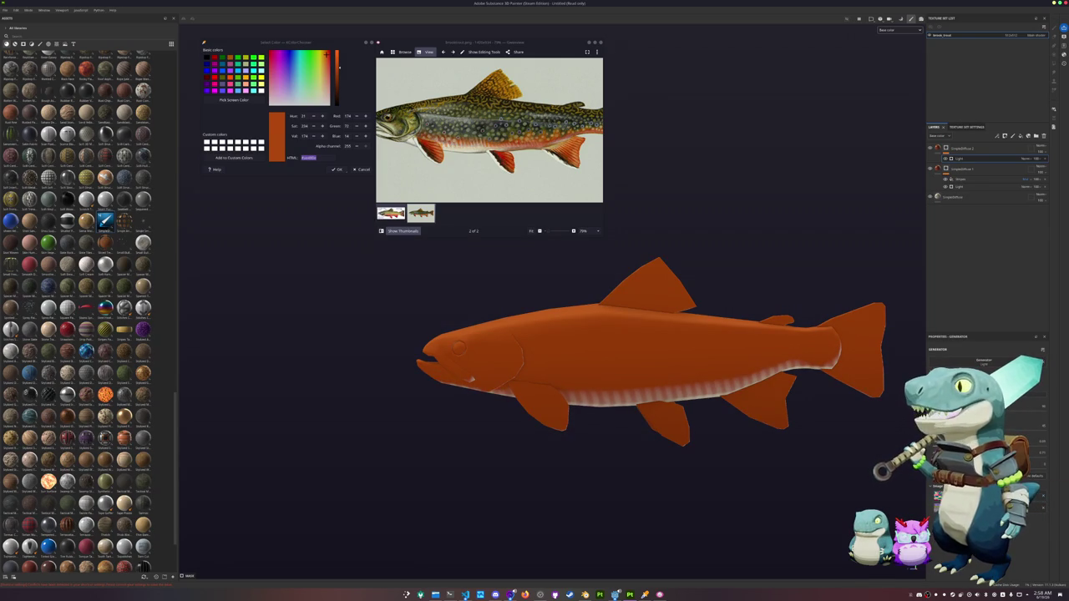
Step: Check the fill layers from several angles, confirming a solid orange body over a pale belly
{"action": "scroll", "coordinate": [654, 387], "scroll_direction": "down", "scroll_amount": 2}
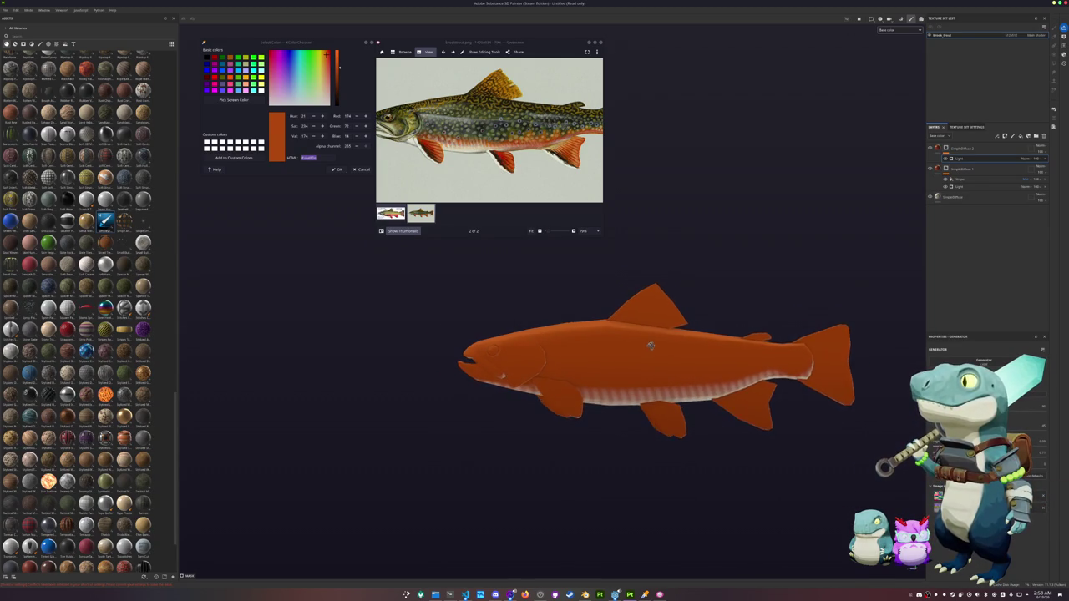
{"action": "scroll", "coordinate": [644, 367], "scroll_direction": "down", "scroll_amount": 2}
{"action": "mouse_move", "coordinate": [644, 324]}
{"action": "left_mouse_down", "text": "alt"}
{"action": "mouse_move", "coordinate": [657, 179]}
{"action": "mouse_move", "coordinate": [663, 246]}
{"action": "left_mouse_up", "text": "alt"}
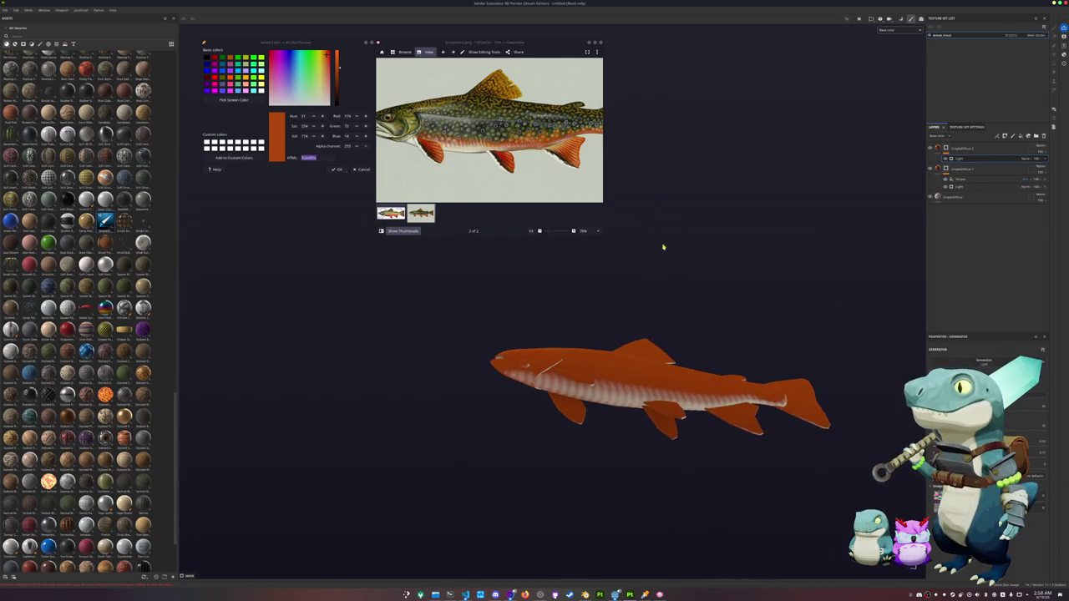
{"action": "left_click", "coordinate": [965, 186]}
{"action": "left_click", "coordinate": [965, 187]}
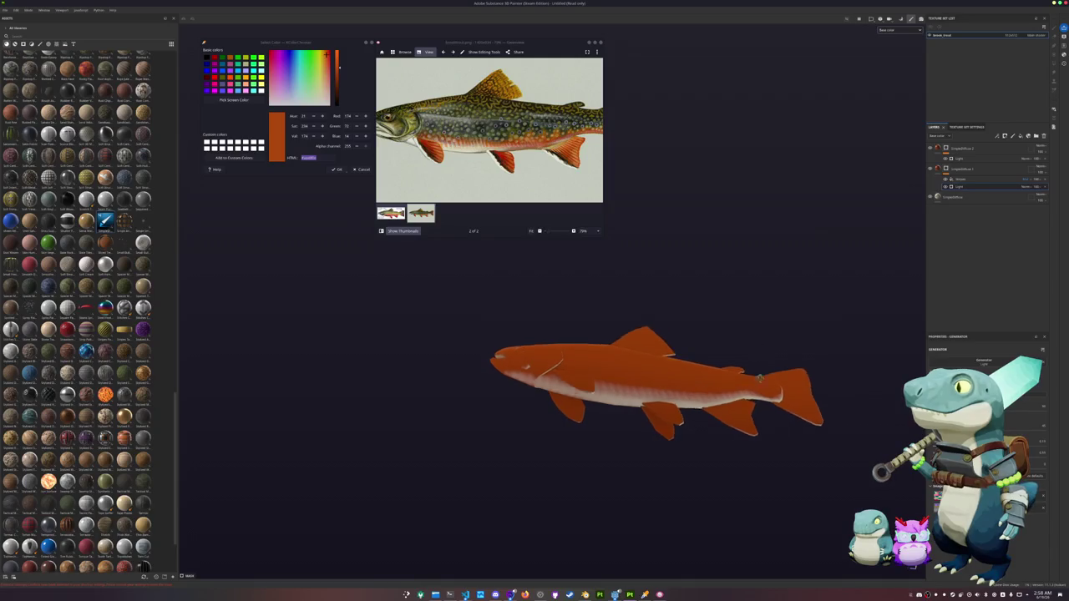
{"action": "left_click_drag", "start_coordinate": [759, 435], "coordinate": [710, 299], "text": "alt"}
{"action": "middle_click_drag", "start_coordinate": [710, 299], "coordinate": [797, 298], "text": "alt"}
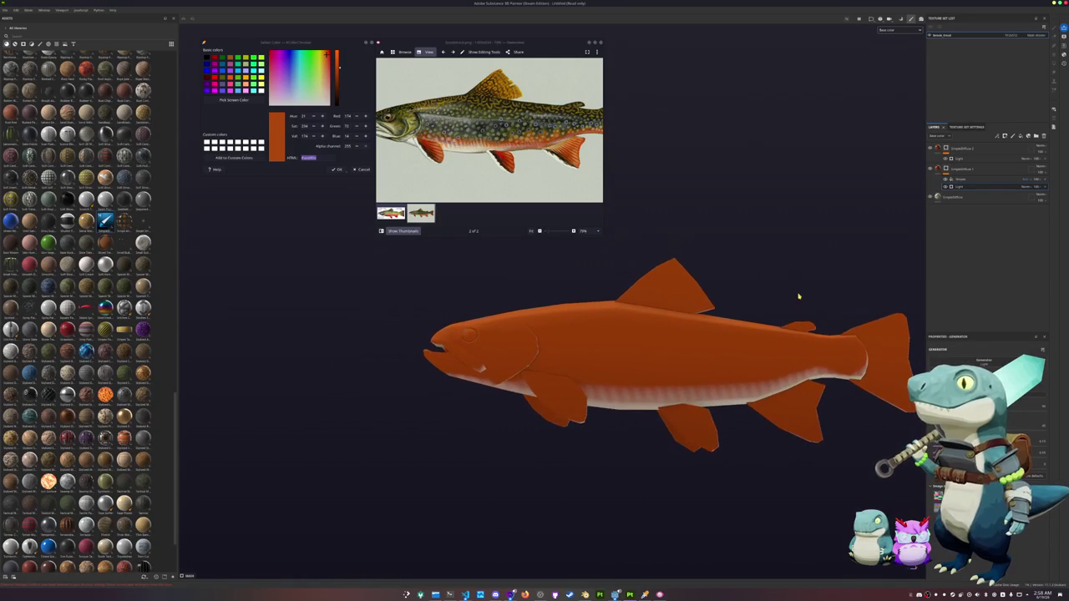
{"action": "left_click", "coordinate": [969, 149]}
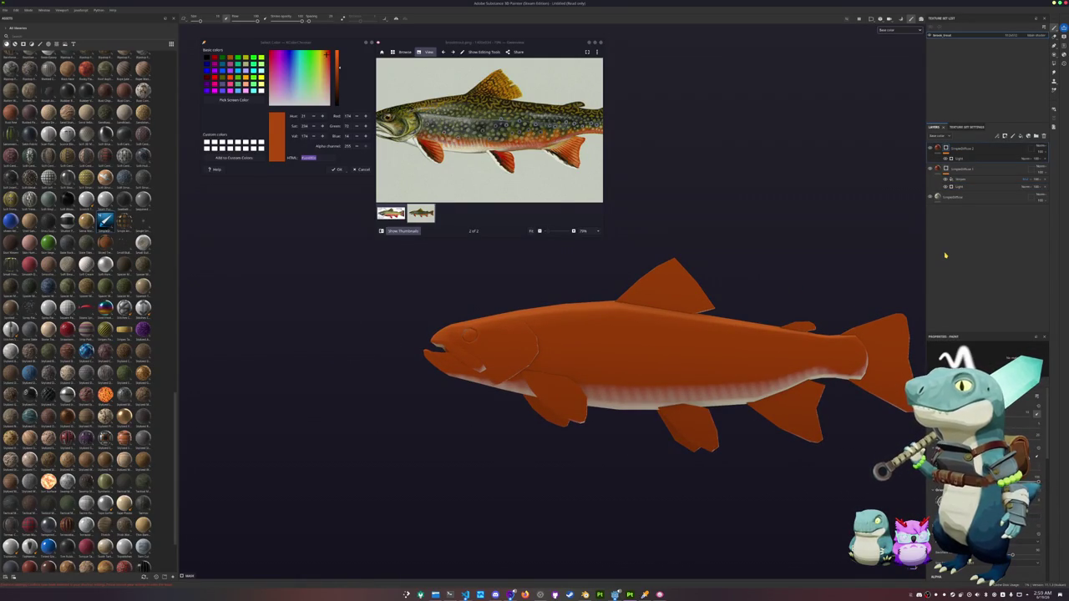
Step: Sample olive green from the reference trout photo with Pick Screen Color
{"action": "key", "text": "ctrl+d"}
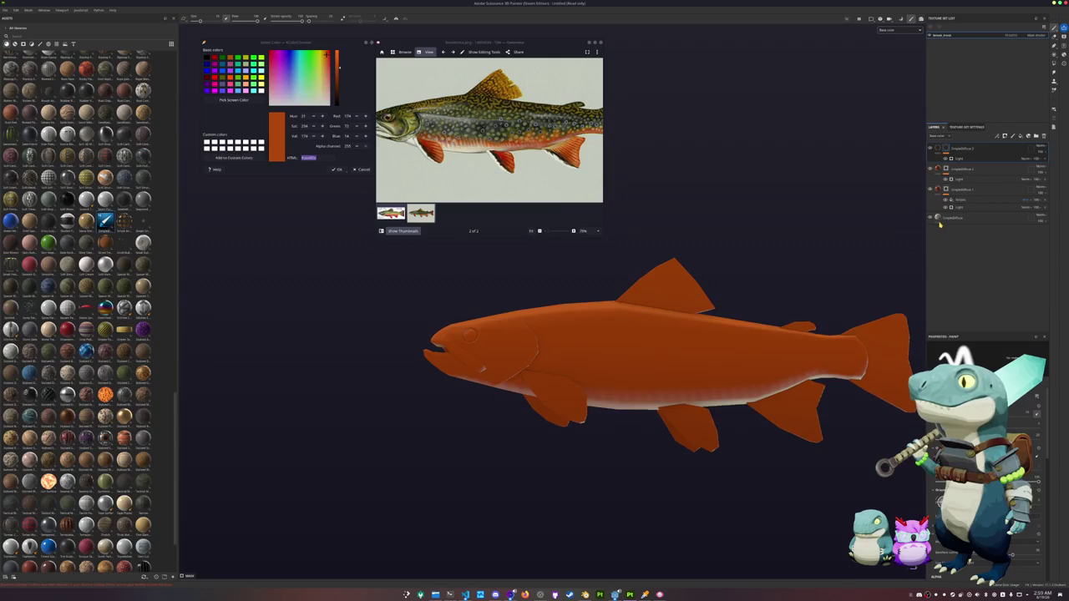
{"action": "key", "text": "ctrl+z"}
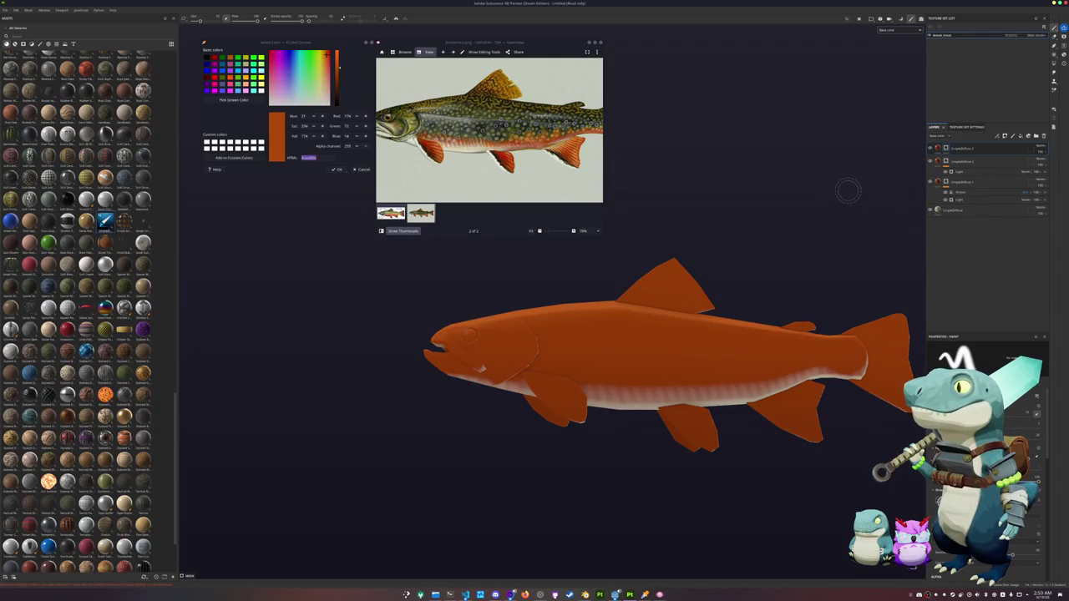
{"action": "left_click", "coordinate": [234, 99]}
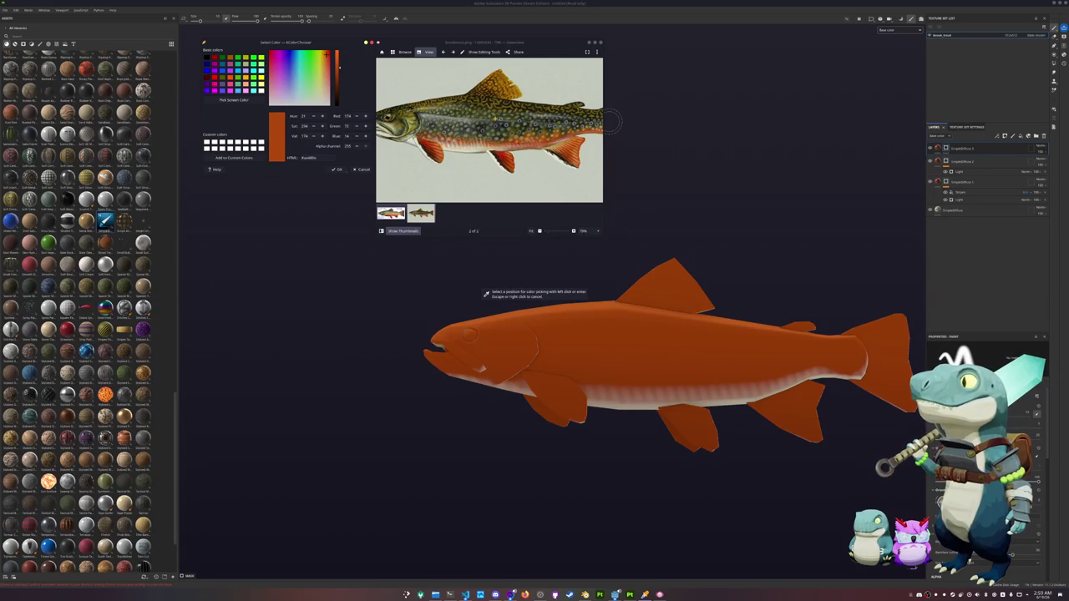
{"action": "left_click", "coordinate": [501, 113]}
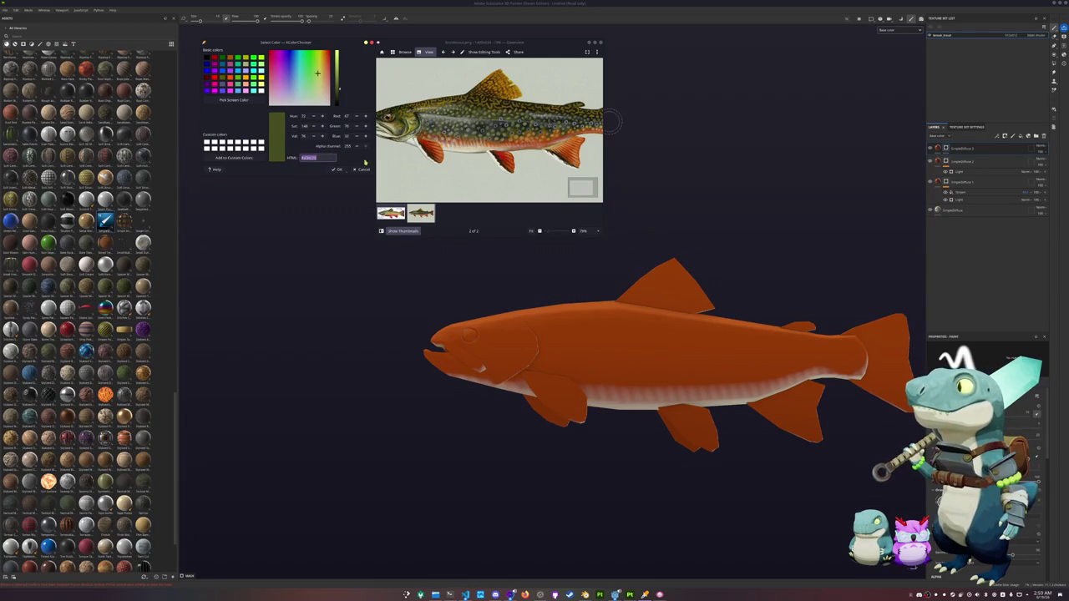
Step: Add a new folder with a fill layer at the top of the stack using that olive base colour
{"action": "left_click", "coordinate": [1028, 135]}
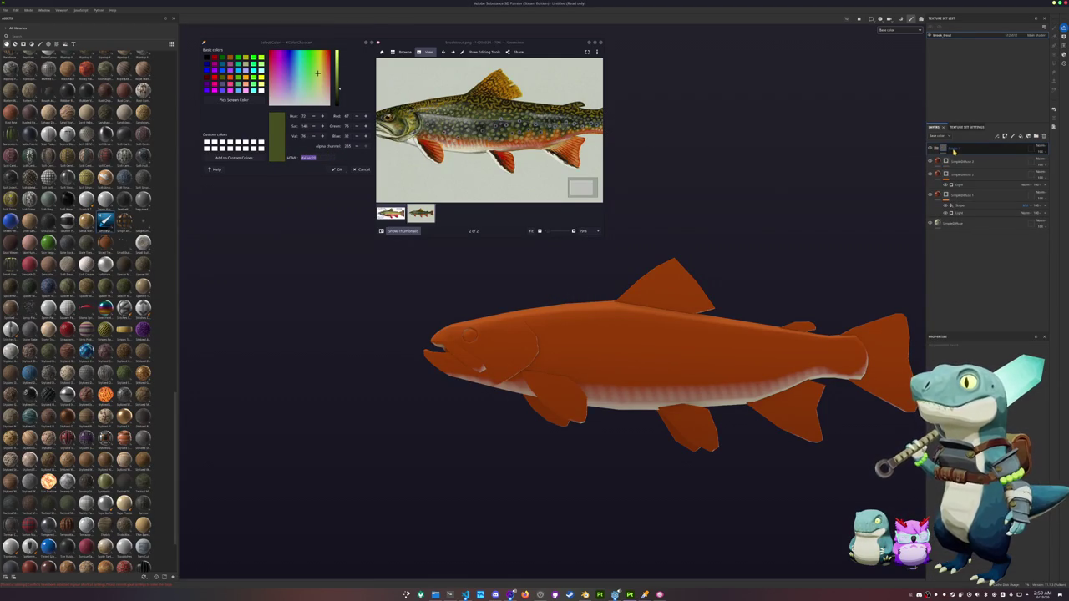
{"action": "left_click", "coordinate": [954, 151]}
{"action": "left_click", "coordinate": [965, 159]}
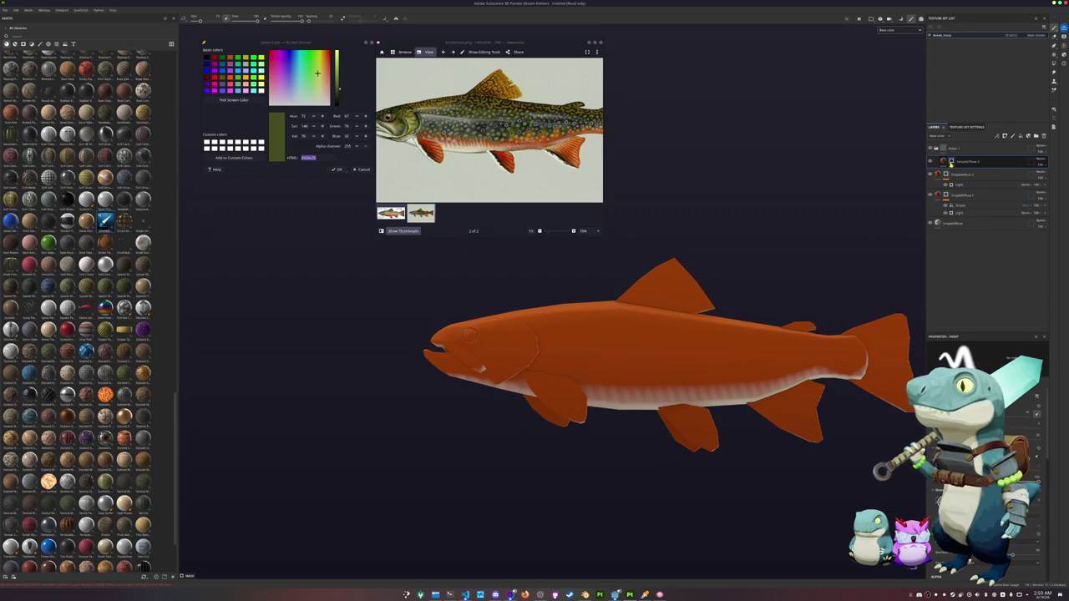
{"action": "left_click", "coordinate": [944, 161]}
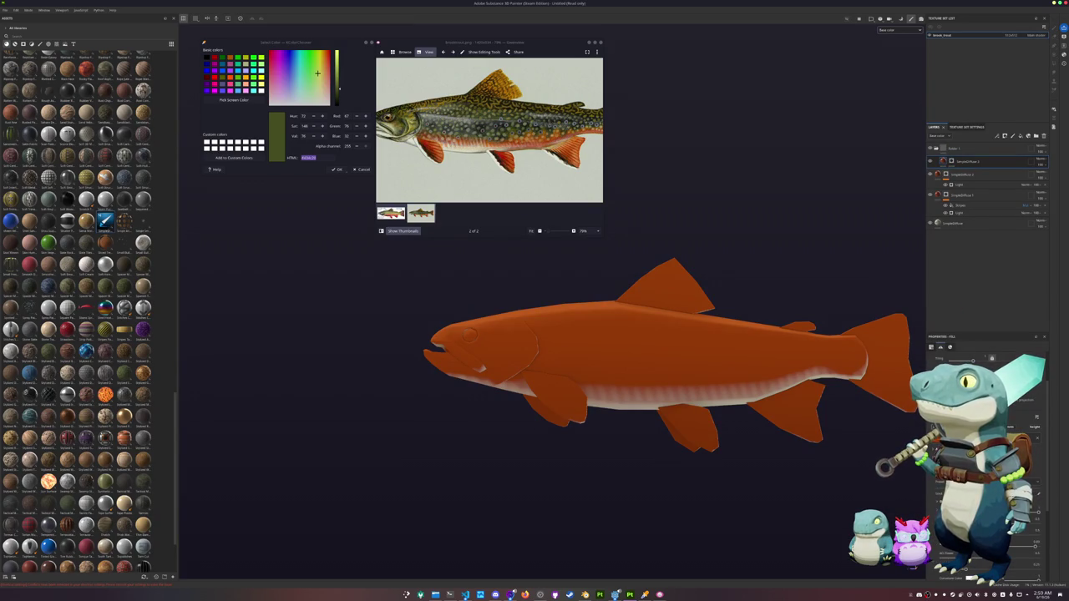
{"action": "left_click", "coordinate": [1032, 514]}
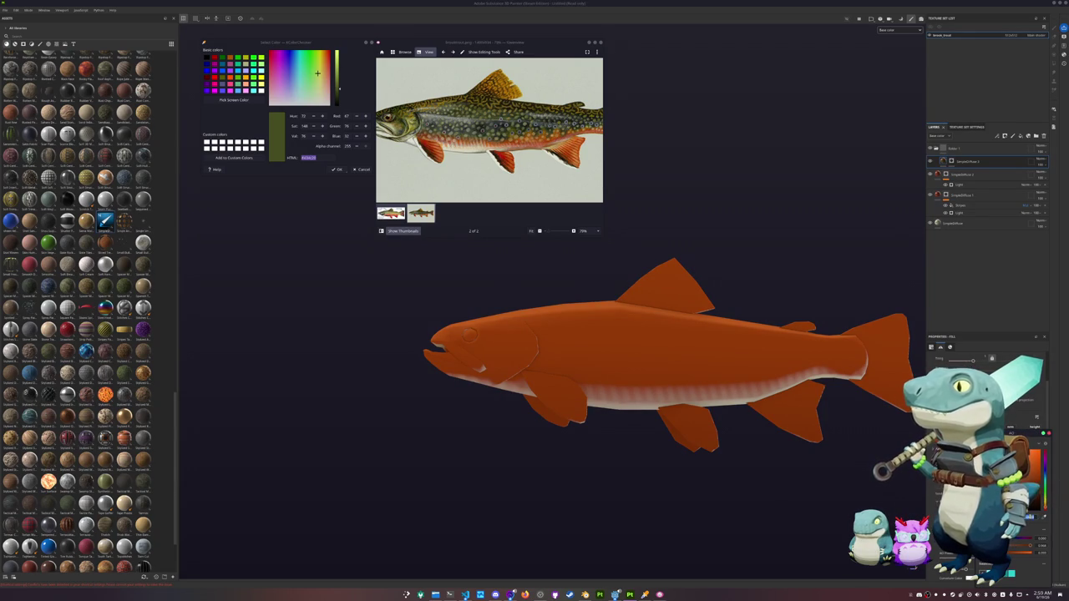
{"action": "right_click", "coordinate": [958, 162]}
Step: Make the new fill olive green and add a Light generator to the orange folder's mask
{"action": "left_click", "coordinate": [970, 232]}
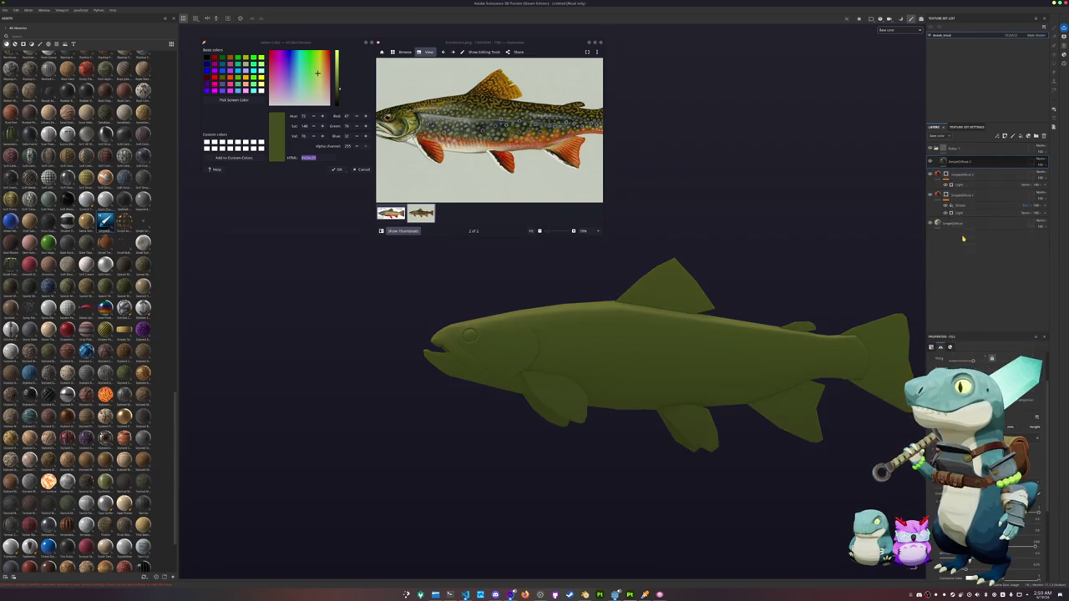
{"action": "right_click", "coordinate": [959, 151]}
{"action": "left_click", "coordinate": [966, 162]}
{"action": "right_click", "coordinate": [952, 150]}
{"action": "left_click", "coordinate": [967, 326]}
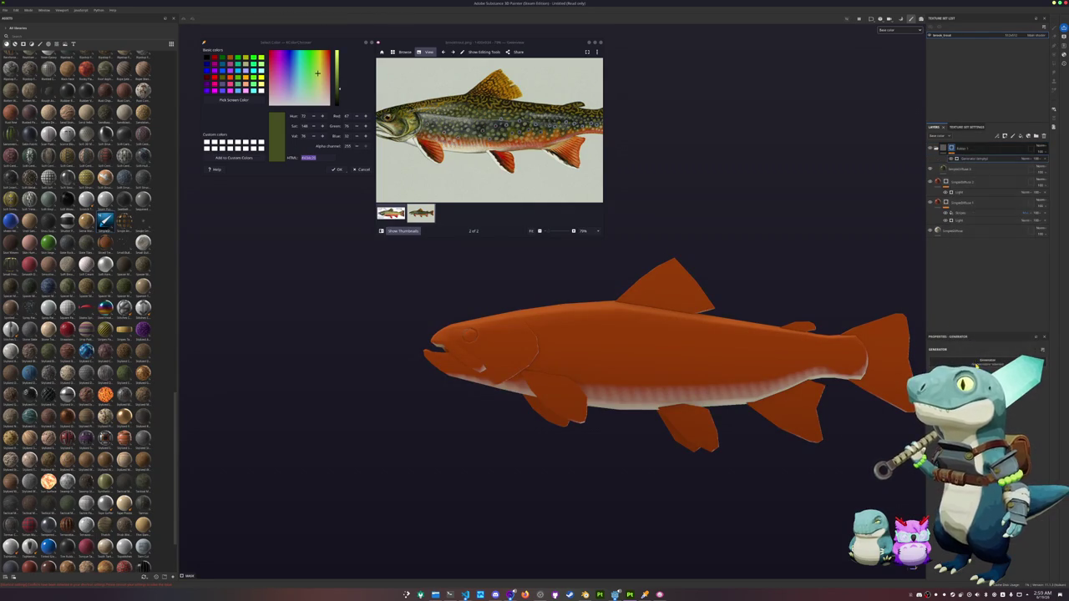
{"action": "left_click_drag", "start_coordinate": [651, 360], "coordinate": [669, 351], "text": "alt"}
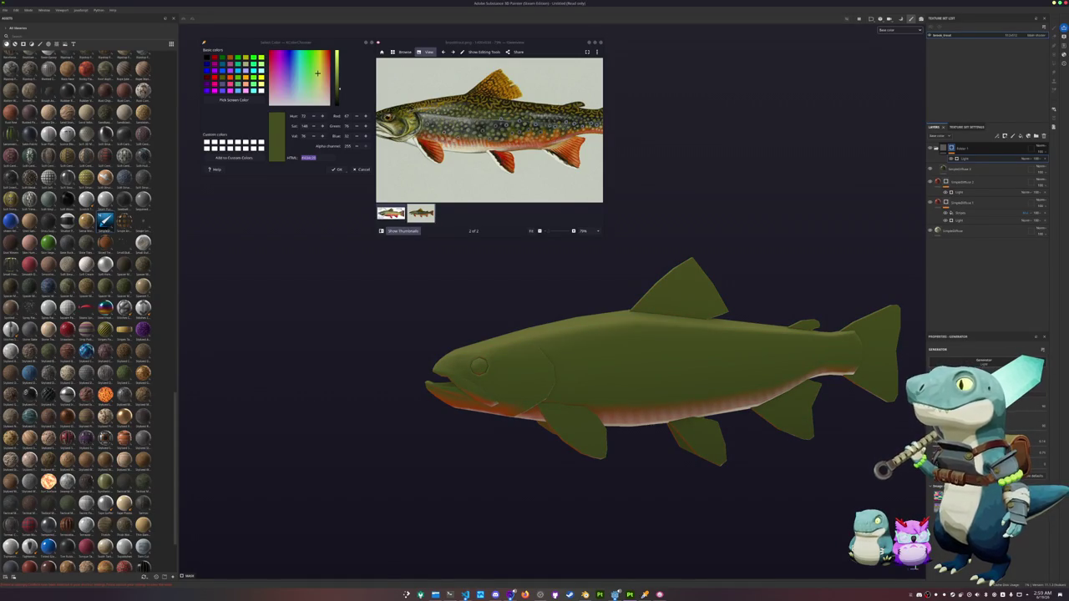
{"action": "left_click_drag", "start_coordinate": [834, 459], "coordinate": [801, 452], "text": "alt"}
{"action": "scroll", "coordinate": [576, 168], "scroll_direction": "down", "scroll_amount": 2}
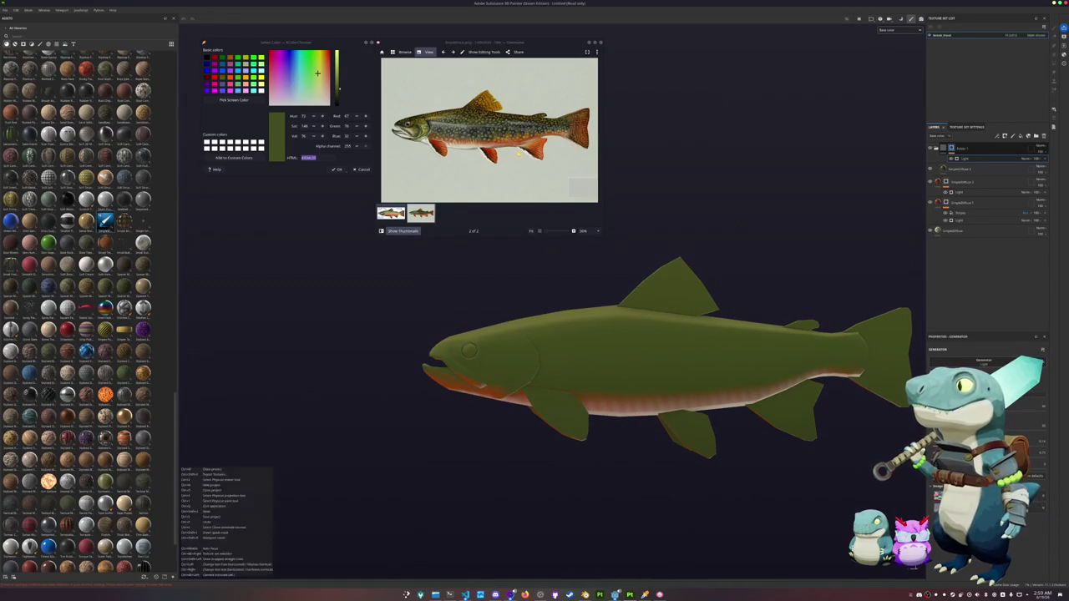
{"action": "mouse_move", "coordinate": [627, 163]}
{"action": "left_mouse_down", "text": "alt"}
{"action": "mouse_move", "coordinate": [757, 226]}
{"action": "mouse_move", "coordinate": [770, 219]}
{"action": "left_mouse_up", "text": "alt"}
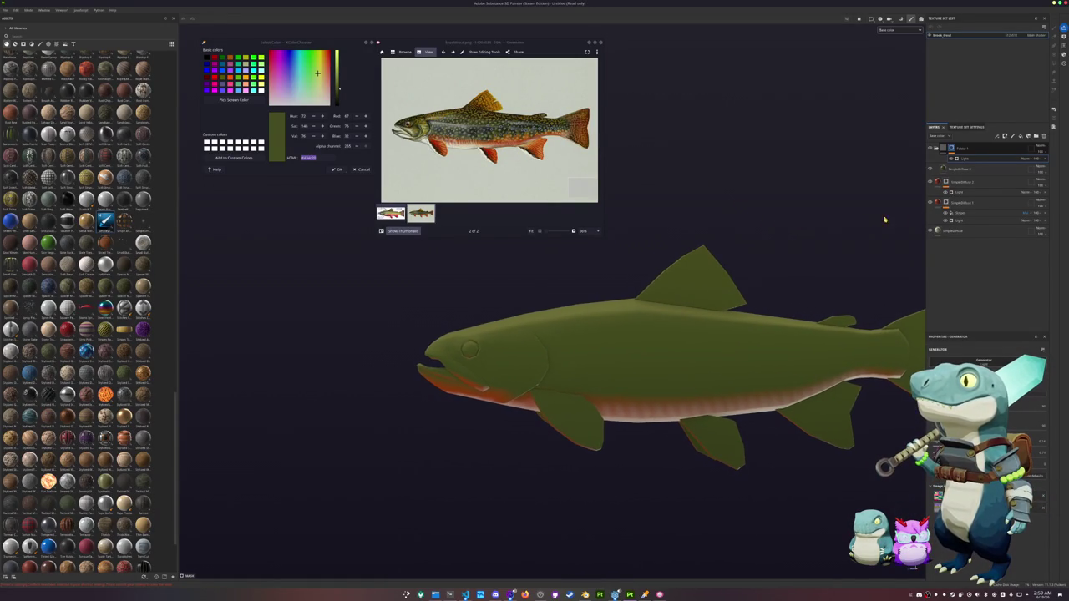
Step: Move the fish's paint layer into a newly created folder
{"action": "left_click", "coordinate": [963, 182]}
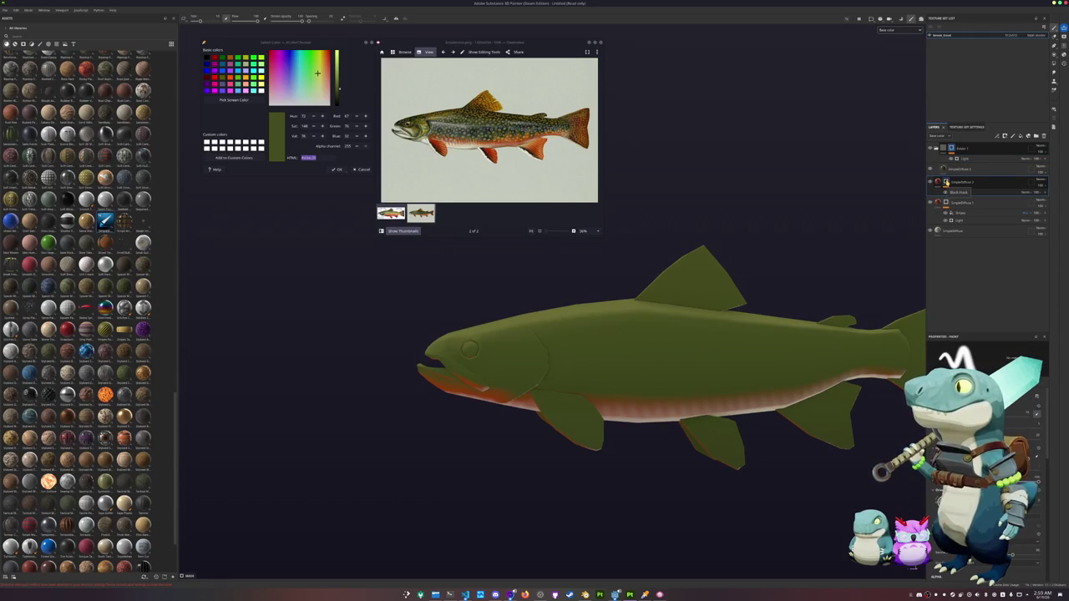
{"action": "left_click", "coordinate": [1037, 136]}
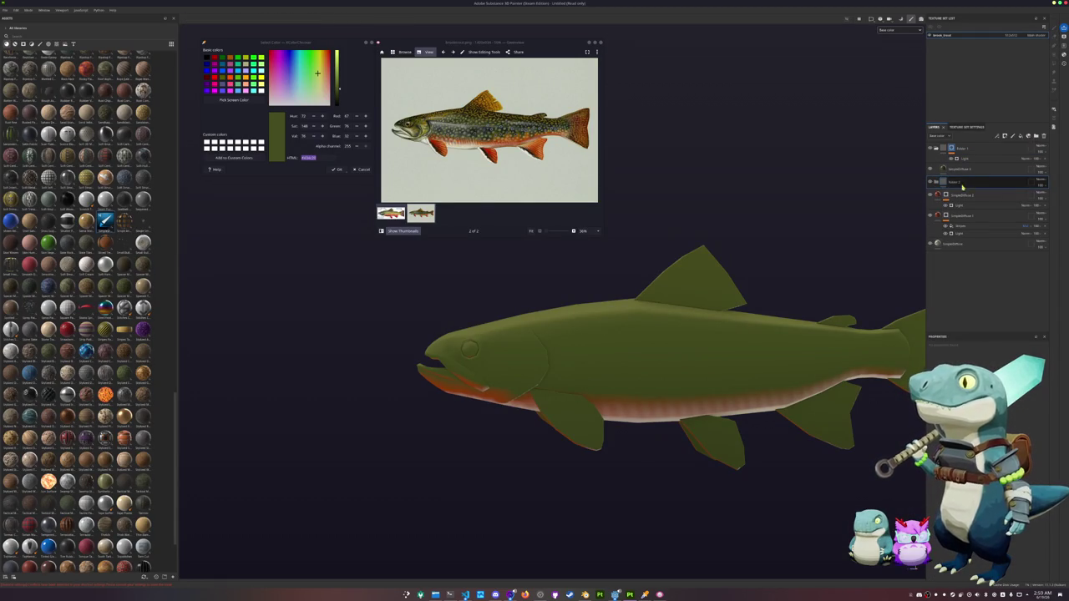
{"action": "mouse_move", "coordinate": [963, 197]}
{"action": "left_mouse_down"}
{"action": "mouse_move", "coordinate": [974, 186]}
{"action": "mouse_move", "coordinate": [962, 183]}
{"action": "left_mouse_up"}
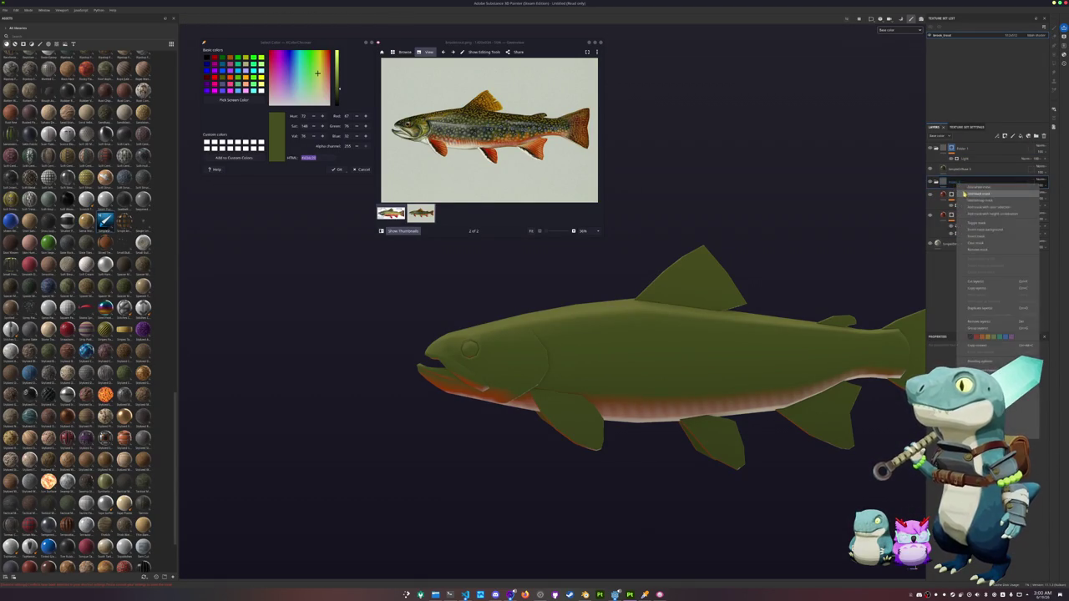
Step: Add a 3D Perlin Noise generator to Folder 2's mask and adjust its sliders
{"action": "scroll", "coordinate": [470, 351], "scroll_direction": "up", "scroll_amount": 2}
{"action": "right_click", "coordinate": [963, 182]}
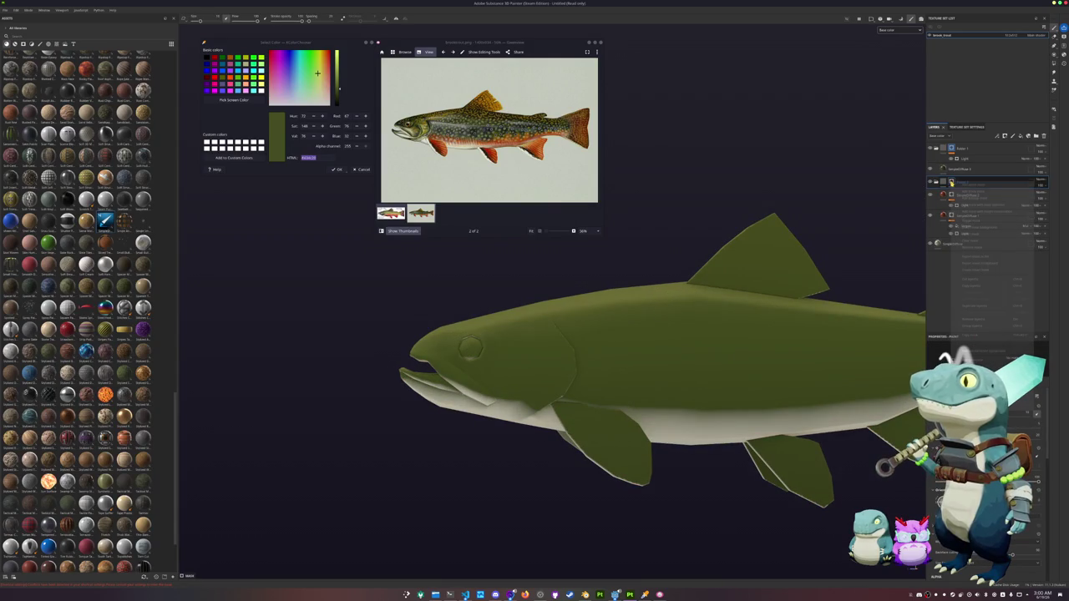
{"action": "left_click", "coordinate": [986, 208]}
{"action": "scroll", "coordinate": [762, 400], "scroll_direction": "down", "scroll_amount": 2}
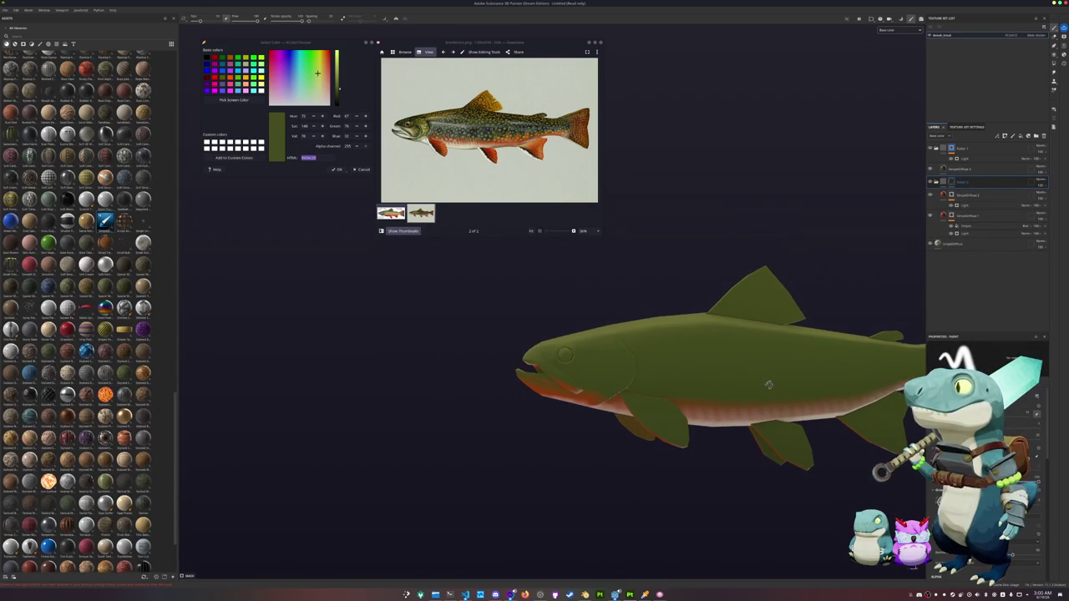
{"action": "middle_click_drag", "start_coordinate": [762, 398], "coordinate": [629, 415]}
{"action": "right_click", "coordinate": [951, 182]}
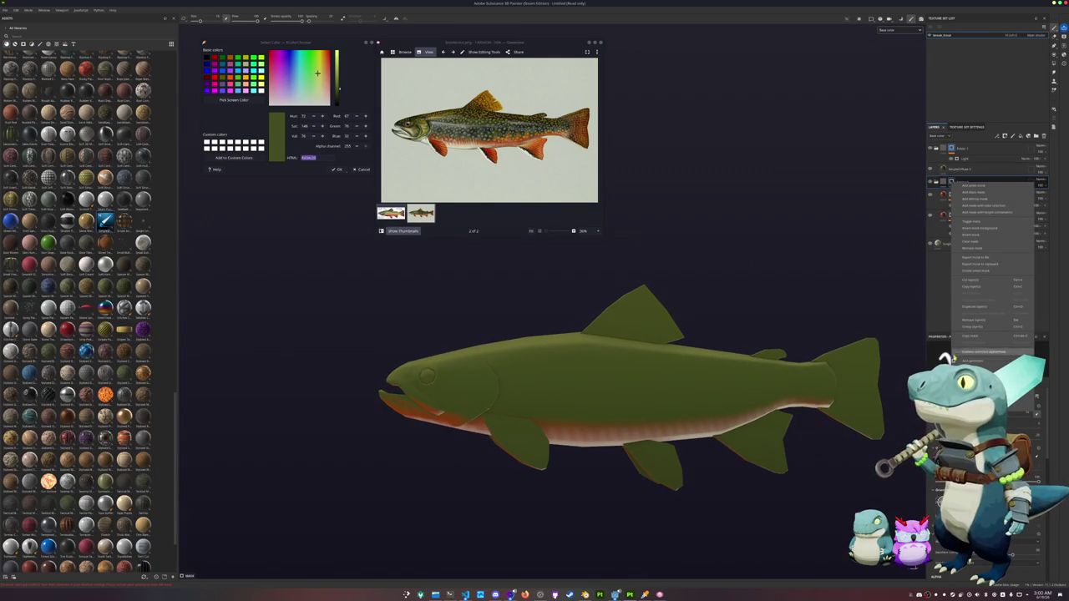
{"action": "left_click", "coordinate": [947, 359]}
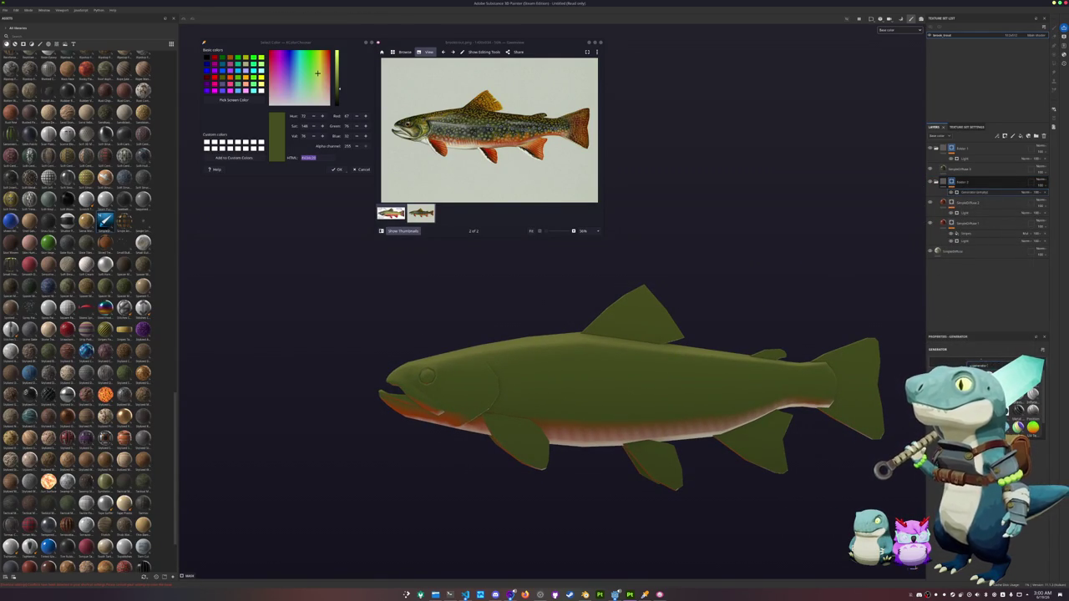
{"action": "scroll", "coordinate": [896, 404], "scroll_direction": "down", "scroll_amount": 1}
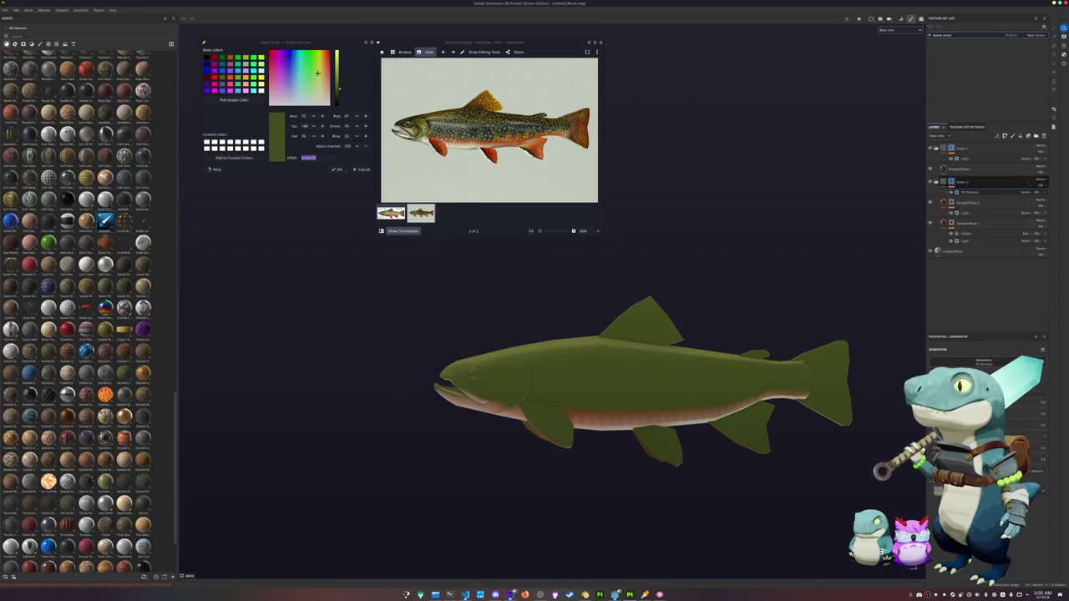
{"action": "left_click_drag", "start_coordinate": [1036, 427], "coordinate": [1049, 427]}
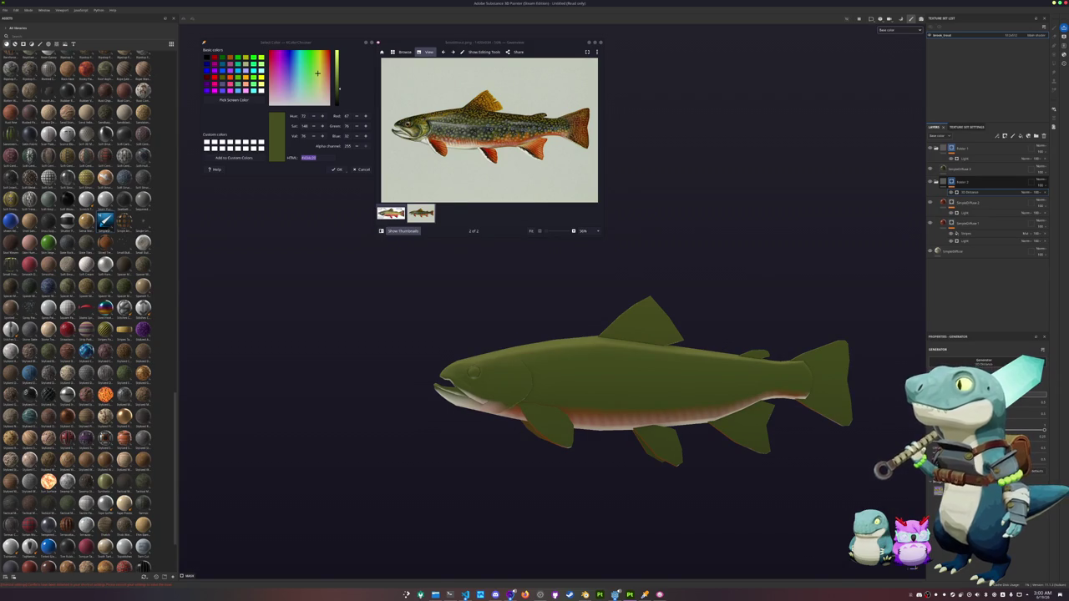
{"action": "scroll", "coordinate": [819, 323], "scroll_direction": "up", "scroll_amount": 3}
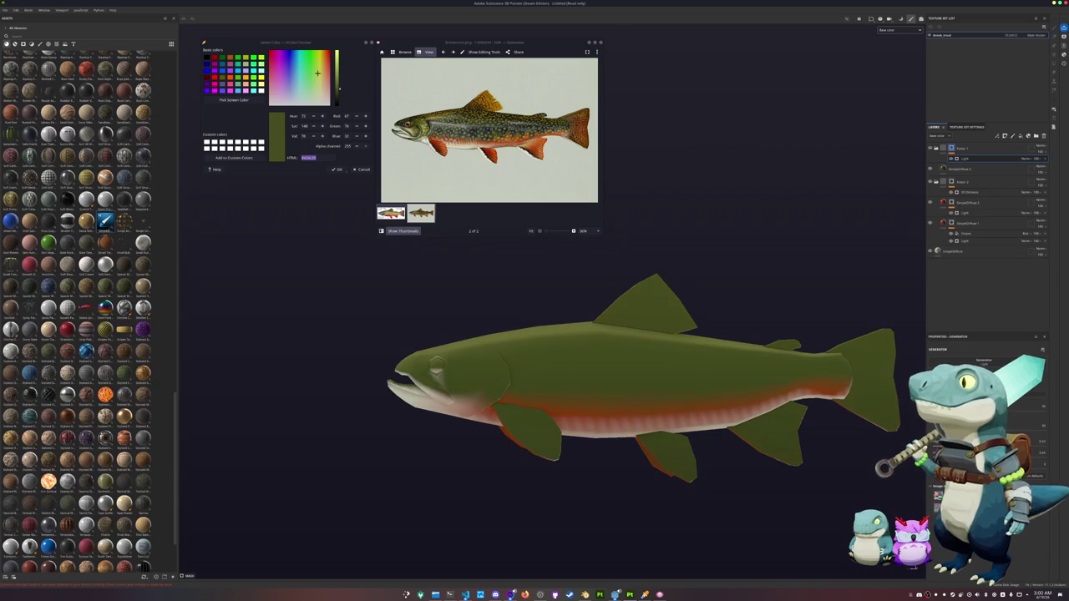
{"action": "left_click_drag", "start_coordinate": [798, 316], "coordinate": [777, 305], "text": "alt"}
Step: Place a new fill layer below Folder 1 and add a fill to the paint layer's mask
{"action": "left_click_drag", "start_coordinate": [952, 168], "coordinate": [953, 169]}
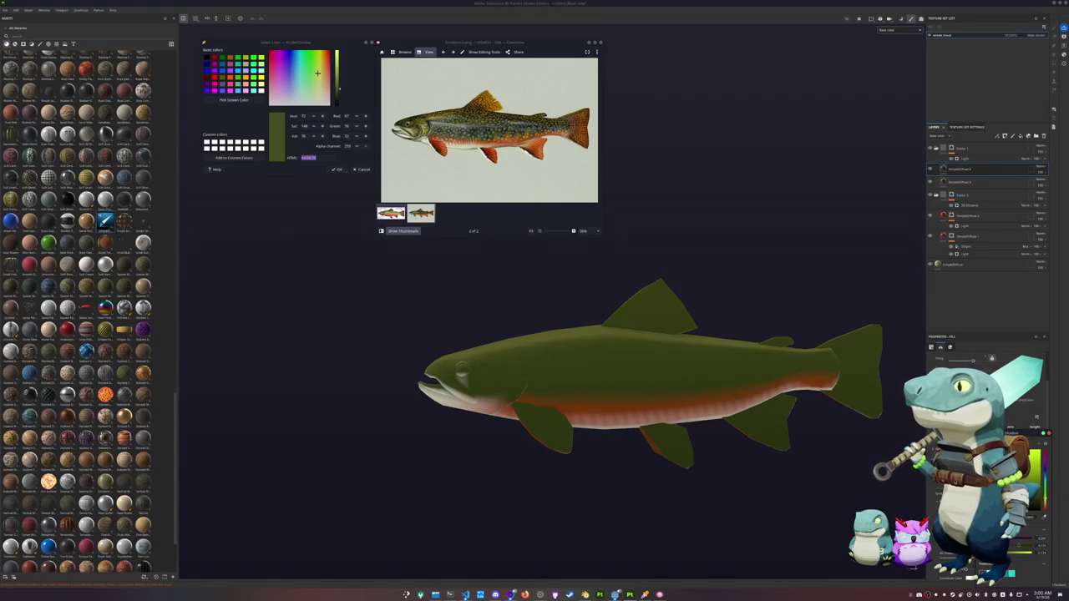
{"action": "left_click", "coordinate": [950, 169]}
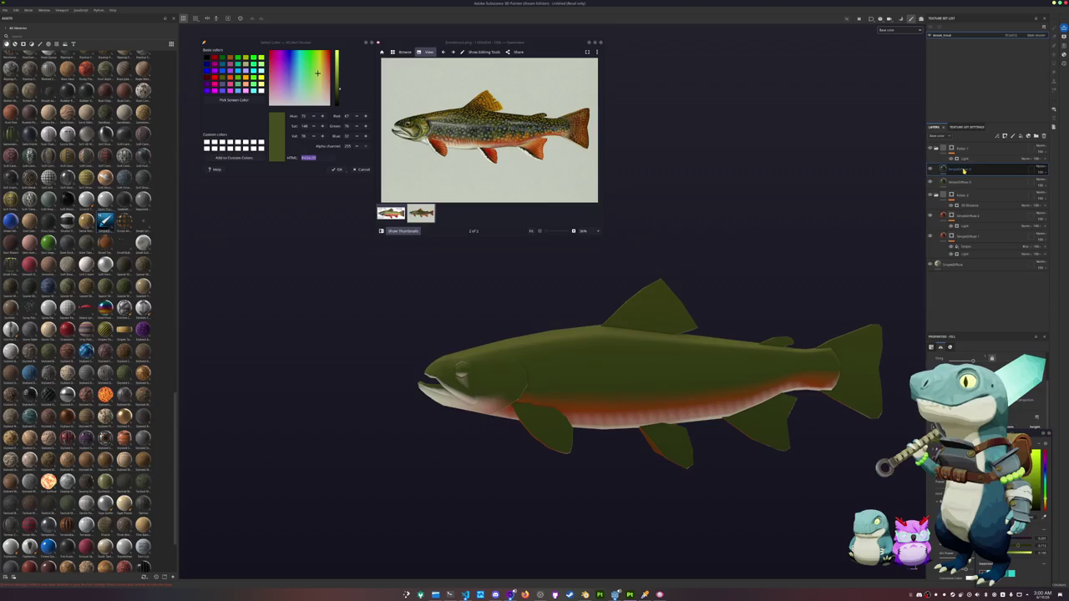
{"action": "right_click", "coordinate": [951, 170]}
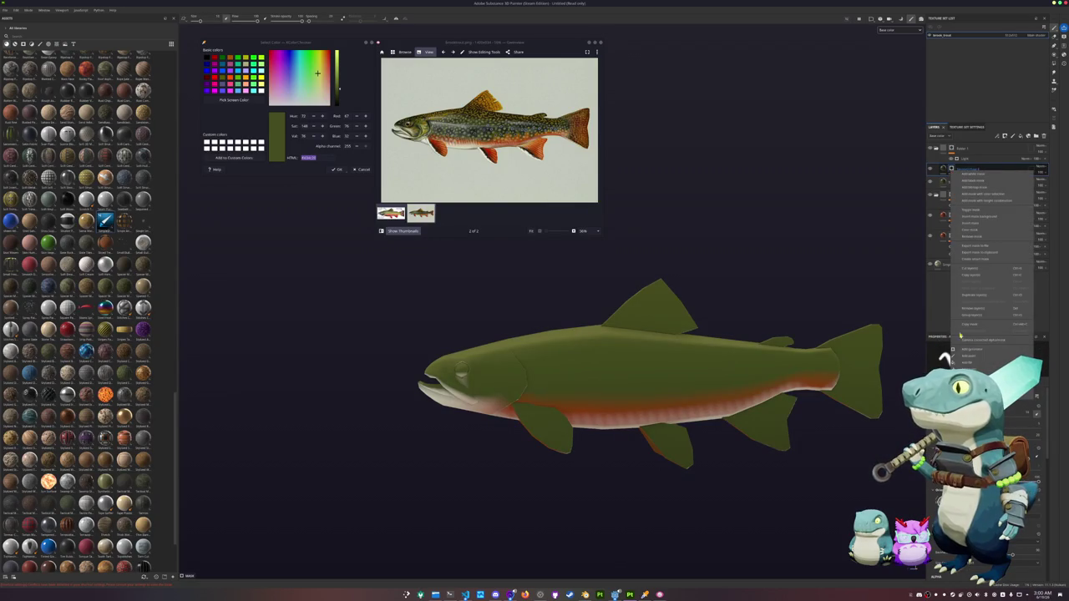
{"action": "left_click", "coordinate": [967, 362]}
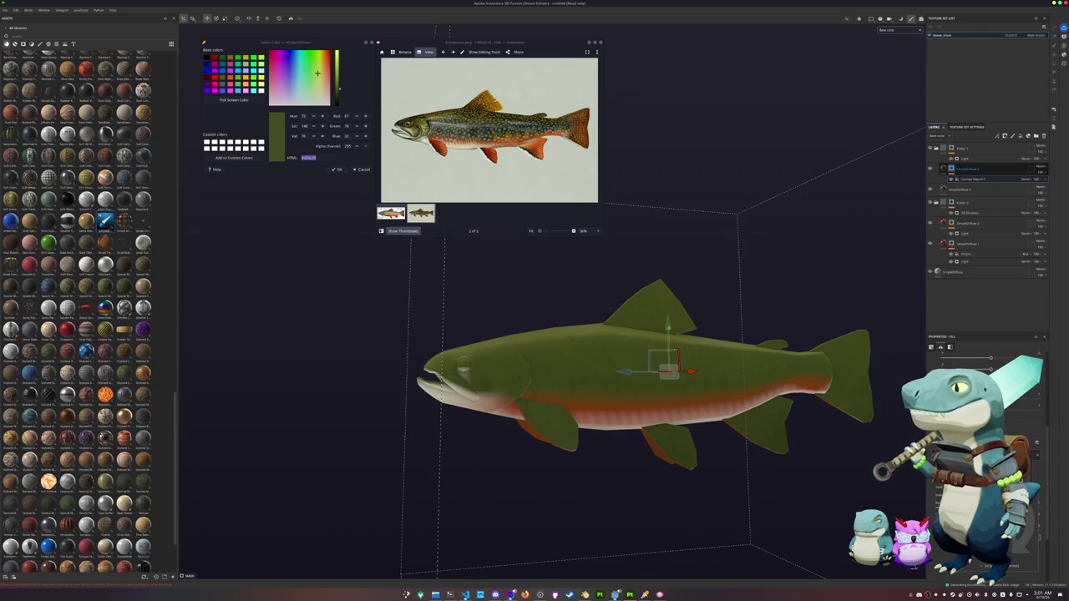
Step: Add noise-textured mottled blotches over the olive back and collapse the layer's mask effects
{"action": "left_click_drag", "start_coordinate": [752, 418], "coordinate": [852, 454], "text": "alt"}
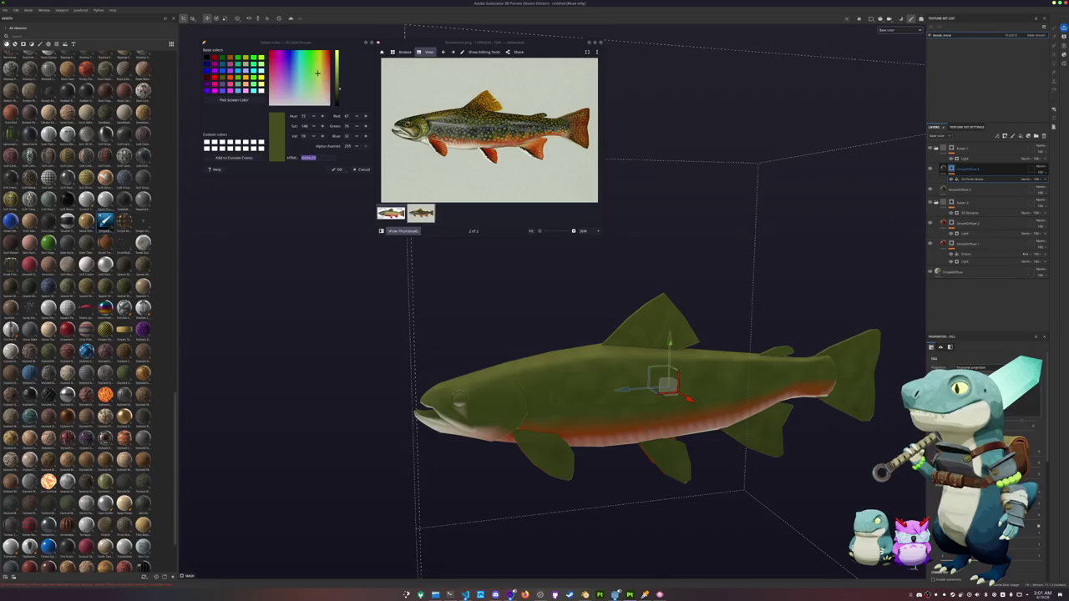
{"action": "left_click_drag", "start_coordinate": [807, 432], "coordinate": [857, 436], "text": "alt"}
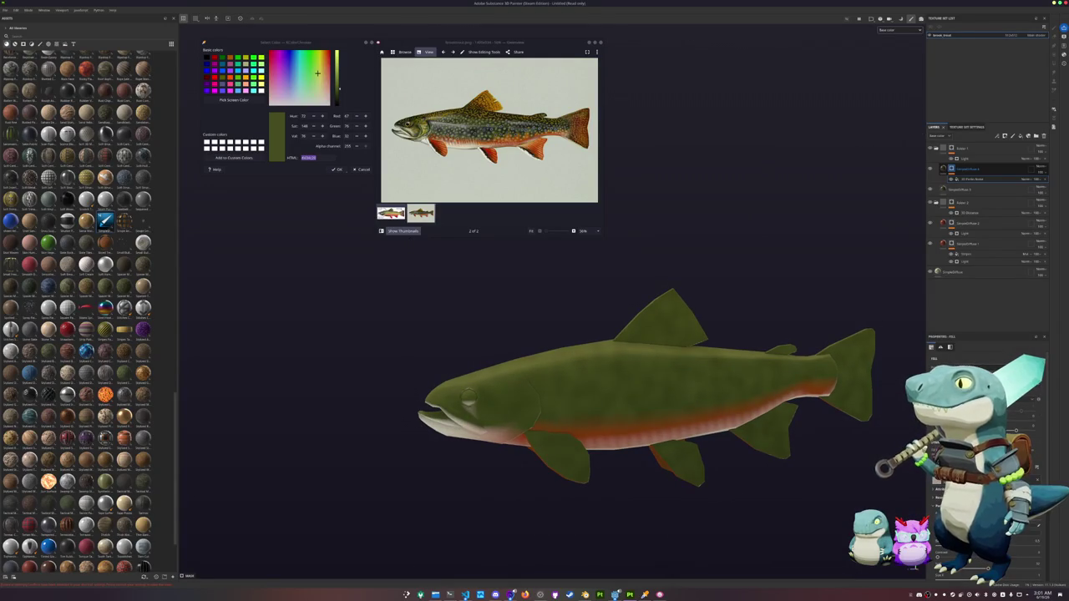
{"action": "scroll", "coordinate": [986, 459], "scroll_direction": "down", "scroll_amount": 3}
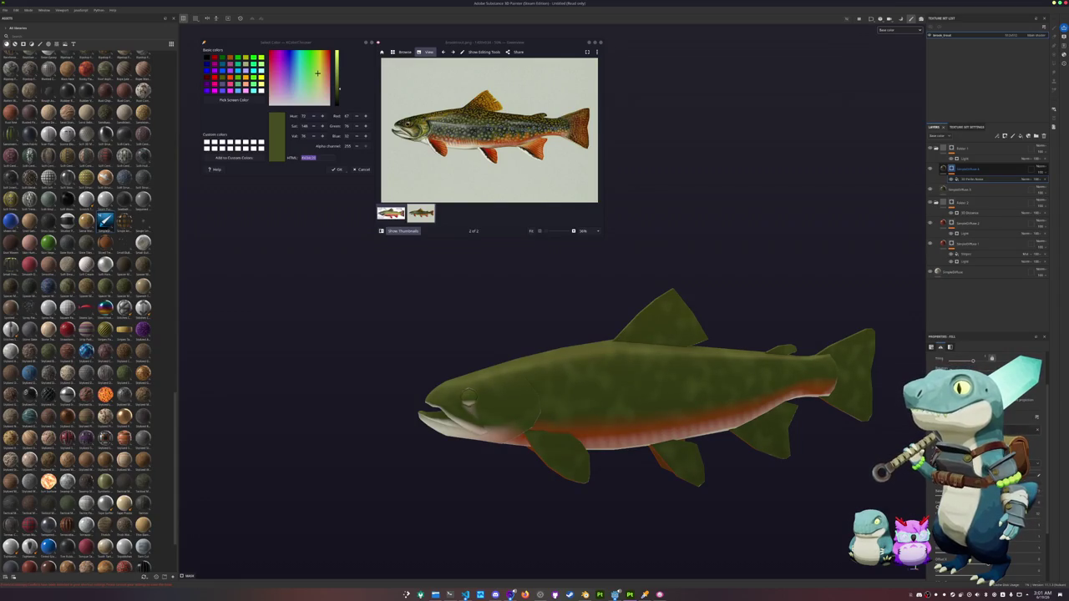
{"action": "left_click", "coordinate": [945, 174]}
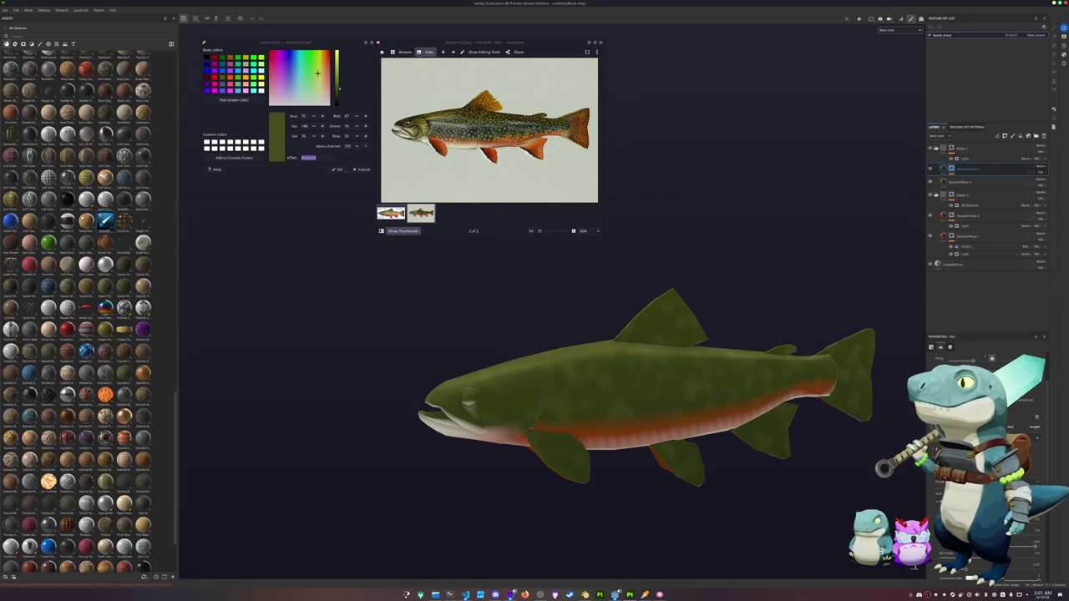
{"action": "left_click", "coordinate": [1025, 422]}
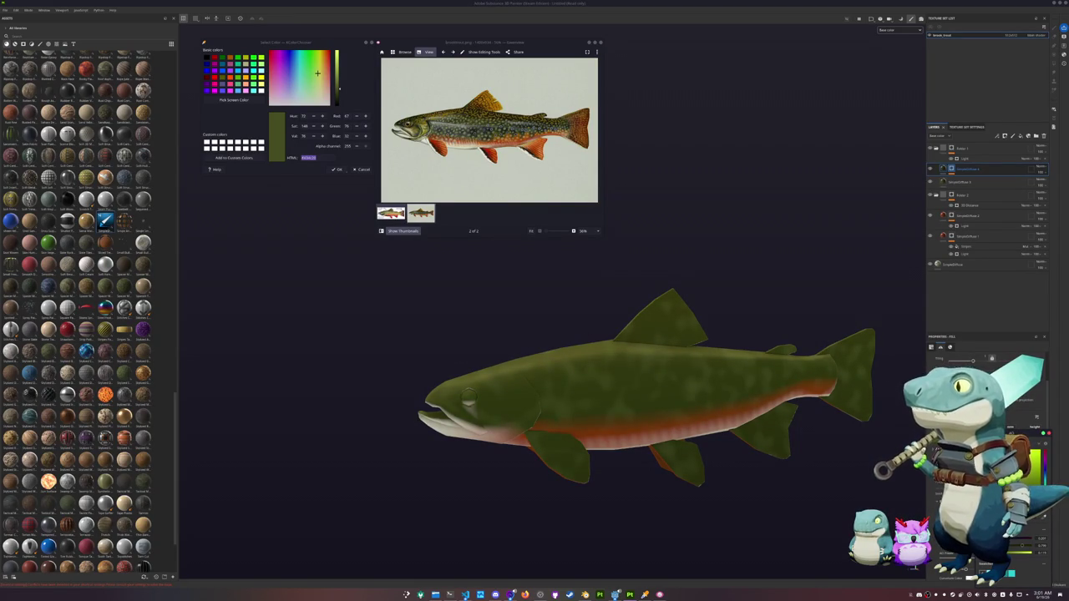
Step: Sample a paler olive green from the reference trout's spotted back as the working colour
{"action": "left_click_drag", "start_coordinate": [735, 422], "coordinate": [766, 421], "text": "alt"}
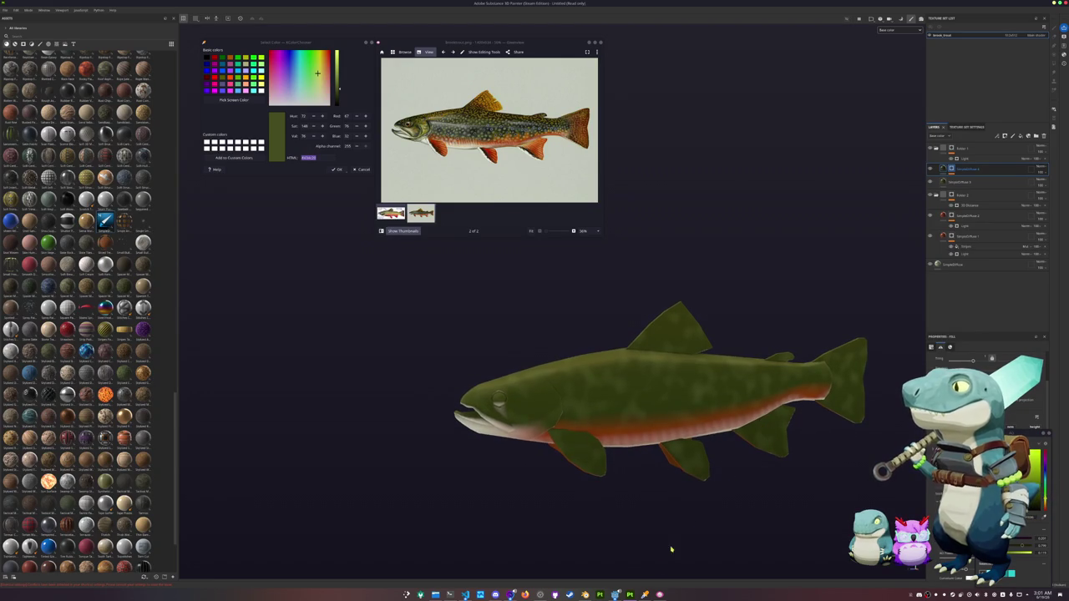
{"action": "mouse_move", "coordinate": [616, 594]}
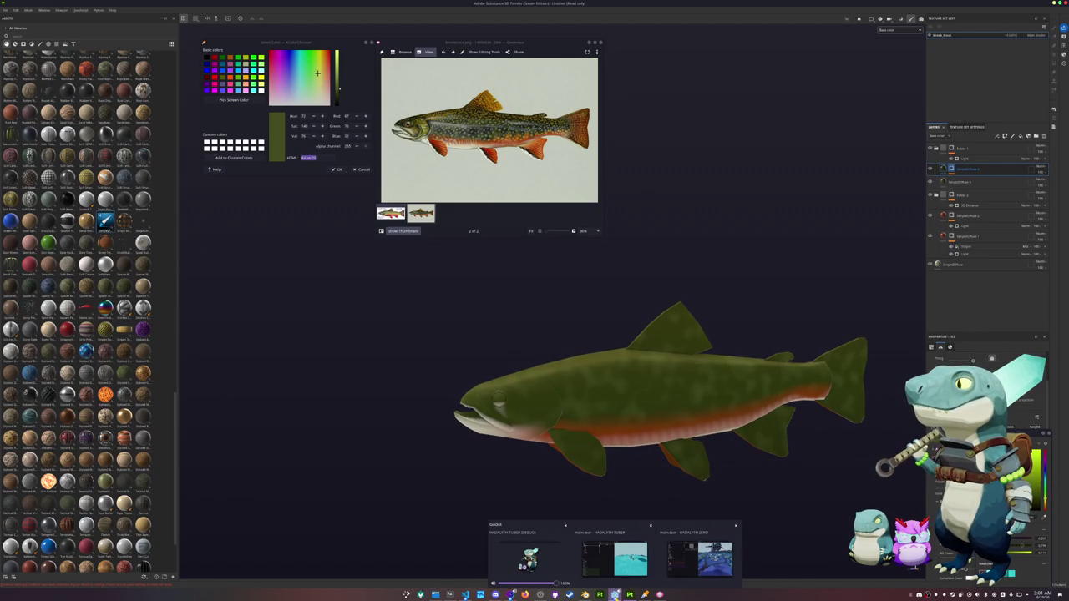
{"action": "middle_click_drag", "start_coordinate": [783, 291], "coordinate": [747, 295]}
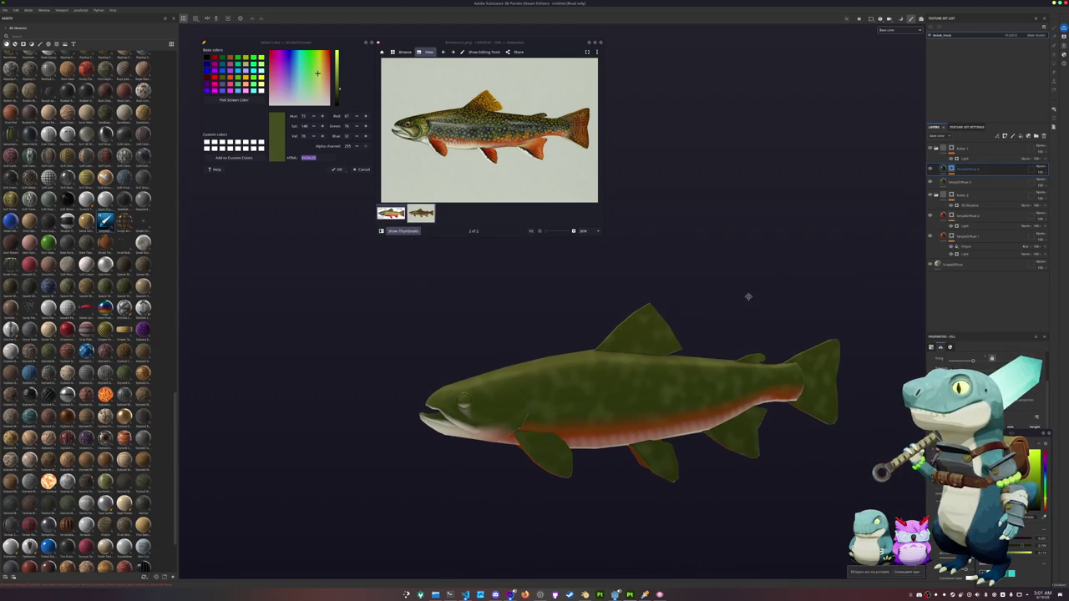
{"action": "scroll", "coordinate": [769, 326], "scroll_direction": "down", "scroll_amount": 1}
{"action": "scroll", "coordinate": [774, 321], "scroll_direction": "up", "scroll_amount": 1}
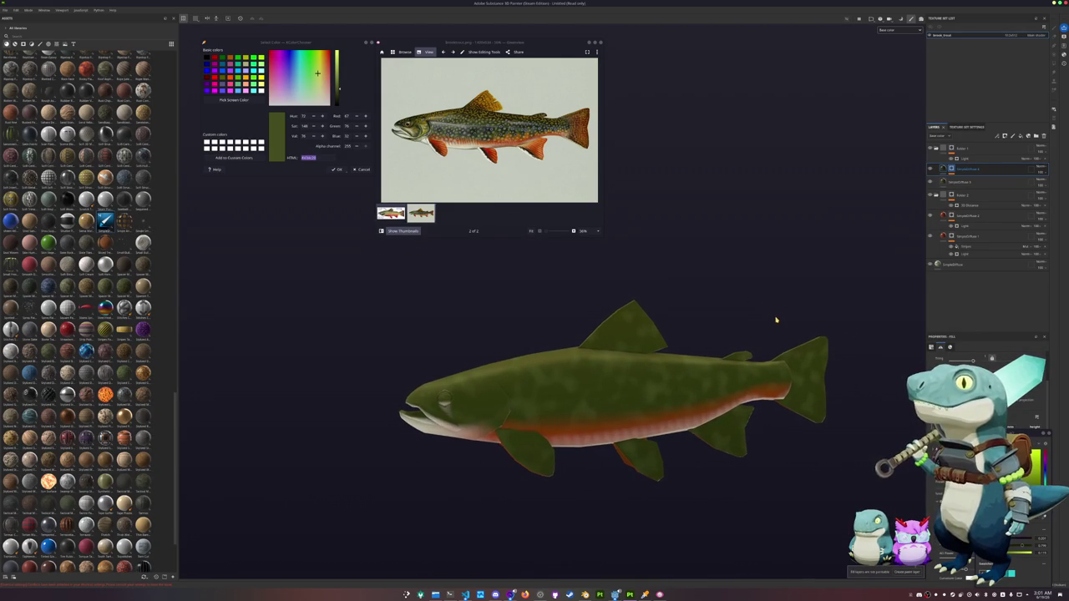
{"action": "left_click_drag", "start_coordinate": [778, 302], "coordinate": [783, 301], "text": "alt"}
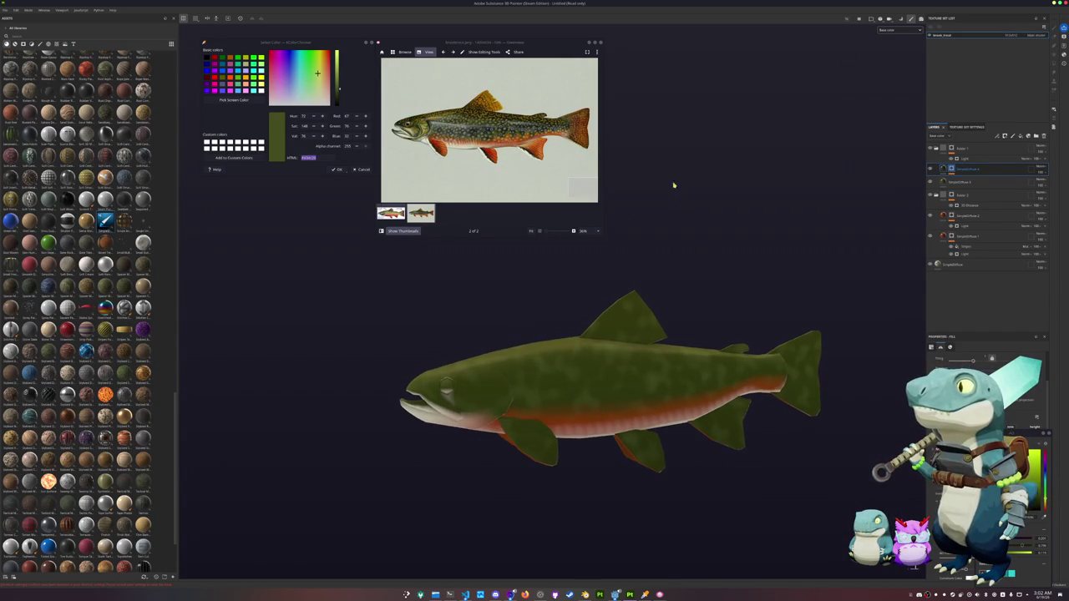
{"action": "scroll", "coordinate": [454, 127], "scroll_direction": "up", "scroll_amount": 4, "text": "ctrl"}
{"action": "scroll", "coordinate": [476, 141], "scroll_direction": "up", "scroll_amount": 1, "text": "ctrl"}
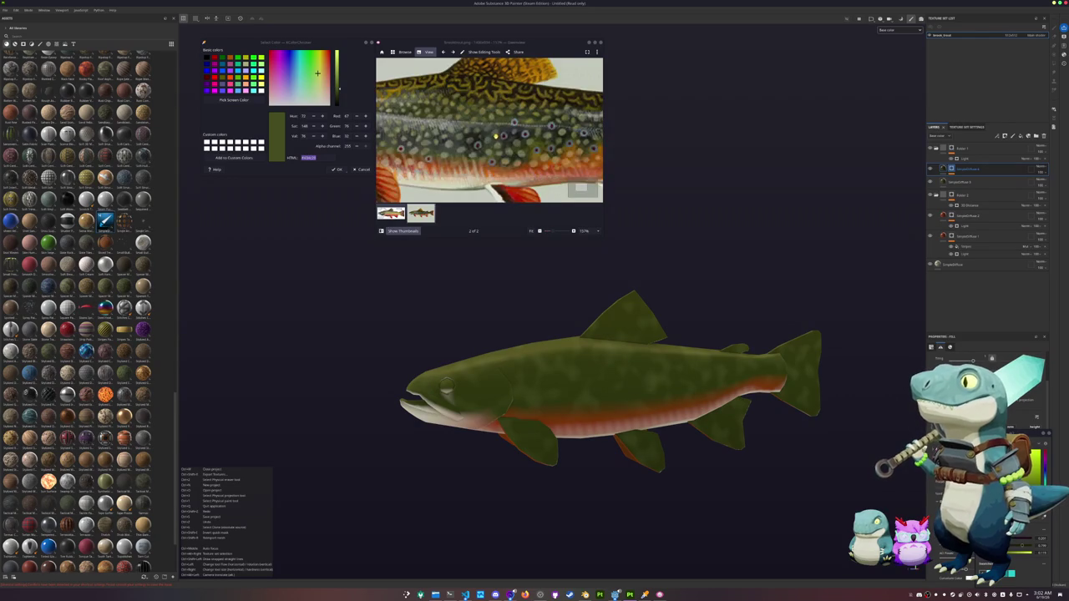
{"action": "scroll", "coordinate": [501, 155], "scroll_direction": "up", "scroll_amount": 1, "text": "ctrl"}
{"action": "scroll", "coordinate": [501, 155], "scroll_direction": "down", "scroll_amount": 1}
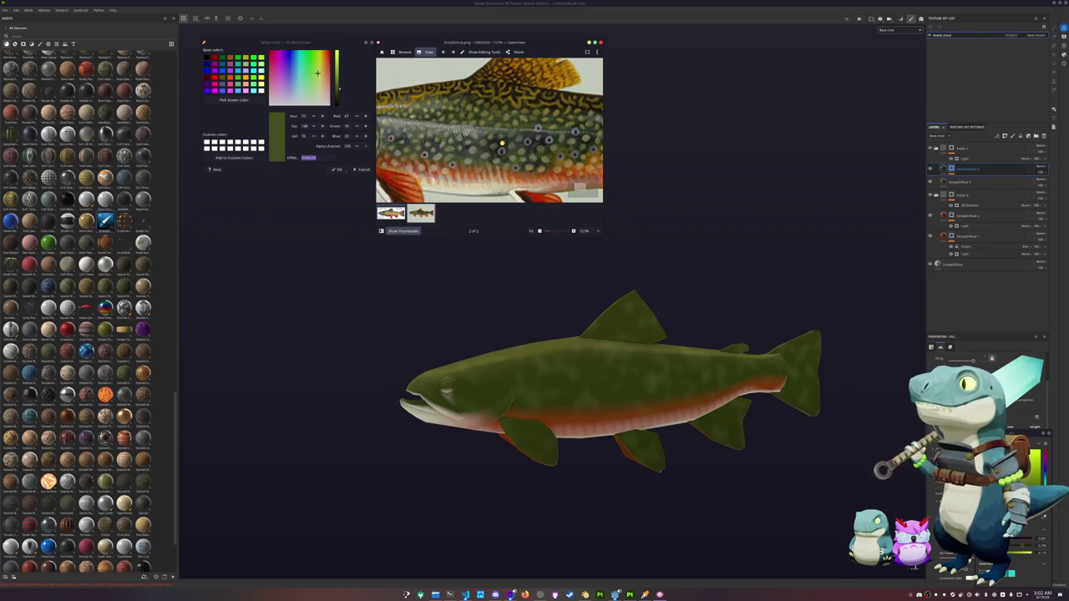
{"action": "scroll", "coordinate": [513, 163], "scroll_direction": "down", "scroll_amount": 1, "text": "ctrl"}
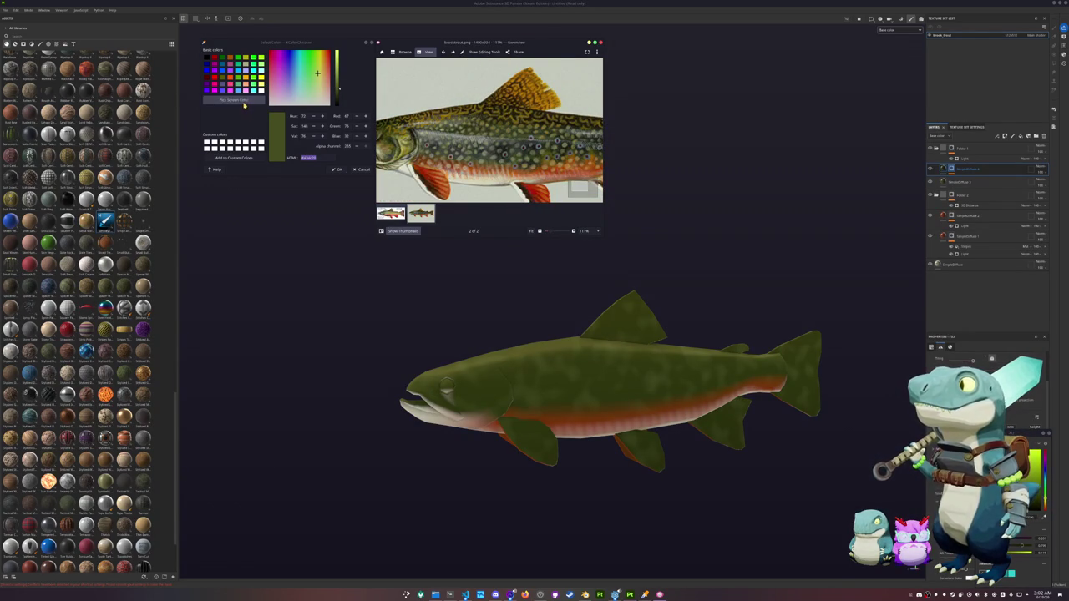
{"action": "left_click", "coordinate": [234, 100]}
{"action": "left_click", "coordinate": [418, 122]}
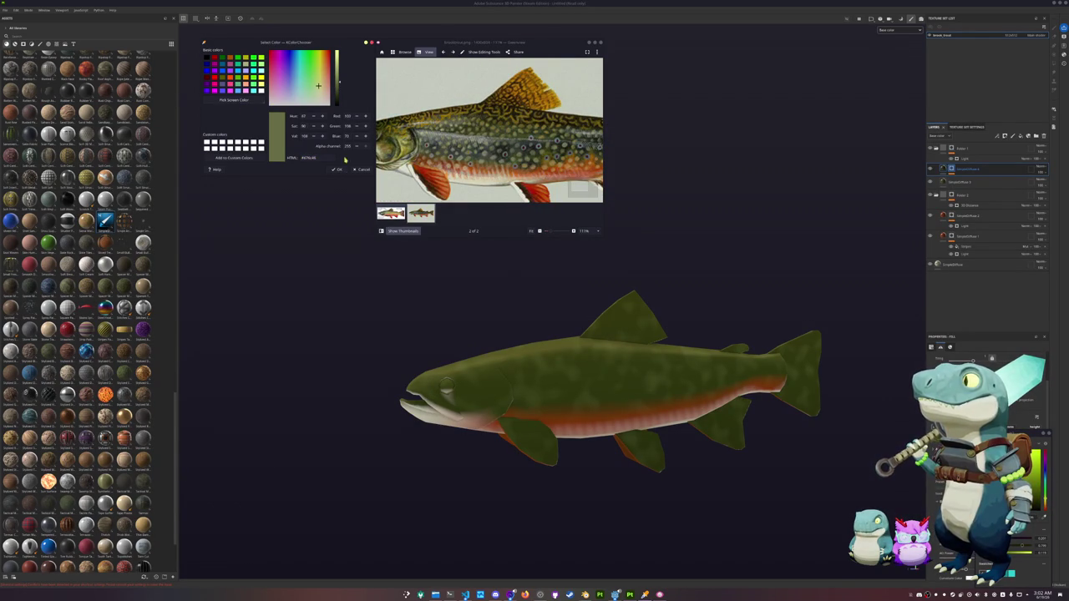
{"action": "left_click", "coordinate": [944, 176]}
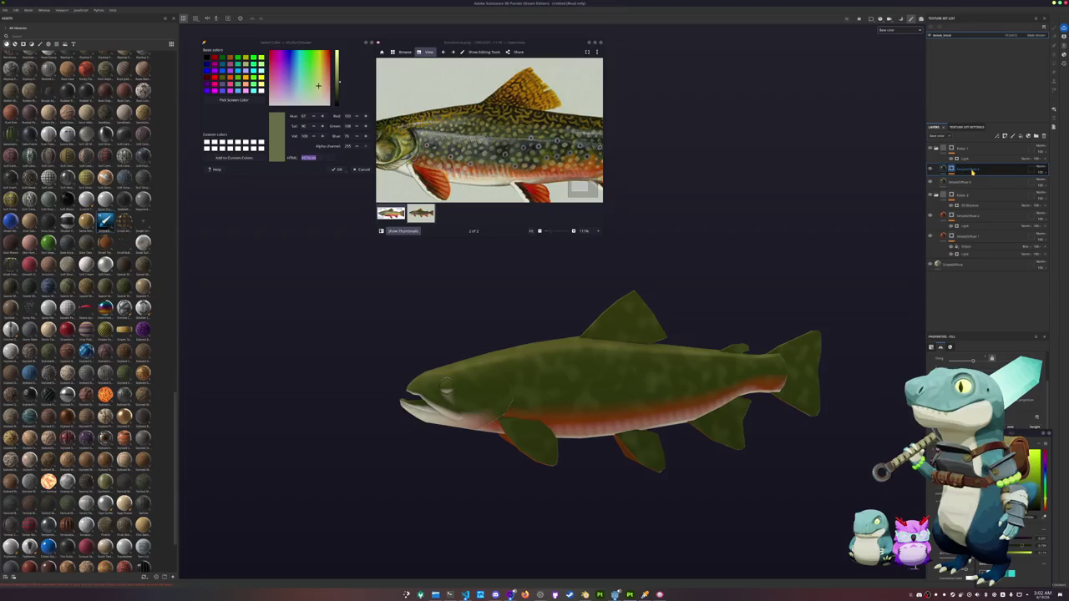
Step: Add a fill layer and choose the speckled 'sand' pattern for pale spots over the whole trout
{"action": "key", "text": "ctrl+d"}
{"action": "right_click", "coordinate": [951, 172]}
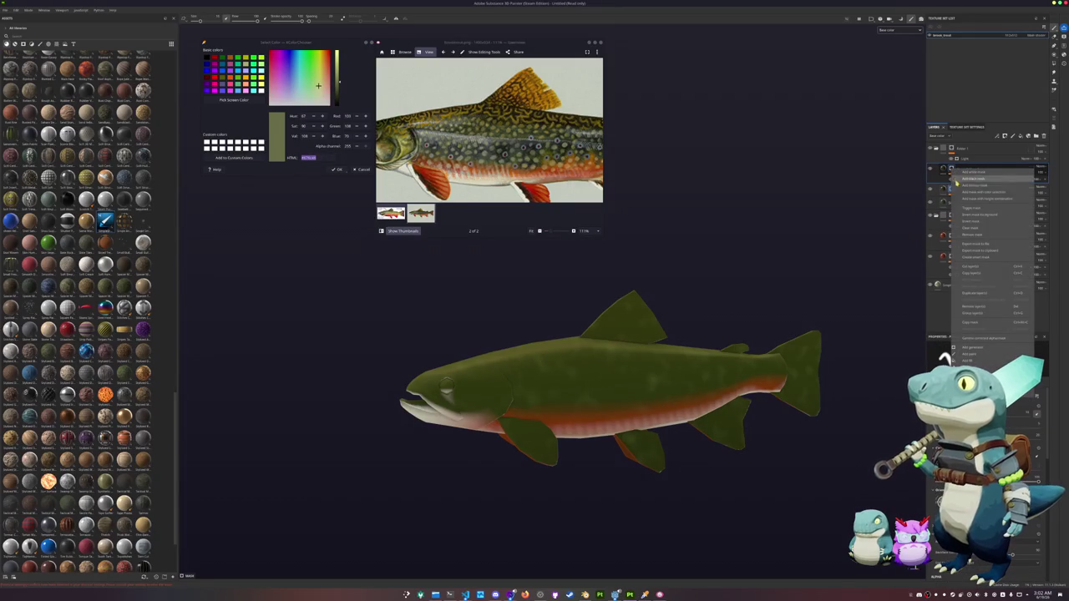
{"action": "left_click", "coordinate": [956, 229]}
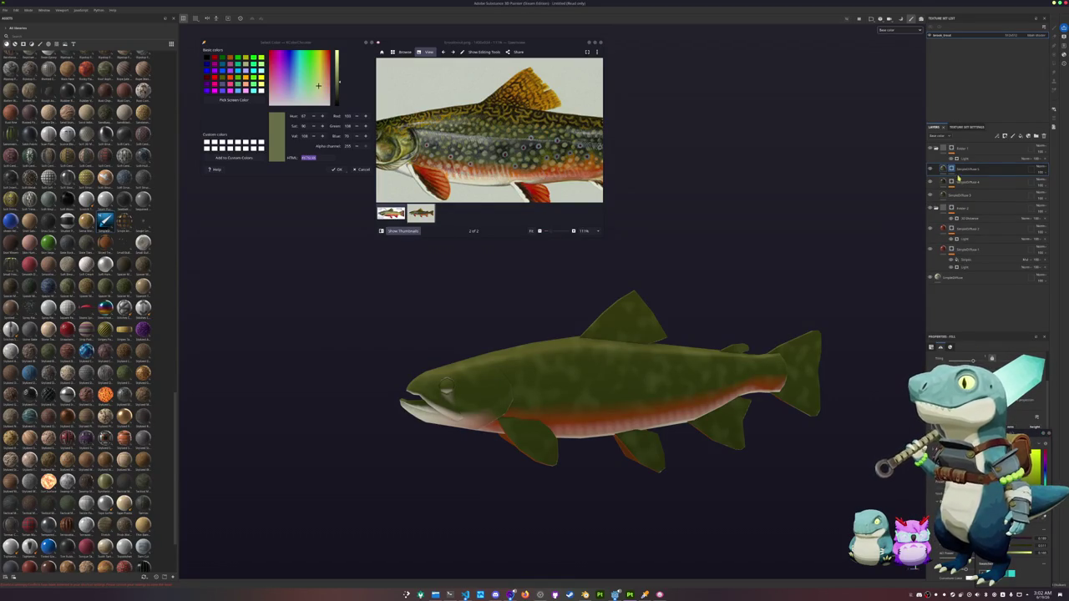
{"action": "right_click", "coordinate": [953, 169]}
{"action": "left_click", "coordinate": [969, 361]}
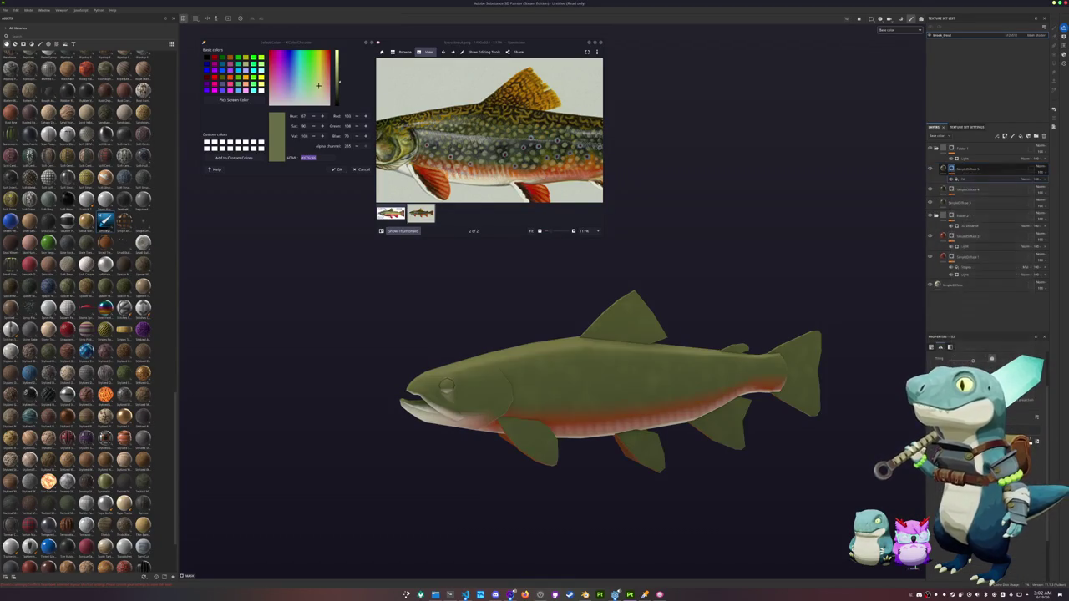
{"action": "left_click", "coordinate": [1037, 418]}
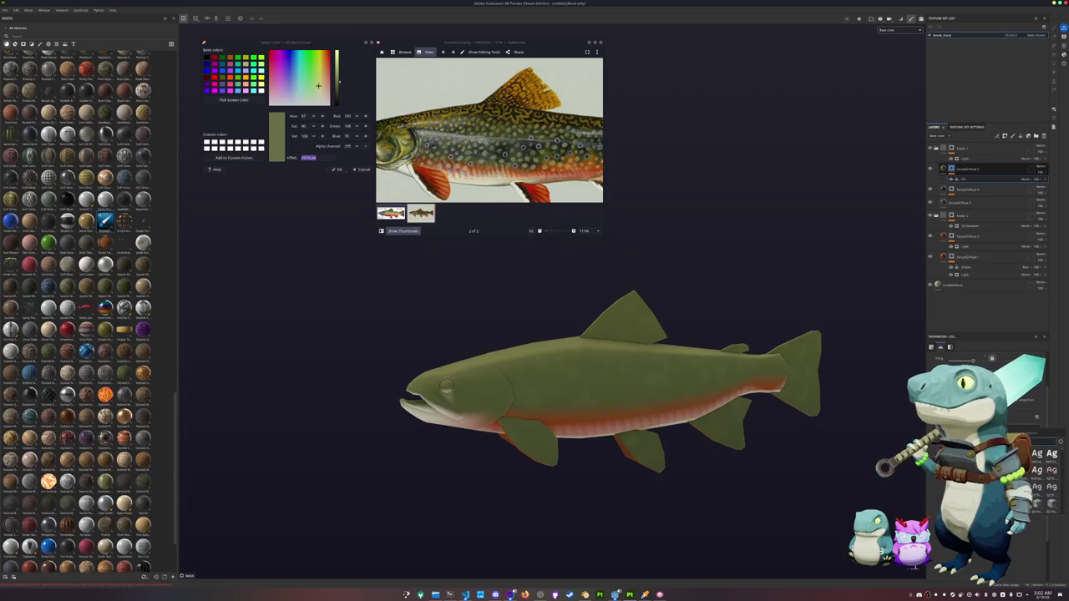
{"action": "type", "text": "sand"}
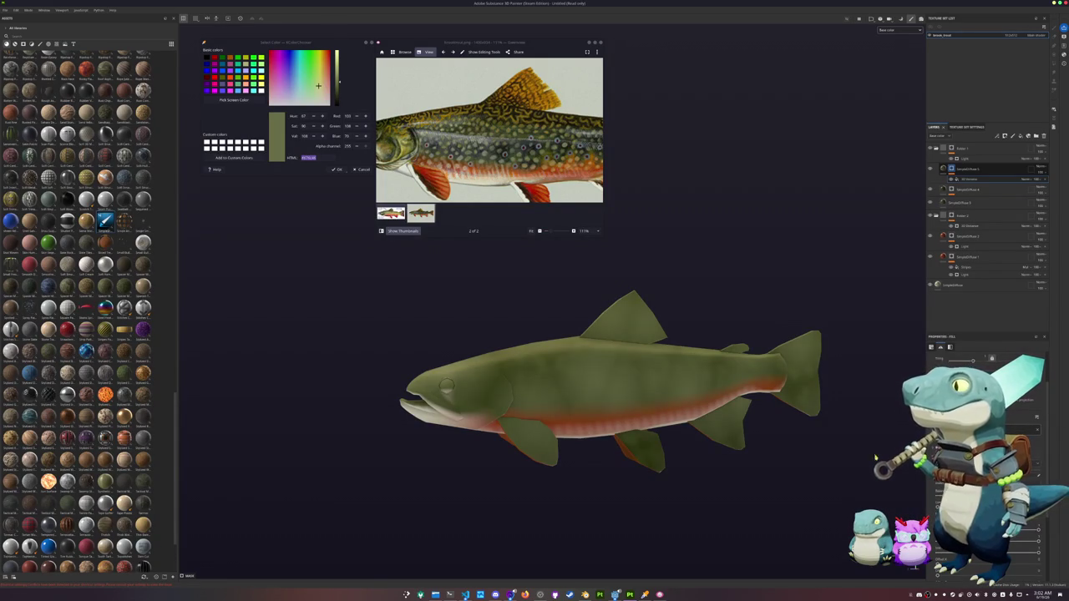
{"action": "scroll", "coordinate": [875, 457], "scroll_direction": "up", "scroll_amount": 2}
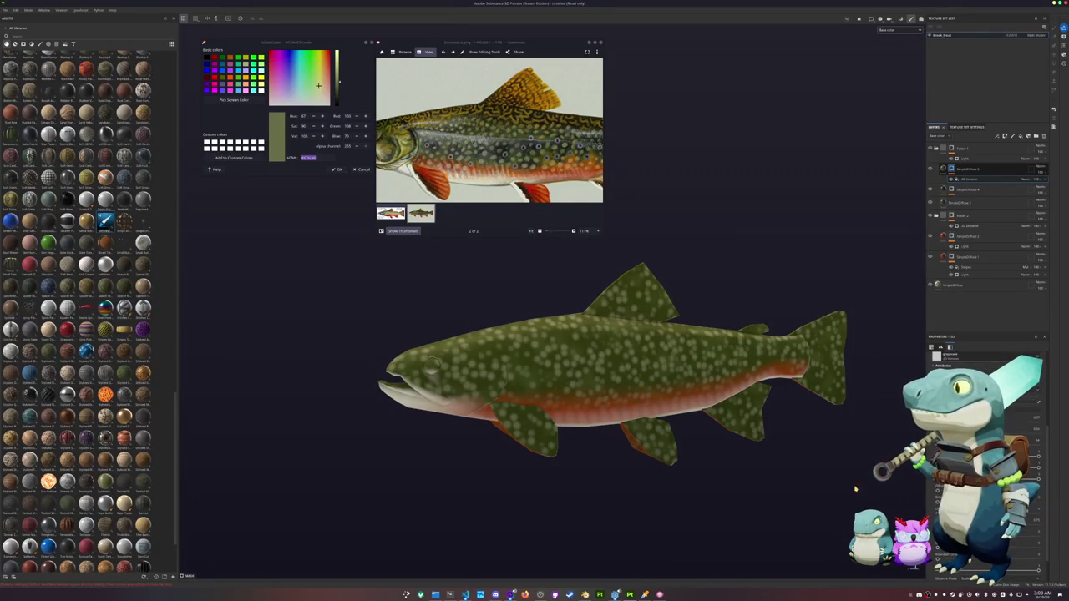
Step: Add a new folder to the layer stack and give it a black mask
{"action": "left_click_drag", "start_coordinate": [718, 455], "coordinate": [744, 460], "text": "alt"}
{"action": "left_click_drag", "start_coordinate": [877, 259], "coordinate": [797, 216], "text": "alt"}
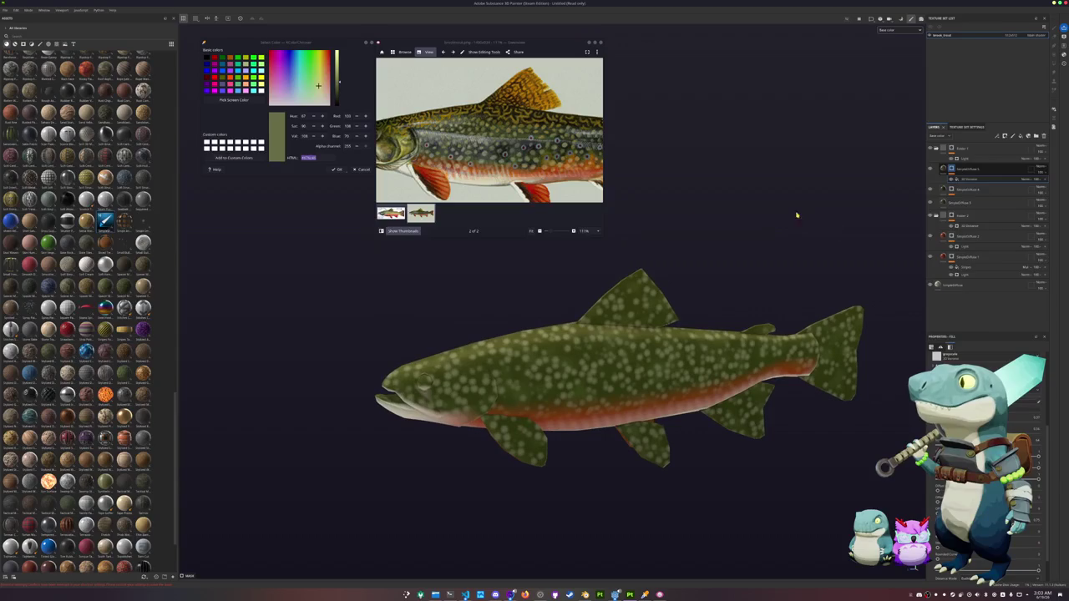
{"action": "left_click", "coordinate": [944, 170]}
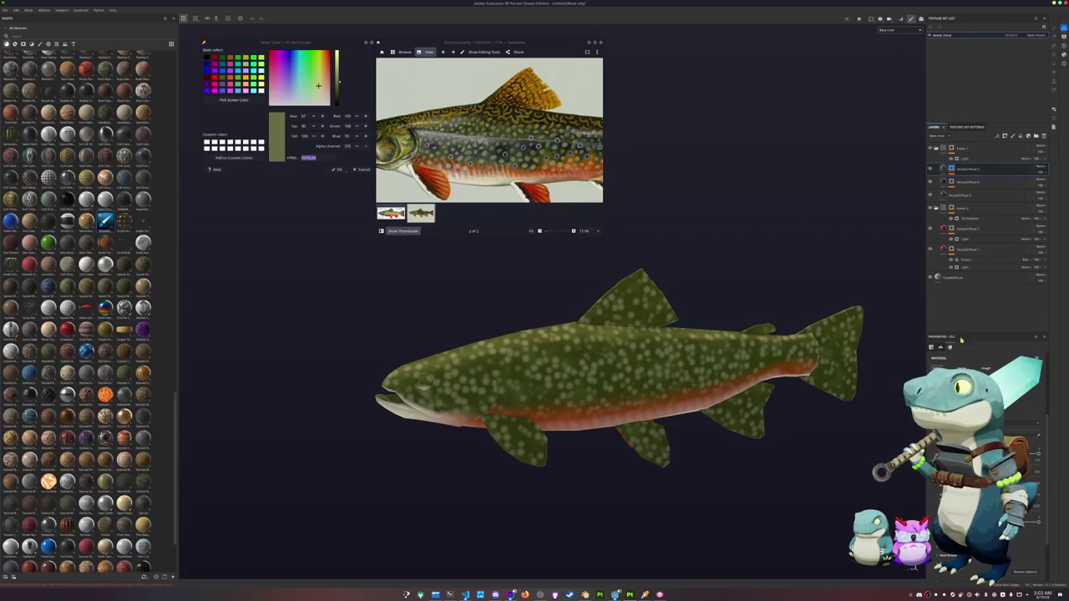
{"action": "left_click", "coordinate": [1036, 136]}
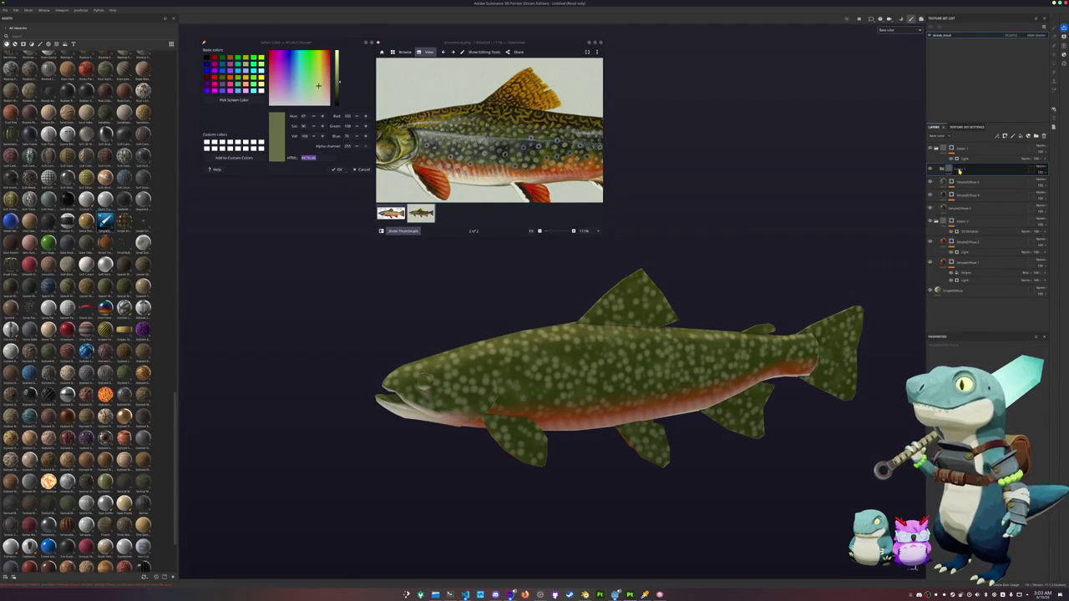
{"action": "right_click", "coordinate": [966, 183]}
{"action": "left_click", "coordinate": [970, 182]}
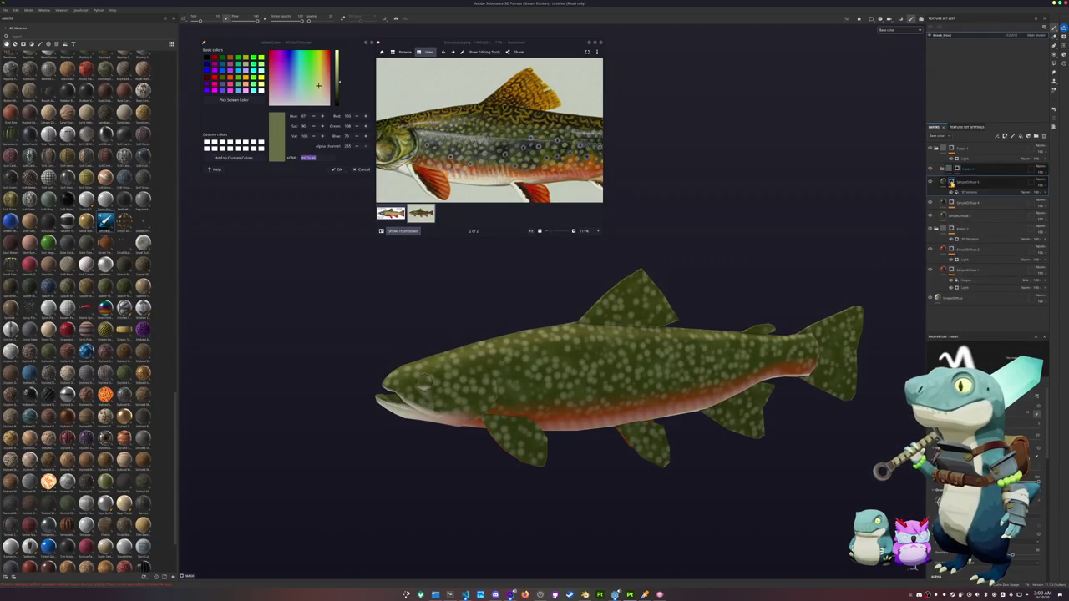
Step: Paste the 3D Distance effect into the folder's mask and add an effect under the spots fill layer
{"action": "right_click", "coordinate": [957, 183]}
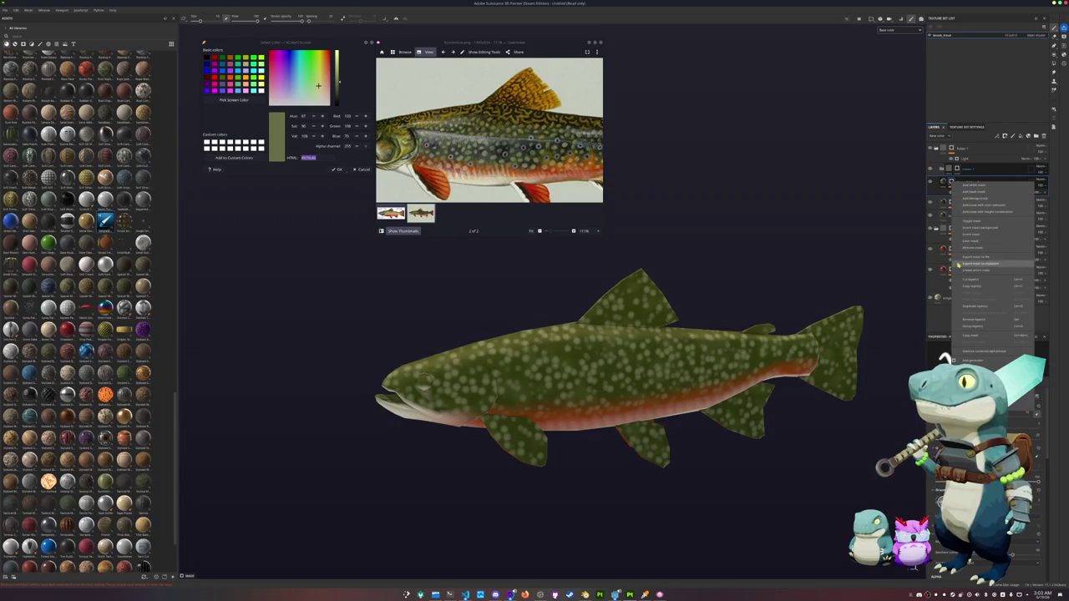
{"action": "left_click", "coordinate": [977, 331]}
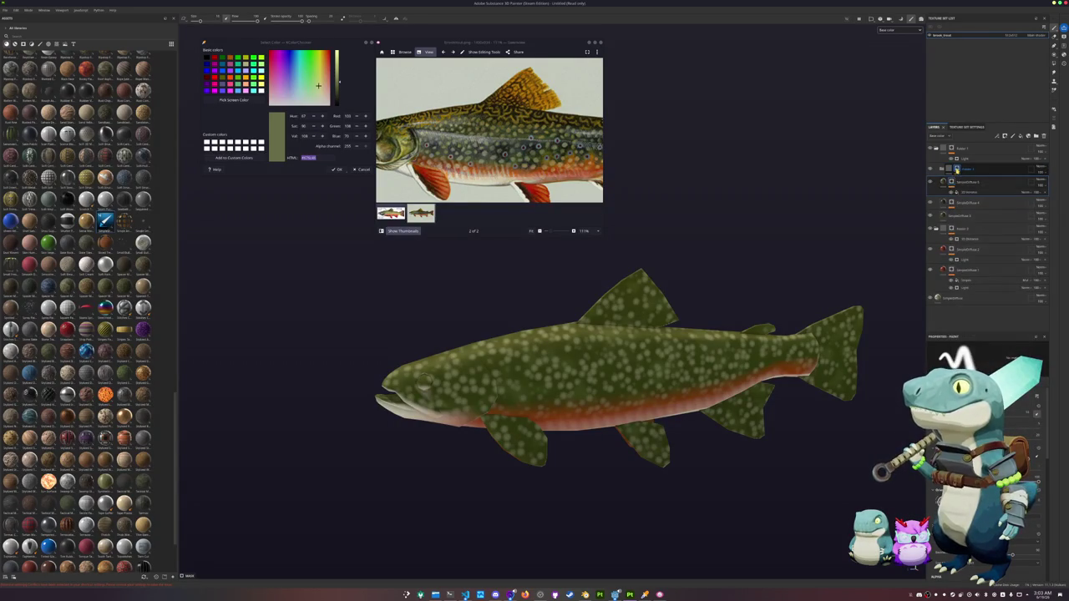
{"action": "right_click", "coordinate": [957, 171]}
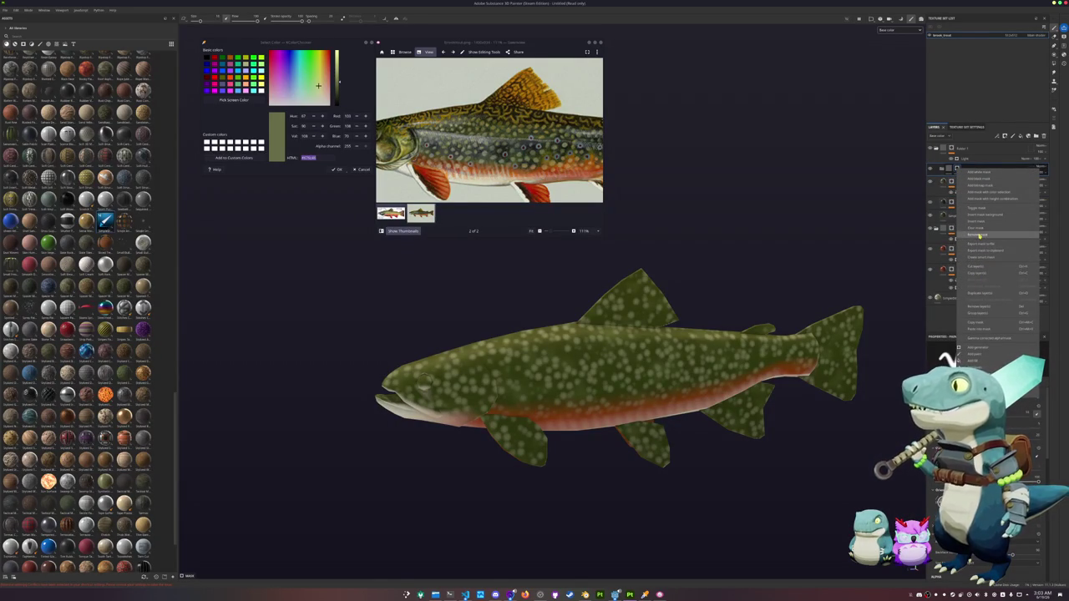
{"action": "left_click", "coordinate": [981, 328]}
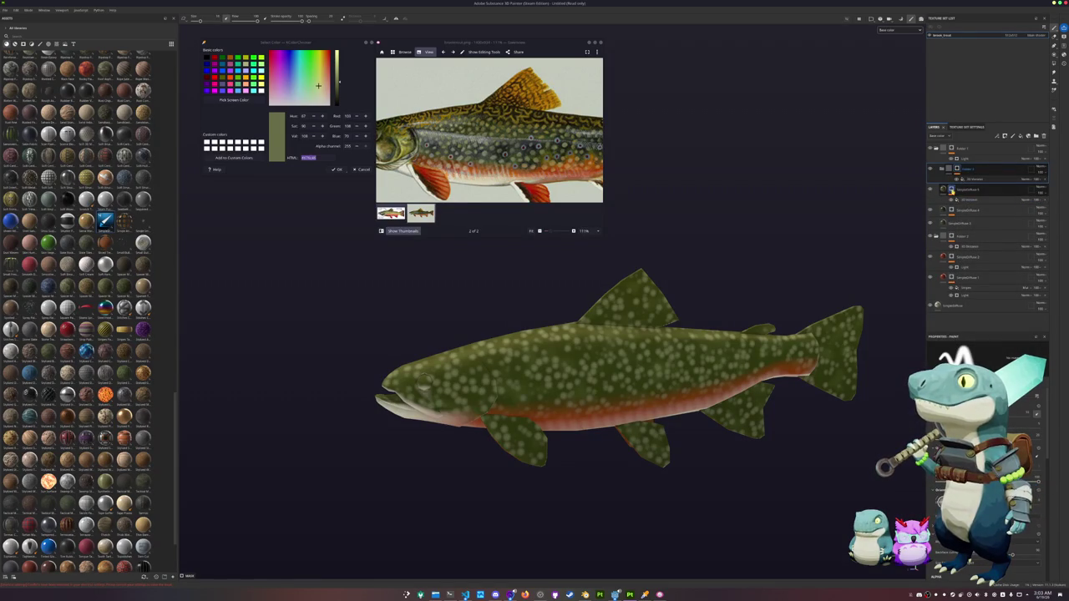
{"action": "right_click", "coordinate": [959, 190]}
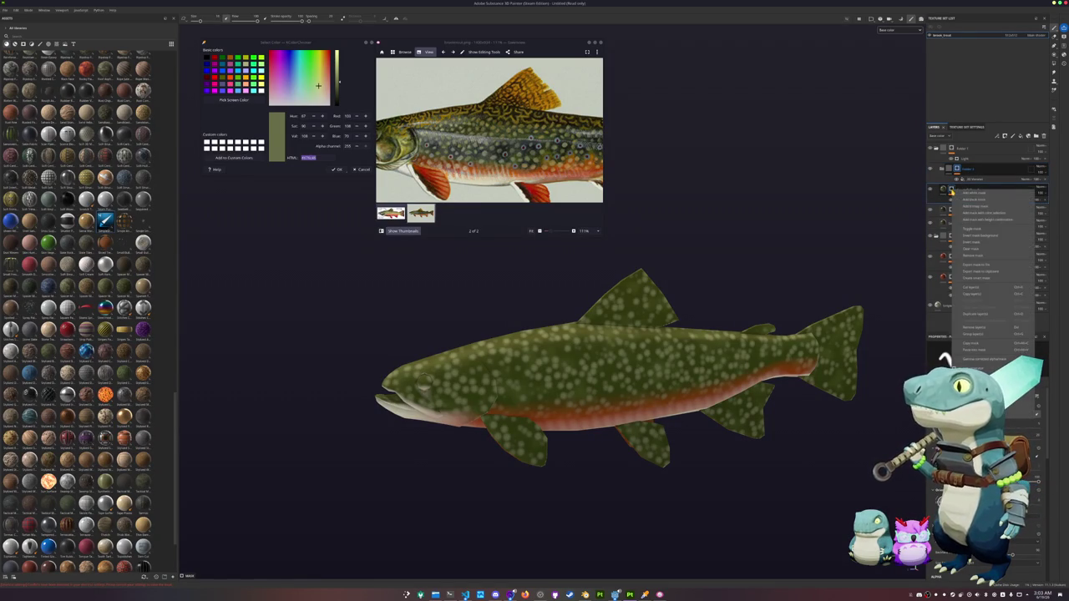
{"action": "left_click", "coordinate": [971, 255]}
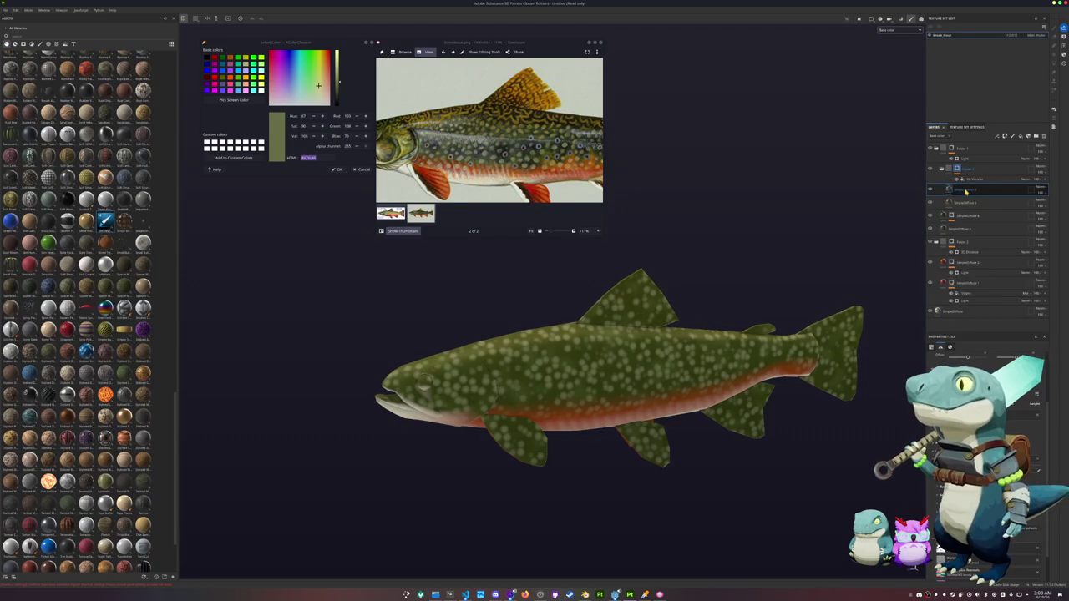
{"action": "right_click", "coordinate": [976, 193]}
{"action": "left_click", "coordinate": [914, 193]}
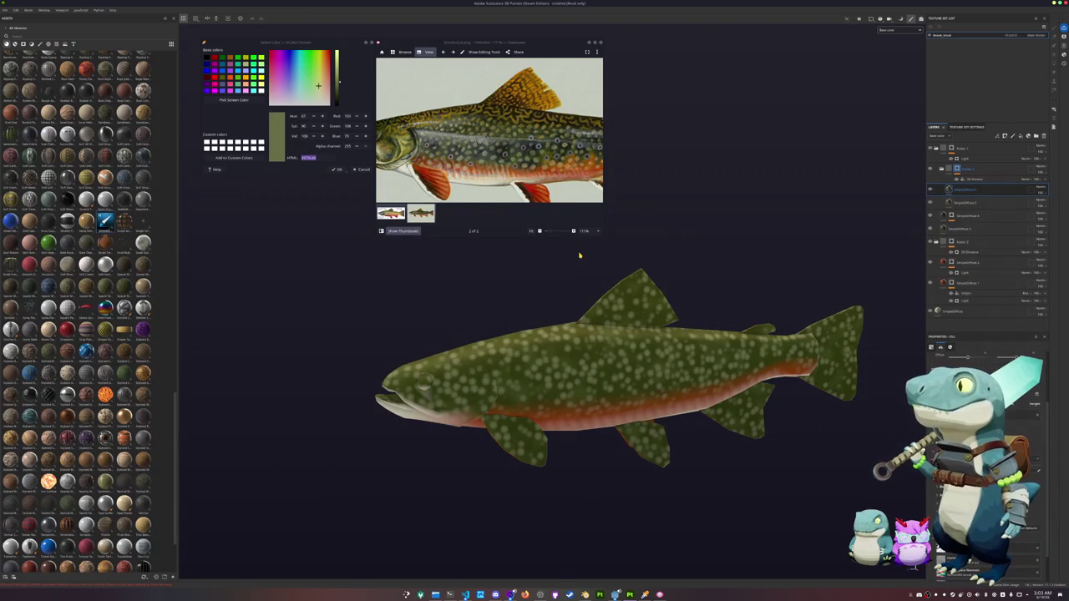
Step: Sample the reference photo's orange and paste its hex code into the spot layer's Base Color
{"action": "left_click", "coordinate": [233, 100]}
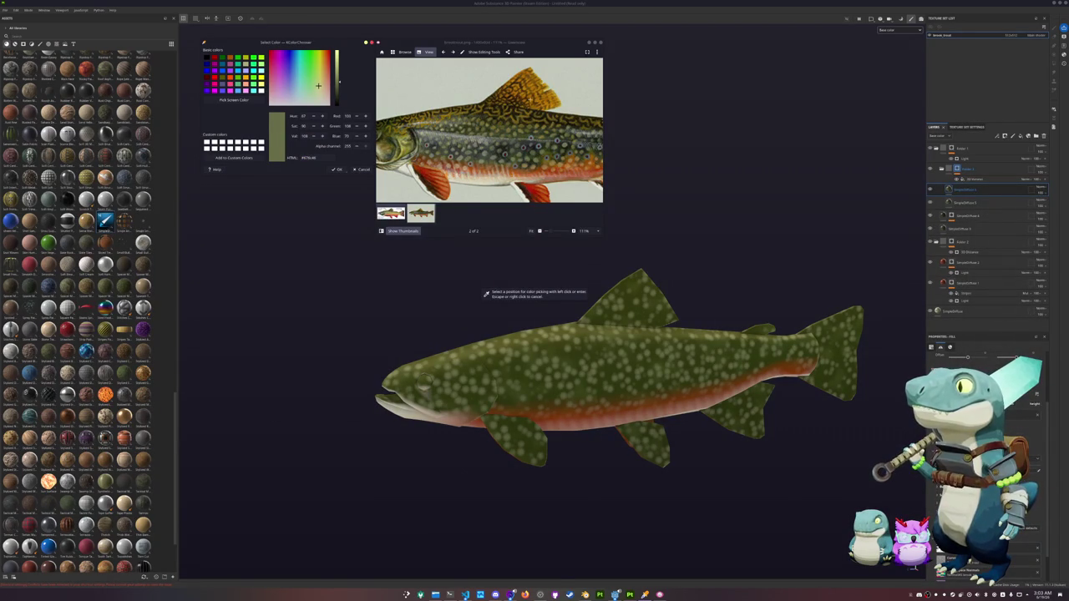
{"action": "left_click", "coordinate": [569, 179]}
{"action": "double_click", "coordinate": [309, 157]}
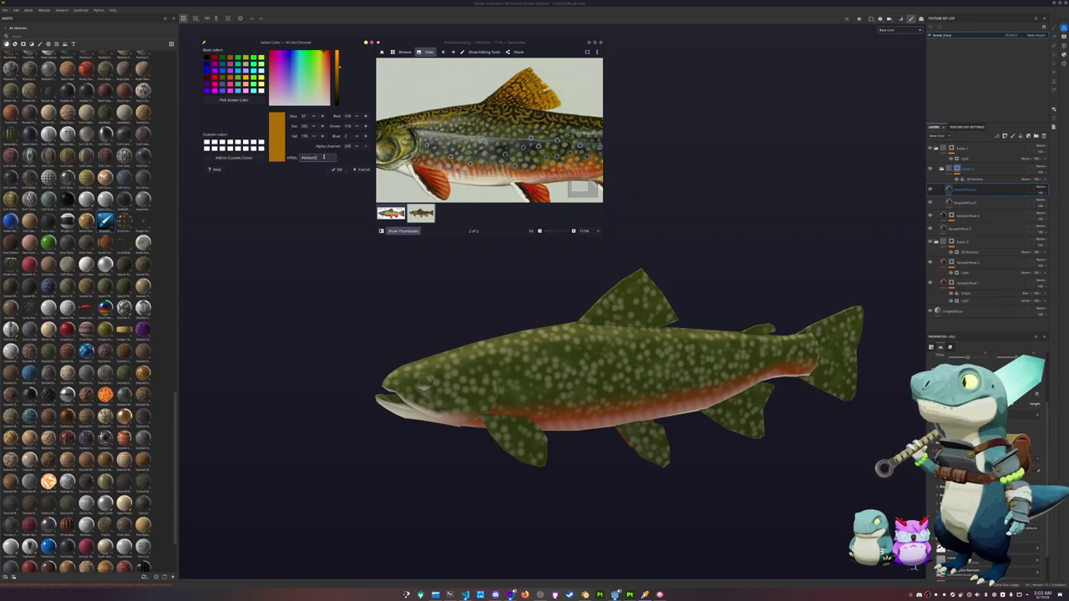
{"action": "scroll", "coordinate": [986, 417], "scroll_direction": "up", "scroll_amount": 3}
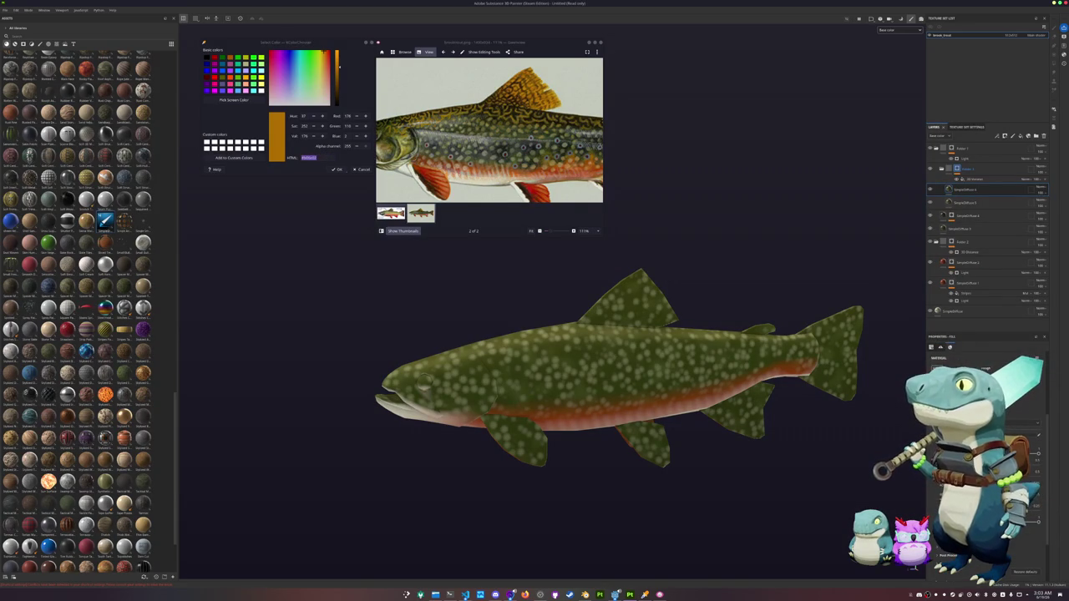
{"action": "left_click", "coordinate": [1039, 434]}
{"action": "key", "text": "ctrl+v"}
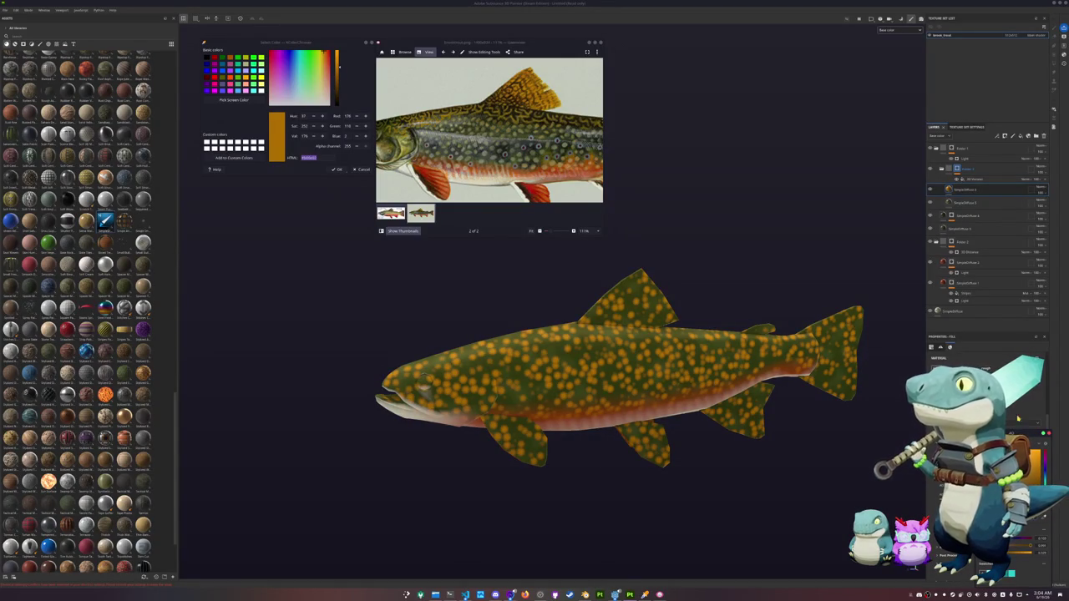
Step: Give the orange spot layer a black mask with a Light generator and check the spots
{"action": "right_click", "coordinate": [972, 193]}
{"action": "left_click", "coordinate": [980, 200]}
{"action": "right_click", "coordinate": [959, 197]}
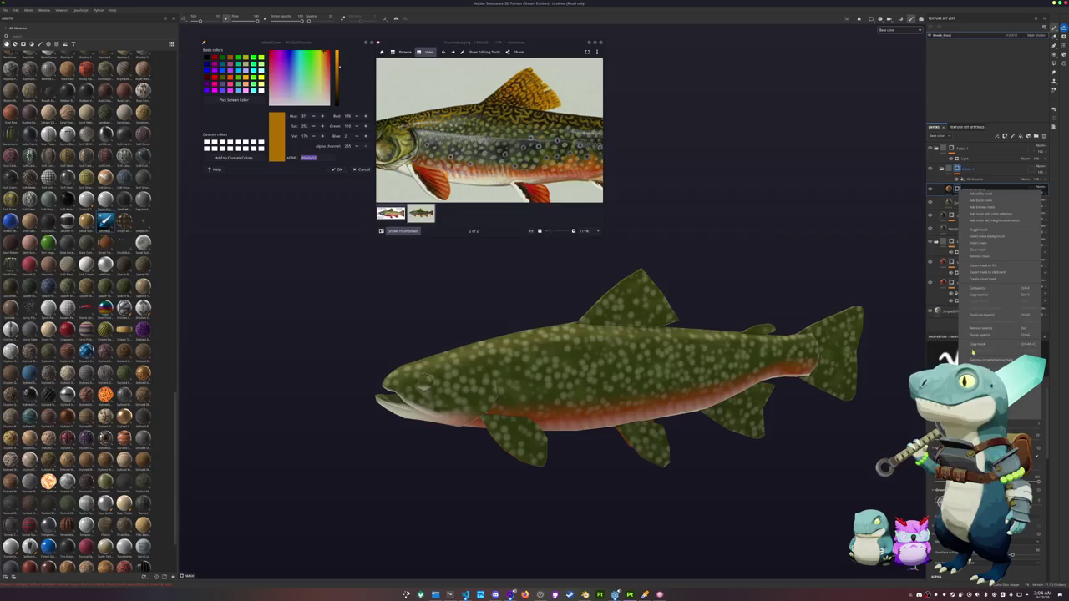
{"action": "left_click", "coordinate": [982, 221]}
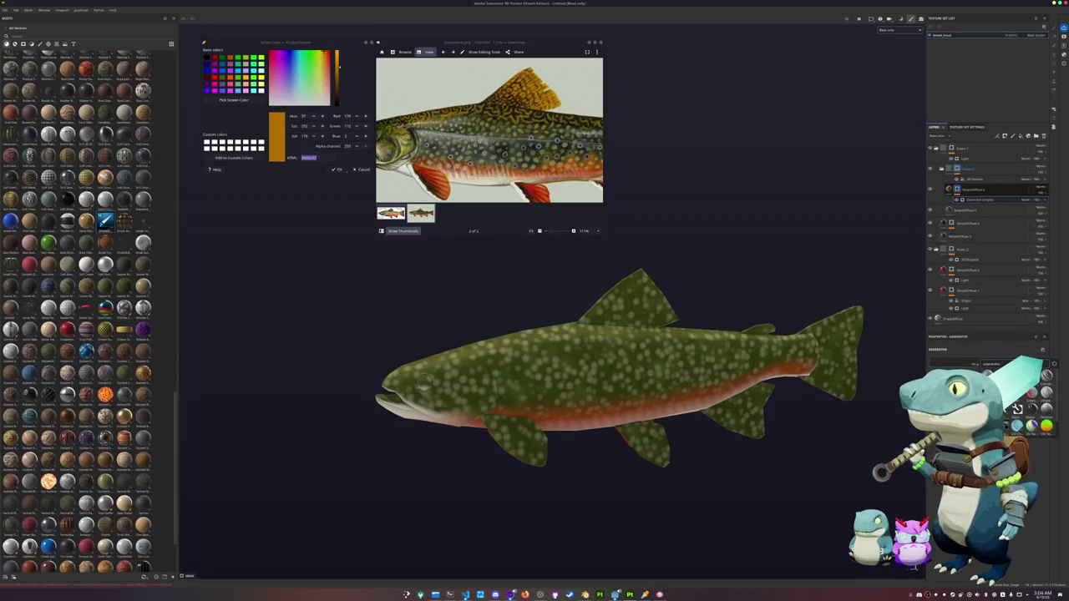
{"action": "left_click", "coordinate": [1018, 409]}
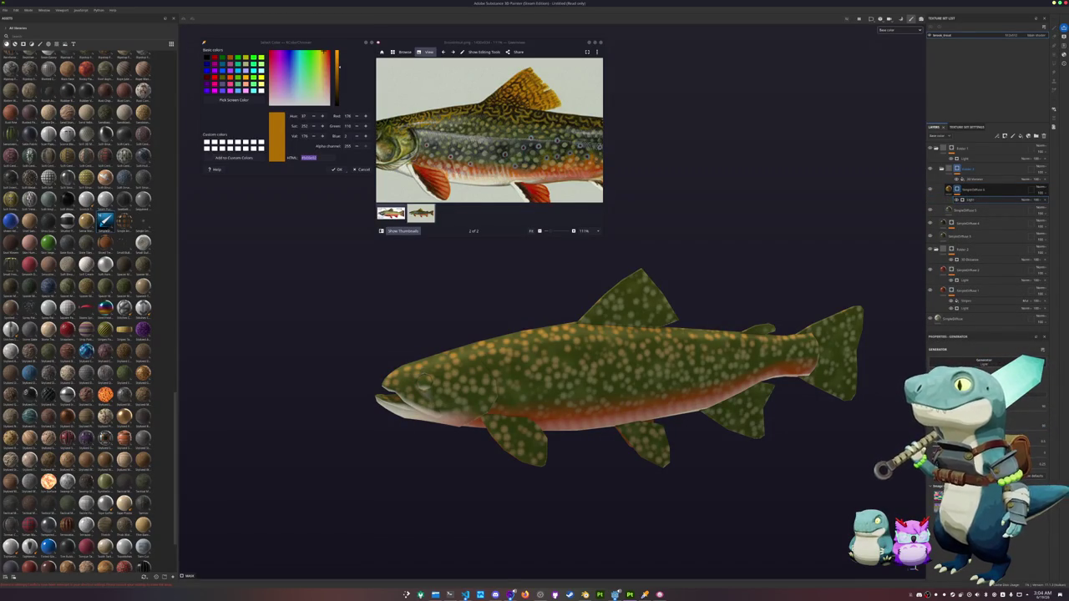
{"action": "left_click_drag", "start_coordinate": [878, 428], "coordinate": [819, 407], "text": "alt"}
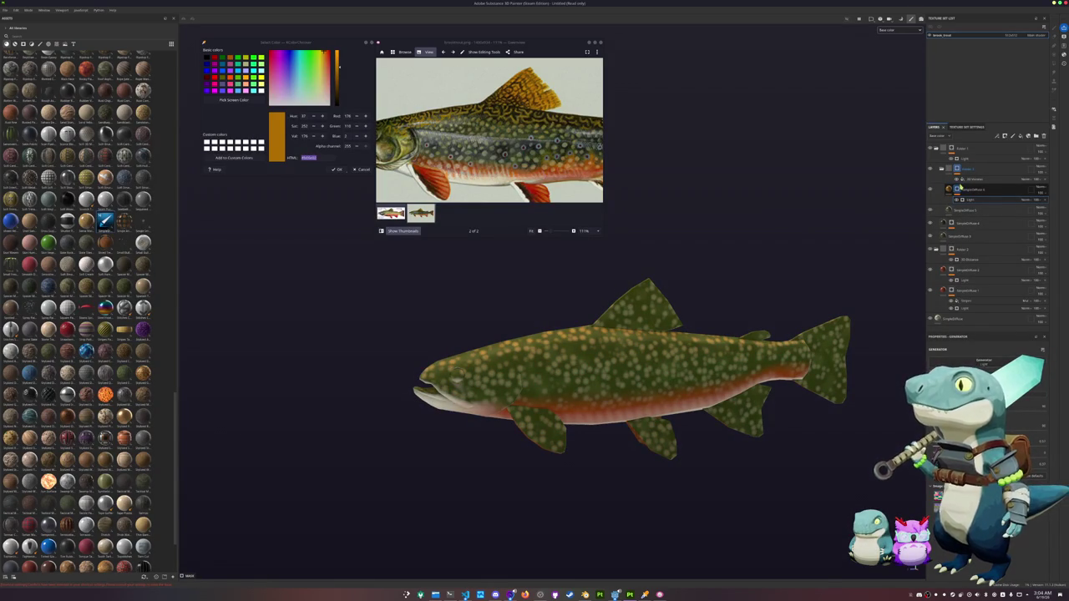
{"action": "left_click", "coordinate": [969, 210]}
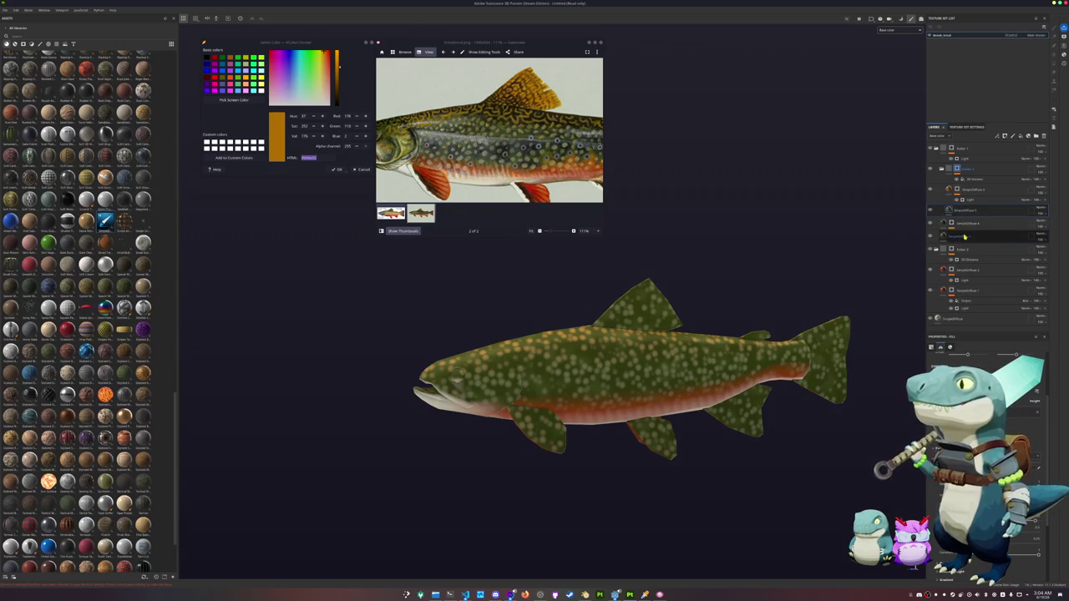
Step: Insert a fill layer and add a 3D Perlin Noise fill effect to the SimpleDiffuse layer's mask
{"action": "left_click_drag", "start_coordinate": [964, 208], "coordinate": [947, 225]}
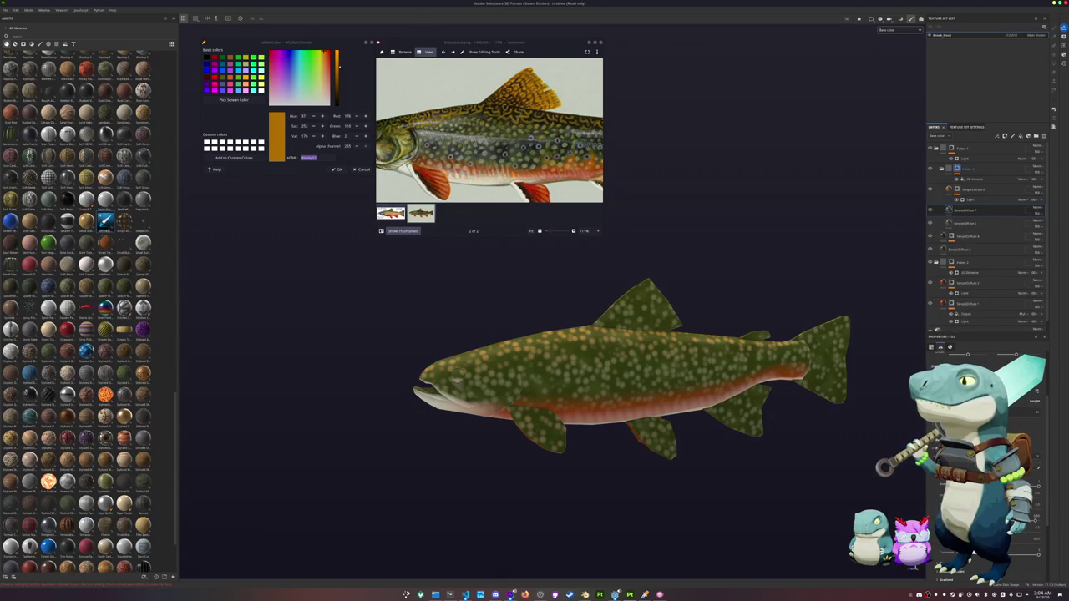
{"action": "left_click", "coordinate": [1029, 501]}
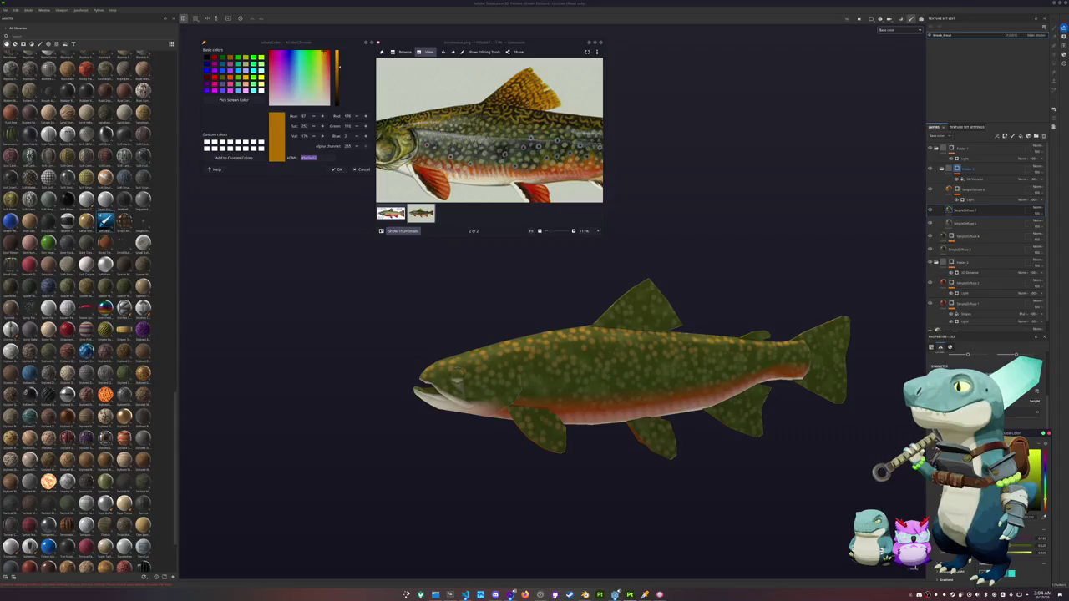
{"action": "right_click", "coordinate": [956, 214]}
{"action": "right_click", "coordinate": [957, 214]}
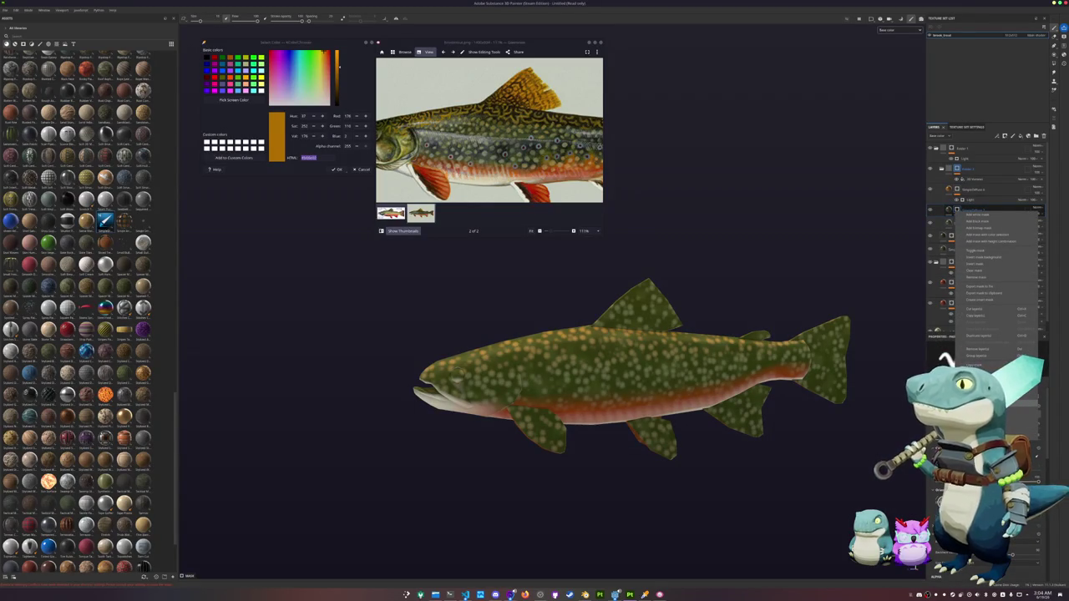
{"action": "left_click", "coordinate": [982, 215]}
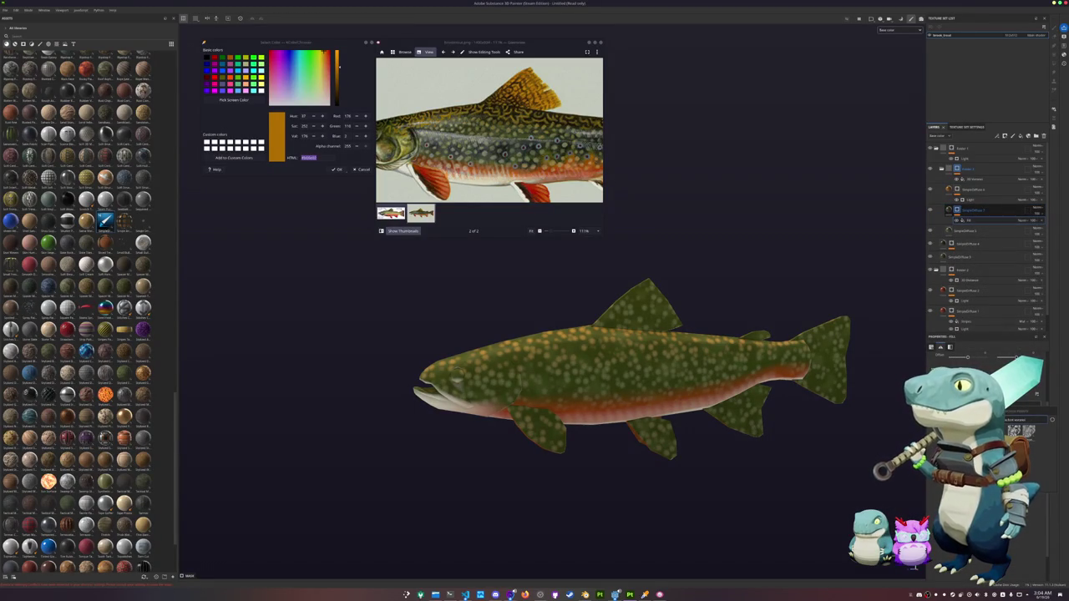
{"action": "left_click", "coordinate": [1052, 419]}
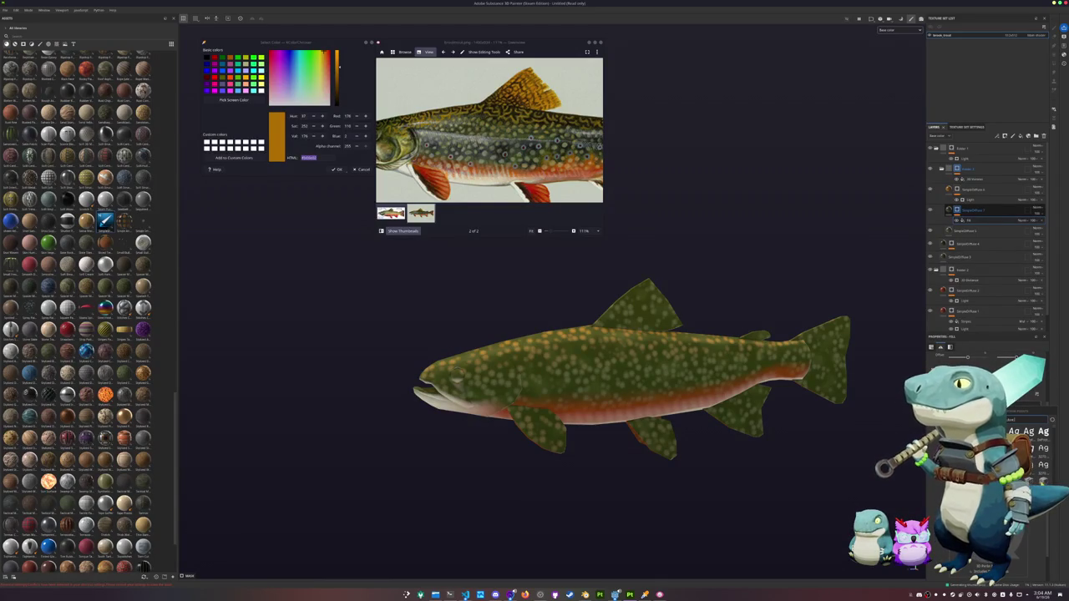
{"action": "left_click", "coordinate": [1042, 432]}
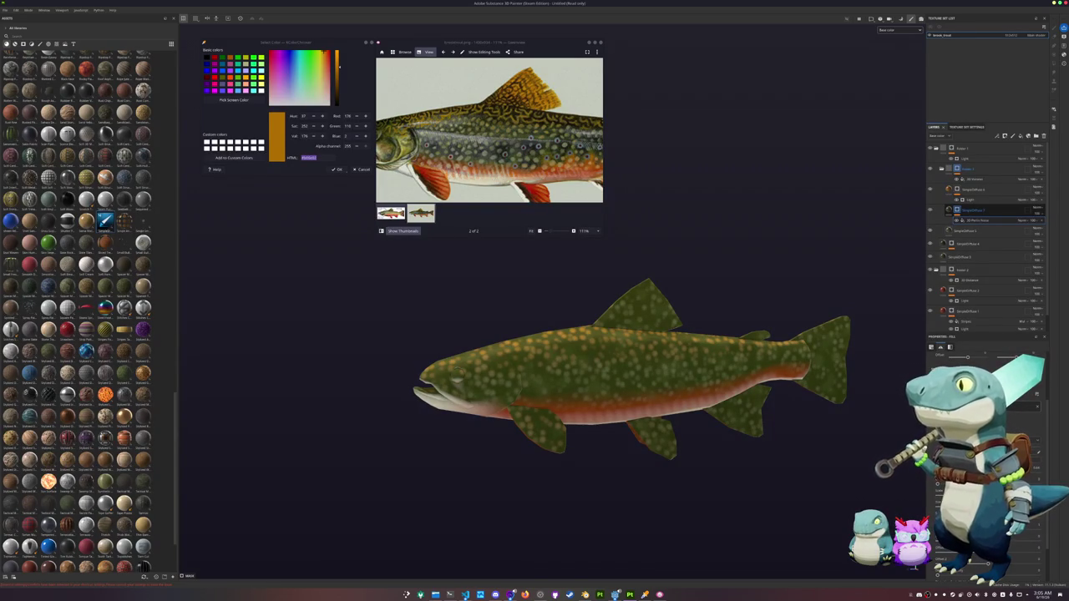
{"action": "middle_click_drag", "start_coordinate": [831, 431], "coordinate": [864, 437]}
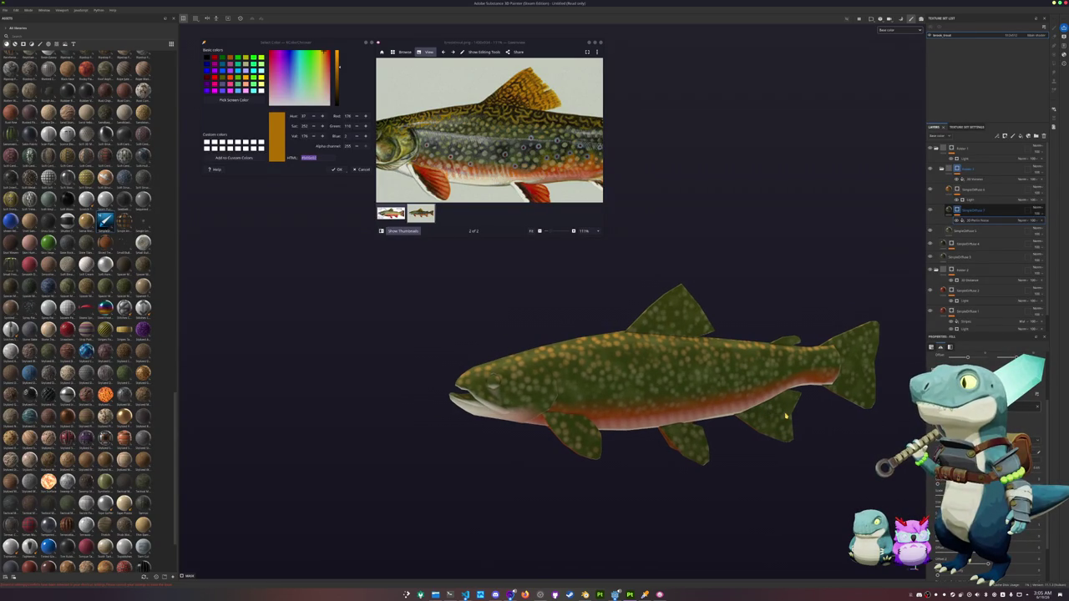
{"action": "left_click", "coordinate": [958, 170]}
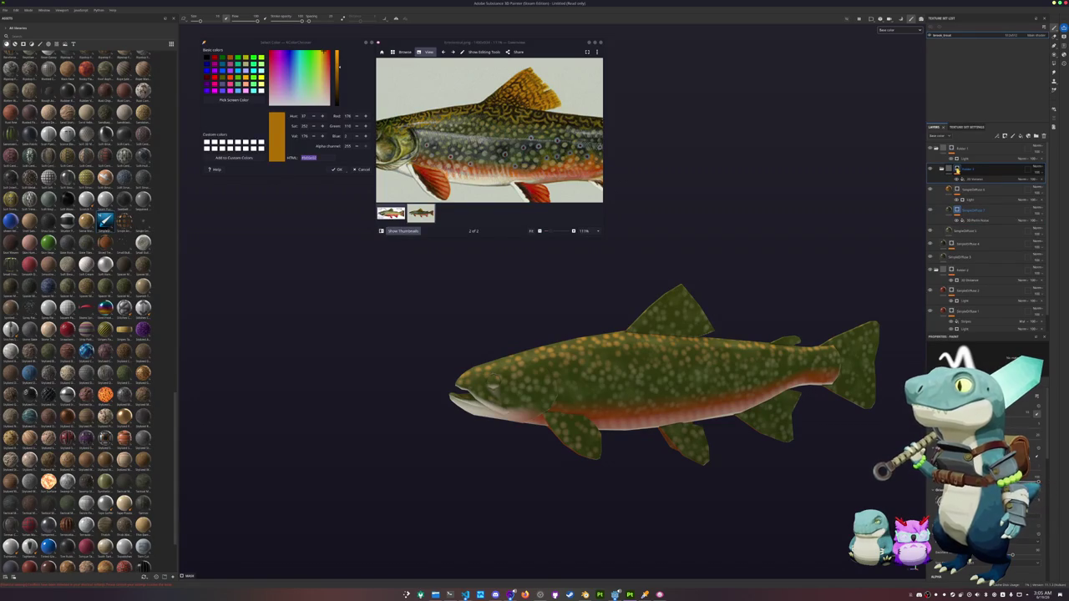
Step: Add a Light generator to the spots folder's mask, change its blend mode, and duplicate it
{"action": "right_click", "coordinate": [957, 170]}
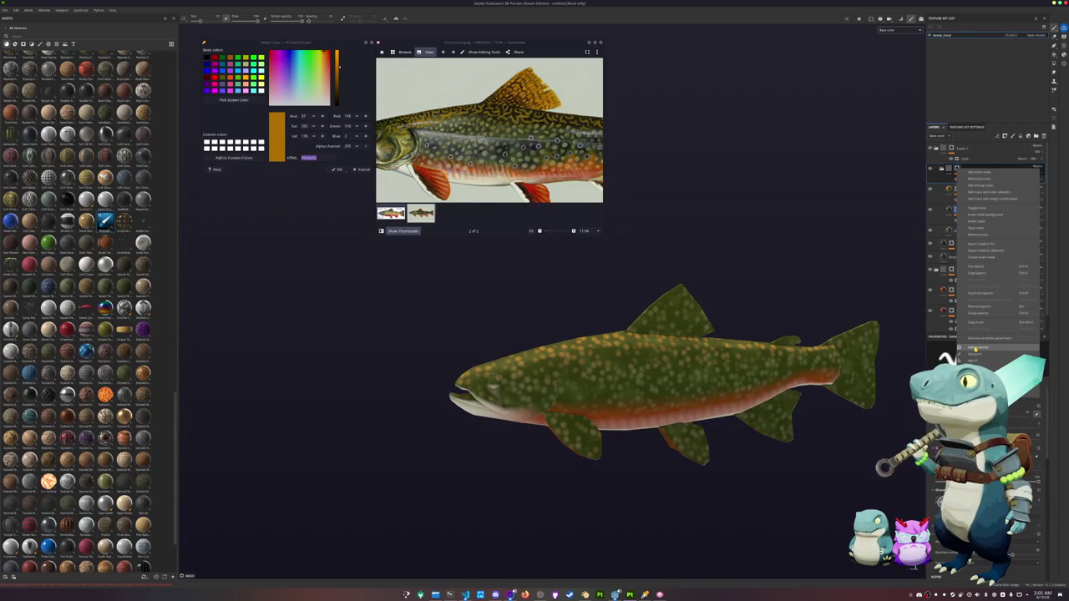
{"action": "left_click", "coordinate": [976, 349]}
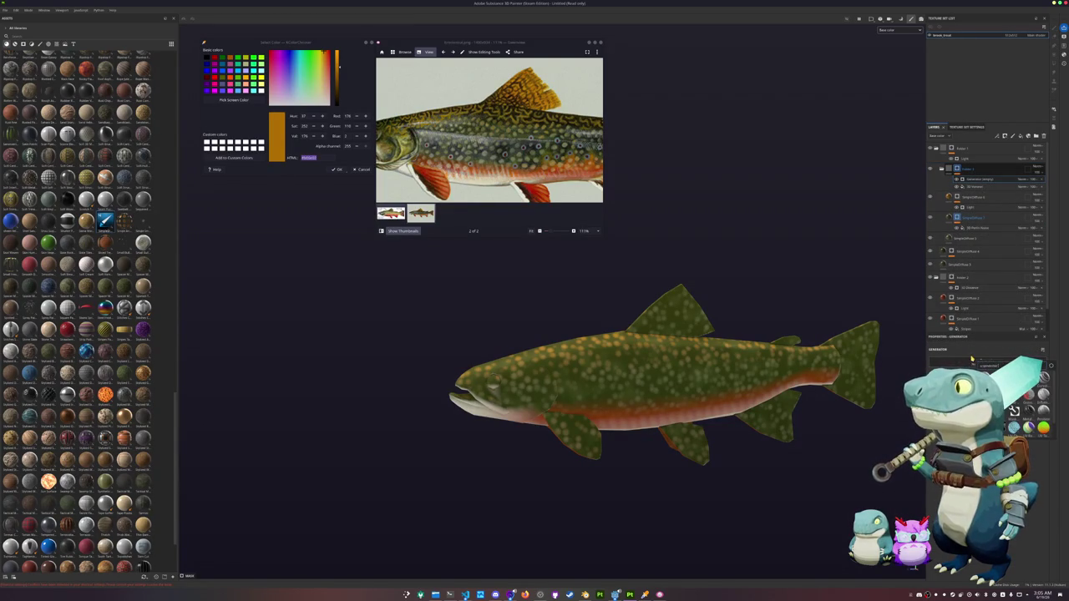
{"action": "left_click", "coordinate": [1013, 410]}
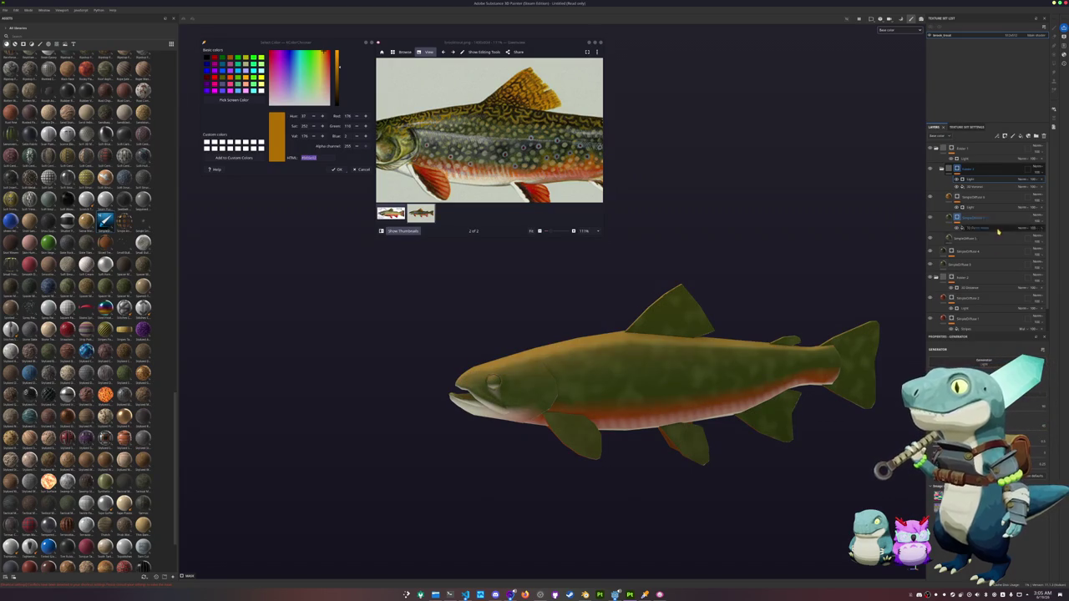
{"action": "left_click", "coordinate": [1023, 182]}
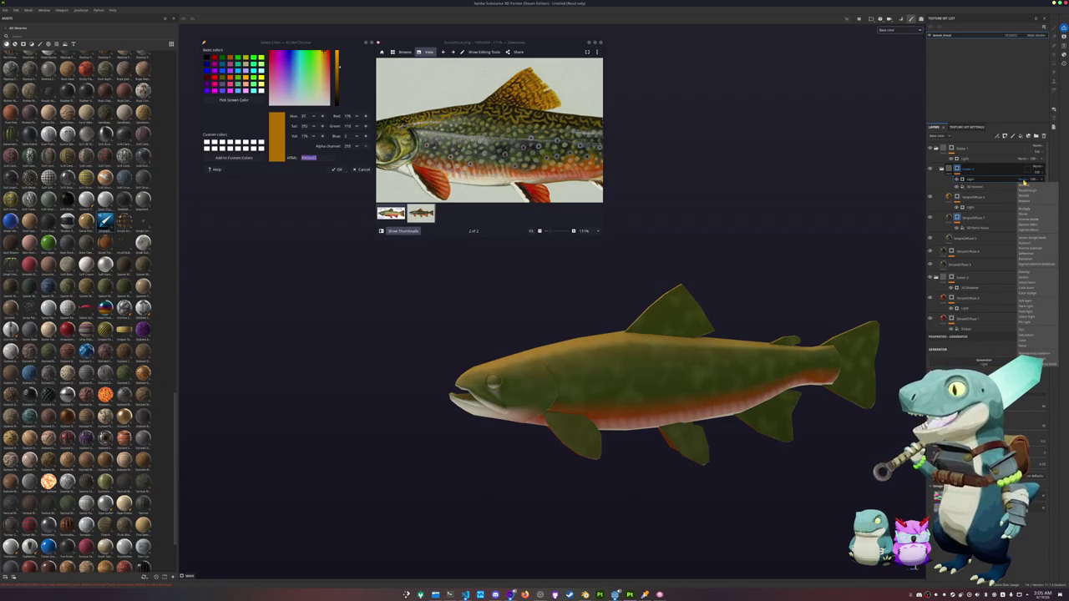
{"action": "left_click", "coordinate": [1024, 209]}
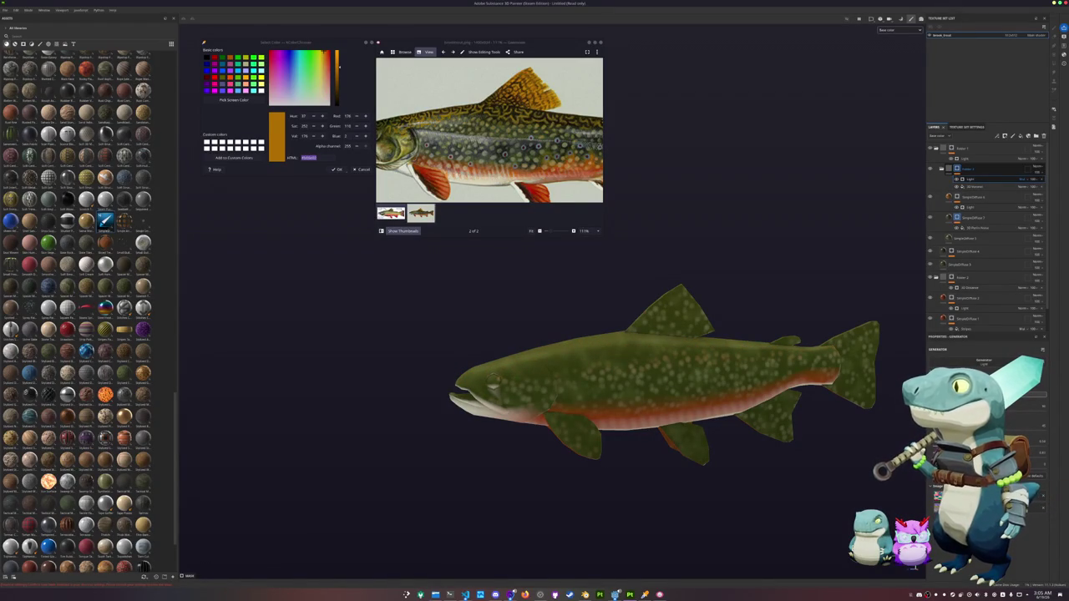
{"action": "left_click_drag", "start_coordinate": [785, 442], "coordinate": [802, 435], "text": "alt"}
{"action": "key", "text": "ctrl+d"}
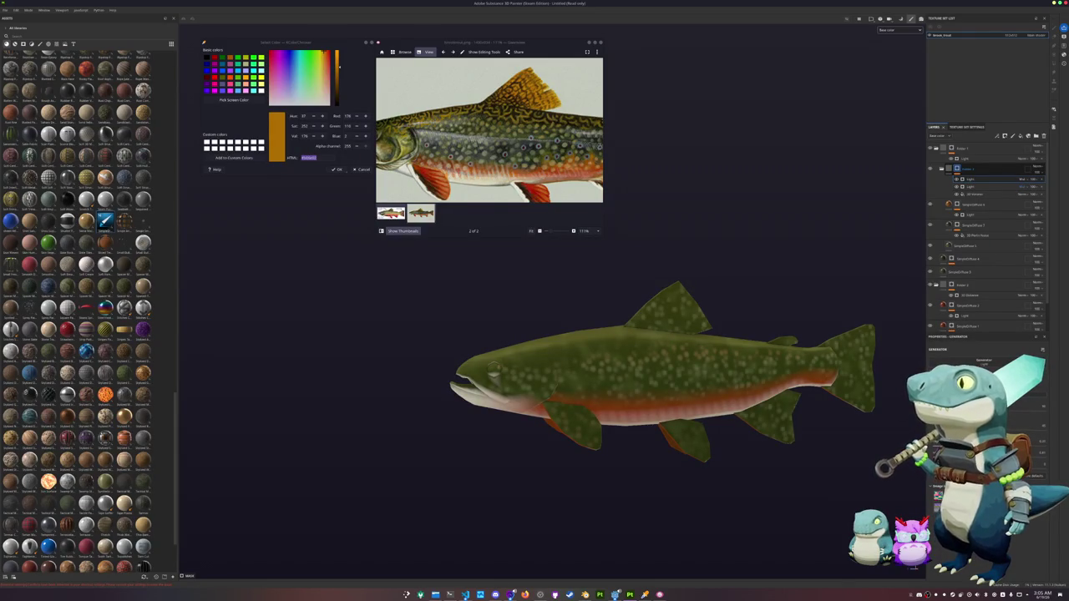
{"action": "left_click_drag", "start_coordinate": [643, 294], "coordinate": [675, 310], "text": "alt"}
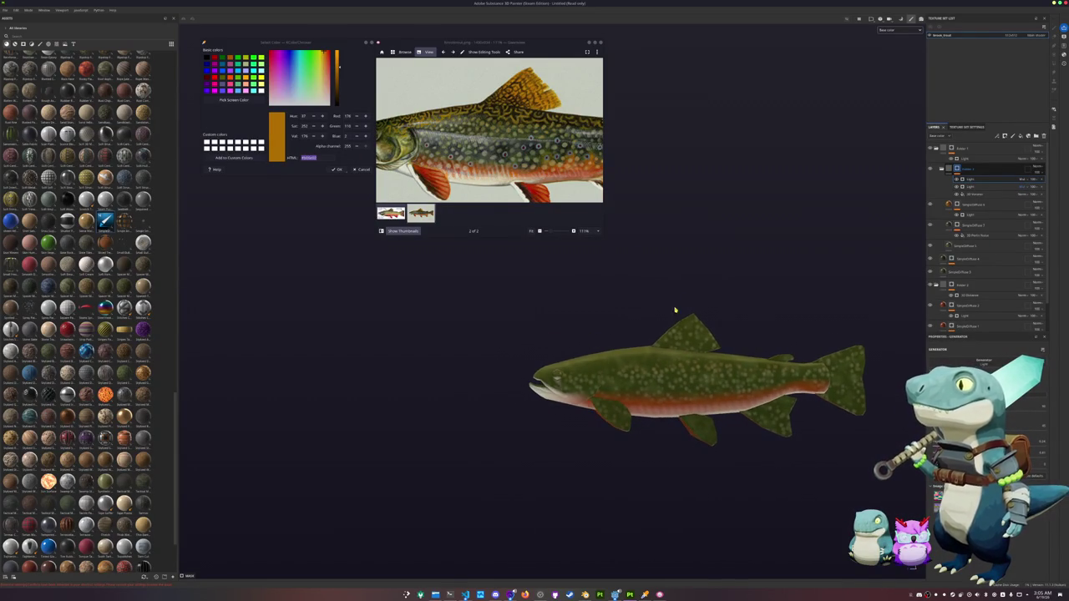
Step: Add a paint effect to the spots folder's mask
{"action": "right_click", "coordinate": [958, 168]}
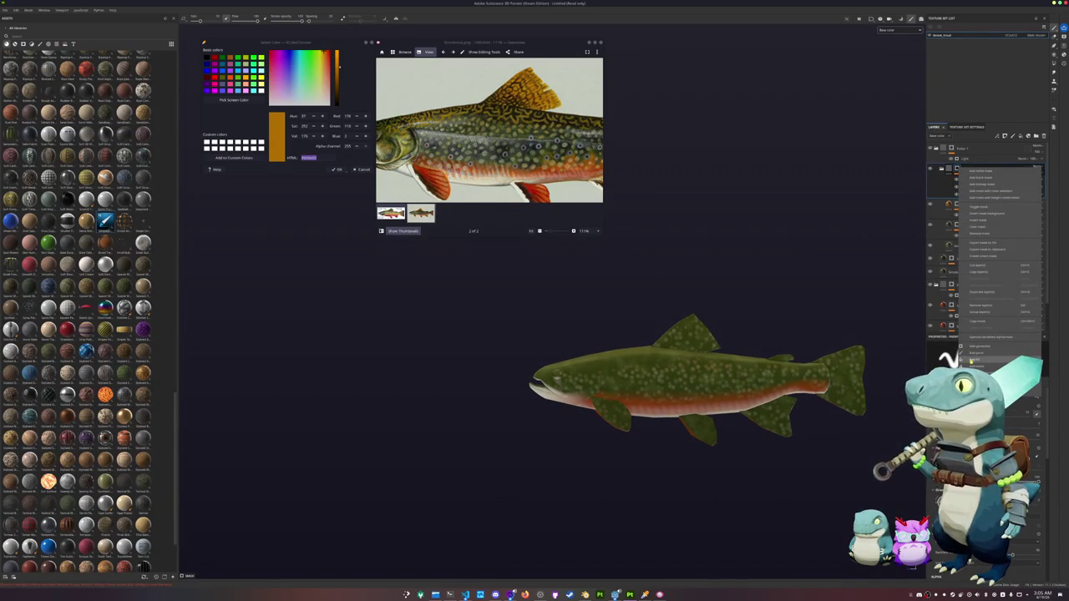
{"action": "left_click", "coordinate": [976, 359]}
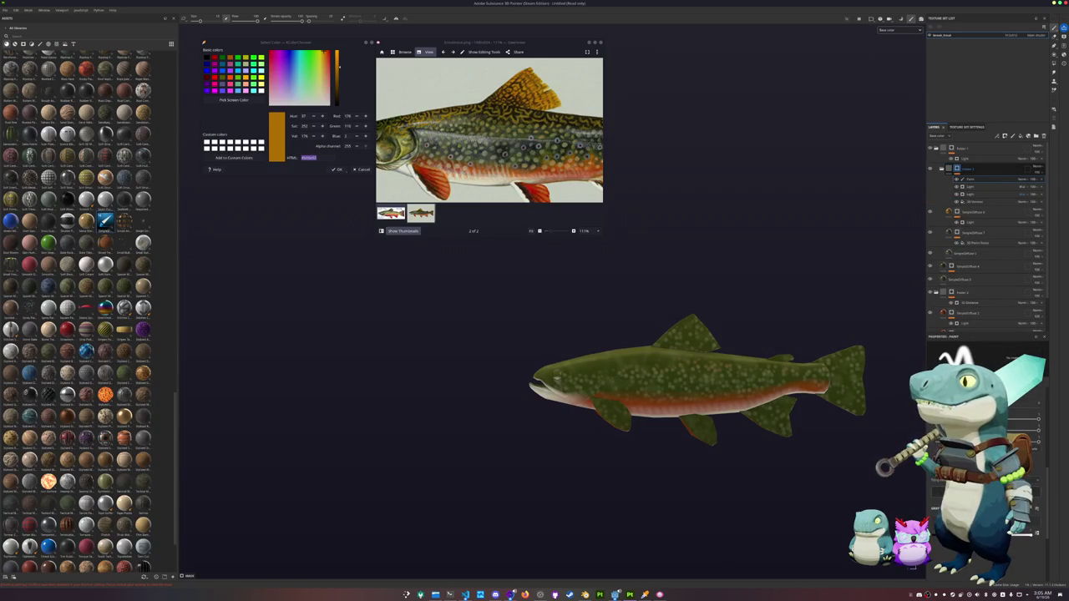
{"action": "scroll", "coordinate": [749, 499], "scroll_direction": "up", "scroll_amount": 2}
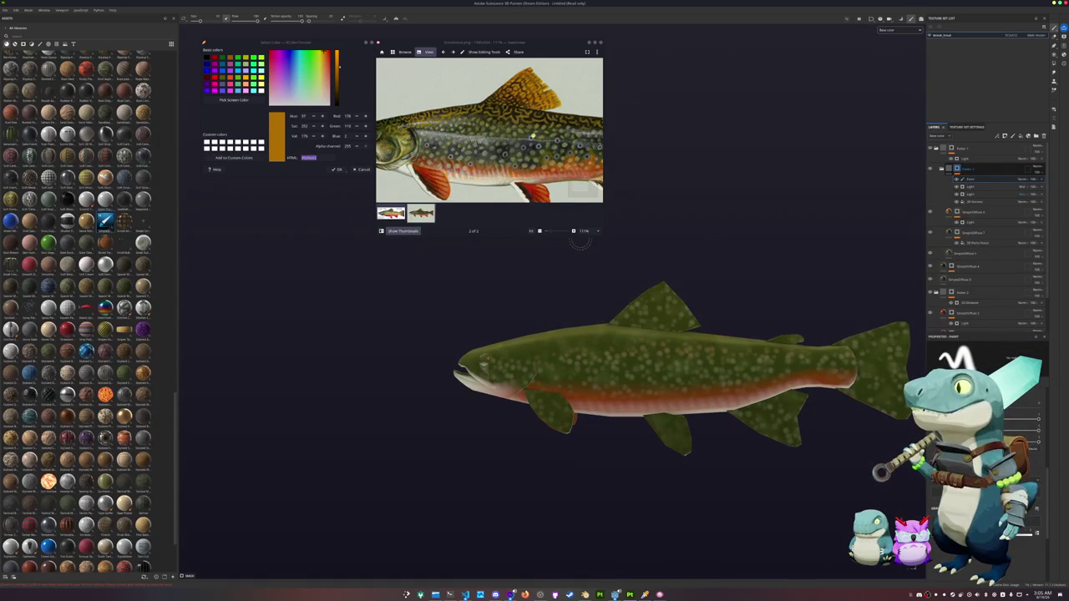
{"action": "scroll", "coordinate": [543, 188], "scroll_direction": "down", "scroll_amount": 3}
{"action": "scroll", "coordinate": [509, 359], "scroll_direction": "up", "scroll_amount": 1}
{"action": "scroll", "coordinate": [501, 368], "scroll_direction": "up", "scroll_amount": 1}
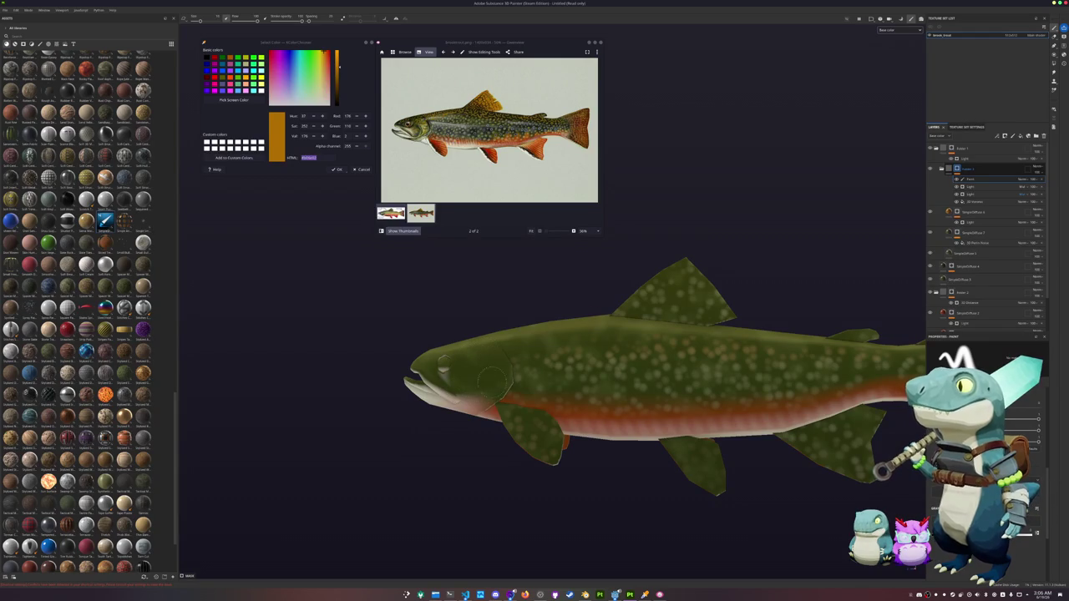
{"action": "scroll", "coordinate": [493, 380], "scroll_direction": "down", "scroll_amount": 1}
{"action": "scroll", "coordinate": [493, 380], "scroll_direction": "down", "scroll_amount": 2}
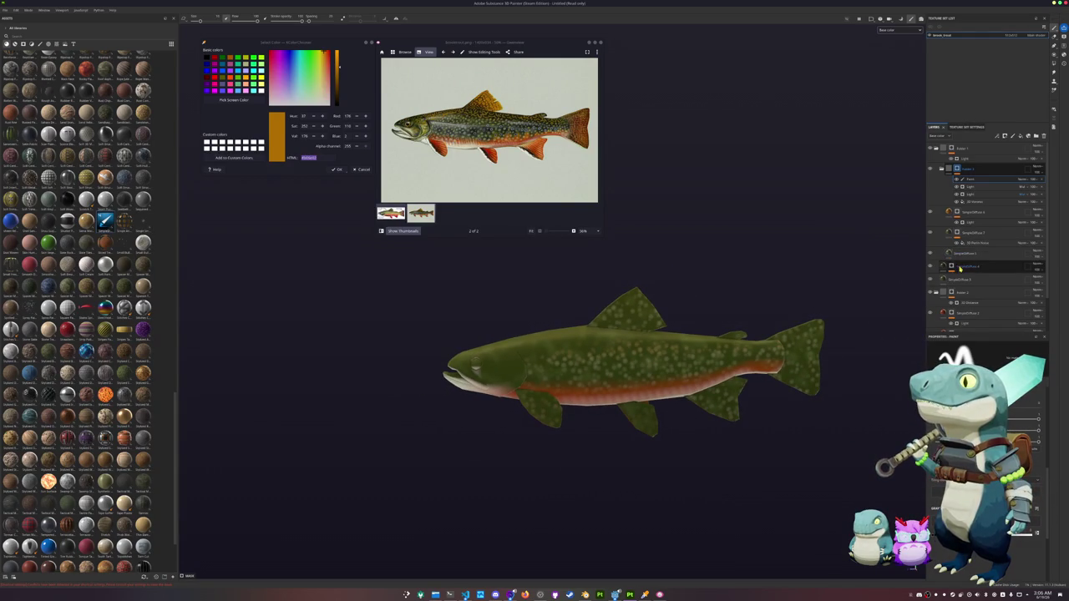
Step: Toggle SimpleDiffuse 4's spots on and off to compare, then move it higher in the stack
{"action": "left_click", "coordinate": [976, 234]}
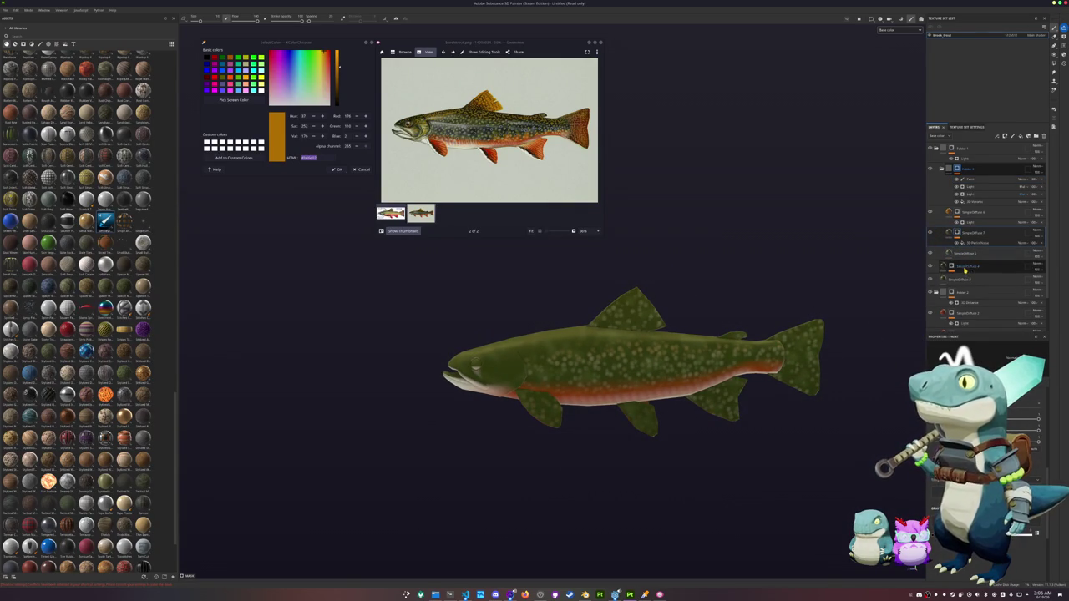
{"action": "left_click", "coordinate": [944, 266]}
{"action": "left_click", "coordinate": [930, 266]}
{"action": "left_click", "coordinate": [930, 266]}
{"action": "left_click", "coordinate": [930, 266]}
{"action": "left_click", "coordinate": [931, 266]}
{"action": "left_click_drag", "start_coordinate": [959, 284], "coordinate": [961, 267]}
Step: Add a black mask with a generator to the spot layer
{"action": "right_click", "coordinate": [960, 266]}
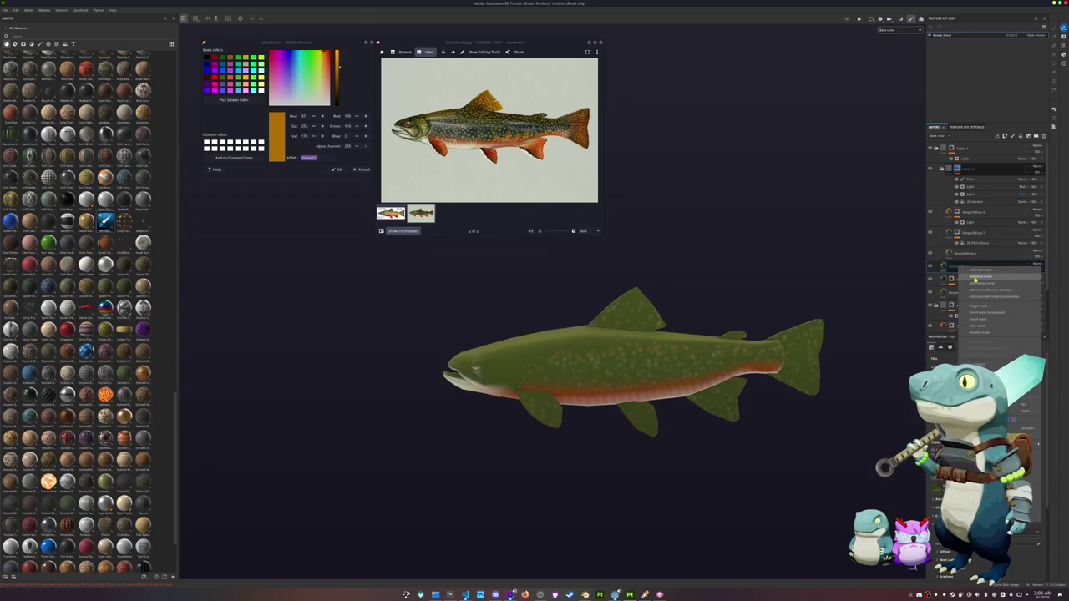
{"action": "left_click", "coordinate": [969, 273]}
{"action": "right_click", "coordinate": [961, 267]}
{"action": "left_click", "coordinate": [977, 284]}
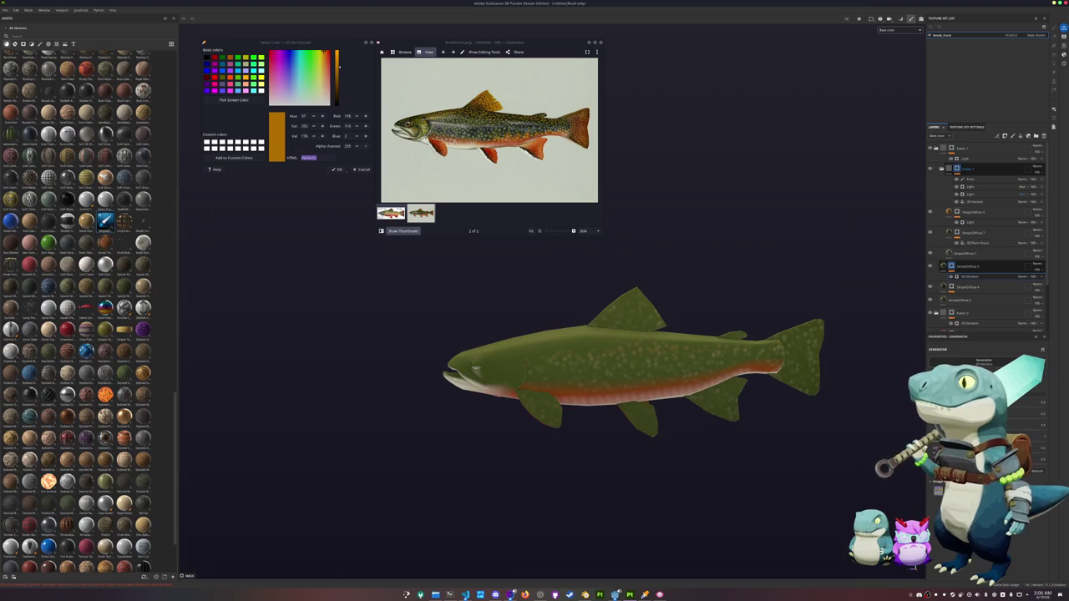
{"action": "scroll", "coordinate": [880, 402], "scroll_direction": "up", "scroll_amount": 2}
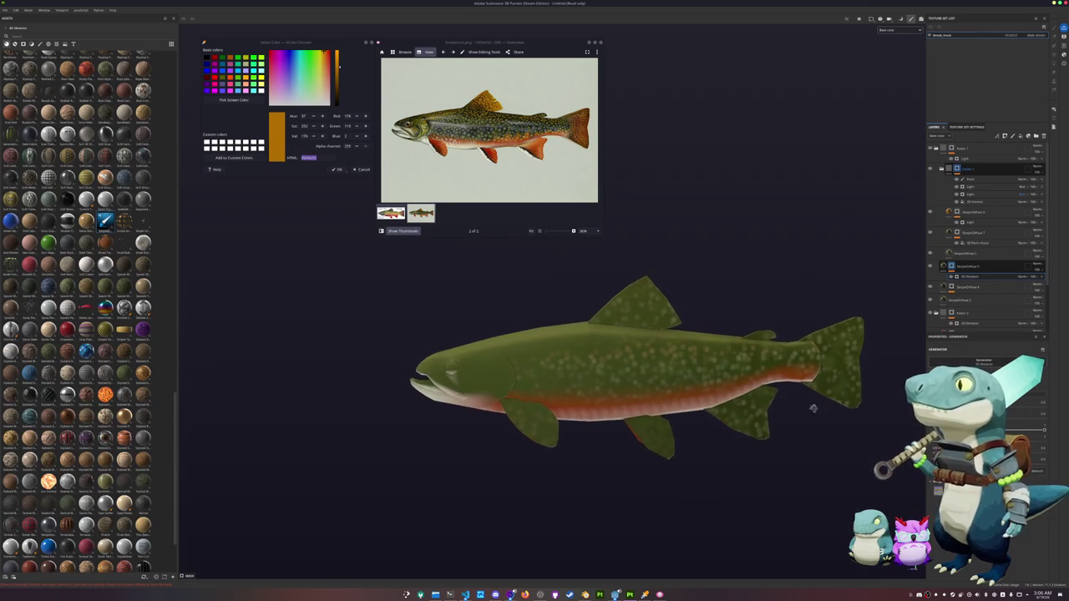
{"action": "scroll", "coordinate": [811, 406], "scroll_direction": "up", "scroll_amount": 1}
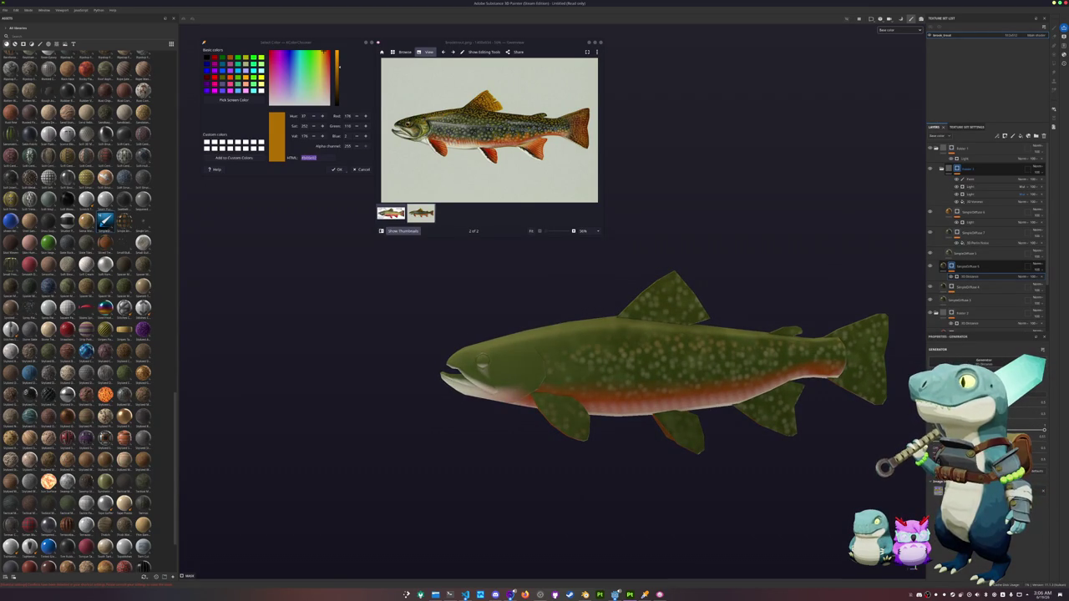
Step: Sample an orange-gold (H 37, S 252, V 176) from the reference into the spot layer's base colour
{"action": "left_click", "coordinate": [942, 266]}
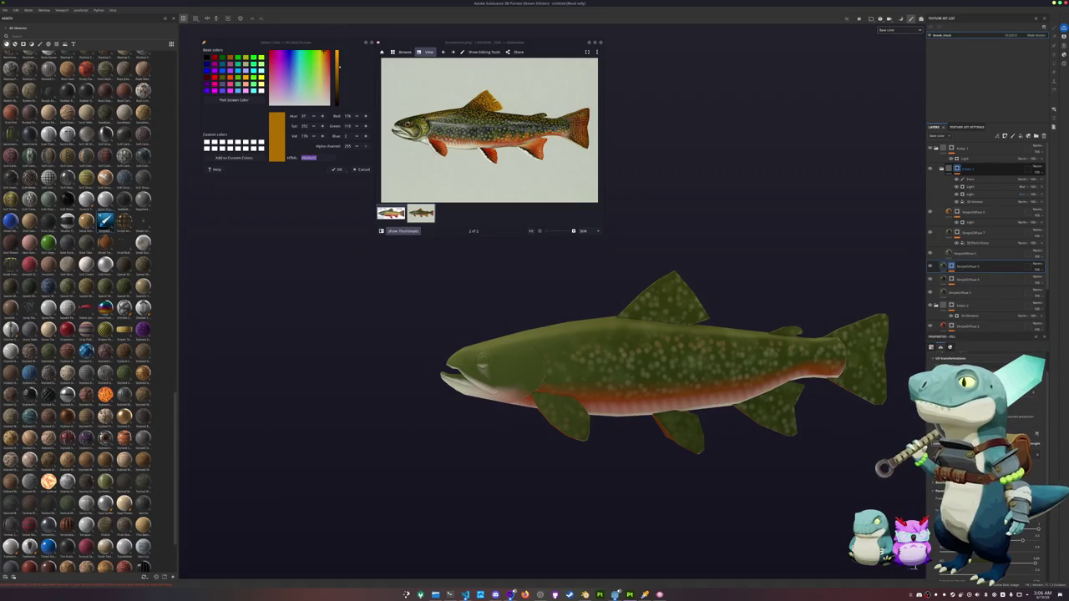
{"action": "left_click", "coordinate": [1011, 574]}
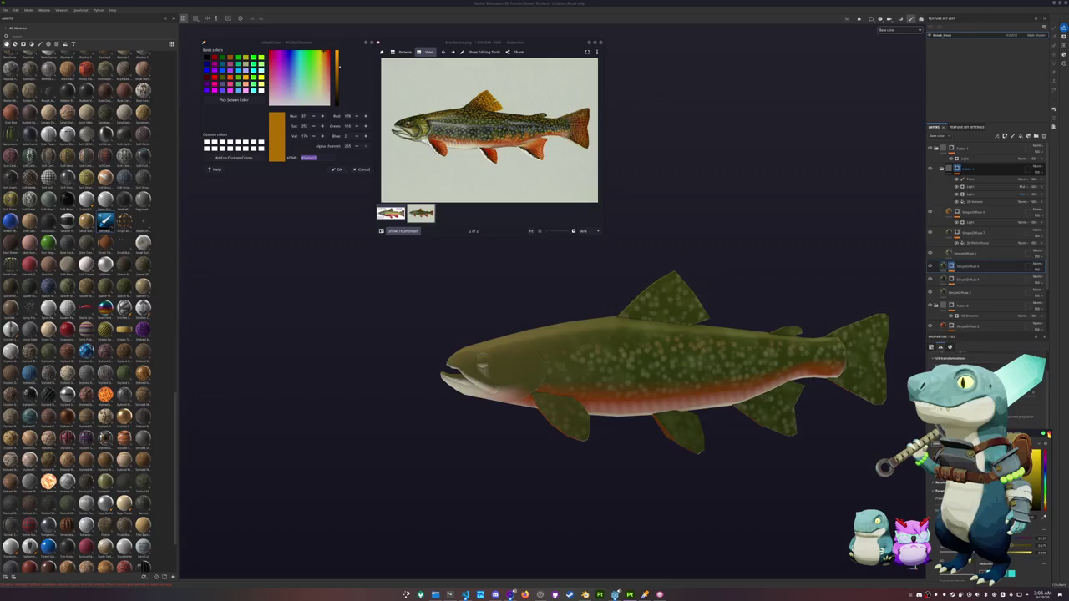
{"action": "middle_click_drag", "start_coordinate": [726, 371], "coordinate": [666, 368]}
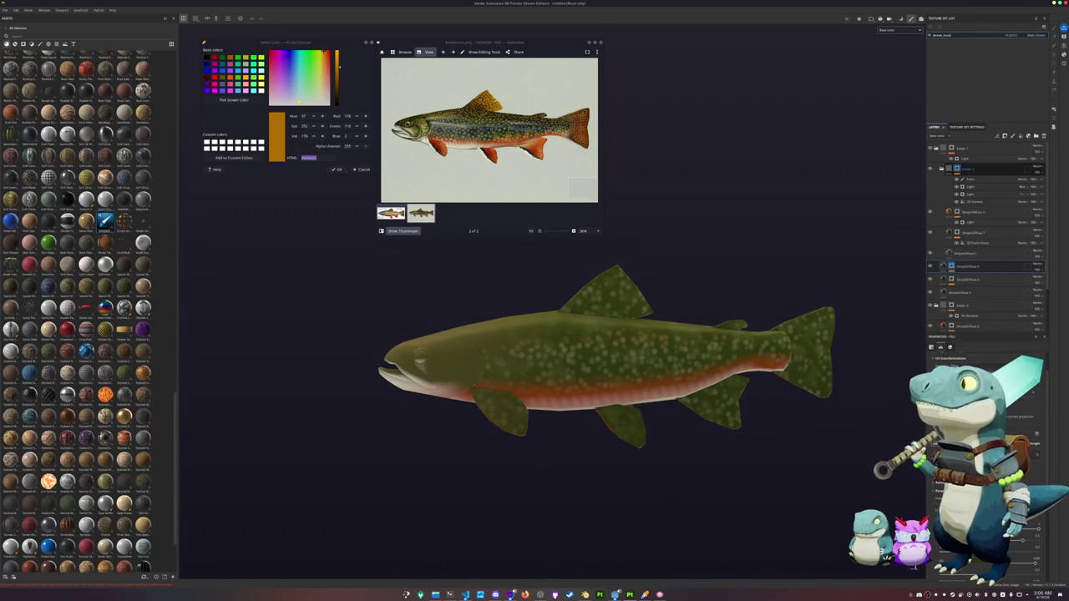
{"action": "scroll", "coordinate": [409, 125], "scroll_direction": "up", "scroll_amount": 3, "text": "ctrl"}
{"action": "left_click", "coordinate": [234, 100]}
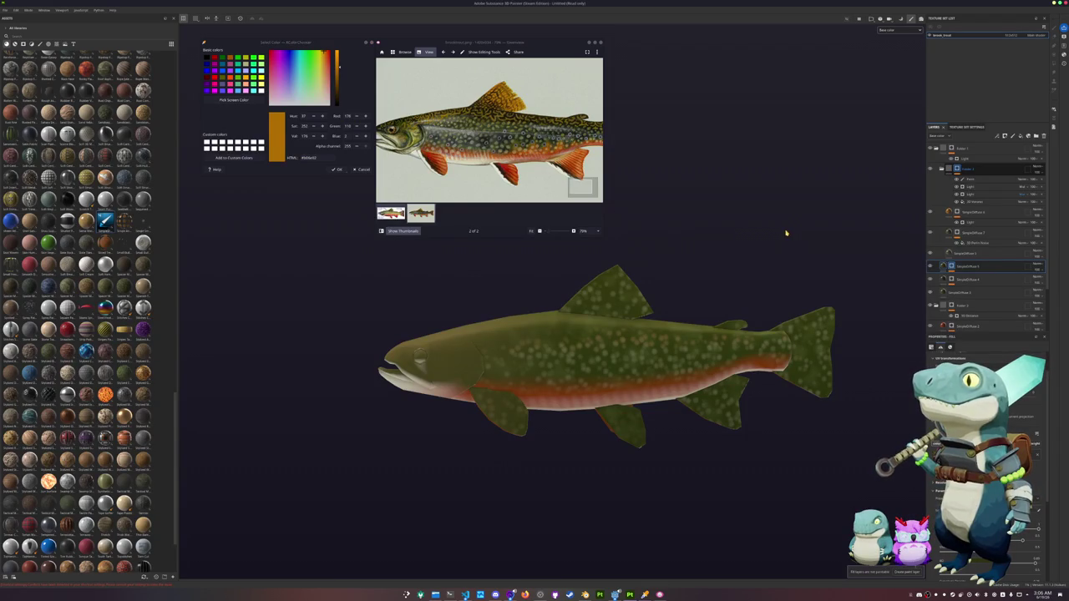
{"action": "left_click", "coordinate": [981, 216]}
{"action": "scroll", "coordinate": [747, 226], "scroll_direction": "down", "scroll_amount": 2}
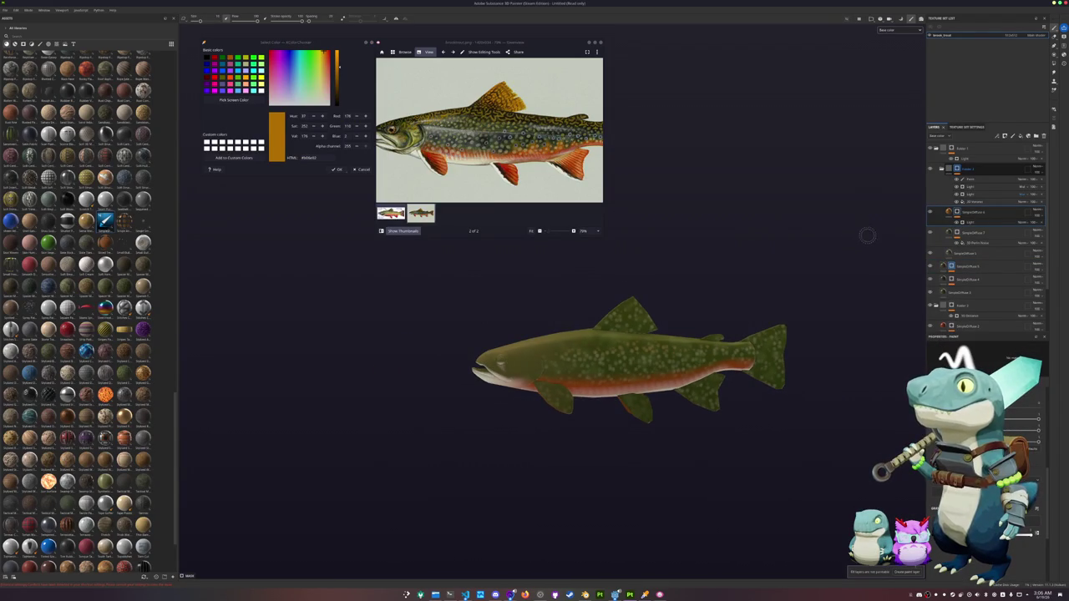
Step: Reorder the layers so the SimpleDiffuse 6 layer sits at the top, with its options menu showing
{"action": "mouse_move", "coordinate": [989, 215]}
{"action": "left_mouse_down"}
{"action": "mouse_move", "coordinate": [984, 149]}
{"action": "mouse_move", "coordinate": [951, 151]}
{"action": "left_mouse_up"}
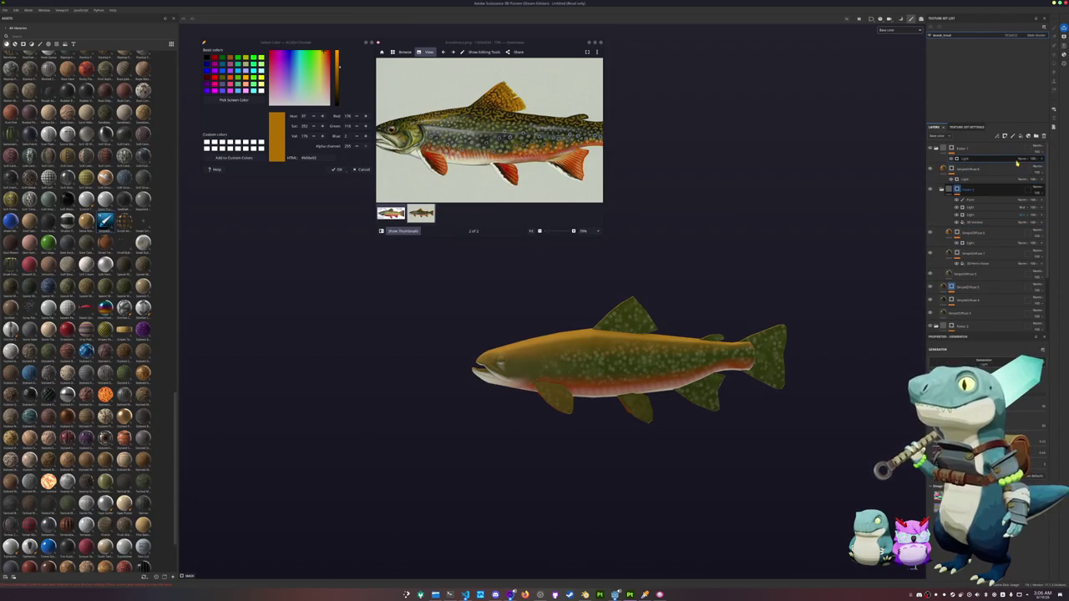
{"action": "right_click", "coordinate": [952, 152]}
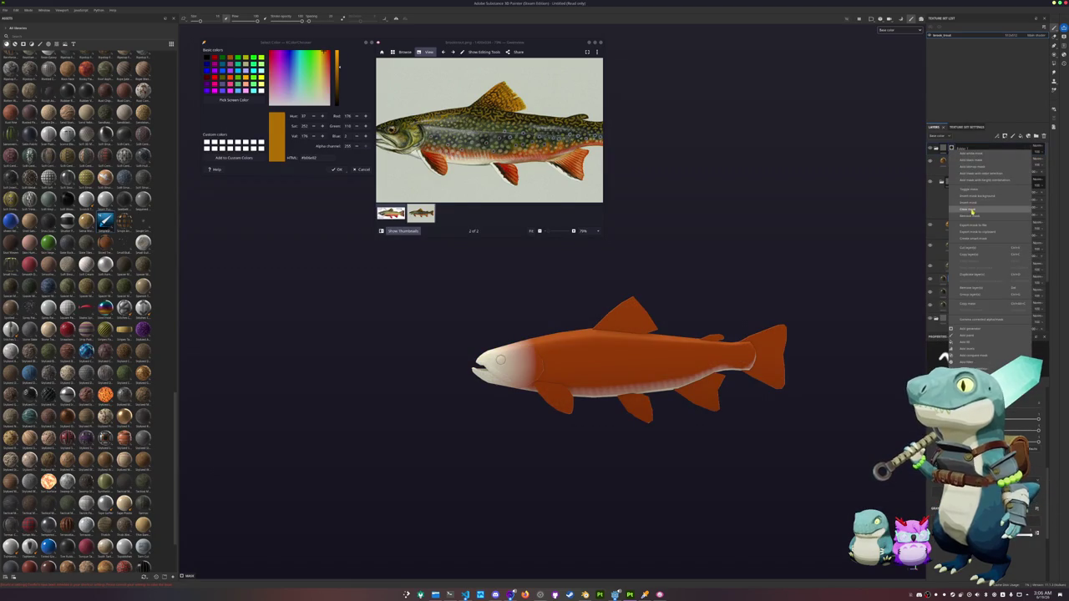
{"action": "left_click", "coordinate": [970, 204]}
{"action": "mouse_move", "coordinate": [970, 202]}
{"action": "left_mouse_down"}
{"action": "mouse_move", "coordinate": [969, 152]}
{"action": "mouse_move", "coordinate": [973, 174]}
{"action": "left_mouse_up"}
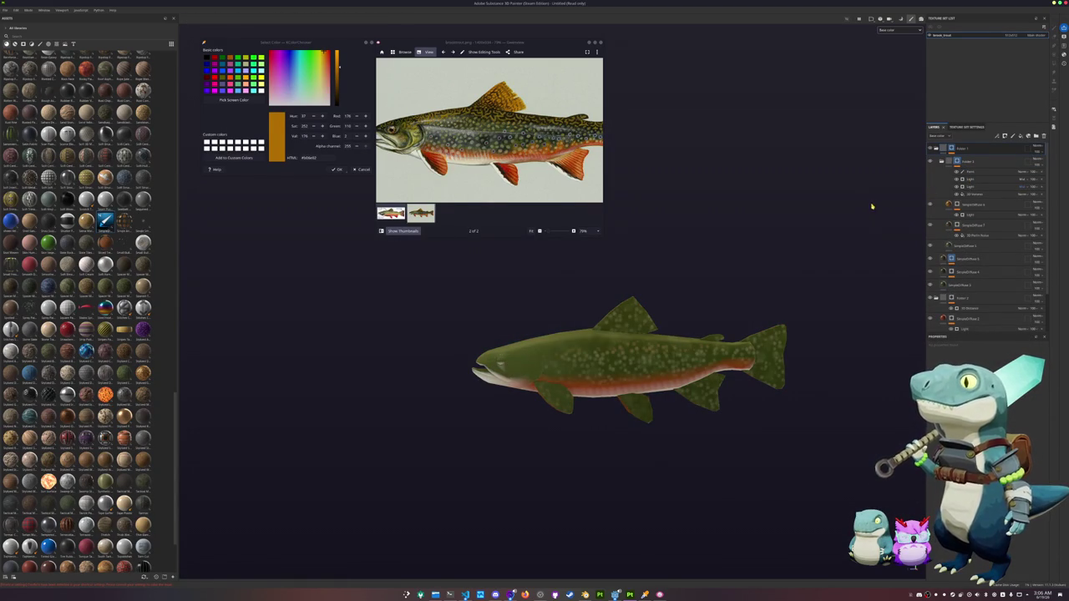
{"action": "mouse_move", "coordinate": [974, 171]}
{"action": "left_mouse_down"}
{"action": "mouse_move", "coordinate": [973, 145]}
{"action": "mouse_move", "coordinate": [963, 205]}
{"action": "mouse_move", "coordinate": [958, 151]}
{"action": "left_mouse_up"}
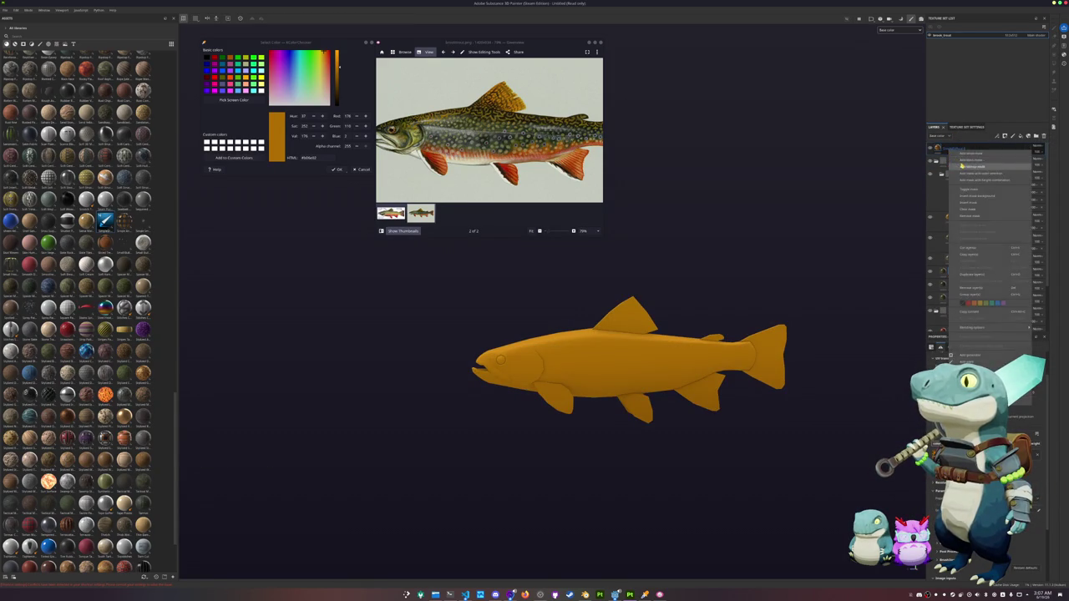
{"action": "right_click", "coordinate": [957, 150]}
{"action": "left_click", "coordinate": [974, 162]}
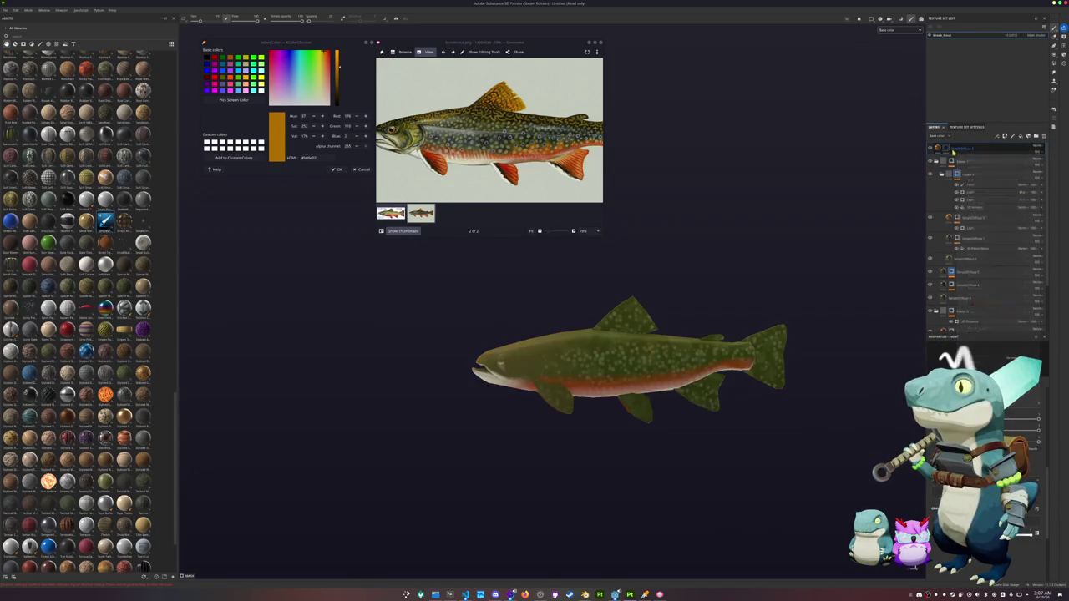
{"action": "right_click", "coordinate": [946, 149]}
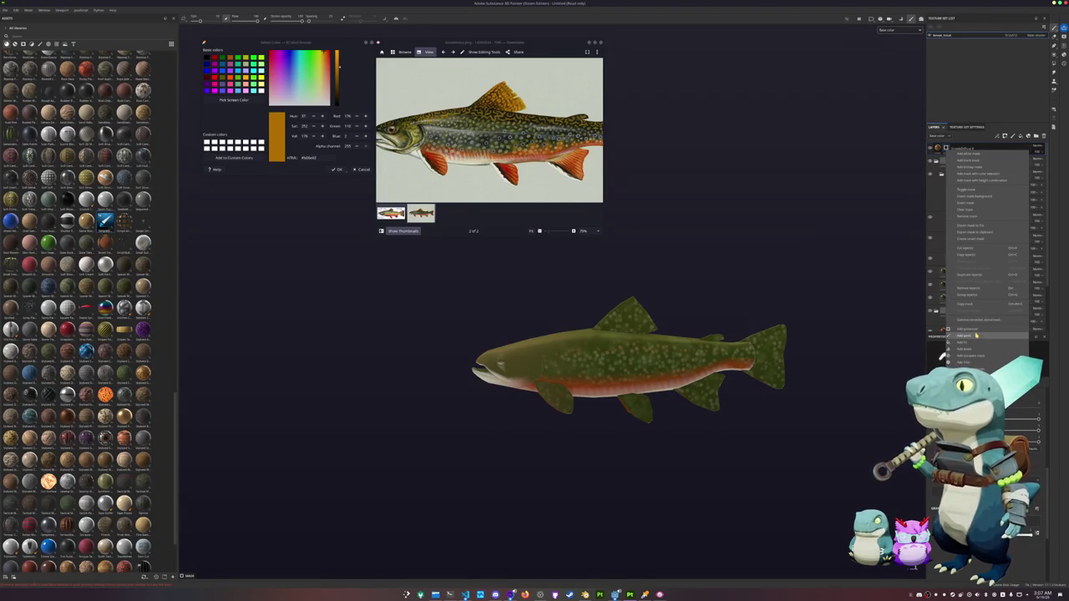
Step: Add a 3D Perlin noise fill to the top layer, raising its contrast and shrinking it to fine speckle
{"action": "left_click", "coordinate": [969, 342]}
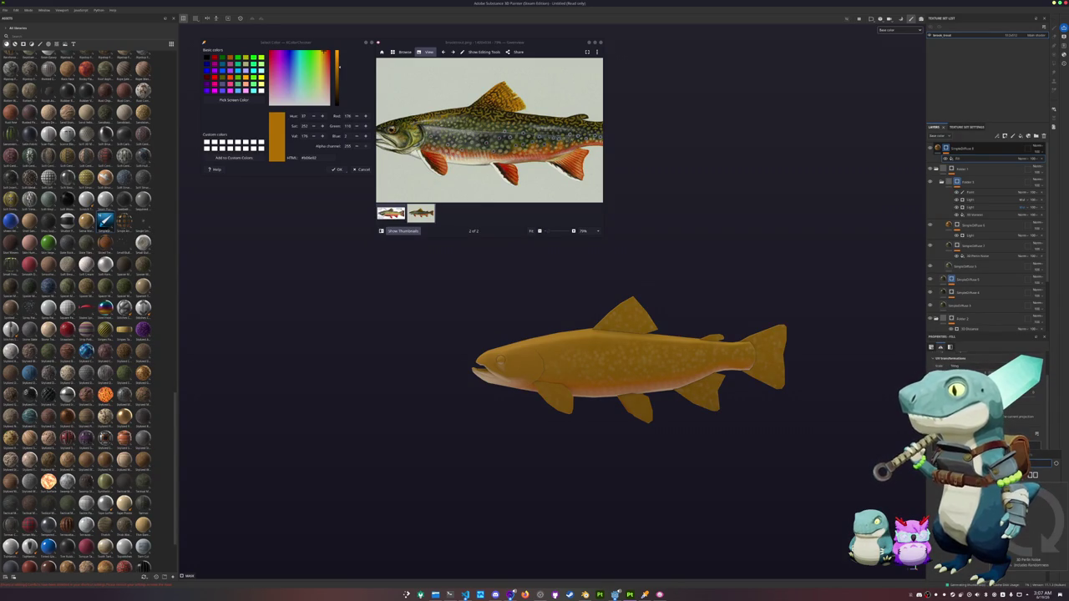
{"action": "scroll", "coordinate": [744, 442], "scroll_direction": "up", "scroll_amount": 3}
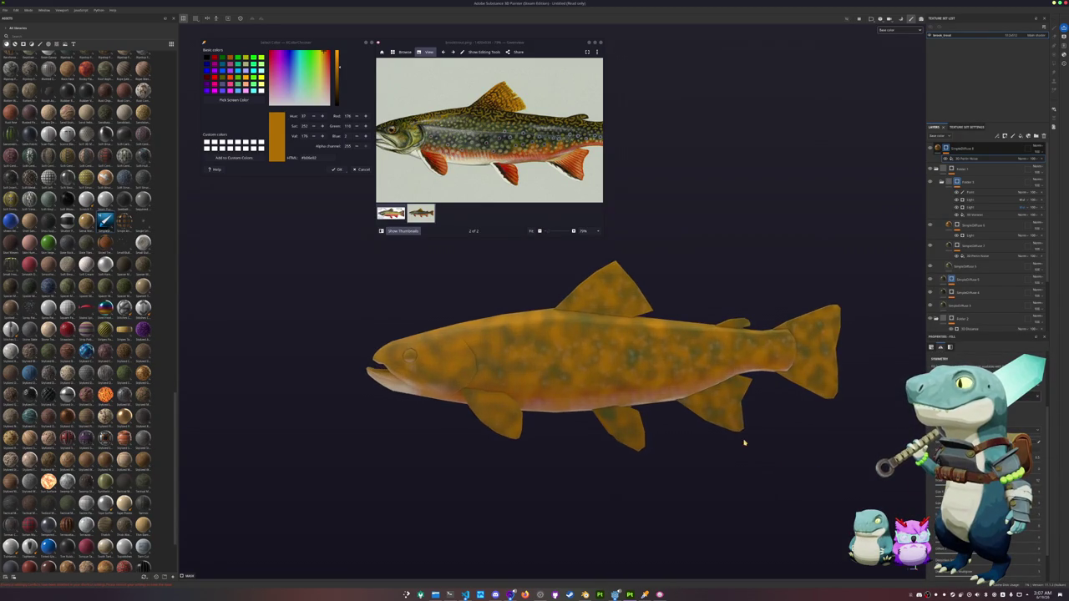
{"action": "left_click_drag", "start_coordinate": [768, 472], "coordinate": [836, 473], "text": "alt"}
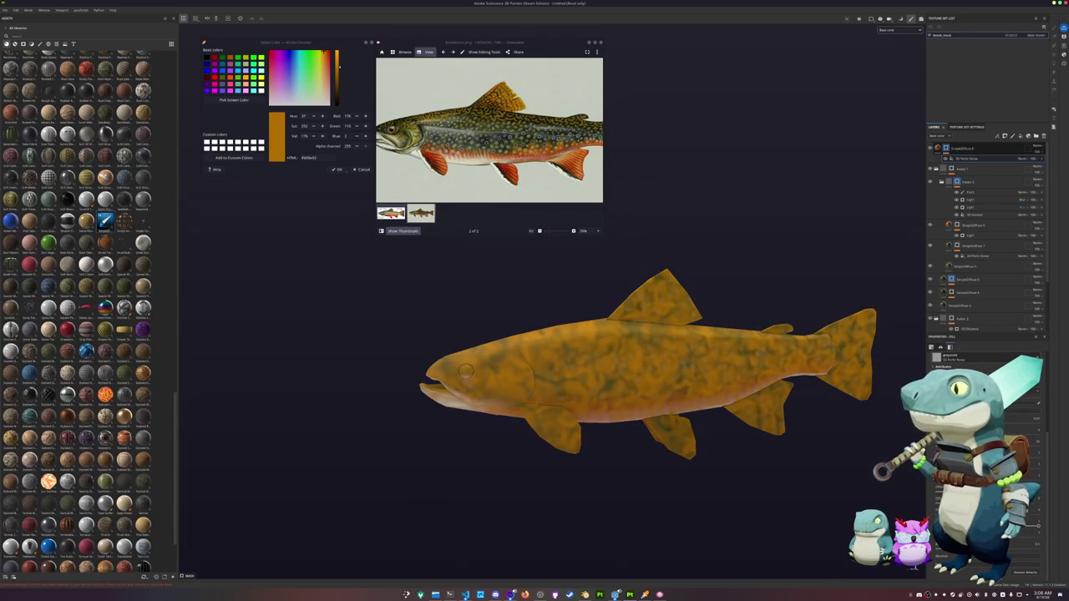
{"action": "mouse_move", "coordinate": [1039, 434]}
{"action": "left_mouse_down"}
{"action": "mouse_move", "coordinate": [1055, 434]}
{"action": "mouse_move", "coordinate": [1040, 434]}
{"action": "left_mouse_up"}
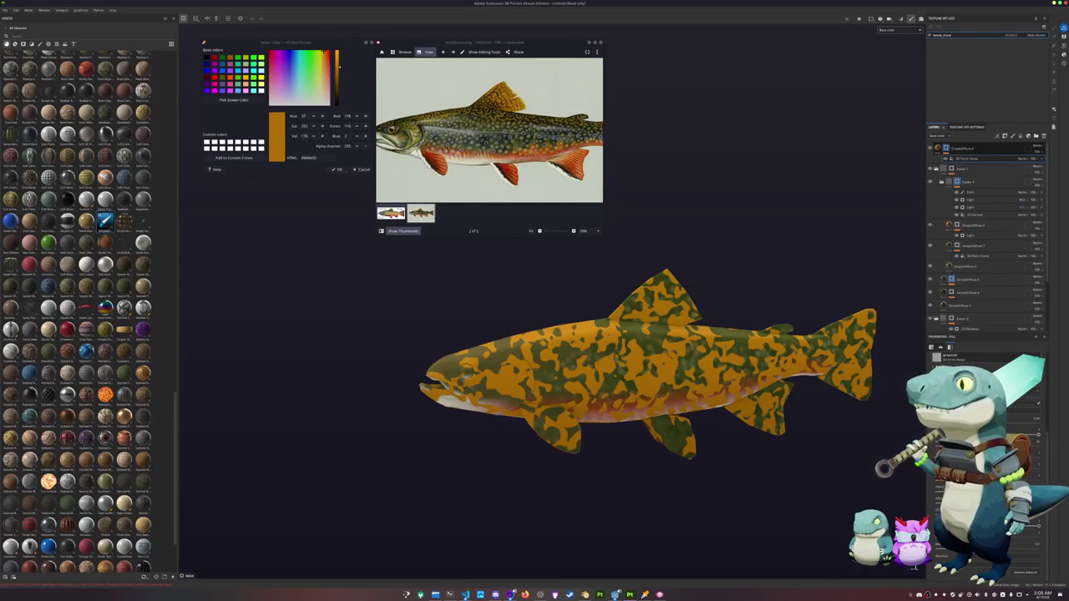
{"action": "mouse_move", "coordinate": [1039, 434]}
{"action": "left_mouse_down"}
{"action": "mouse_move", "coordinate": [1044, 447]}
{"action": "mouse_move", "coordinate": [1064, 448]}
{"action": "mouse_move", "coordinate": [1040, 448]}
{"action": "left_mouse_up"}
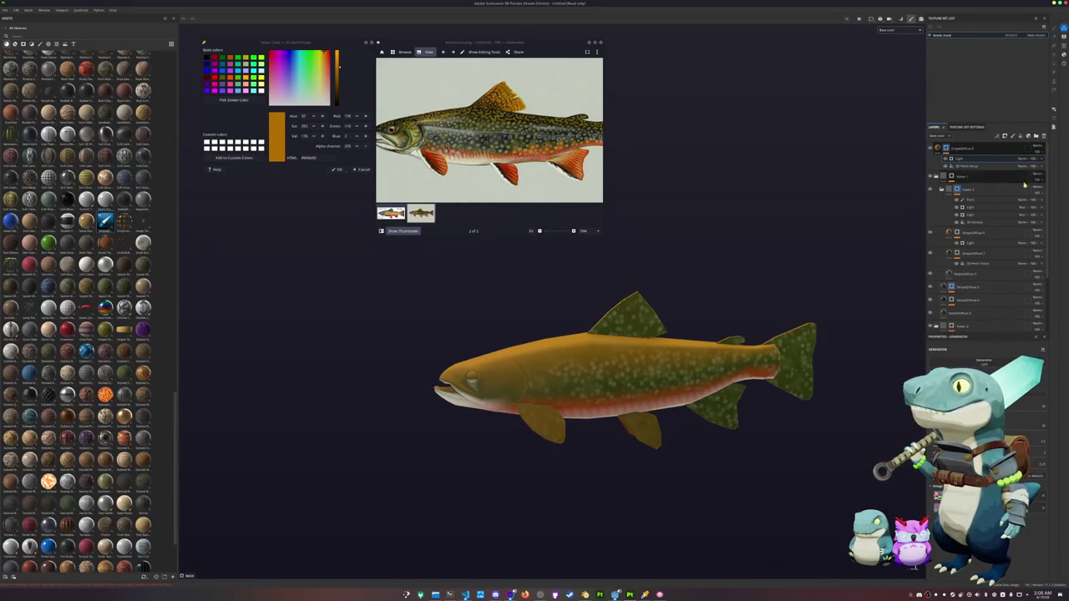
Step: Change the Light layer's blend mode so the noise appears as orange blotches
{"action": "left_click", "coordinate": [1038, 158]}
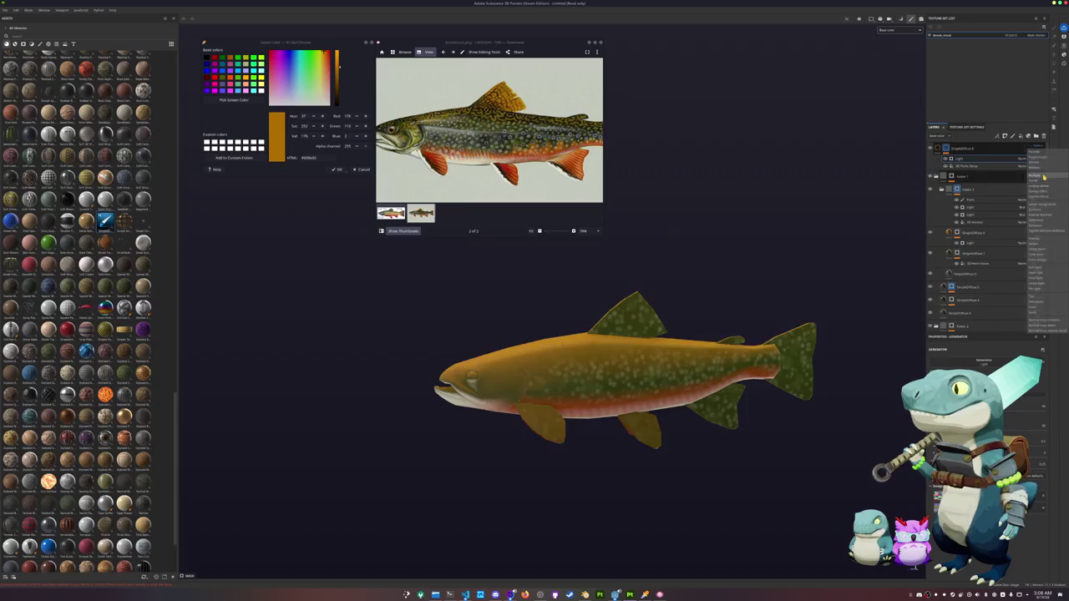
{"action": "left_click", "coordinate": [1043, 176]}
{"action": "scroll", "coordinate": [807, 236], "scroll_direction": "up", "scroll_amount": 2}
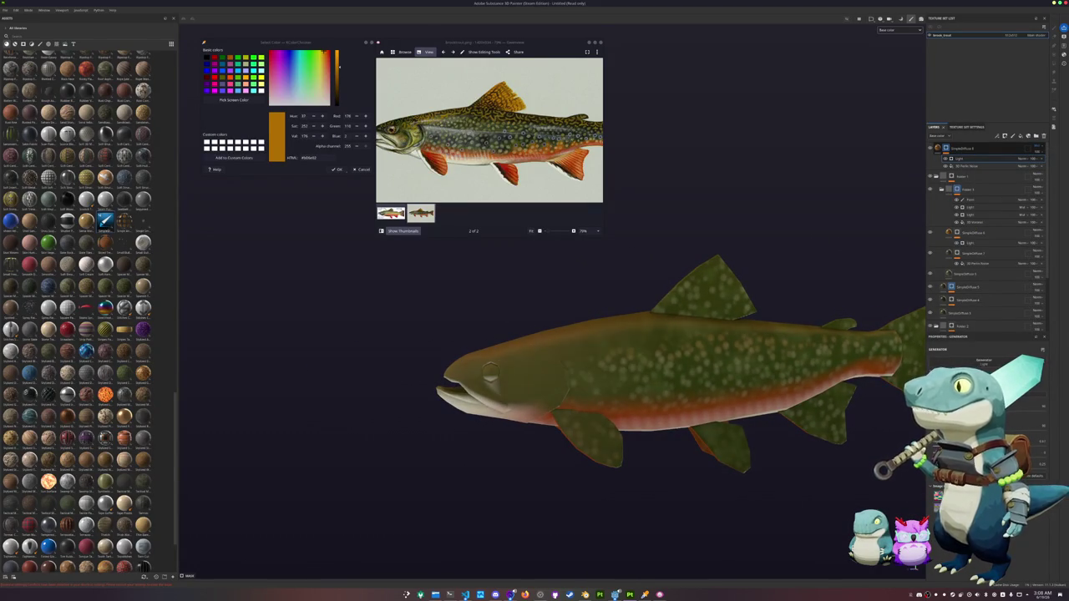
{"action": "left_click", "coordinate": [1037, 149]}
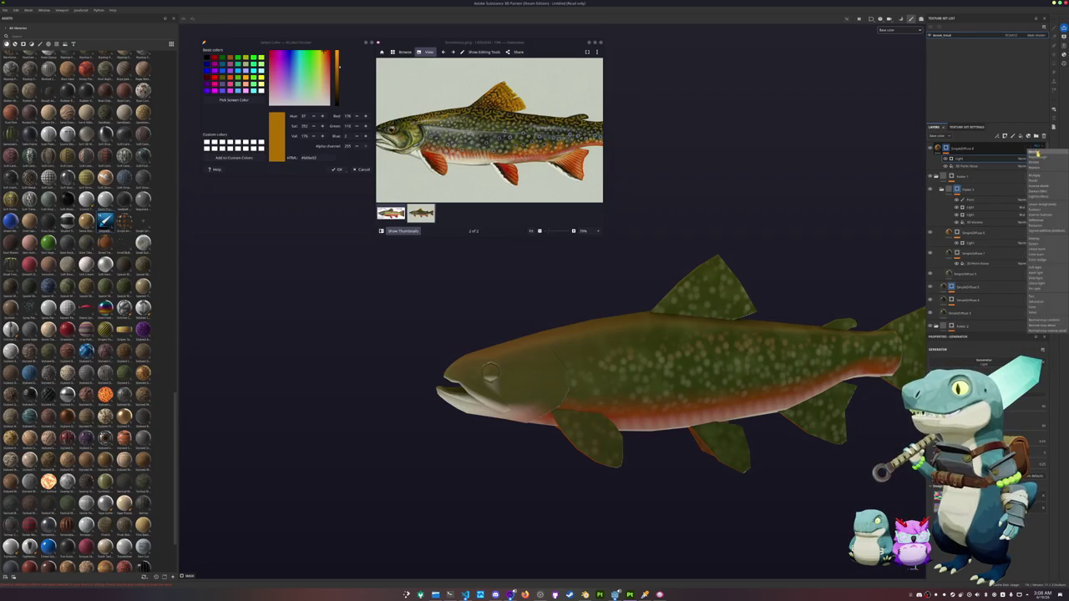
{"action": "left_click", "coordinate": [1034, 192]}
{"action": "left_click", "coordinate": [1029, 159]}
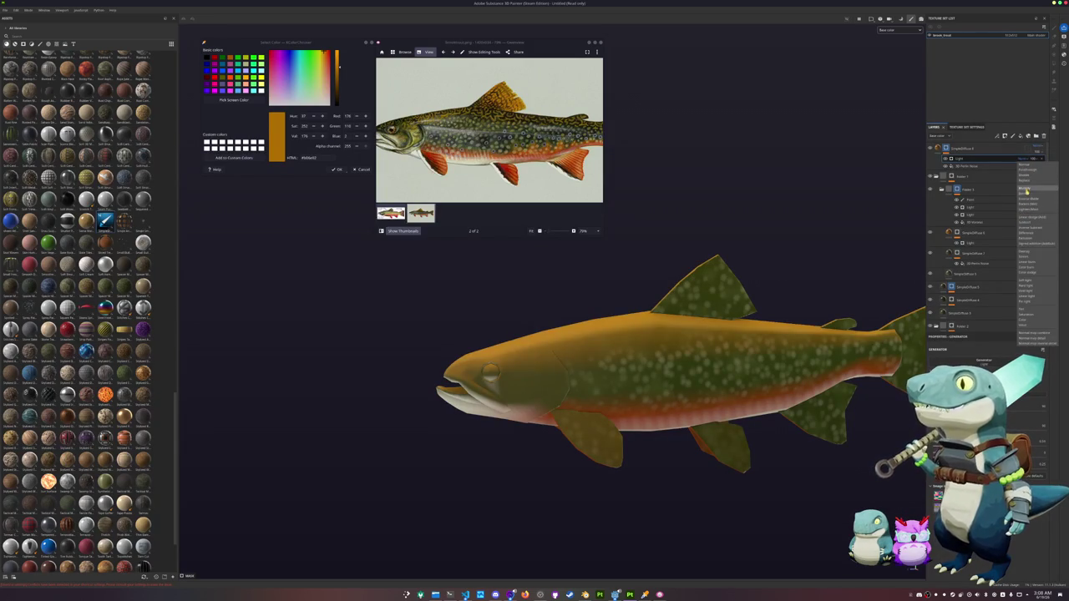
{"action": "left_click", "coordinate": [1027, 192]}
{"action": "mouse_move", "coordinate": [736, 344]}
{"action": "left_mouse_down", "text": "alt"}
{"action": "mouse_move", "coordinate": [789, 344]}
{"action": "mouse_move", "coordinate": [773, 352]}
{"action": "mouse_move", "coordinate": [798, 367]}
{"action": "left_mouse_up", "text": "alt"}
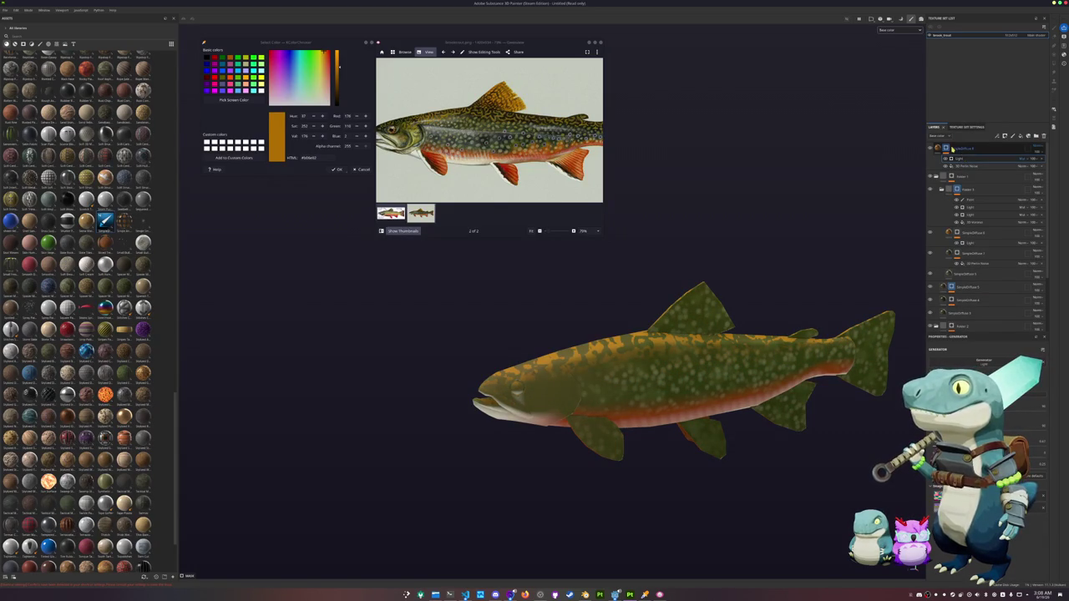
Step: Add a paint effect, polygon-fill the dorsal fin orange, and adjust the fin paint's blend mode
{"action": "right_click", "coordinate": [949, 150]}
{"action": "left_click", "coordinate": [969, 341]}
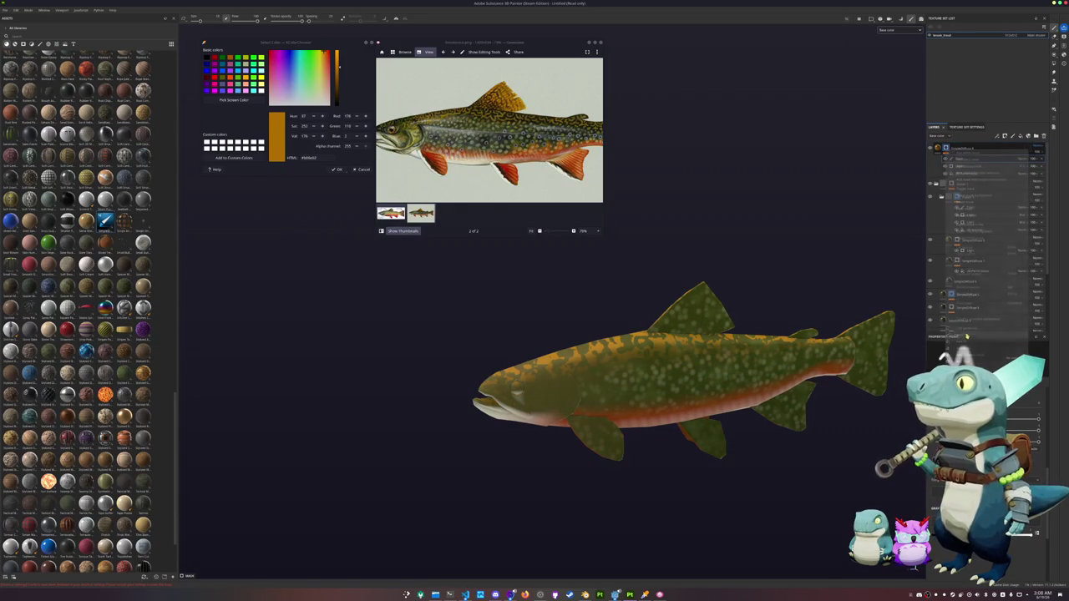
{"action": "left_click_drag", "start_coordinate": [852, 312], "coordinate": [839, 221], "text": "alt"}
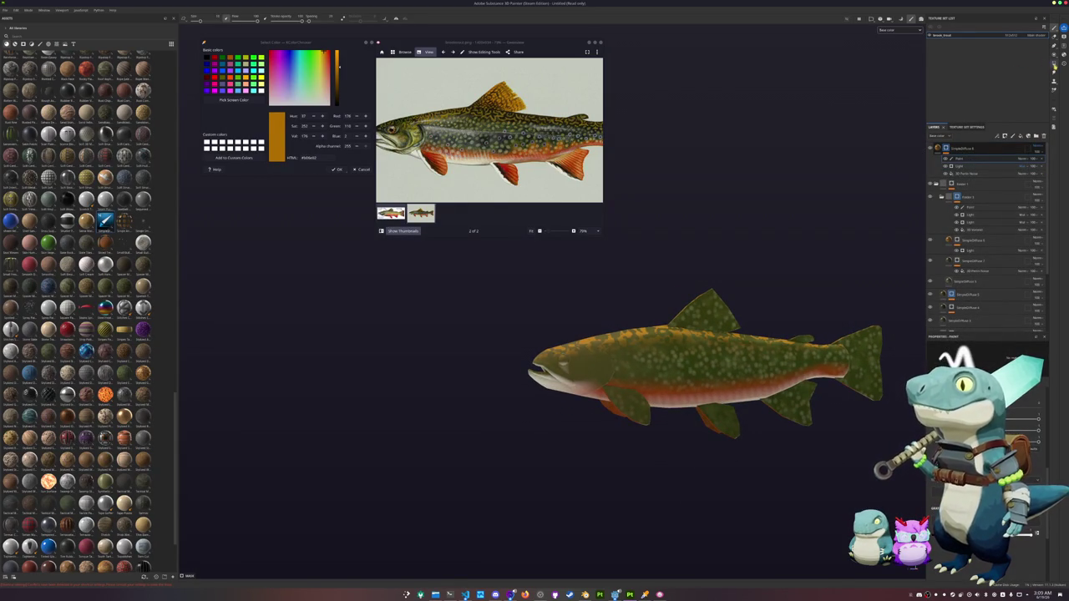
{"action": "key", "text": "p"}
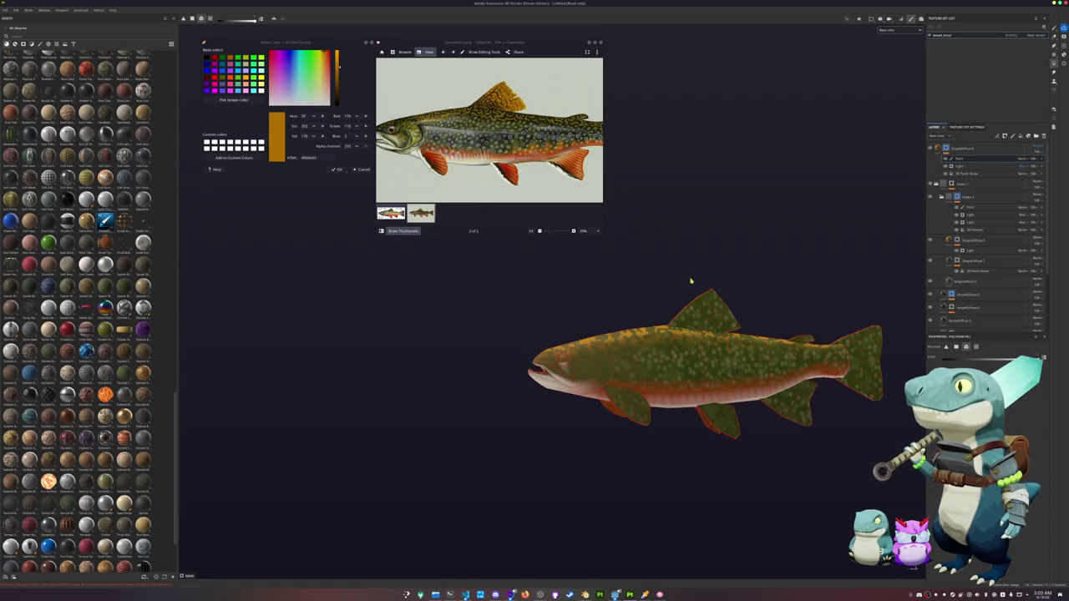
{"action": "left_click", "coordinate": [697, 307]}
{"action": "left_click_drag", "start_coordinate": [762, 294], "coordinate": [752, 294], "text": "alt"}
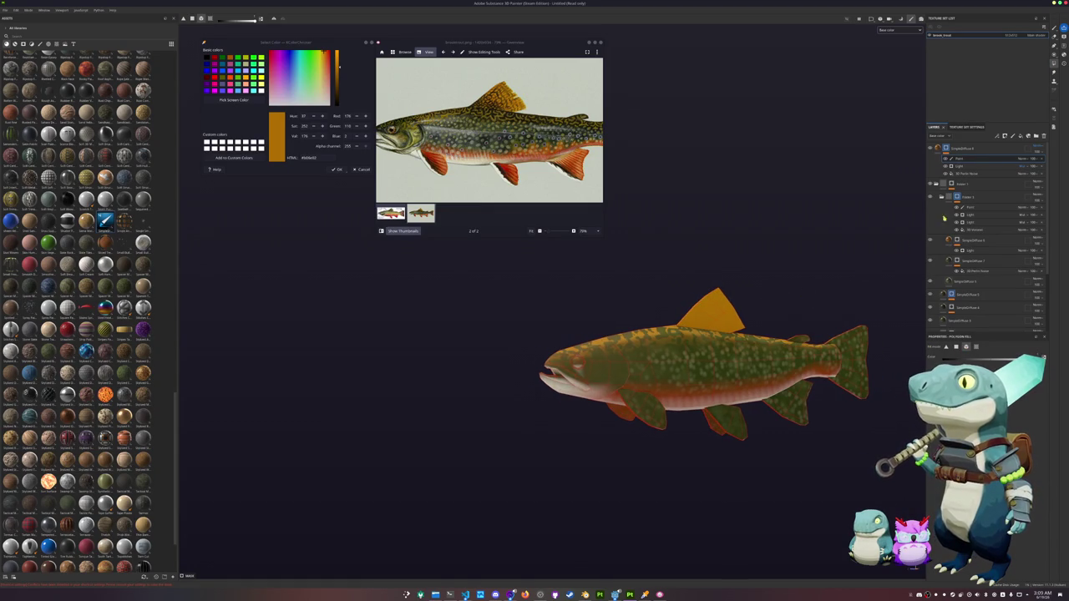
{"action": "left_click", "coordinate": [1034, 158]}
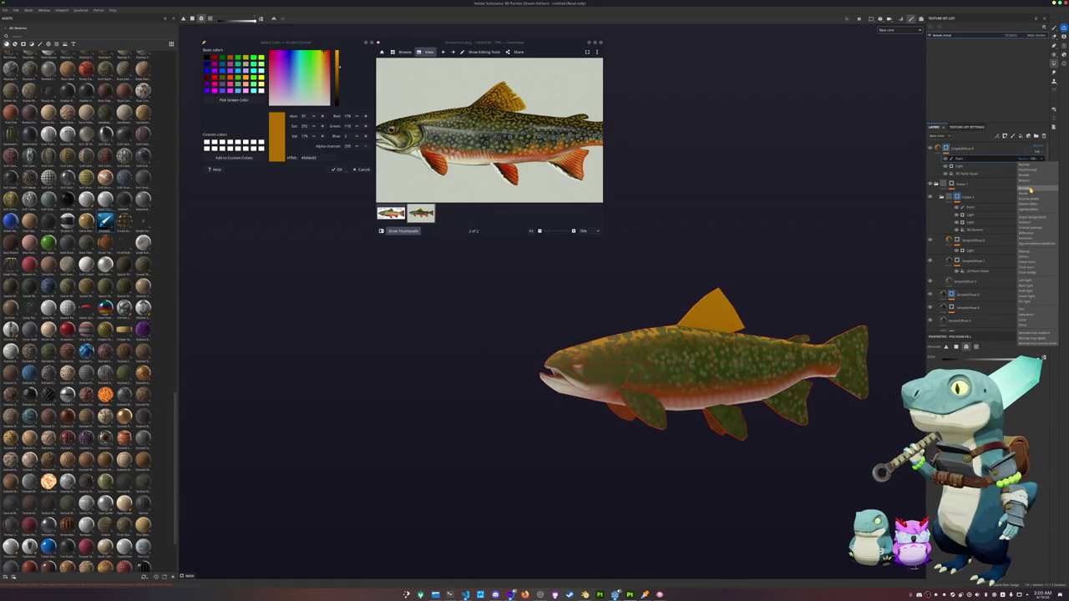
{"action": "left_click", "coordinate": [1034, 190]}
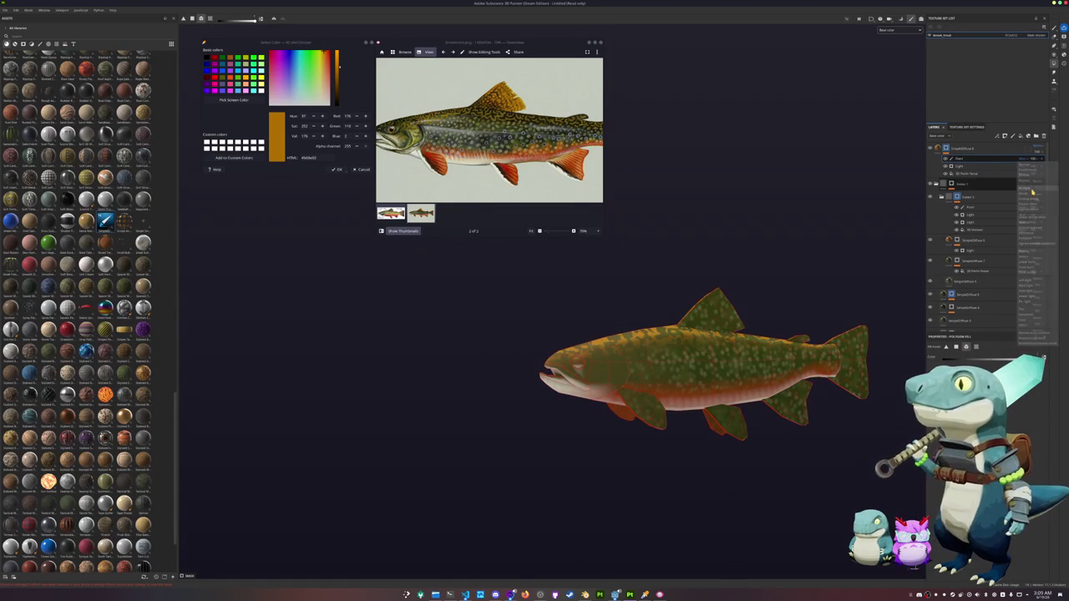
Step: Review the Light layer and paint blend modes and view the layer's mask on the fish
{"action": "key", "text": "f"}
{"action": "left_click", "coordinate": [973, 167]}
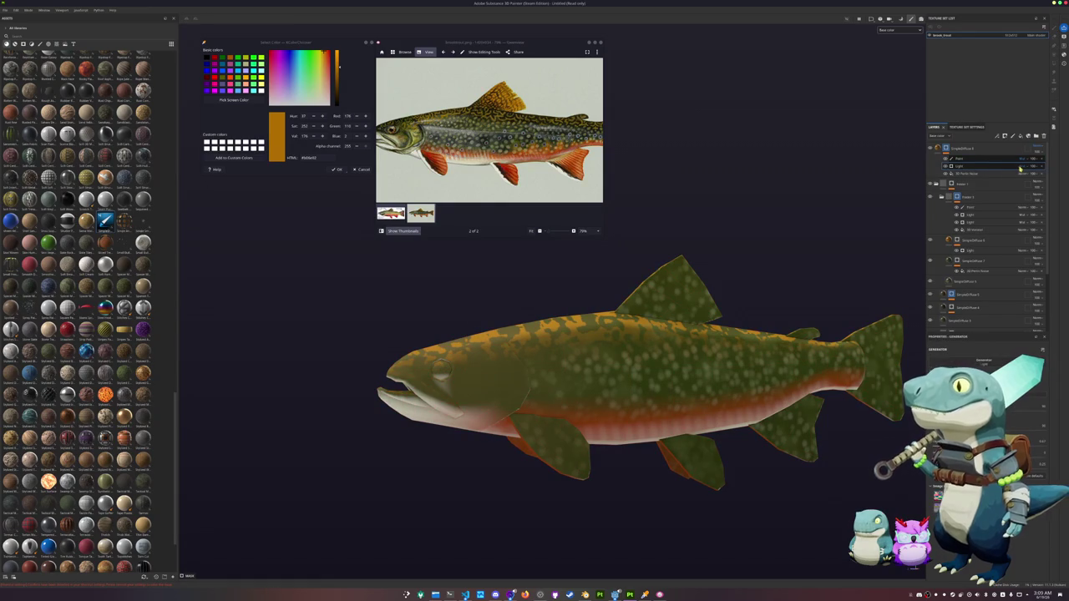
{"action": "left_click", "coordinate": [1021, 166]}
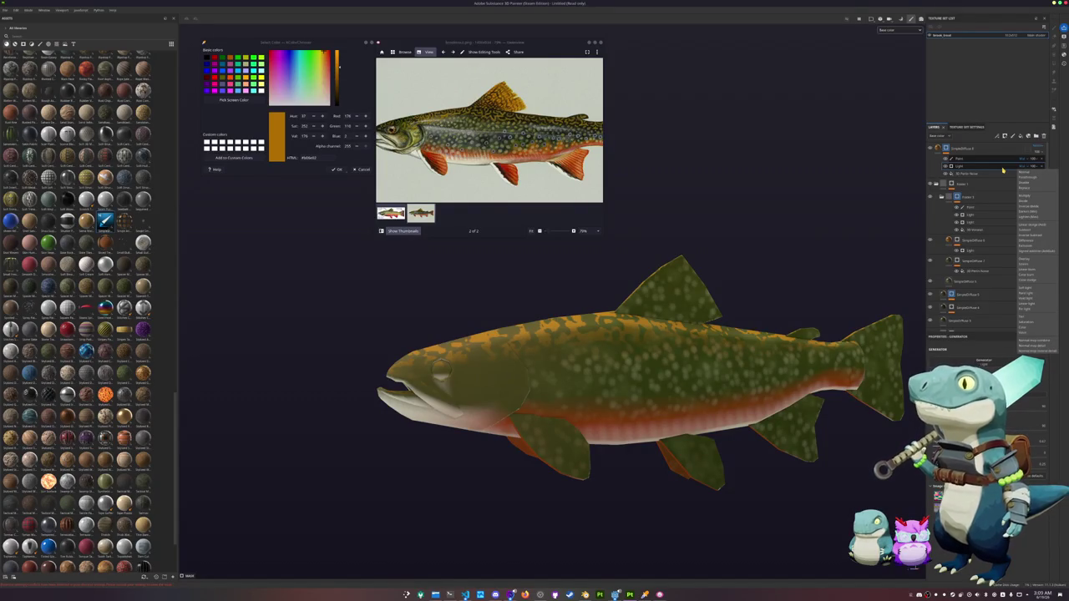
{"action": "left_click", "coordinate": [1003, 170]}
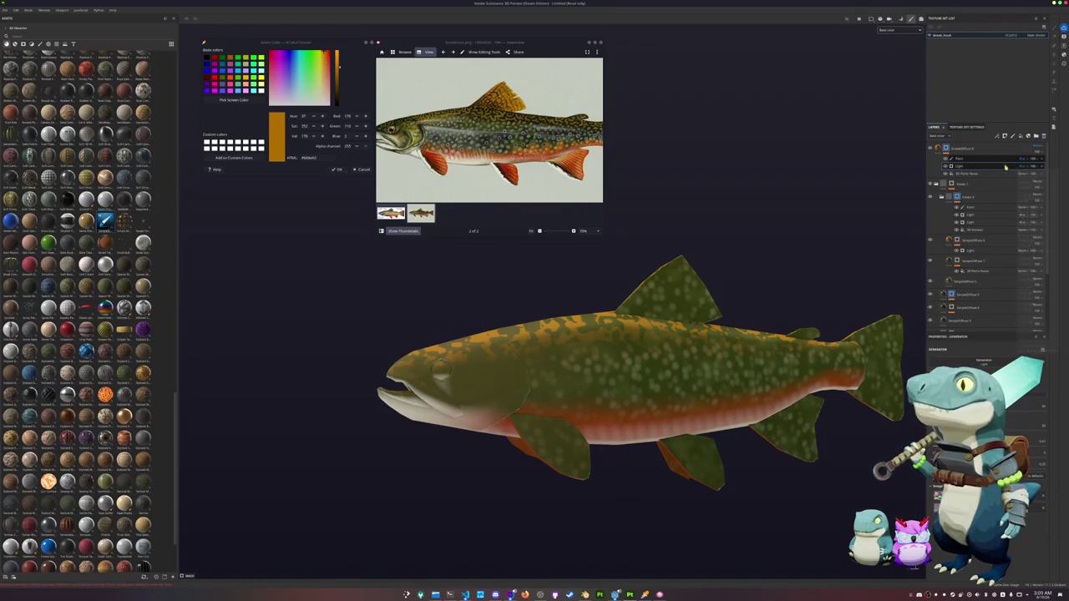
{"action": "left_click", "coordinate": [1025, 159]}
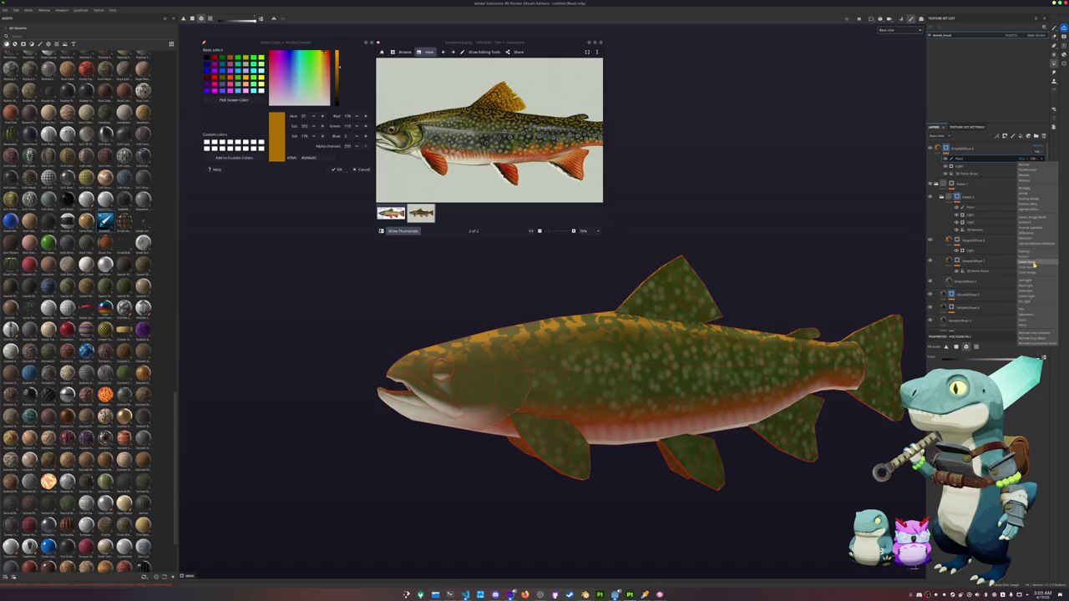
{"action": "left_click", "coordinate": [946, 149]}
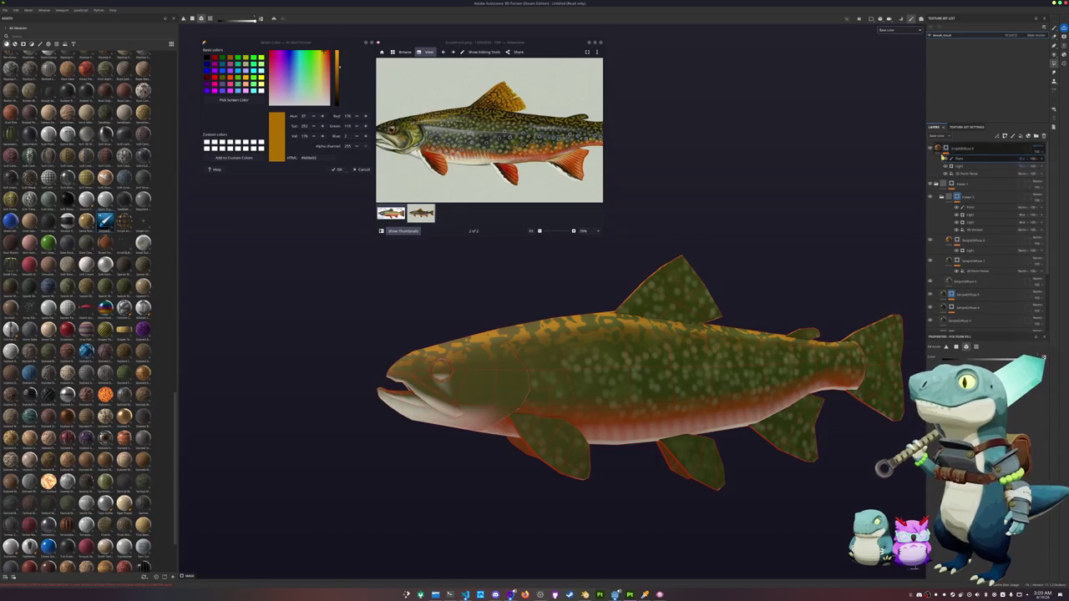
{"action": "left_click", "coordinate": [946, 148], "text": "alt"}
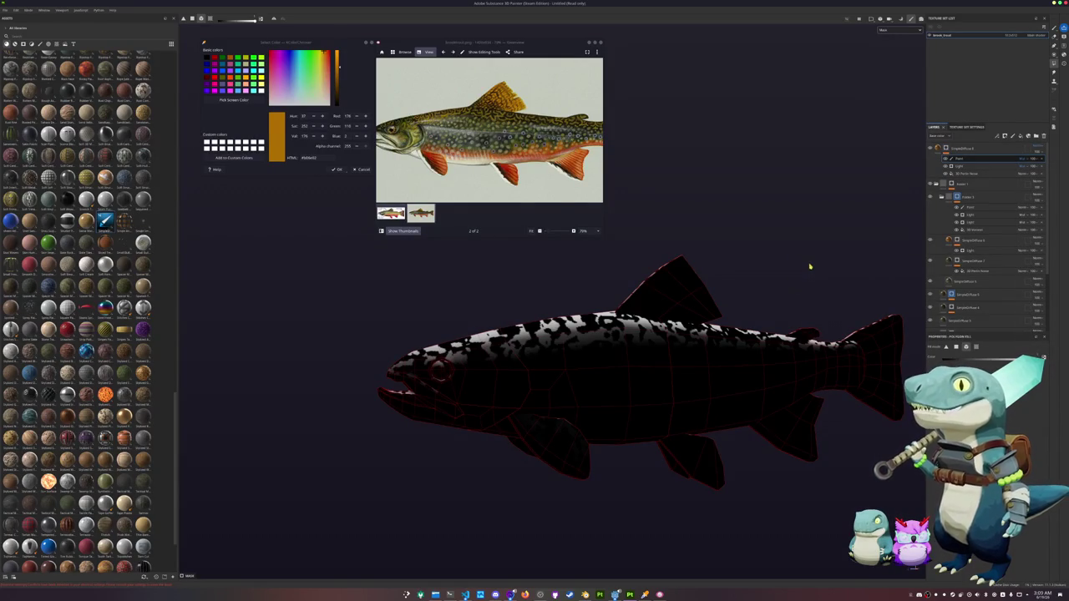
Step: Pick a new blend mode for the mottle paint, return to full-colour view, and remove the Light effect
{"action": "scroll", "coordinate": [809, 266], "scroll_direction": "up", "scroll_amount": 1}
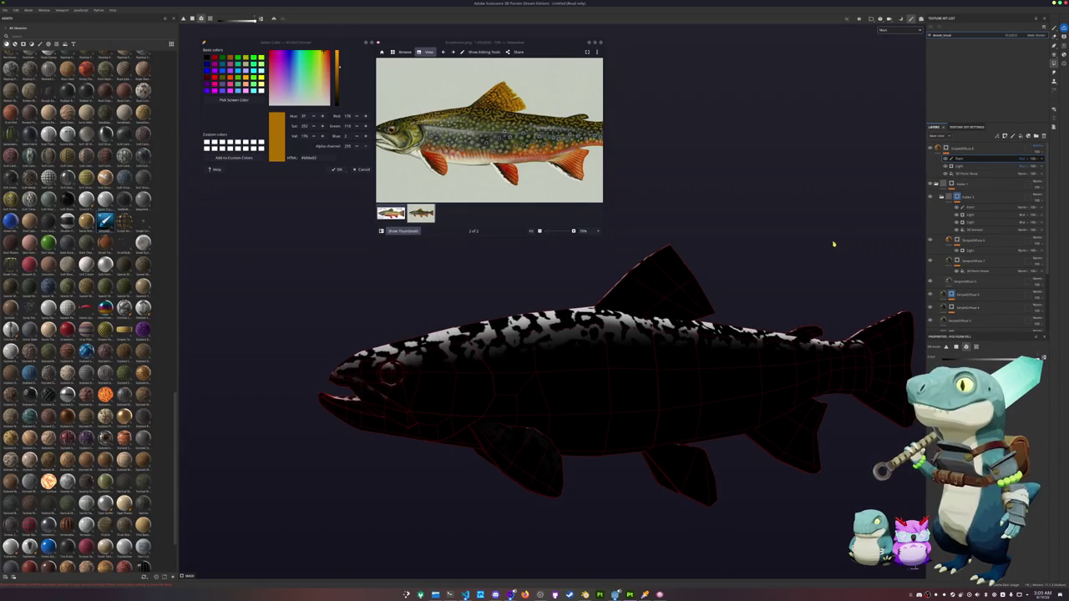
{"action": "scroll", "coordinate": [834, 244], "scroll_direction": "down", "scroll_amount": 1}
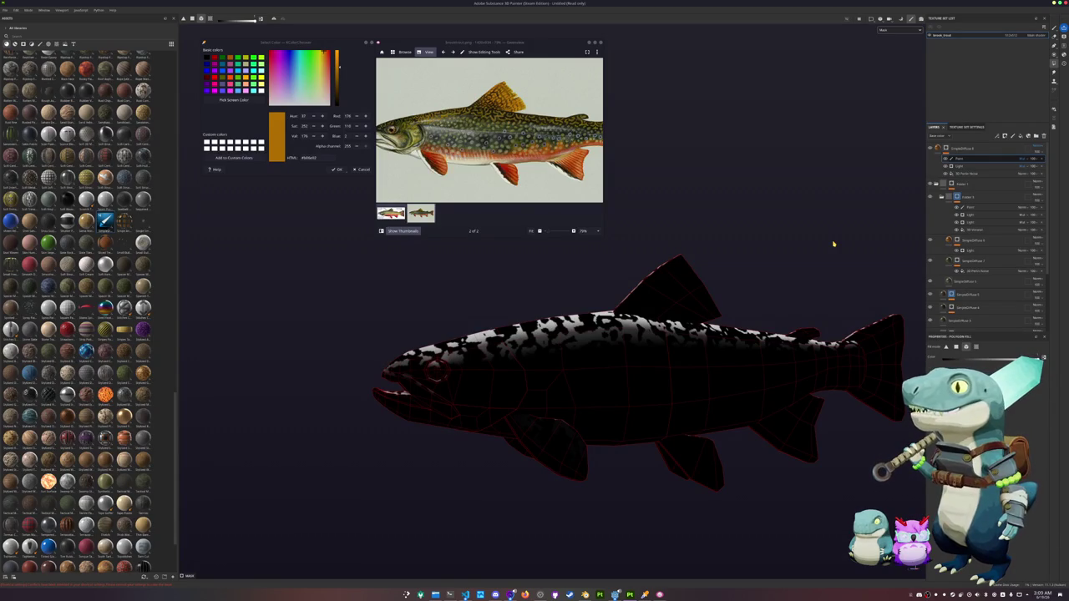
{"action": "scroll", "coordinate": [833, 244], "scroll_direction": "up", "scroll_amount": 1}
{"action": "scroll", "coordinate": [834, 244], "scroll_direction": "down", "scroll_amount": 1}
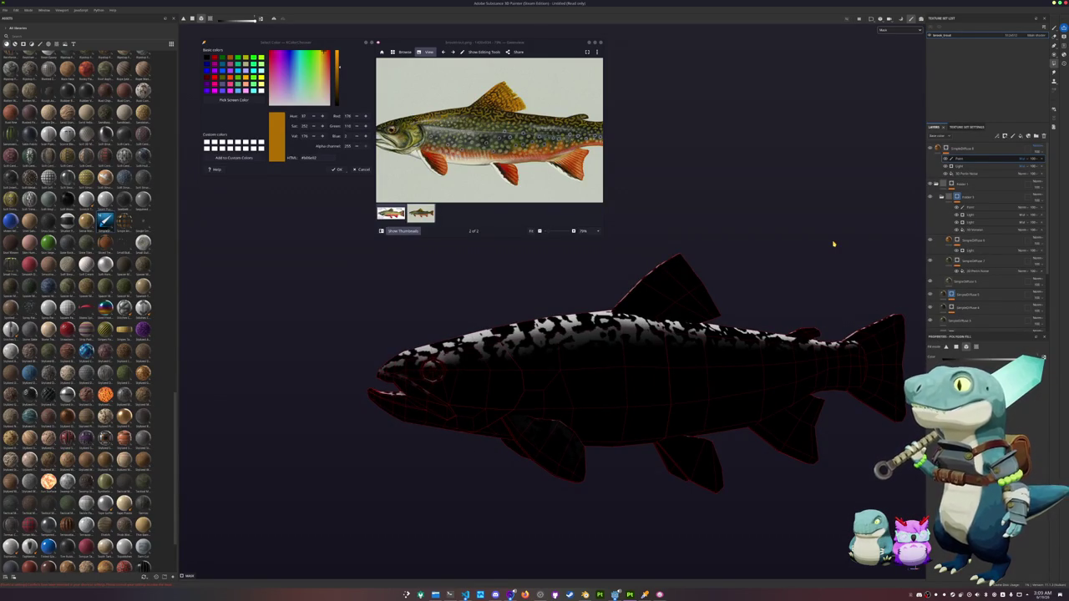
{"action": "scroll", "coordinate": [833, 244], "scroll_direction": "up", "scroll_amount": 1}
{"action": "left_click", "coordinate": [1024, 161]}
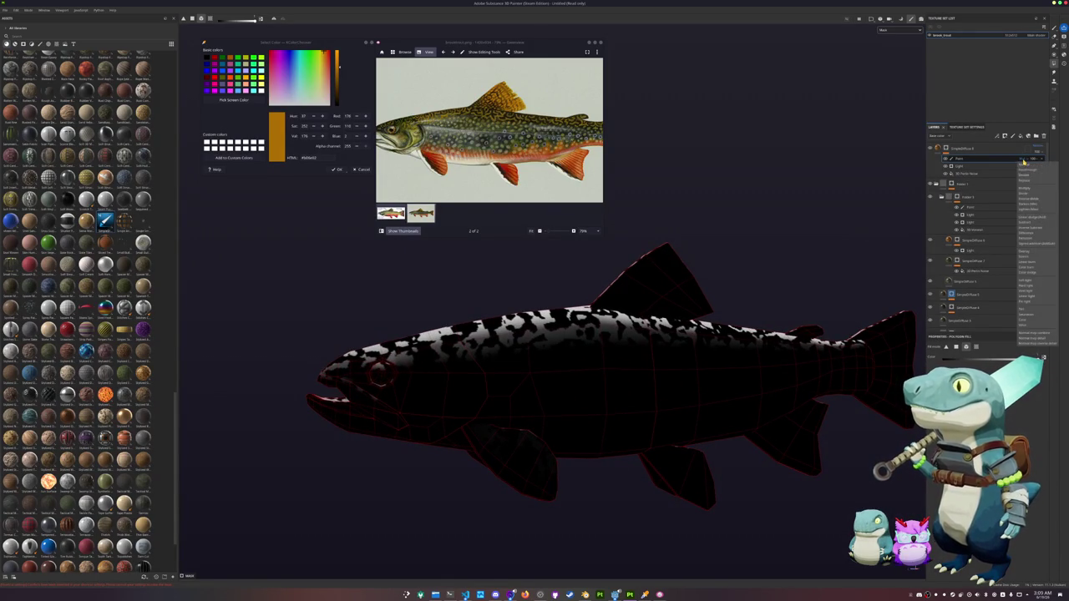
{"action": "left_click", "coordinate": [1028, 221]}
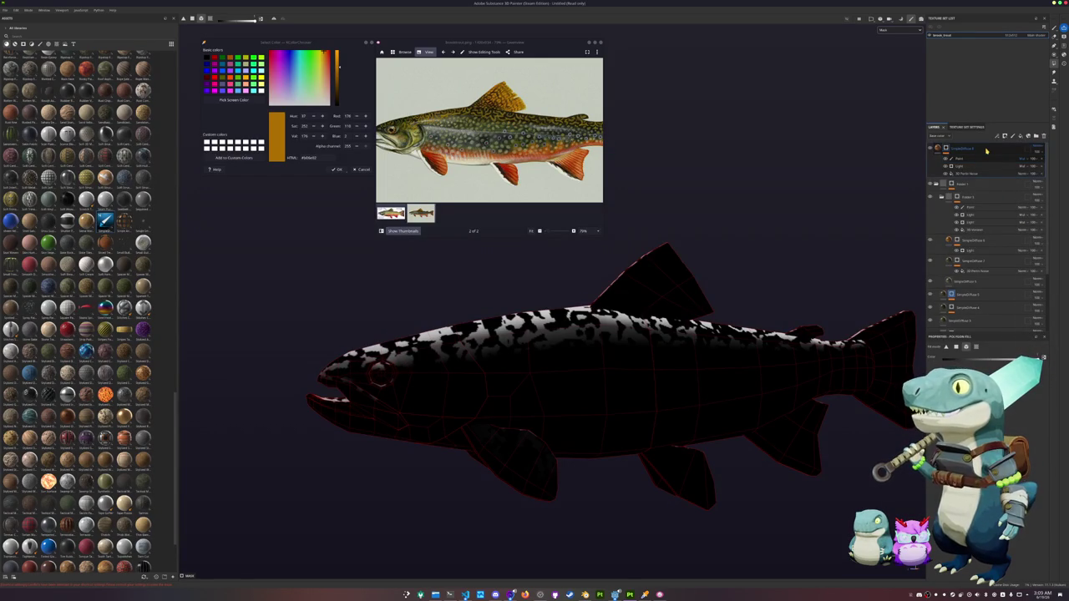
{"action": "left_click", "coordinate": [984, 152]}
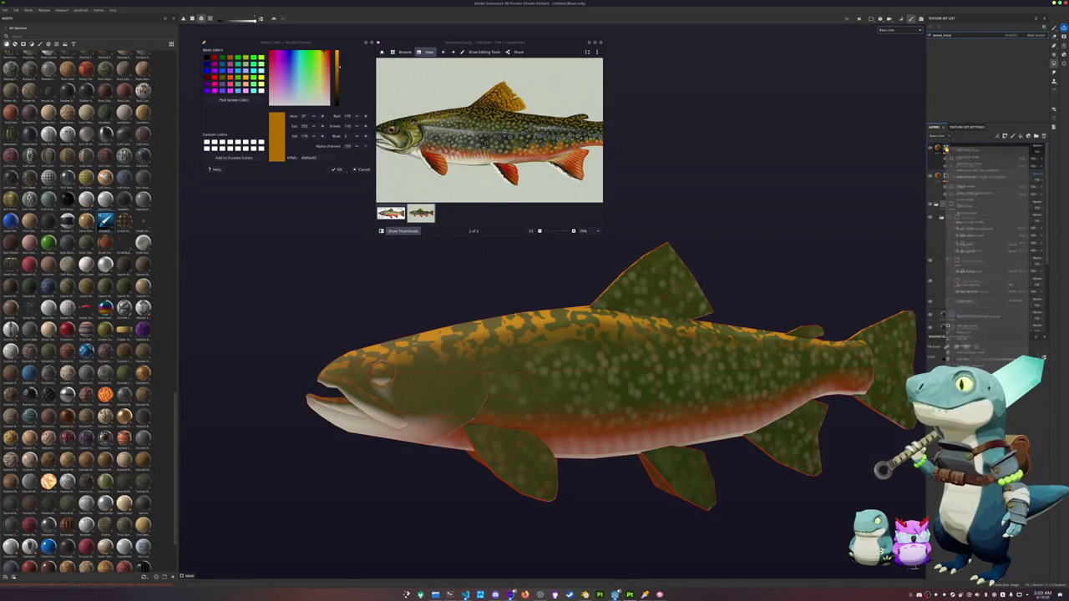
{"action": "left_click", "coordinate": [1019, 159]}
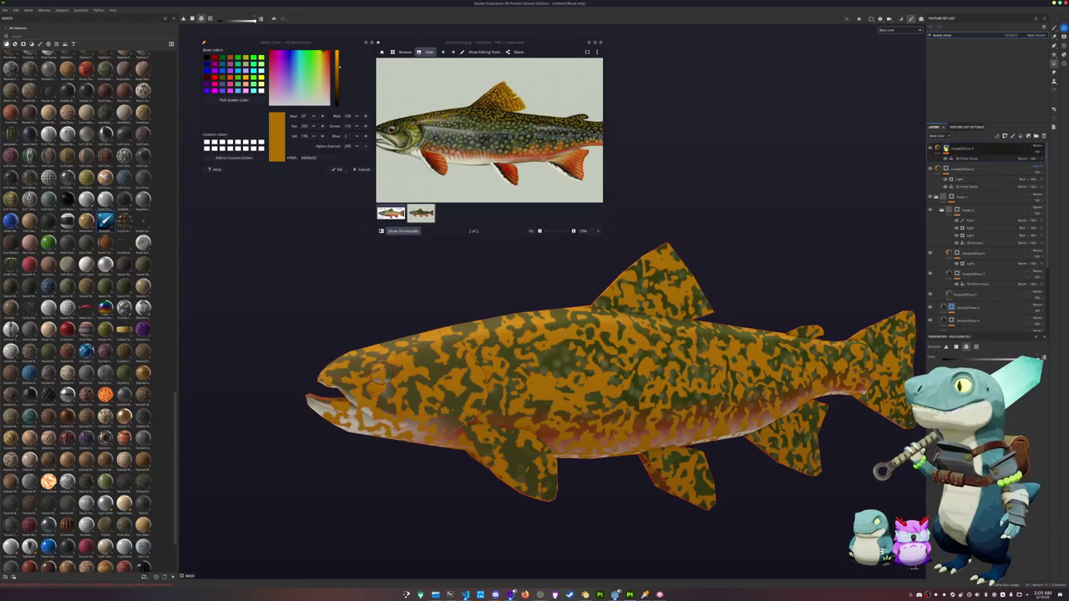
Step: Add a paint effect to the top layer and clear the mottle from body, tail and lower fins
{"action": "right_click", "coordinate": [949, 149]}
{"action": "left_click", "coordinate": [972, 333]}
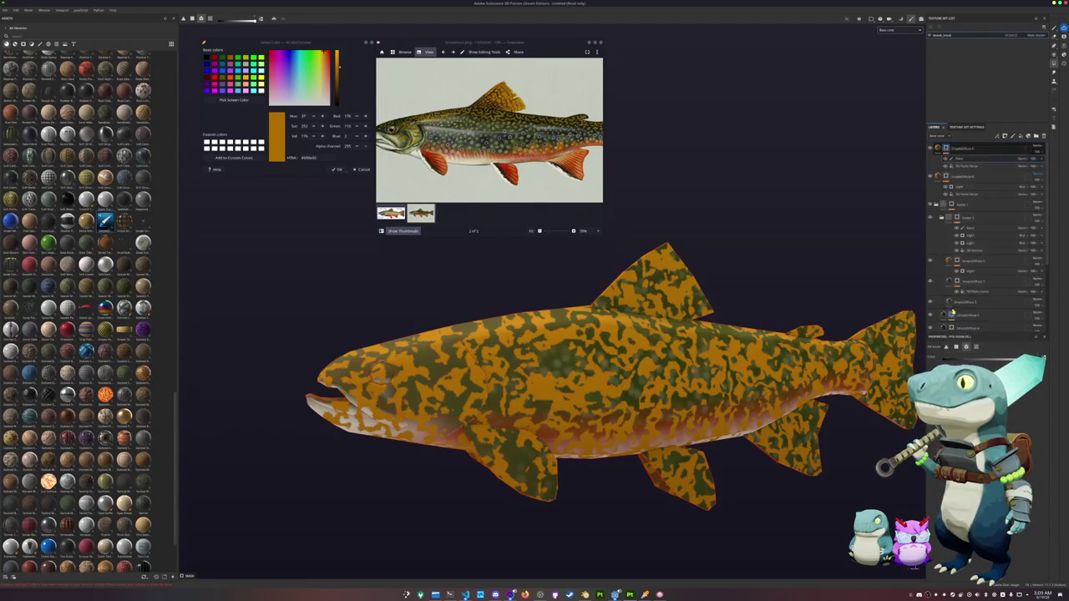
{"action": "left_click_drag", "start_coordinate": [860, 474], "coordinate": [789, 298]}
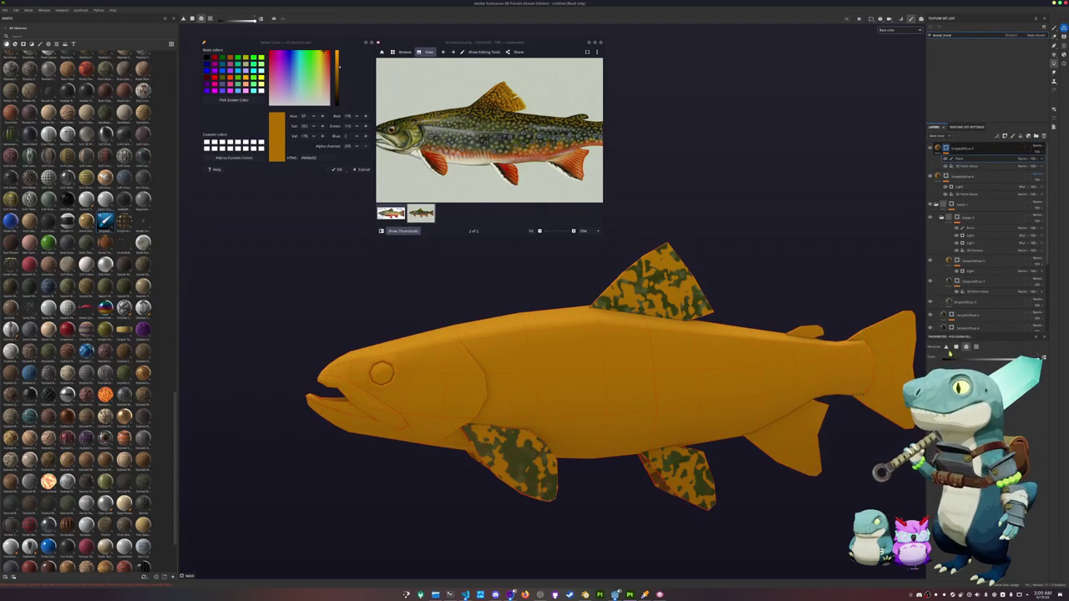
{"action": "left_click", "coordinate": [839, 375]}
{"action": "left_click_drag", "start_coordinate": [911, 305], "coordinate": [823, 350]}
{"action": "left_click_drag", "start_coordinate": [733, 494], "coordinate": [643, 451]}
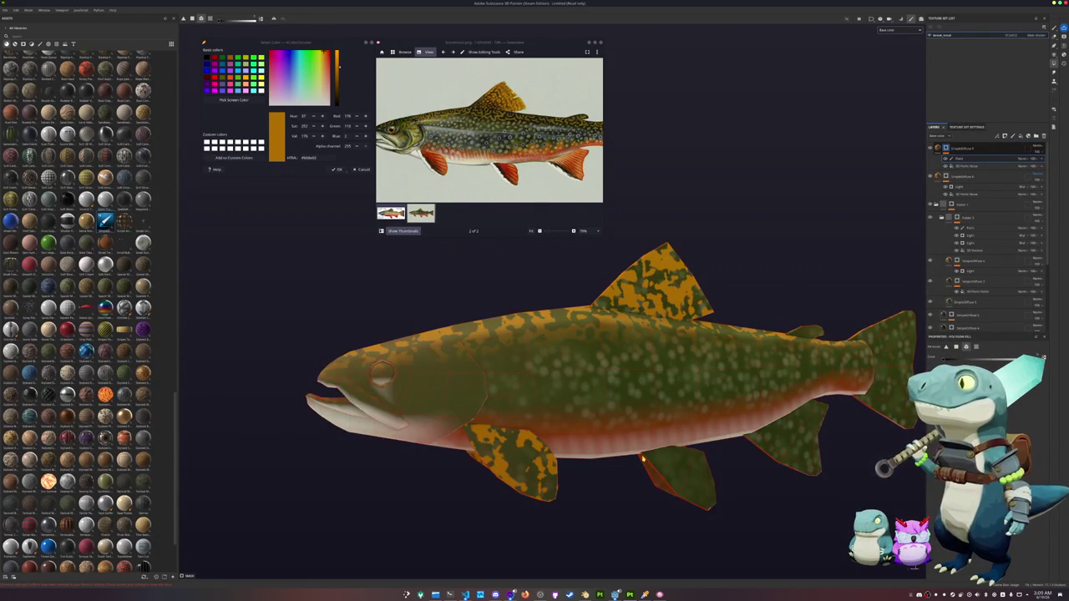
{"action": "left_click_drag", "start_coordinate": [589, 484], "coordinate": [519, 465]}
Step: Paint the mottle onto the small adipose fin and switch the paint's blend mode
{"action": "scroll", "coordinate": [519, 465], "scroll_direction": "down", "scroll_amount": 2}
{"action": "left_click_drag", "start_coordinate": [552, 426], "coordinate": [594, 405], "text": "alt"}
{"action": "scroll", "coordinate": [839, 314], "scroll_direction": "up", "scroll_amount": 2}
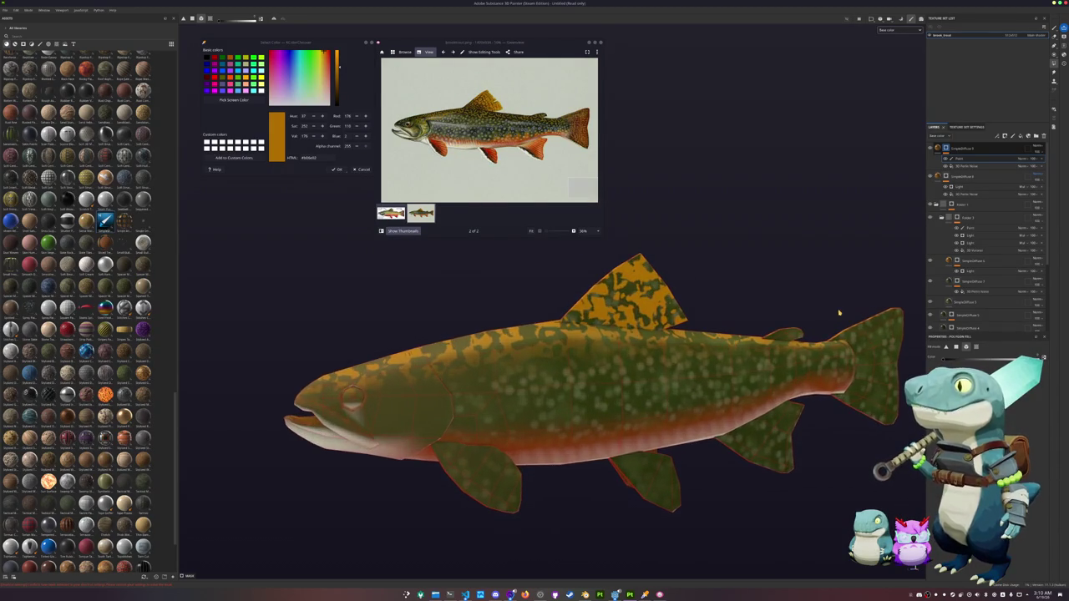
{"action": "left_click", "coordinate": [802, 332]}
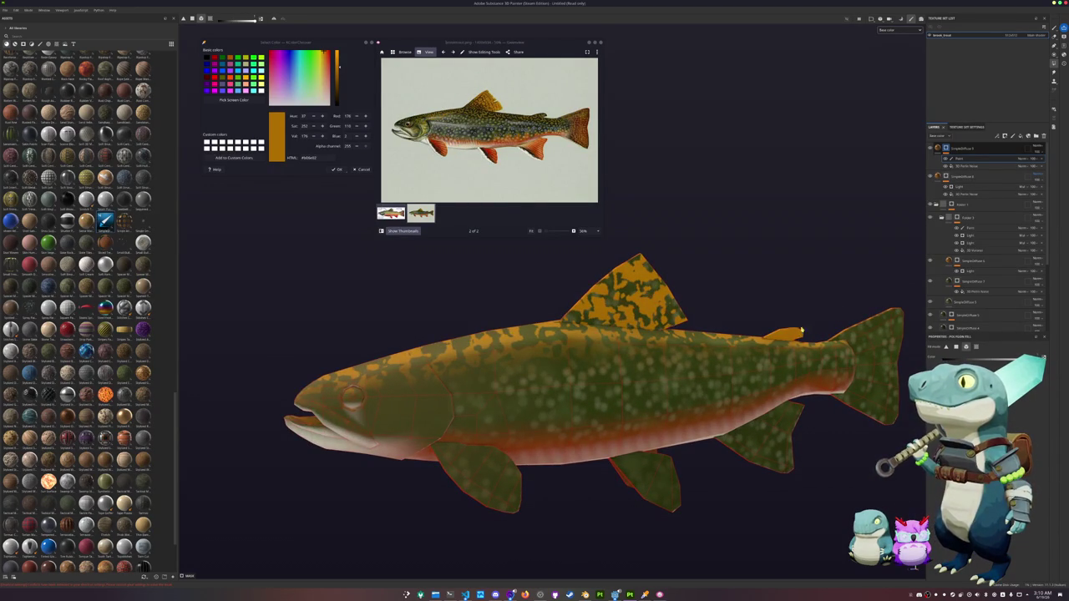
{"action": "left_click", "coordinate": [1029, 158]}
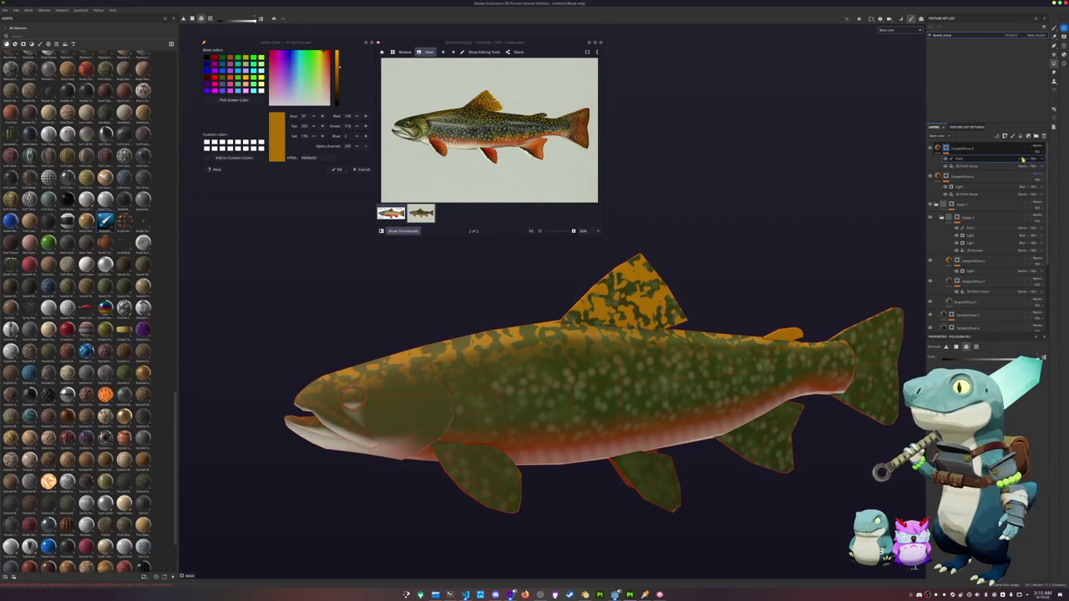
{"action": "left_click", "coordinate": [1032, 190]}
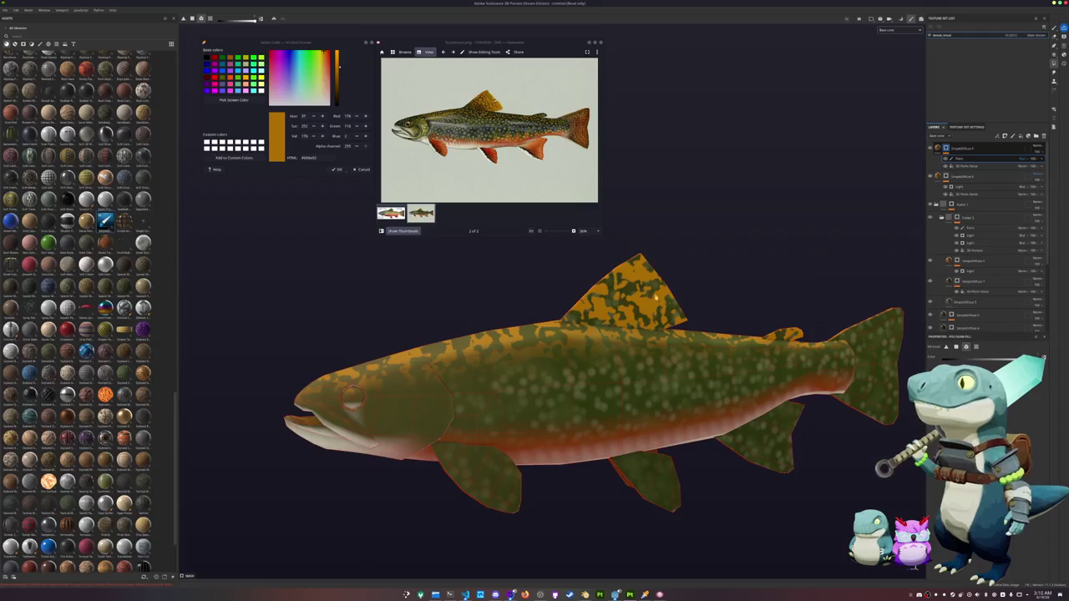
Step: Duplicate the mottle layer, undo it, and move a lower layer up the stack
{"action": "scroll", "coordinate": [678, 285], "scroll_direction": "down", "scroll_amount": 3}
{"action": "mouse_move", "coordinate": [705, 275]}
{"action": "left_mouse_down", "text": "alt"}
{"action": "mouse_move", "coordinate": [727, 282]}
{"action": "mouse_move", "coordinate": [683, 247]}
{"action": "left_mouse_up", "text": "alt"}
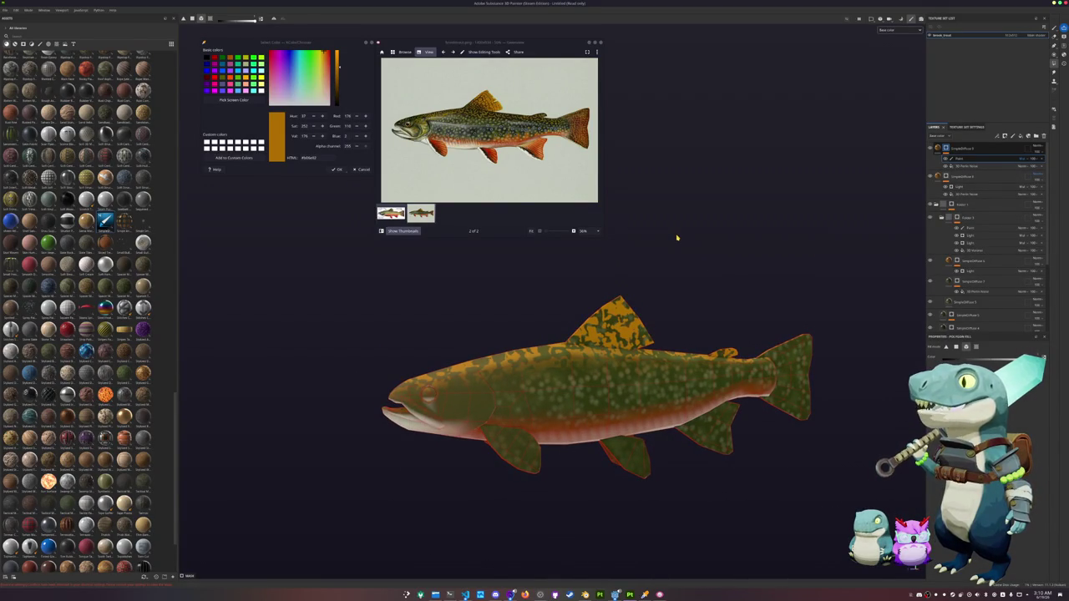
{"action": "scroll", "coordinate": [677, 238], "scroll_direction": "up", "scroll_amount": 2}
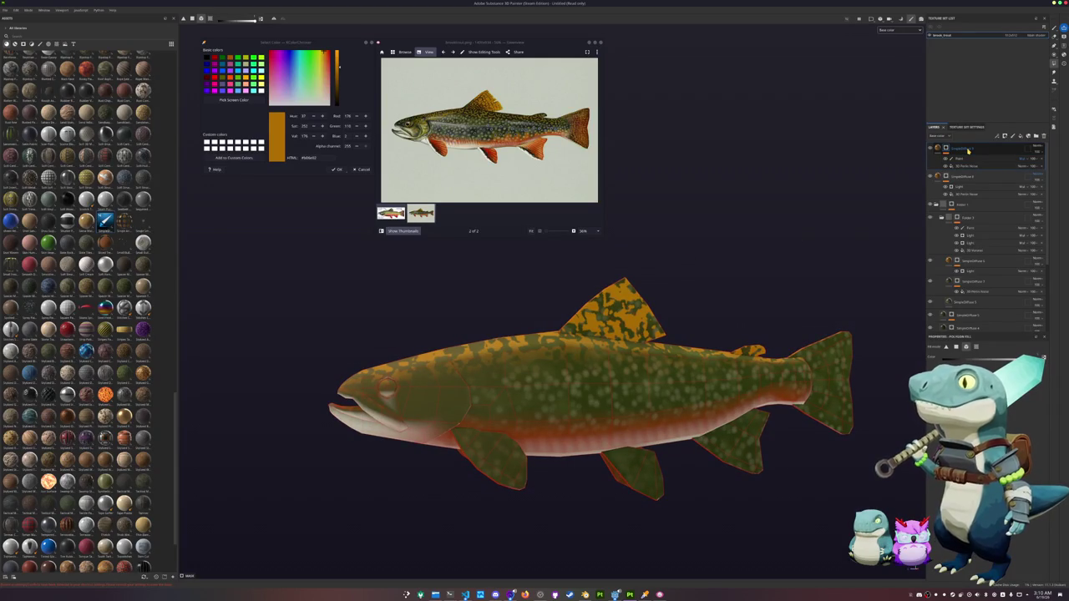
{"action": "key", "text": "ctrl+d"}
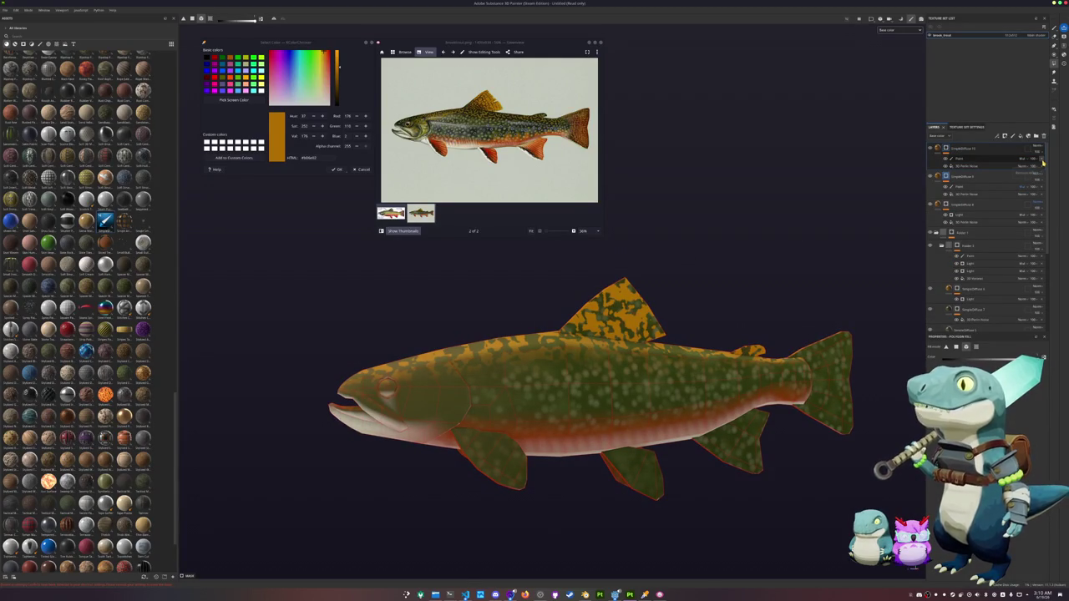
{"action": "key", "text": "ctrl+z"}
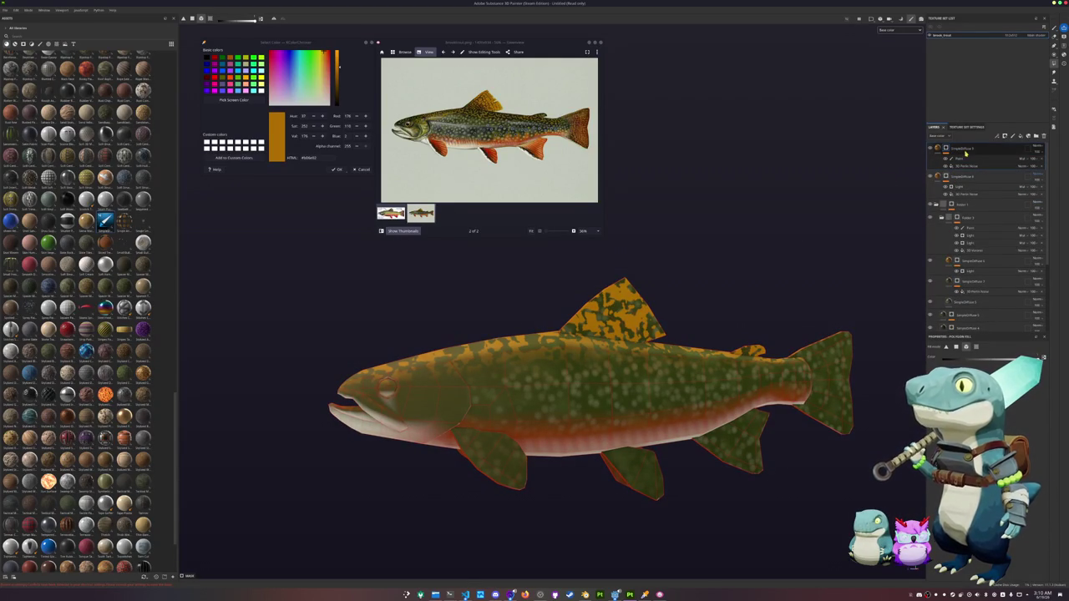
{"action": "scroll", "coordinate": [985, 234], "scroll_direction": "down", "scroll_amount": 3}
{"action": "mouse_move", "coordinate": [969, 295]}
{"action": "left_mouse_down"}
{"action": "mouse_move", "coordinate": [976, 167]}
{"action": "mouse_move", "coordinate": [960, 148]}
{"action": "left_mouse_up"}
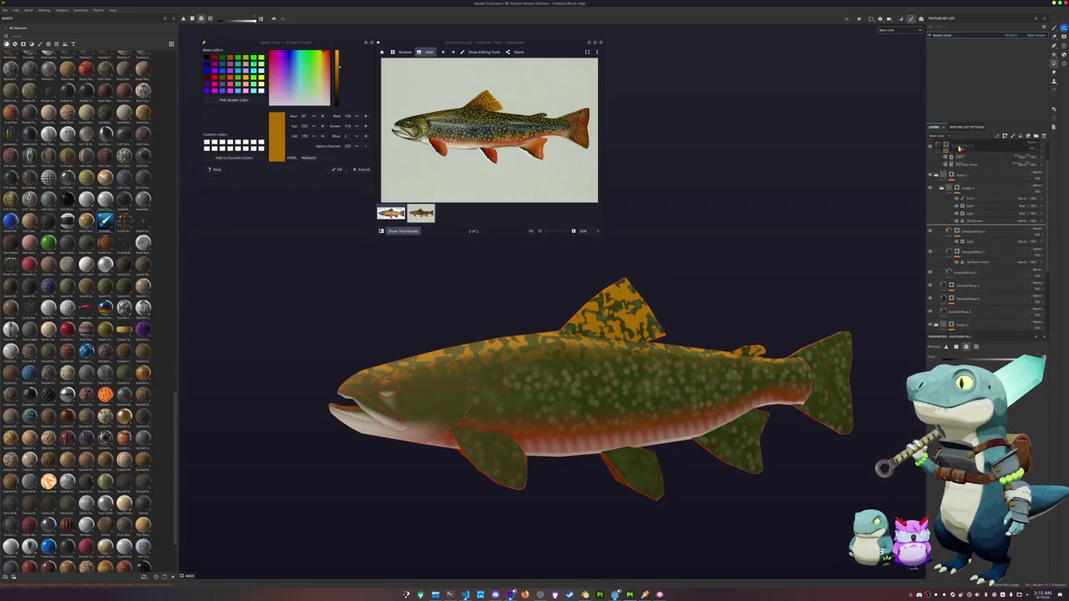
Step: Place the layer near the top, remove the stripes, and fill the tail fin with orange mottle
{"action": "left_click_drag", "start_coordinate": [960, 149], "coordinate": [955, 147]}
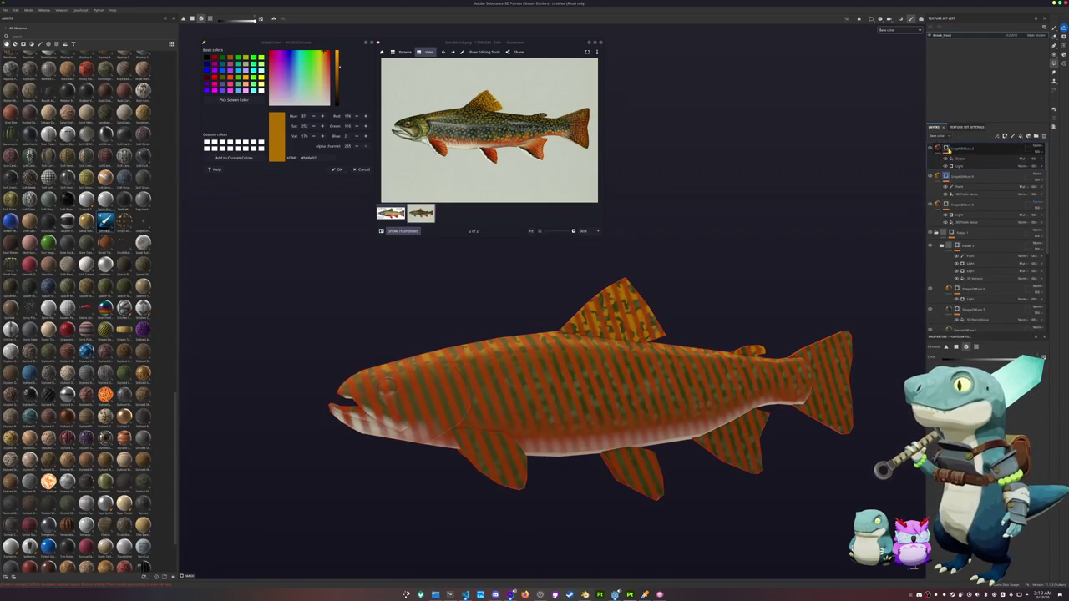
{"action": "right_click", "coordinate": [948, 150]}
{"action": "left_click", "coordinate": [958, 209]}
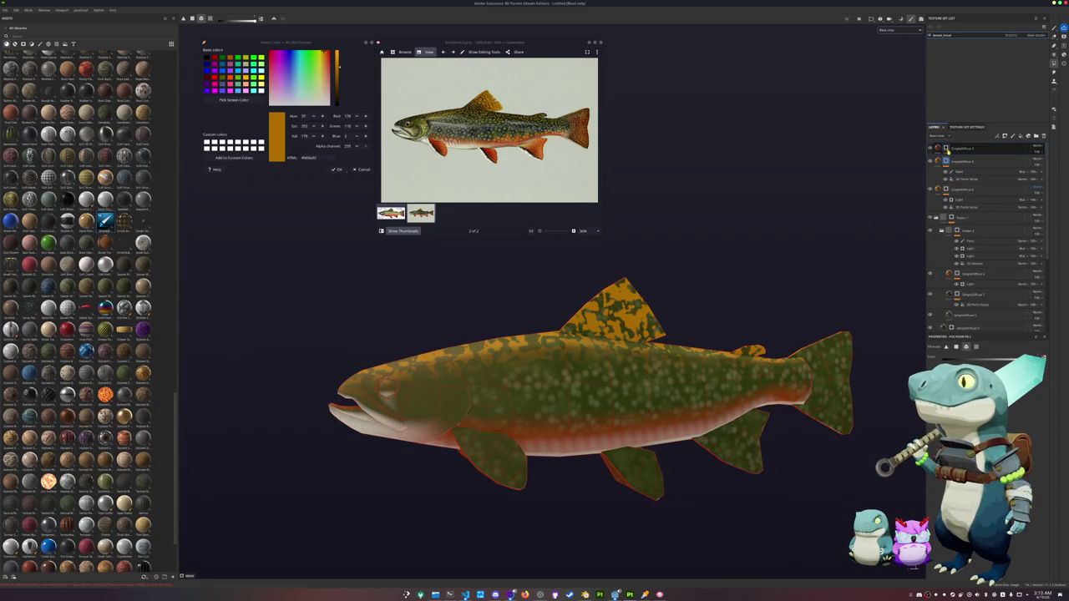
{"action": "middle_click_drag", "start_coordinate": [815, 233], "coordinate": [767, 228]}
{"action": "left_click", "coordinate": [959, 171]}
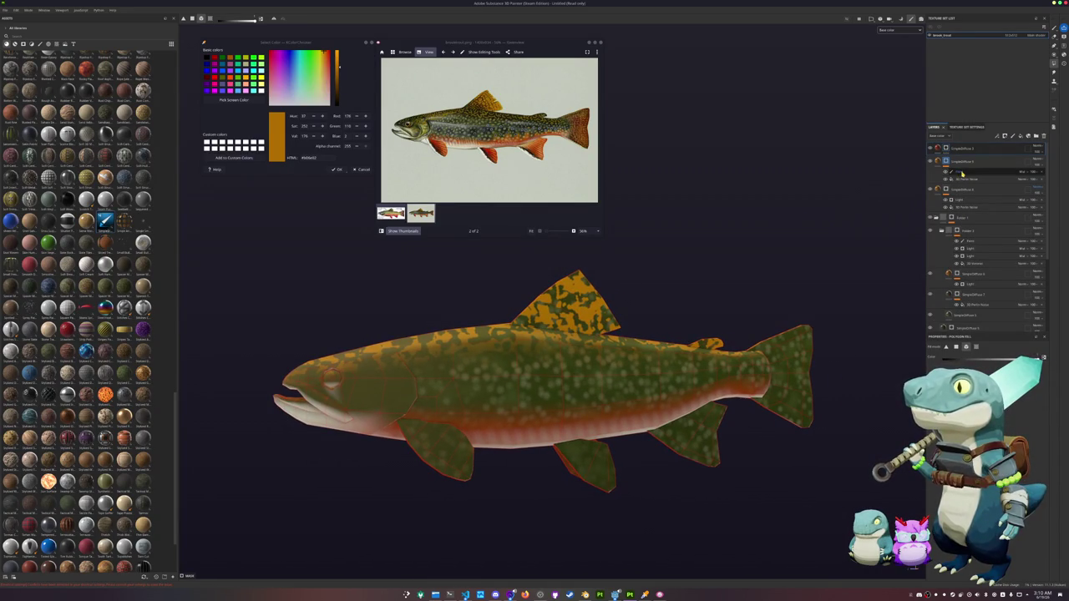
{"action": "left_click", "coordinate": [798, 361]}
Step: Move the 3D Perlin Noise under the top layer and paint out its fill on the body
{"action": "left_click", "coordinate": [961, 179]}
{"action": "left_click_drag", "start_coordinate": [962, 179], "coordinate": [947, 149]}
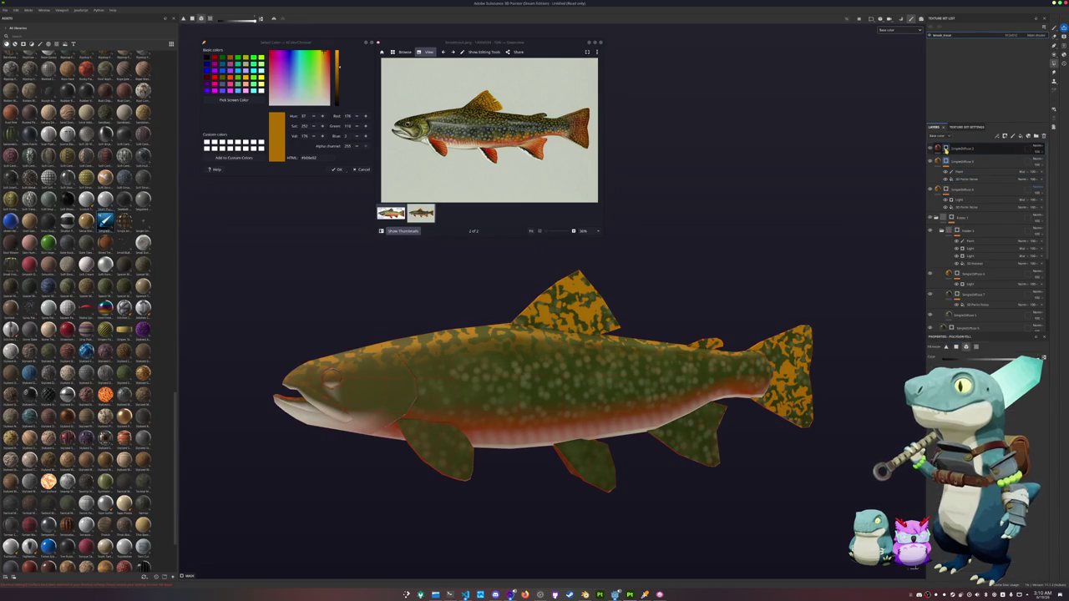
{"action": "right_click", "coordinate": [947, 148]}
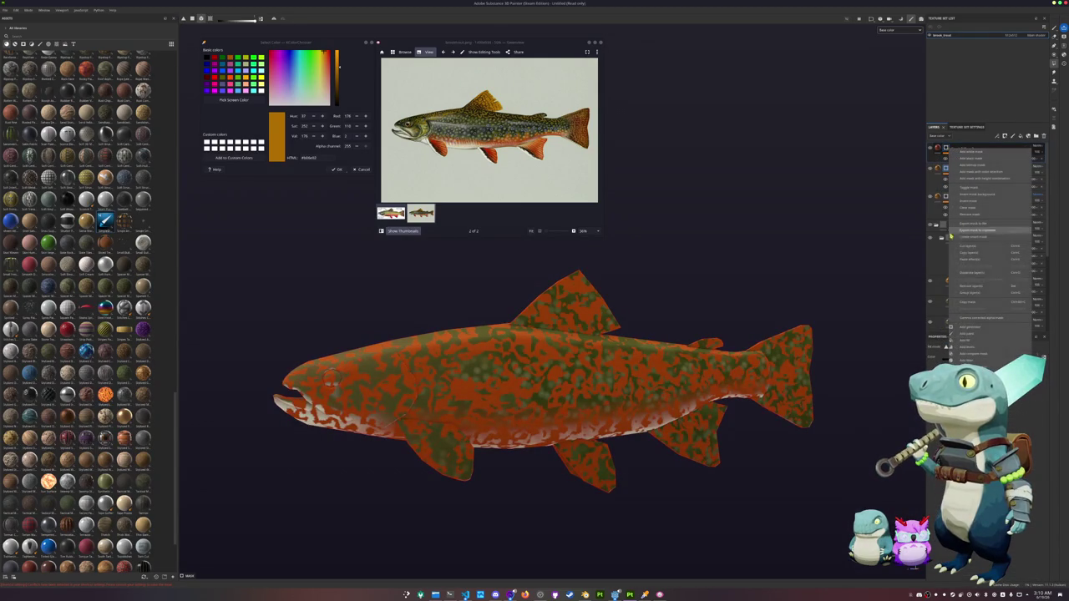
{"action": "left_click", "coordinate": [973, 335]}
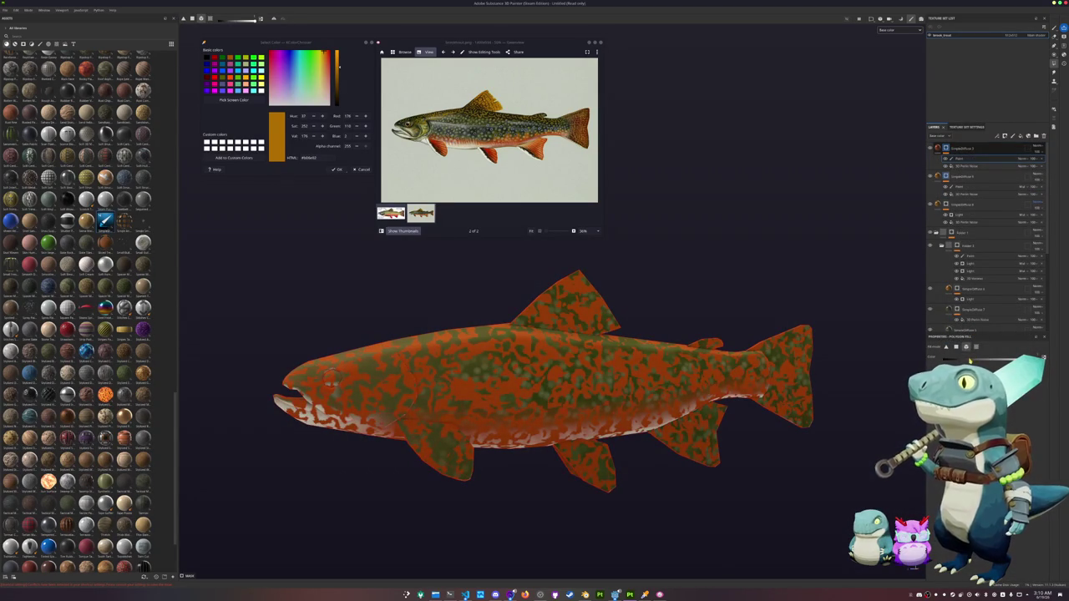
{"action": "mouse_move", "coordinate": [723, 504]}
{"action": "left_mouse_down"}
{"action": "mouse_move", "coordinate": [461, 322]}
{"action": "mouse_move", "coordinate": [505, 297]}
{"action": "left_mouse_up"}
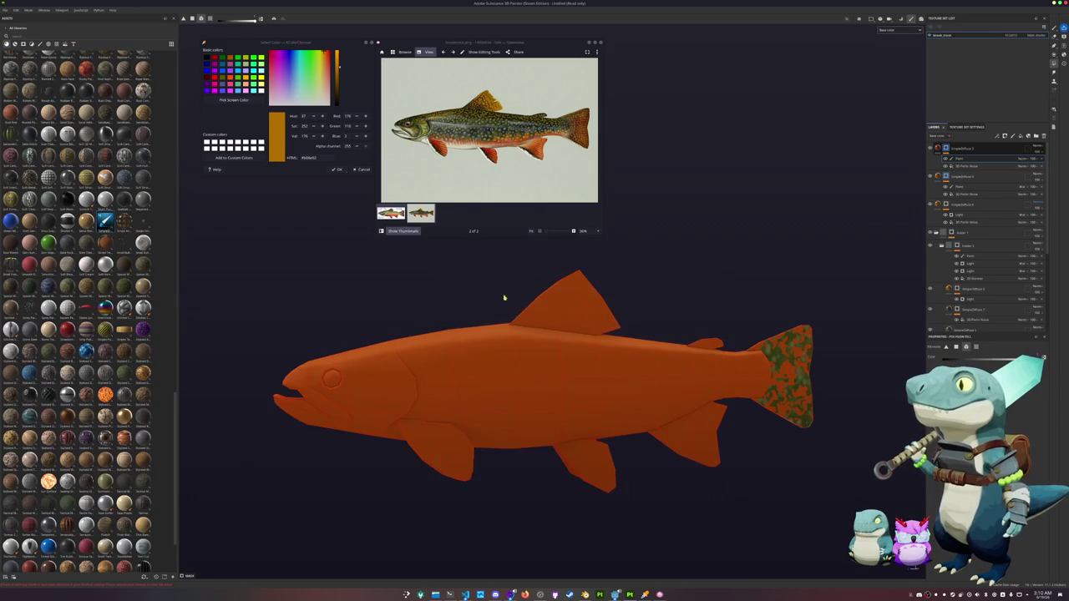
{"action": "left_click_drag", "start_coordinate": [692, 499], "coordinate": [338, 292], "text": "ctrl"}
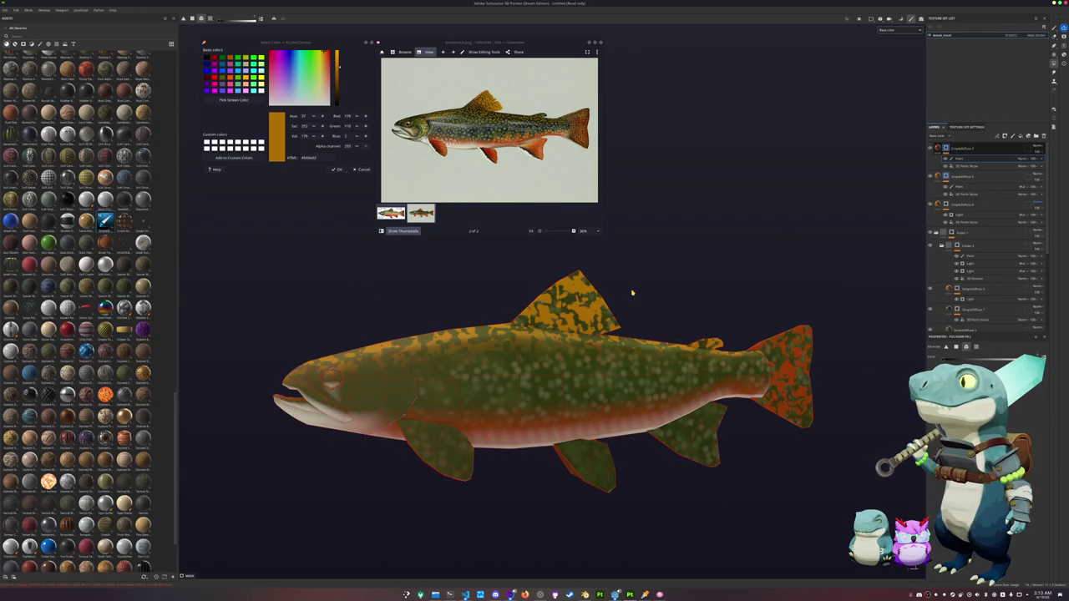
Step: Add a Multiply 3D Distance generator to the top layer's mask and adjust it to reshape the tail pattern
{"action": "left_click", "coordinate": [966, 166]}
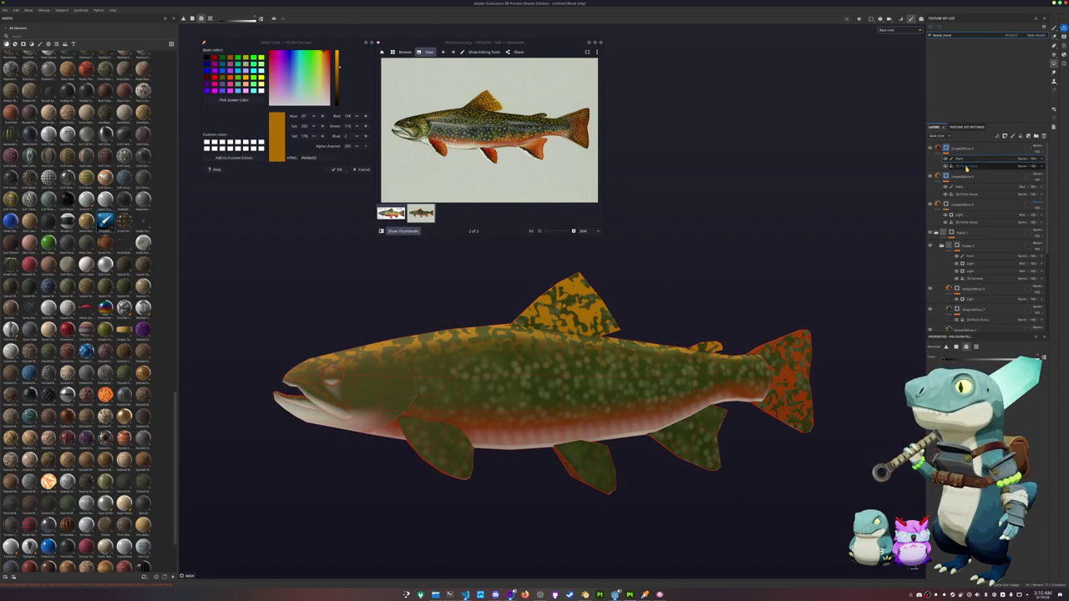
{"action": "left_click", "coordinate": [948, 148]}
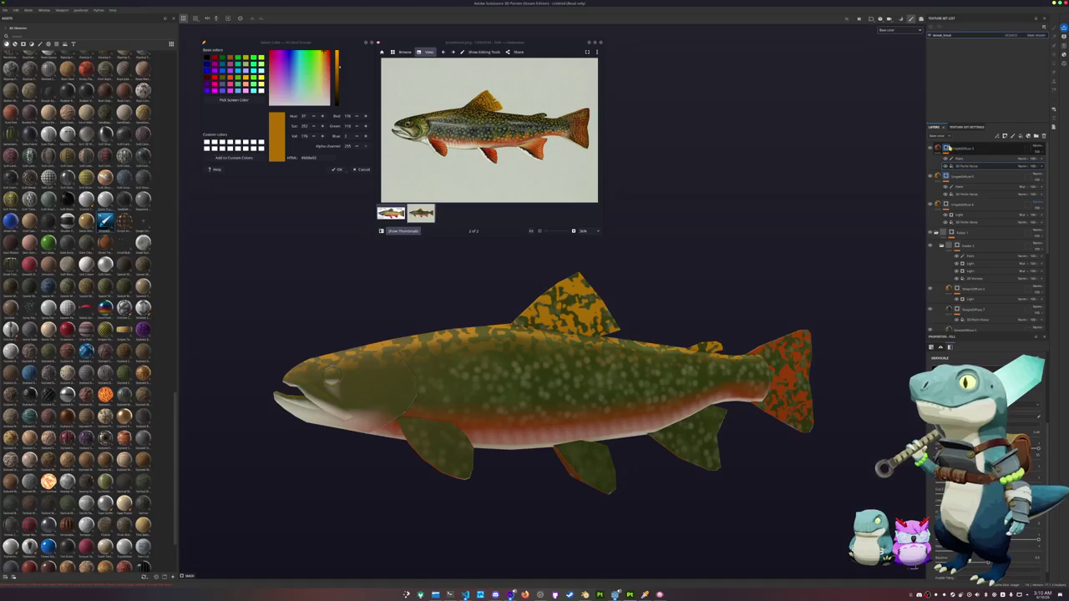
{"action": "right_click", "coordinate": [948, 149]}
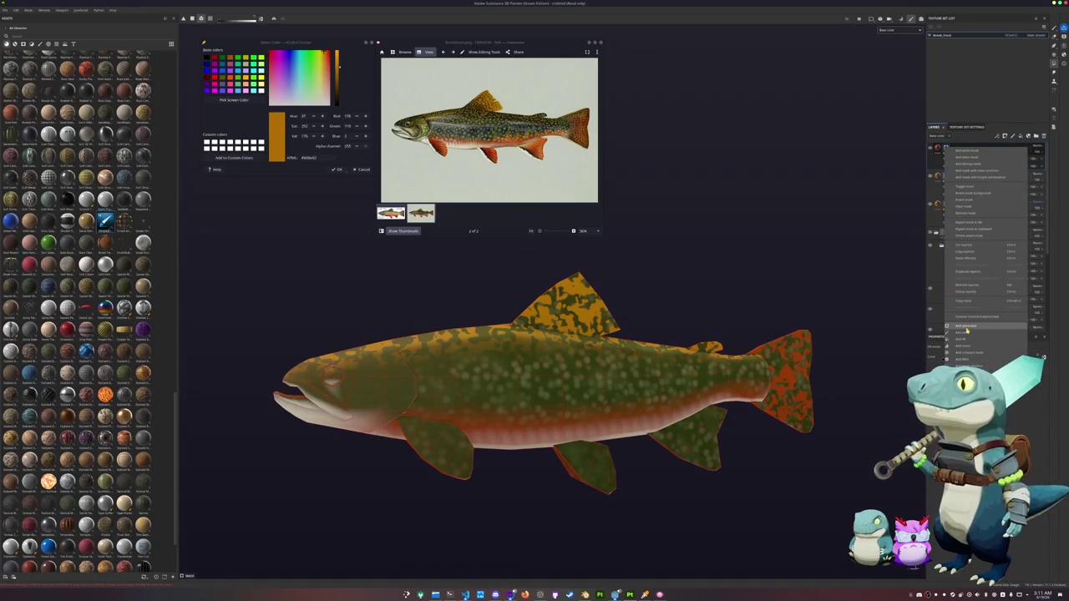
{"action": "left_click", "coordinate": [968, 330]}
{"action": "left_click", "coordinate": [1026, 159]}
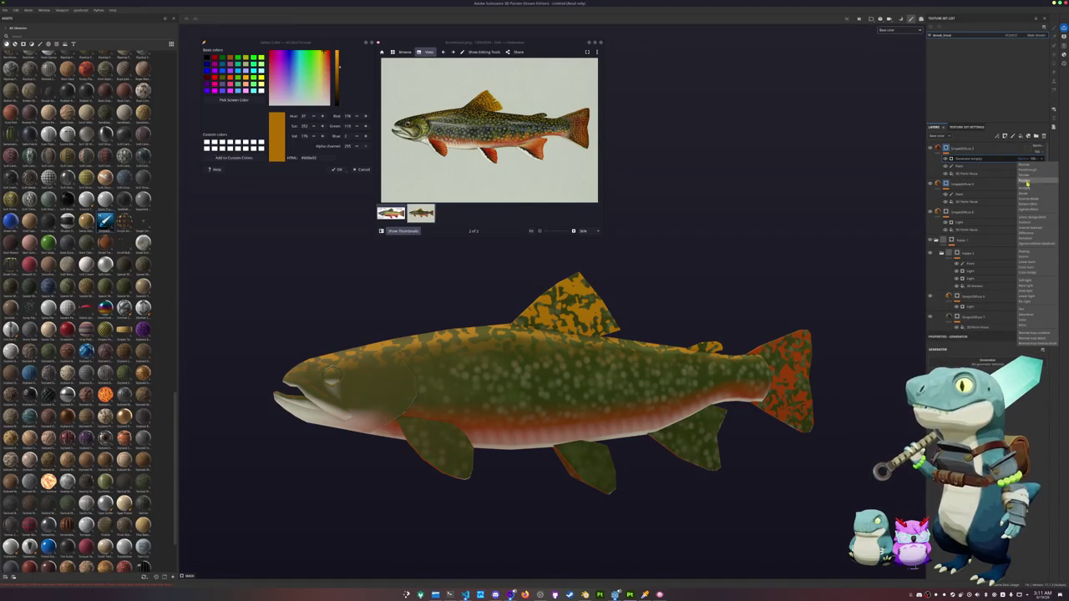
{"action": "left_click", "coordinate": [1029, 188]}
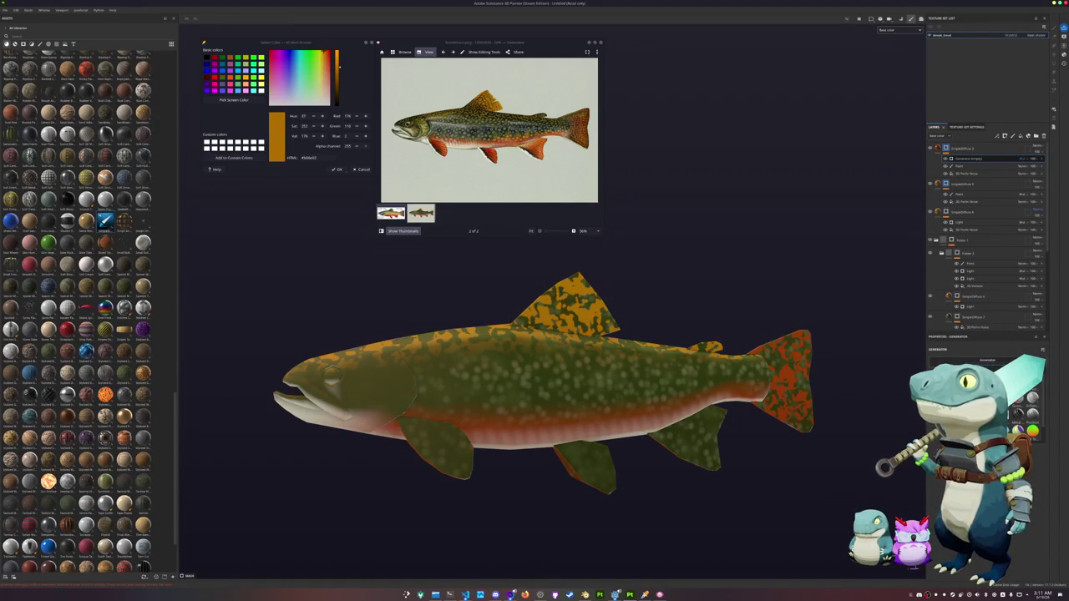
{"action": "left_click", "coordinate": [1032, 415]}
{"action": "left_click_drag", "start_coordinate": [871, 375], "coordinate": [875, 407], "text": "alt"}
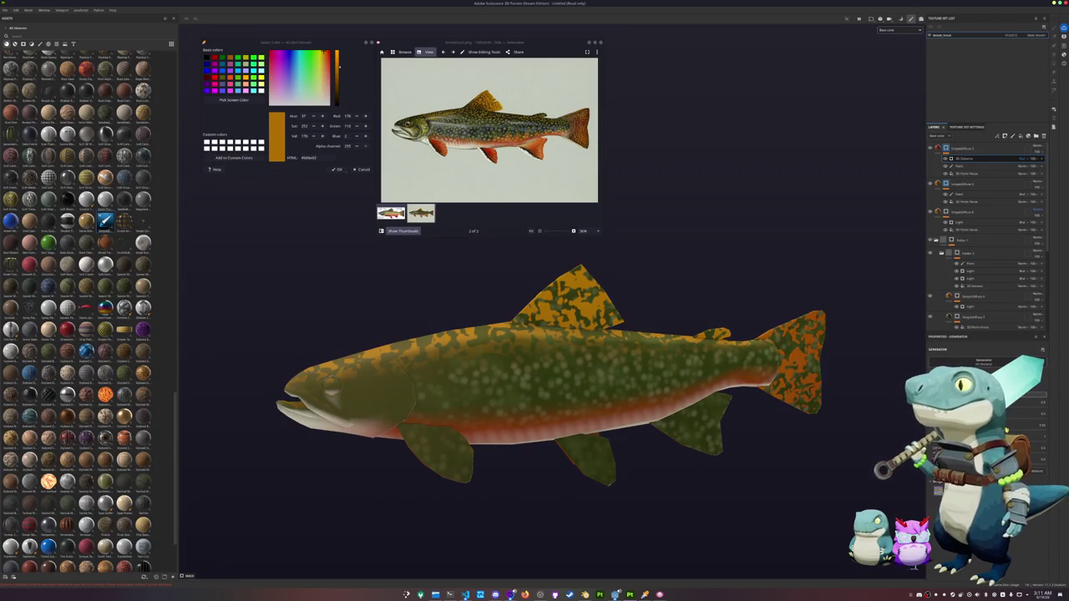
{"action": "left_click", "coordinate": [1041, 428]}
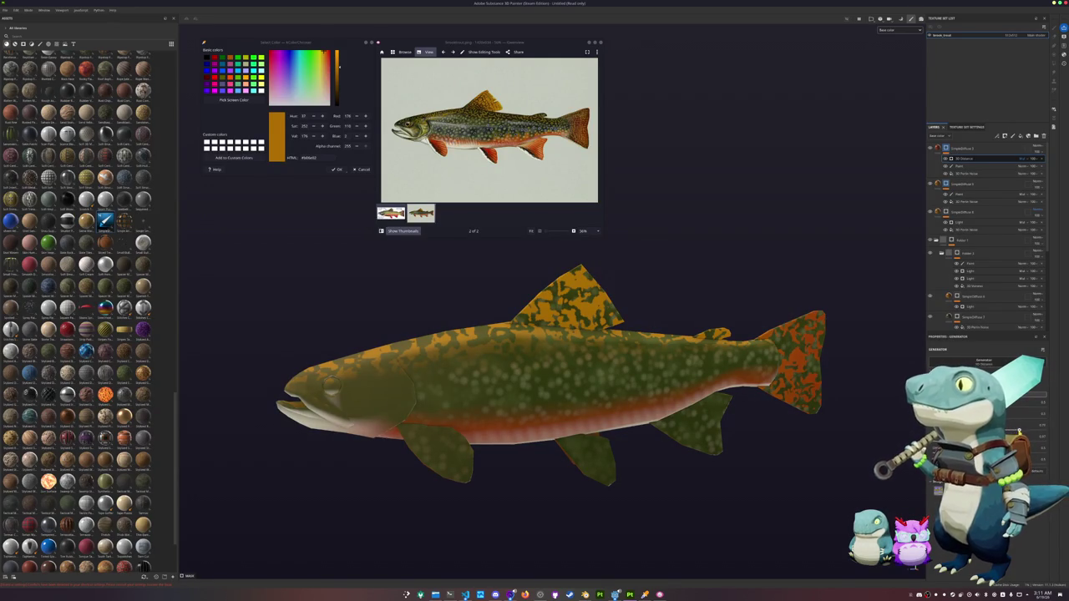
Step: Select the bottom fill layer and drag it up the layer stack
{"action": "left_click_drag", "start_coordinate": [870, 440], "coordinate": [752, 367], "text": "alt"}
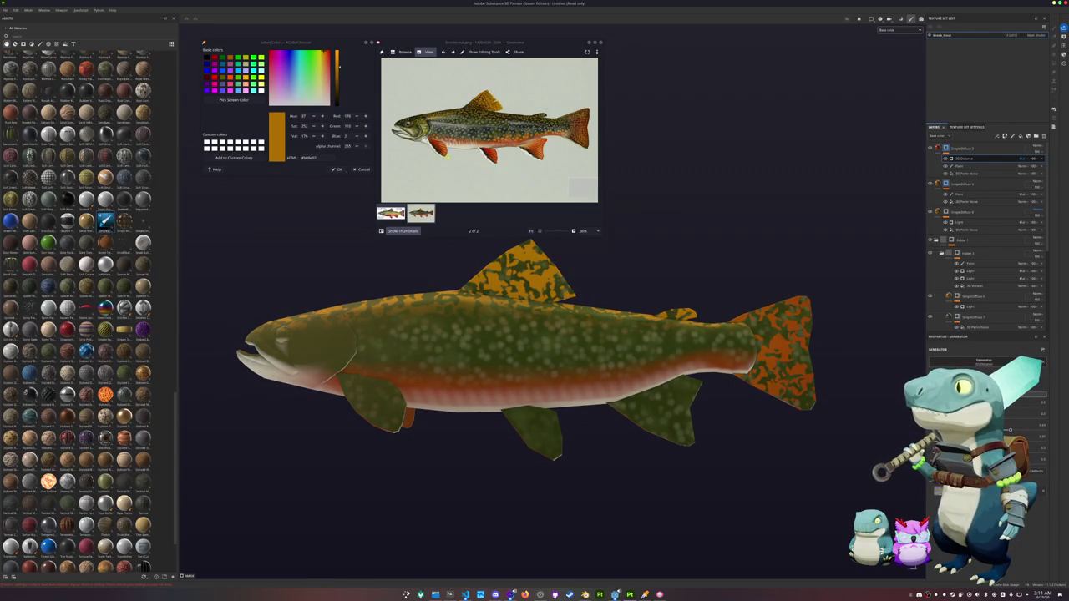
{"action": "left_click_drag", "start_coordinate": [756, 232], "coordinate": [802, 209], "text": "alt"}
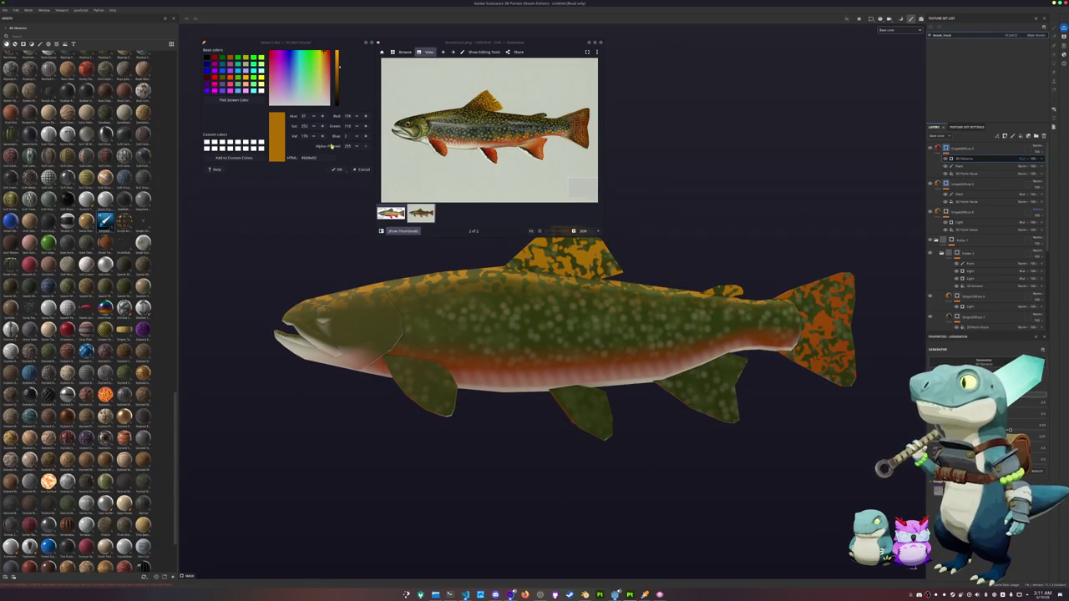
{"action": "scroll", "coordinate": [986, 250], "scroll_direction": "down", "scroll_amount": 5}
{"action": "left_click", "coordinate": [953, 322]}
{"action": "left_click_drag", "start_coordinate": [952, 322], "coordinate": [952, 147]}
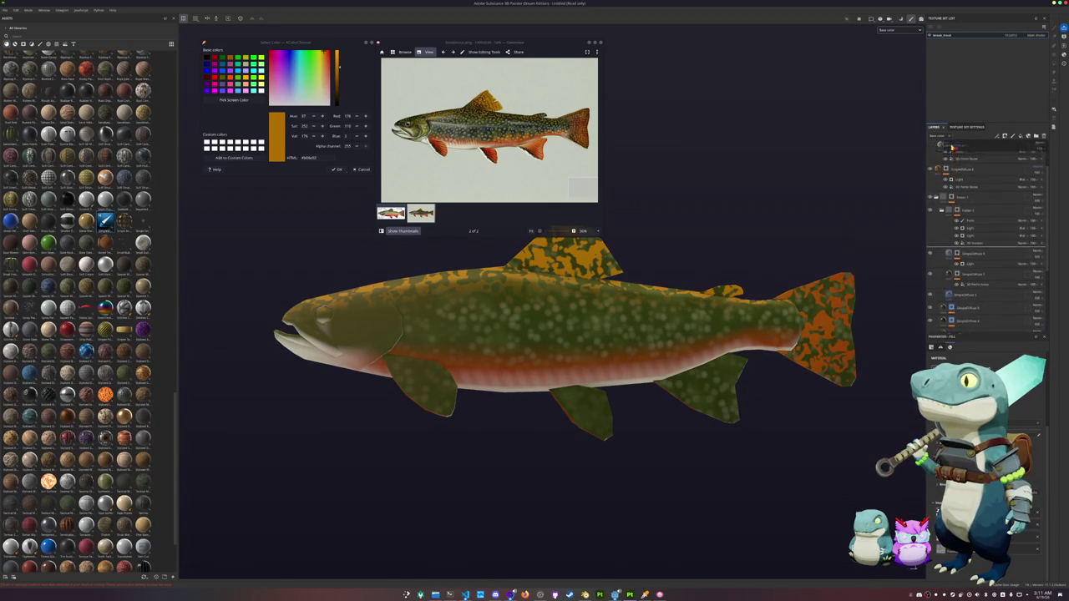
Step: Drop the fill layer at the top and give it a black mask with a Paint effect
{"action": "left_click_drag", "start_coordinate": [952, 147], "coordinate": [949, 147]}
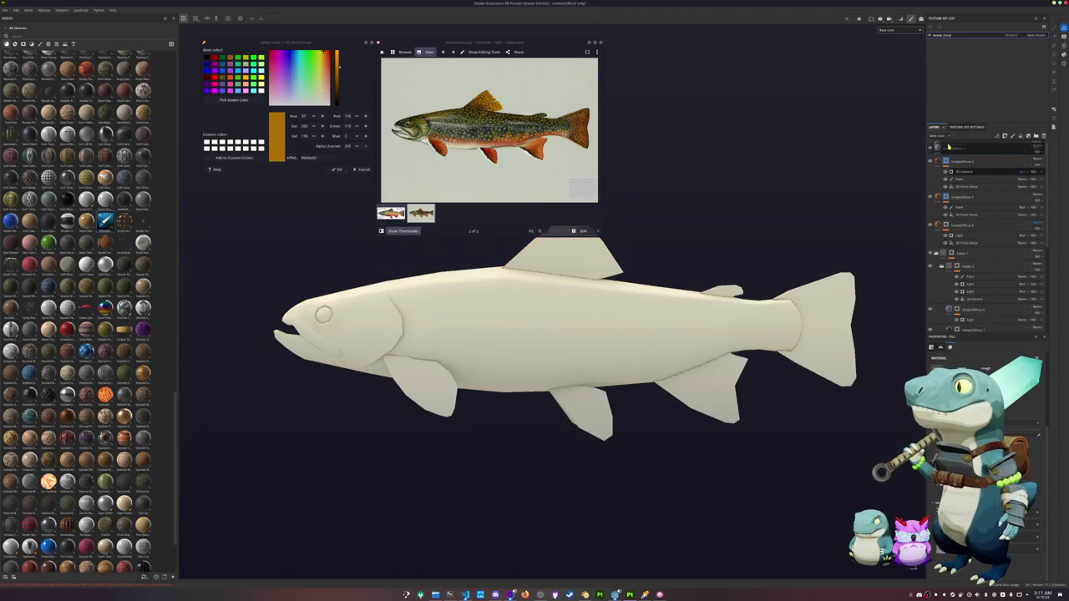
{"action": "right_click", "coordinate": [968, 150]}
{"action": "left_click", "coordinate": [973, 158]}
{"action": "right_click", "coordinate": [953, 151]}
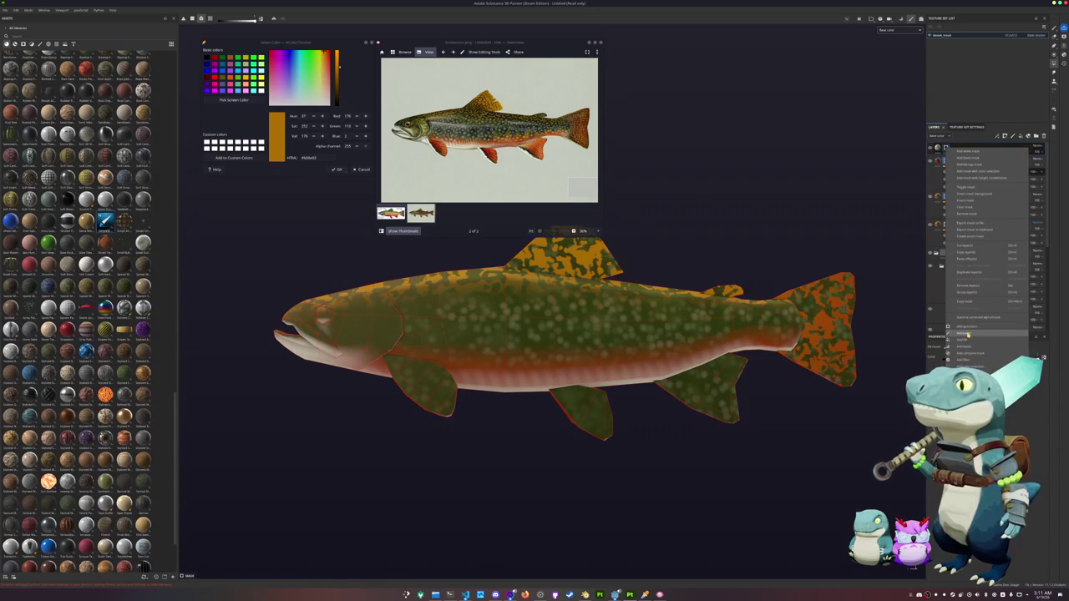
{"action": "left_click", "coordinate": [965, 333]}
Step: Reveal the pale fill on the right lower, pelvic, pectoral and underside fins
{"action": "left_click_drag", "start_coordinate": [761, 445], "coordinate": [732, 418]}
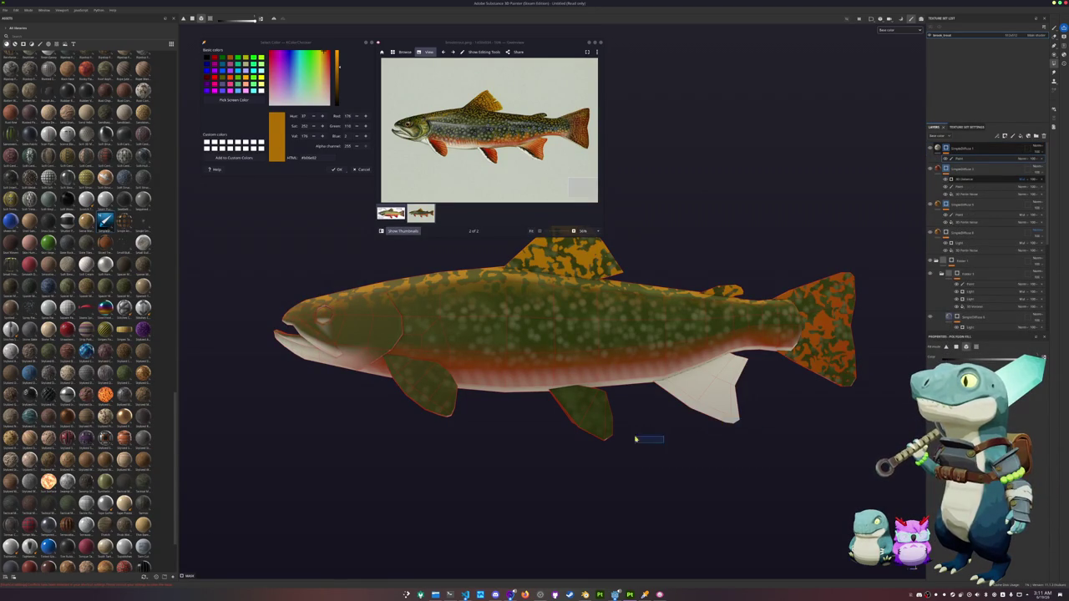
{"action": "left_click_drag", "start_coordinate": [644, 438], "coordinate": [602, 430]}
{"action": "left_click", "coordinate": [440, 413]}
{"action": "left_click_drag", "start_coordinate": [496, 426], "coordinate": [508, 448], "text": "alt"}
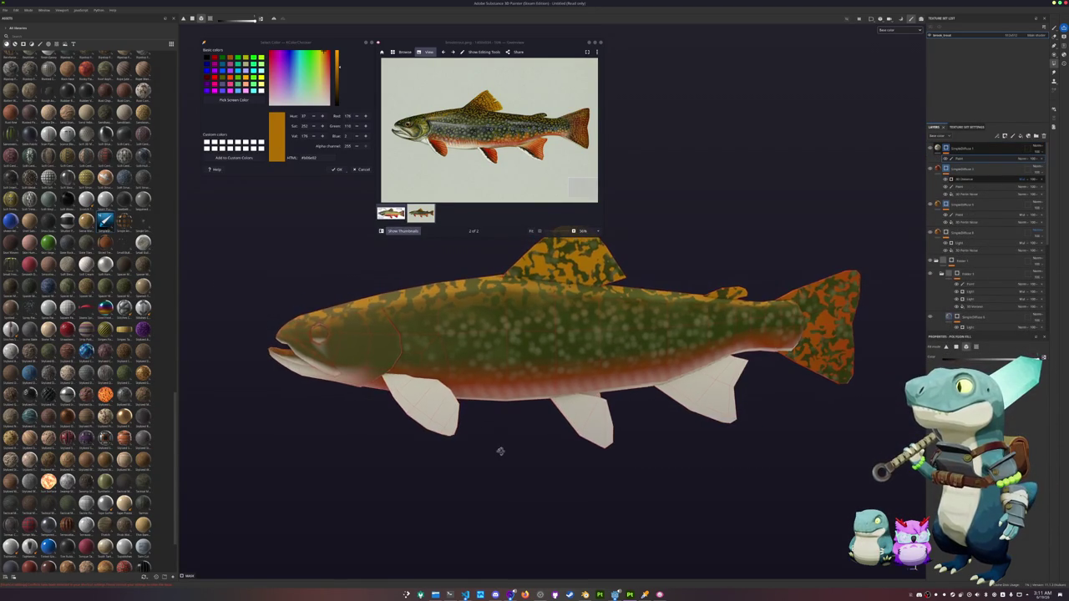
{"action": "left_click_drag", "start_coordinate": [640, 415], "coordinate": [585, 411], "text": "alt"}
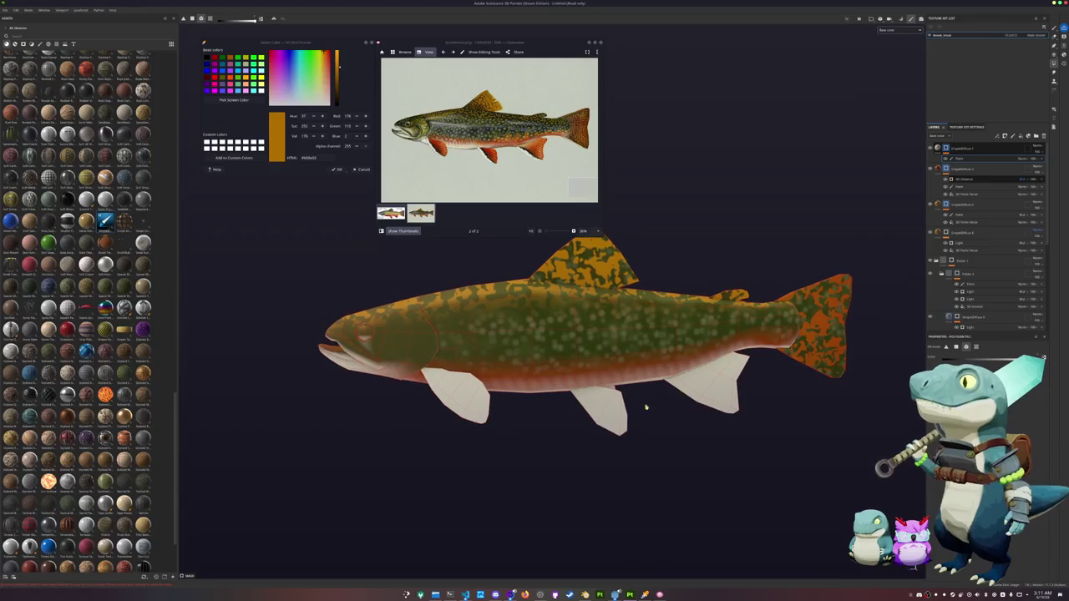
{"action": "left_click_drag", "start_coordinate": [668, 460], "coordinate": [666, 279], "text": "alt"}
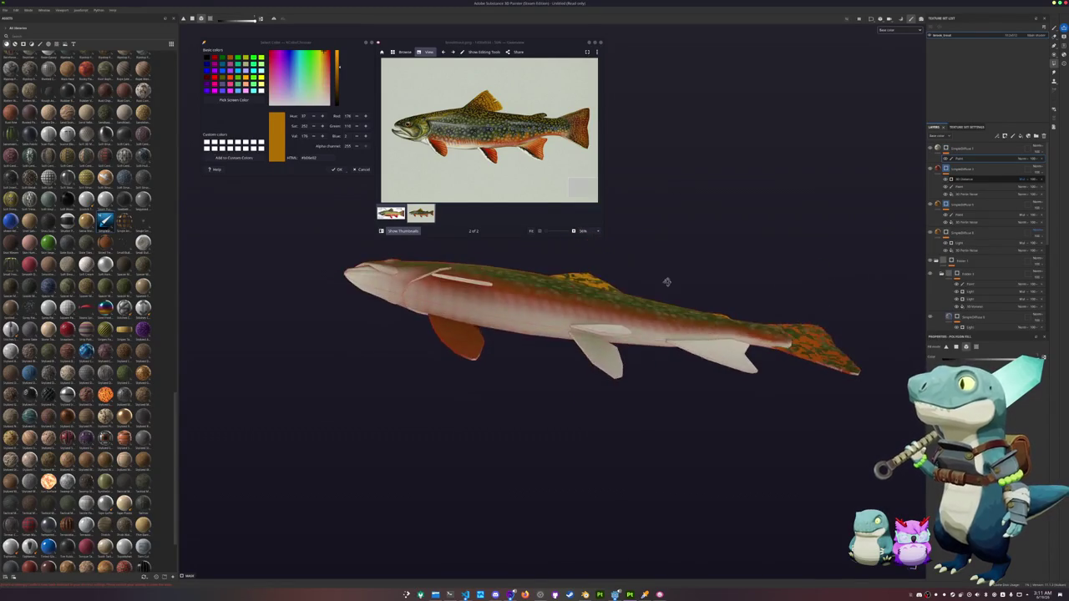
{"action": "mouse_move", "coordinate": [496, 406]}
{"action": "left_mouse_down"}
{"action": "mouse_move", "coordinate": [451, 366]}
{"action": "mouse_move", "coordinate": [569, 504]}
{"action": "mouse_move", "coordinate": [788, 513]}
{"action": "mouse_move", "coordinate": [557, 501]}
{"action": "mouse_move", "coordinate": [560, 477]}
{"action": "left_mouse_up"}
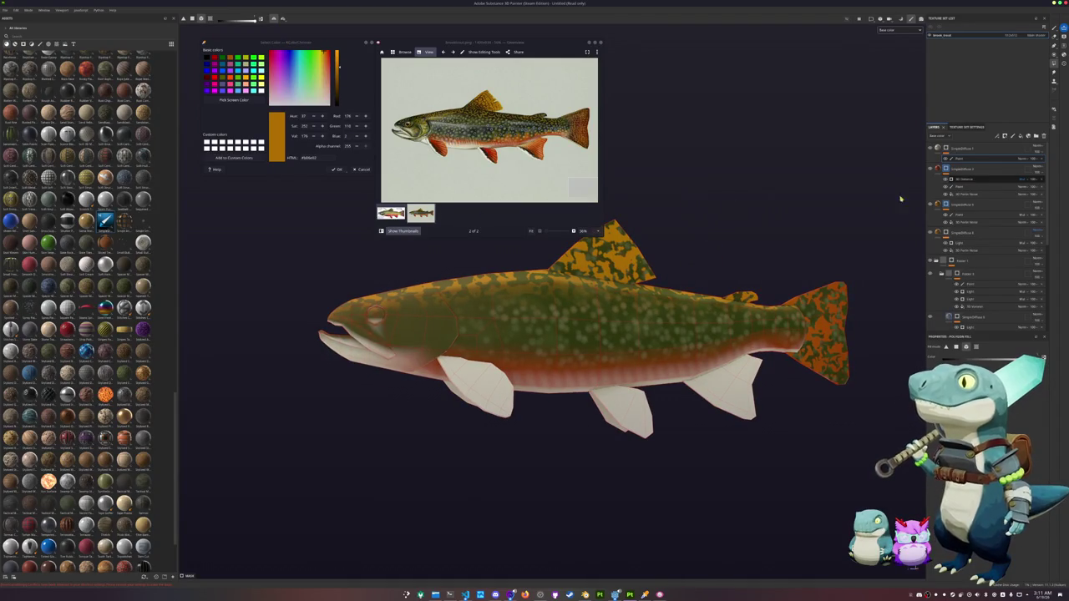
Step: Duplicate GrungeBlock 2 to the top as GrungeBlock 4 and change its colour from orange to red
{"action": "key", "text": "ctrl+d"}
{"action": "left_click_drag", "start_coordinate": [961, 169], "coordinate": [973, 149]}
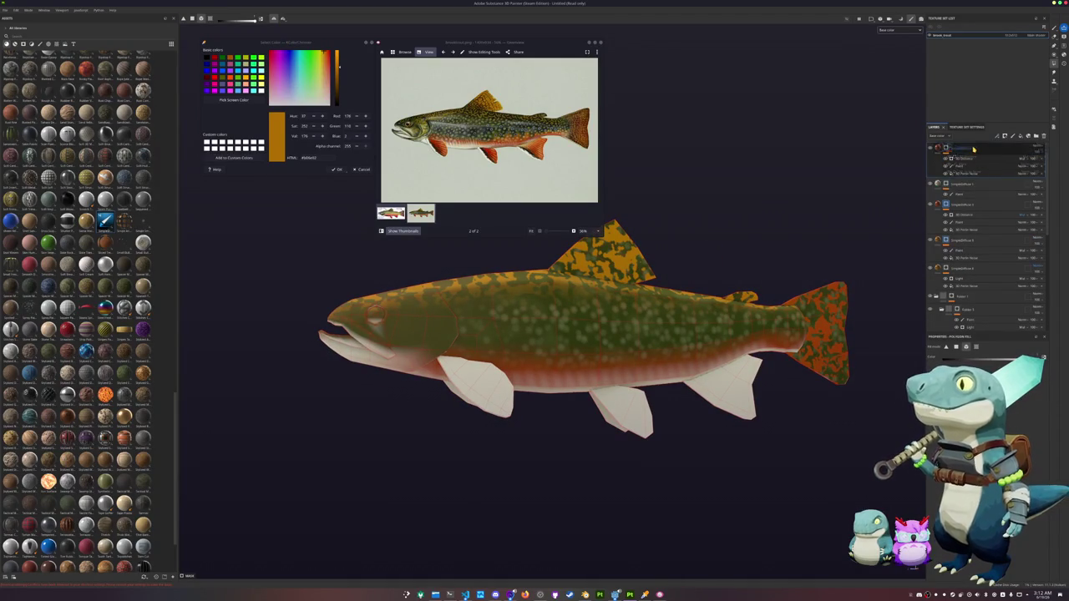
{"action": "left_click", "coordinate": [946, 158]}
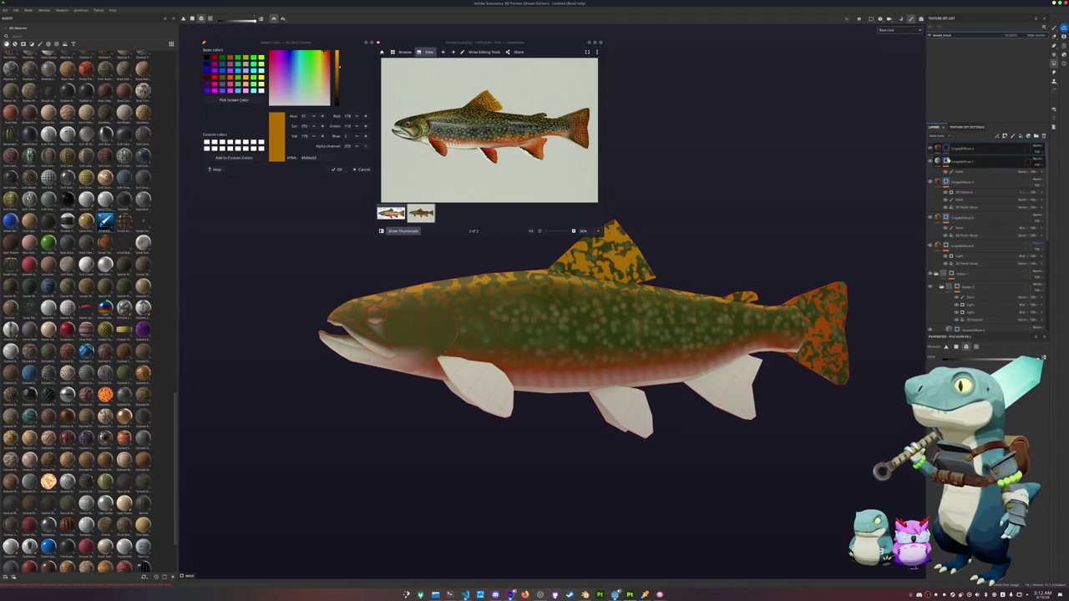
{"action": "left_click", "coordinate": [942, 149]}
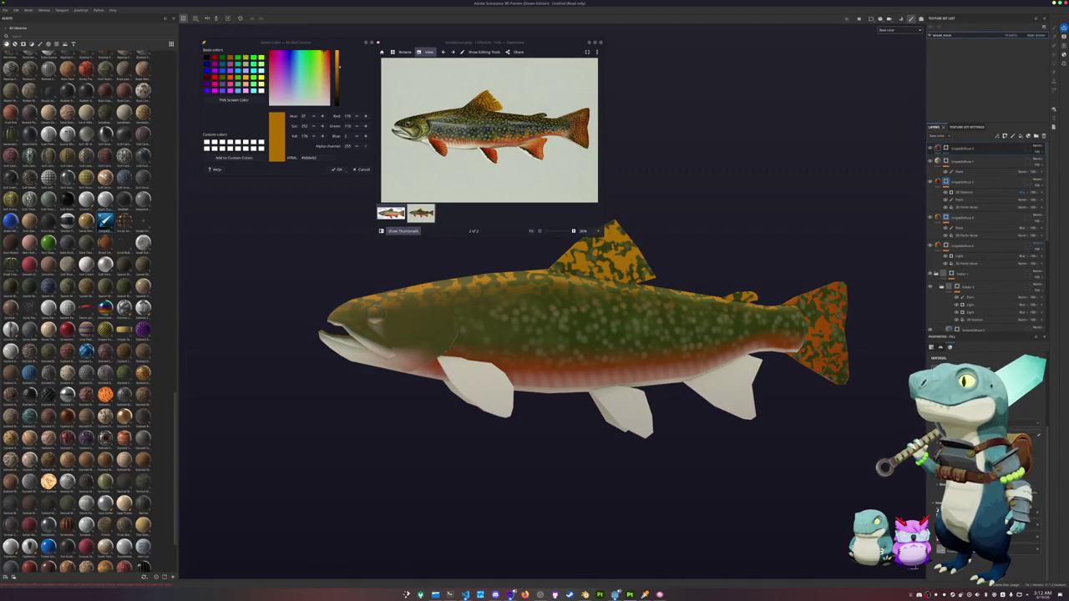
{"action": "left_click", "coordinate": [1039, 436]}
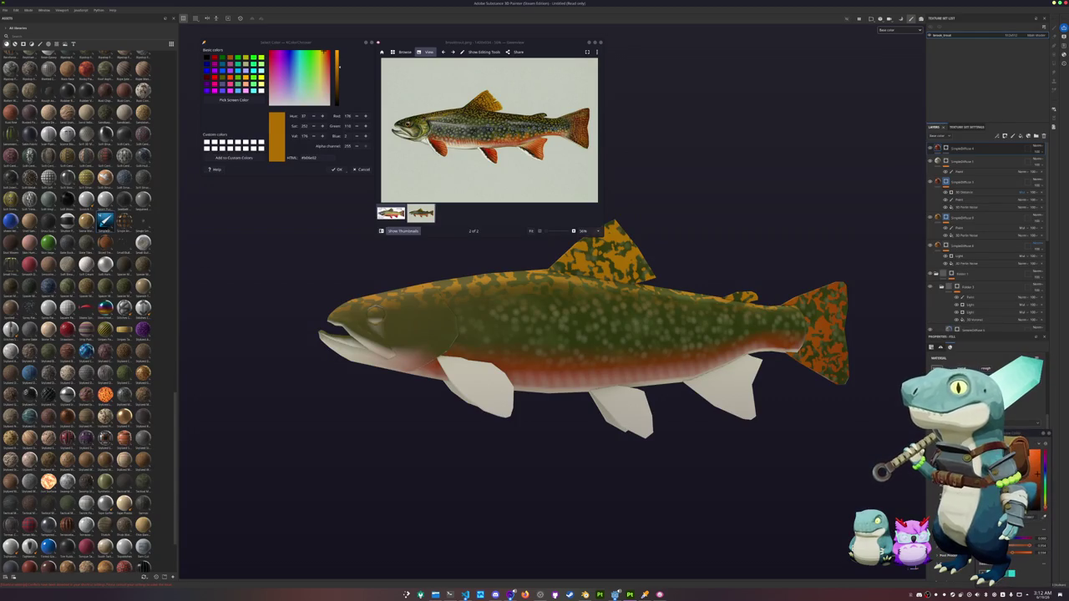
{"action": "left_click_drag", "start_coordinate": [1044, 457], "coordinate": [1044, 467]}
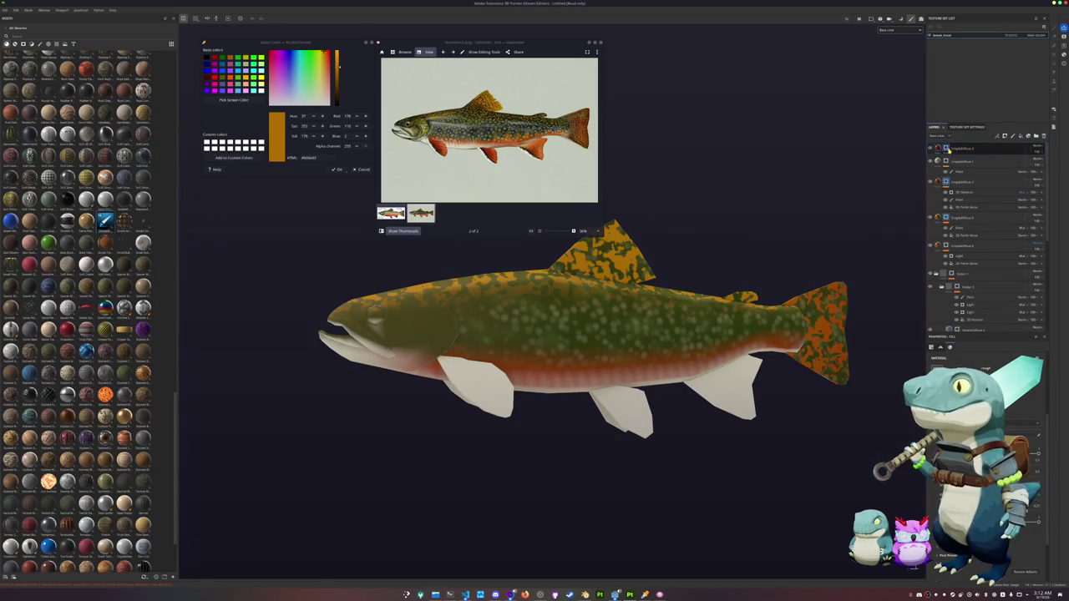
Step: Zoom in on the pelvic fin, undo a stray stroke, and select the red layer's paint mask
{"action": "scroll", "coordinate": [554, 364], "scroll_direction": "up", "scroll_amount": 2}
{"action": "left_click_drag", "start_coordinate": [554, 364], "coordinate": [930, 123], "text": "alt"}
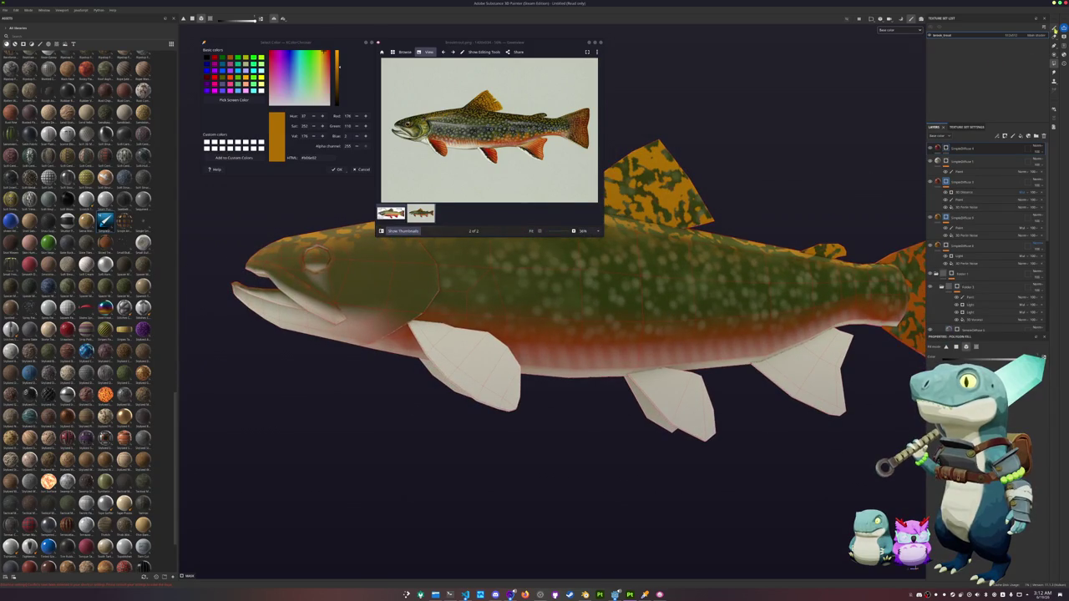
{"action": "scroll", "coordinate": [485, 365], "scroll_direction": "up", "scroll_amount": 2}
{"action": "scroll", "coordinate": [485, 365], "scroll_direction": "up", "scroll_amount": 2}
{"action": "scroll", "coordinate": [484, 365], "scroll_direction": "up", "scroll_amount": 2}
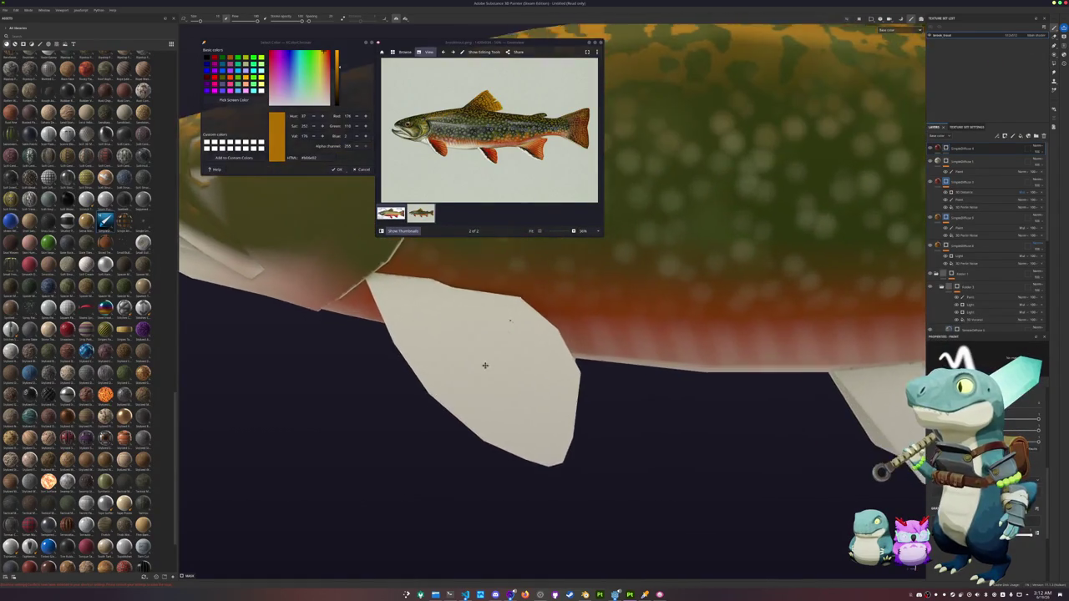
{"action": "middle_click_drag", "start_coordinate": [485, 365], "coordinate": [541, 425], "text": "alt"}
{"action": "mouse_move", "coordinate": [448, 348]}
{"action": "left_mouse_down"}
{"action": "mouse_move", "coordinate": [535, 368]}
{"action": "mouse_move", "coordinate": [468, 359]}
{"action": "left_mouse_up"}
{"action": "key", "text": "ctrl+z"}
{"action": "left_click", "coordinate": [941, 151]}
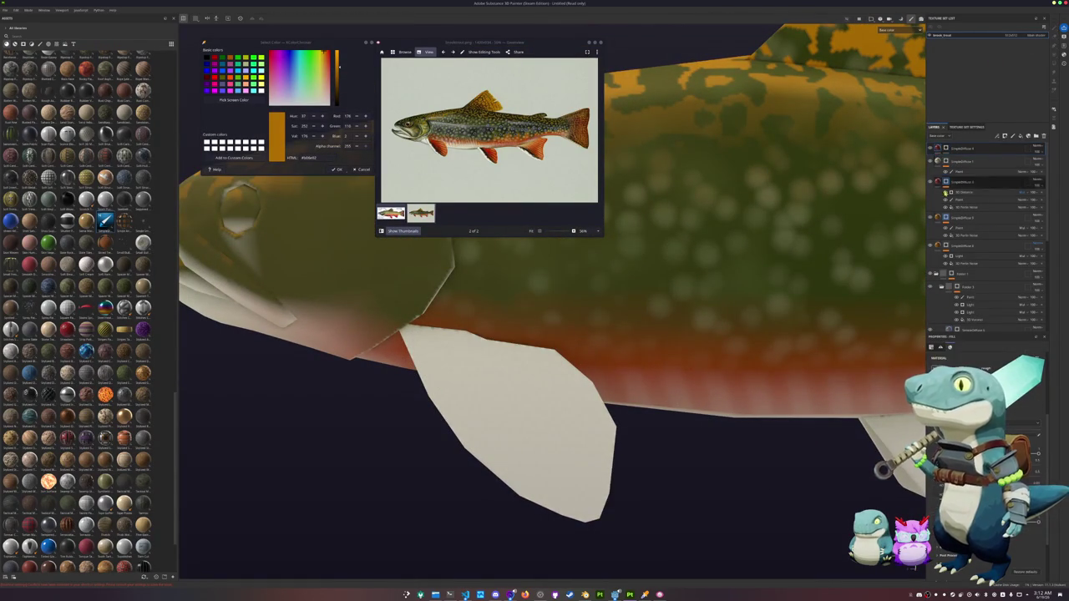
{"action": "left_click", "coordinate": [1027, 428]}
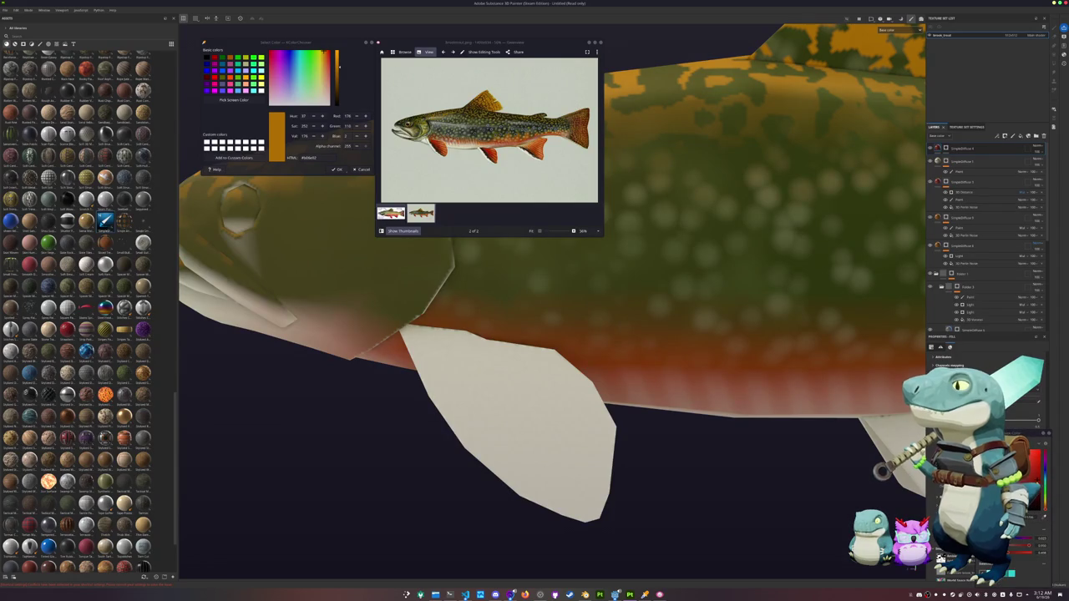
{"action": "left_click", "coordinate": [960, 160]}
Step: Paint red across the top of the pectoral fin
{"action": "mouse_move", "coordinate": [585, 335]}
{"action": "left_mouse_down", "text": "alt"}
{"action": "mouse_move", "coordinate": [526, 405]}
{"action": "mouse_move", "coordinate": [551, 383]}
{"action": "mouse_move", "coordinate": [568, 384]}
{"action": "mouse_move", "coordinate": [505, 365]}
{"action": "mouse_move", "coordinate": [597, 472]}
{"action": "mouse_move", "coordinate": [598, 397]}
{"action": "mouse_move", "coordinate": [603, 422]}
{"action": "mouse_move", "coordinate": [589, 407]}
{"action": "mouse_move", "coordinate": [477, 390]}
{"action": "mouse_move", "coordinate": [451, 439]}
{"action": "mouse_move", "coordinate": [527, 468]}
{"action": "mouse_move", "coordinate": [552, 455]}
{"action": "mouse_move", "coordinate": [468, 430]}
{"action": "mouse_move", "coordinate": [485, 422]}
{"action": "mouse_move", "coordinate": [467, 433]}
{"action": "mouse_move", "coordinate": [529, 459]}
{"action": "mouse_move", "coordinate": [518, 434]}
{"action": "mouse_move", "coordinate": [561, 480]}
{"action": "mouse_move", "coordinate": [506, 459]}
{"action": "mouse_move", "coordinate": [576, 409]}
{"action": "mouse_move", "coordinate": [501, 434]}
{"action": "mouse_move", "coordinate": [415, 429]}
{"action": "left_mouse_up", "text": "alt"}
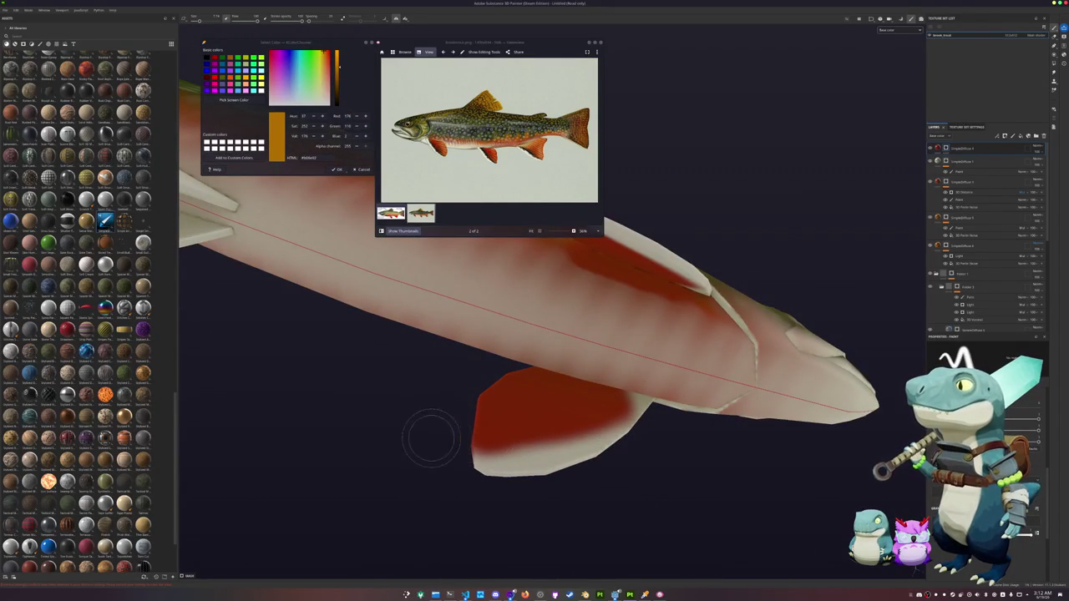
{"action": "mouse_move", "coordinate": [431, 438]}
{"action": "left_mouse_down", "text": "alt"}
{"action": "mouse_move", "coordinate": [734, 522]}
{"action": "mouse_move", "coordinate": [626, 509]}
{"action": "mouse_move", "coordinate": [489, 449]}
{"action": "mouse_move", "coordinate": [626, 453]}
{"action": "mouse_move", "coordinate": [452, 424]}
{"action": "left_mouse_up", "text": "alt"}
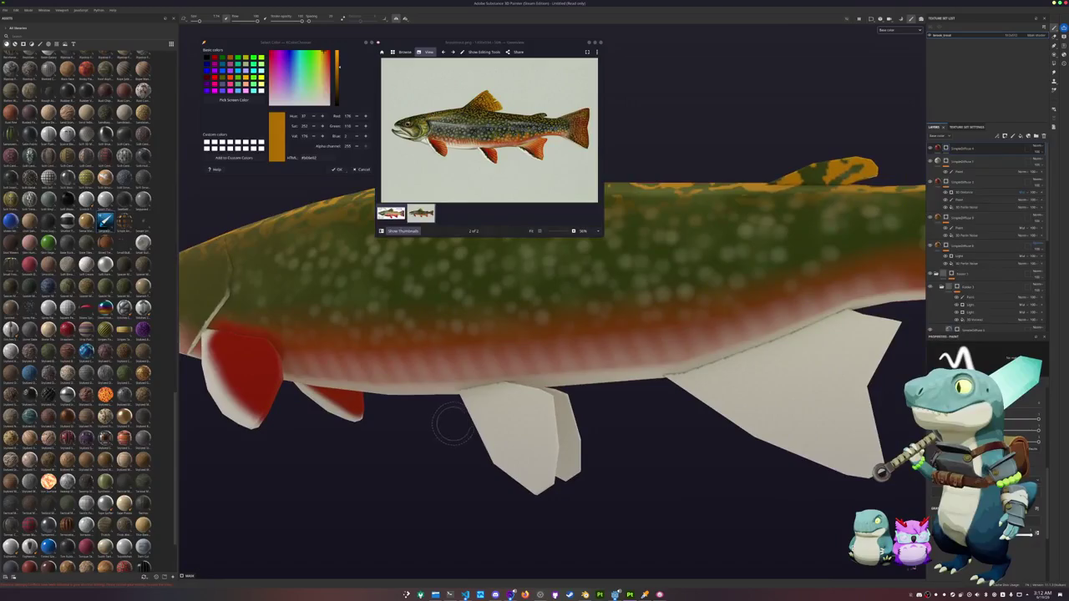
{"action": "scroll", "coordinate": [451, 423], "scroll_direction": "up", "scroll_amount": 2}
{"action": "scroll", "coordinate": [471, 384], "scroll_direction": "up", "scroll_amount": 2}
{"action": "mouse_move", "coordinate": [465, 376]}
{"action": "left_mouse_down"}
{"action": "mouse_move", "coordinate": [473, 378]}
{"action": "mouse_move", "coordinate": [451, 381]}
{"action": "mouse_move", "coordinate": [522, 381]}
{"action": "mouse_move", "coordinate": [525, 389]}
{"action": "mouse_move", "coordinate": [455, 392]}
{"action": "mouse_move", "coordinate": [555, 472]}
{"action": "mouse_move", "coordinate": [467, 387]}
{"action": "mouse_move", "coordinate": [534, 480]}
{"action": "mouse_move", "coordinate": [543, 421]}
{"action": "mouse_move", "coordinate": [572, 406]}
{"action": "mouse_move", "coordinate": [572, 427]}
{"action": "left_mouse_up"}
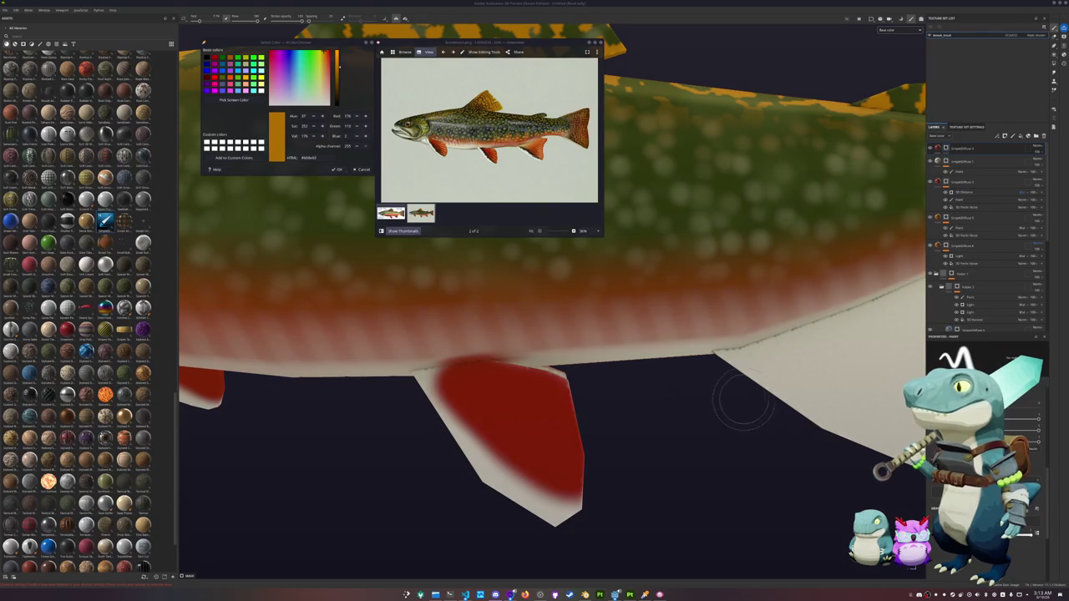
Step: Brush red over the remaining belly fin, leaving pale edges, then frame the whole fish
{"action": "scroll", "coordinate": [740, 393], "scroll_direction": "down", "scroll_amount": 3}
{"action": "mouse_move", "coordinate": [727, 406]}
{"action": "left_mouse_down", "text": "alt"}
{"action": "mouse_move", "coordinate": [620, 406]}
{"action": "mouse_move", "coordinate": [571, 424]}
{"action": "left_mouse_up", "text": "alt"}
{"action": "scroll", "coordinate": [570, 424], "scroll_direction": "up", "scroll_amount": 3}
{"action": "mouse_move", "coordinate": [573, 465]}
{"action": "left_mouse_down", "text": "alt"}
{"action": "mouse_move", "coordinate": [632, 354]}
{"action": "mouse_move", "coordinate": [594, 364]}
{"action": "left_mouse_up", "text": "alt"}
{"action": "mouse_move", "coordinate": [526, 426]}
{"action": "left_mouse_down", "text": "alt"}
{"action": "mouse_move", "coordinate": [551, 393]}
{"action": "mouse_move", "coordinate": [535, 367]}
{"action": "left_mouse_up", "text": "alt"}
{"action": "mouse_move", "coordinate": [493, 334]}
{"action": "left_mouse_down"}
{"action": "mouse_move", "coordinate": [576, 368]}
{"action": "mouse_move", "coordinate": [535, 363]}
{"action": "mouse_move", "coordinate": [595, 383]}
{"action": "mouse_move", "coordinate": [605, 426]}
{"action": "mouse_move", "coordinate": [509, 410]}
{"action": "mouse_move", "coordinate": [487, 374]}
{"action": "mouse_move", "coordinate": [543, 393]}
{"action": "left_mouse_up"}
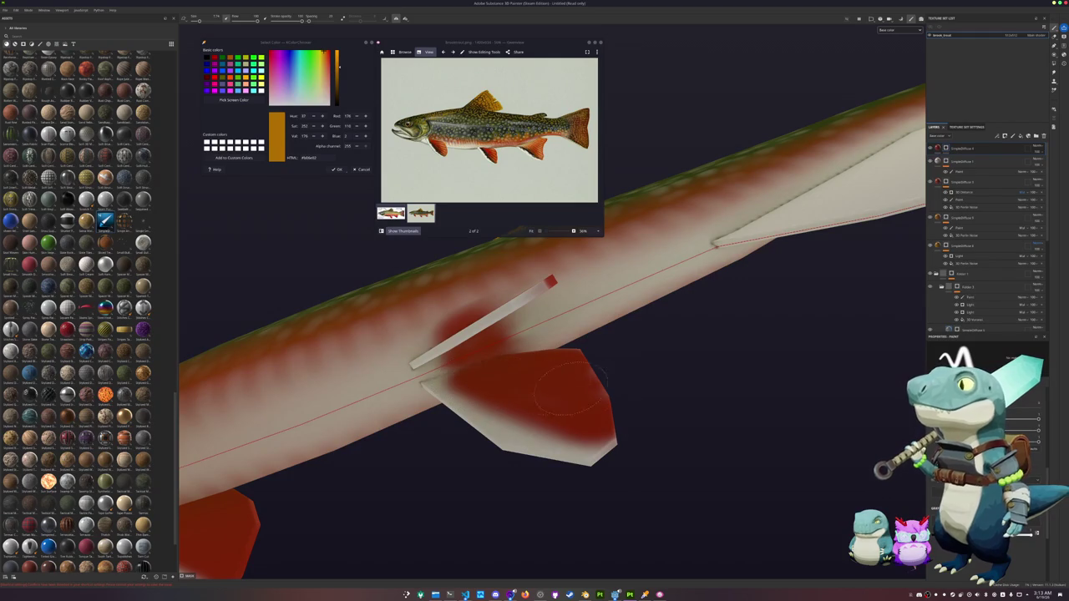
{"action": "mouse_move", "coordinate": [602, 376]}
{"action": "left_mouse_down", "text": "alt"}
{"action": "mouse_move", "coordinate": [520, 386]}
{"action": "mouse_move", "coordinate": [573, 414]}
{"action": "mouse_move", "coordinate": [558, 392]}
{"action": "mouse_move", "coordinate": [700, 495]}
{"action": "mouse_move", "coordinate": [506, 429]}
{"action": "mouse_move", "coordinate": [590, 441]}
{"action": "mouse_move", "coordinate": [610, 410]}
{"action": "mouse_move", "coordinate": [518, 361]}
{"action": "mouse_move", "coordinate": [597, 408]}
{"action": "mouse_move", "coordinate": [642, 299]}
{"action": "mouse_move", "coordinate": [556, 308]}
{"action": "mouse_move", "coordinate": [589, 317]}
{"action": "mouse_move", "coordinate": [560, 355]}
{"action": "mouse_move", "coordinate": [539, 338]}
{"action": "mouse_move", "coordinate": [527, 347]}
{"action": "mouse_move", "coordinate": [472, 327]}
{"action": "mouse_move", "coordinate": [493, 347]}
{"action": "mouse_move", "coordinate": [526, 317]}
{"action": "mouse_move", "coordinate": [503, 322]}
{"action": "left_mouse_up", "text": "alt"}
{"action": "left_click", "coordinate": [614, 399]}
{"action": "mouse_move", "coordinate": [597, 359]}
{"action": "left_mouse_down"}
{"action": "mouse_move", "coordinate": [506, 368]}
{"action": "mouse_move", "coordinate": [465, 342]}
{"action": "left_mouse_up"}
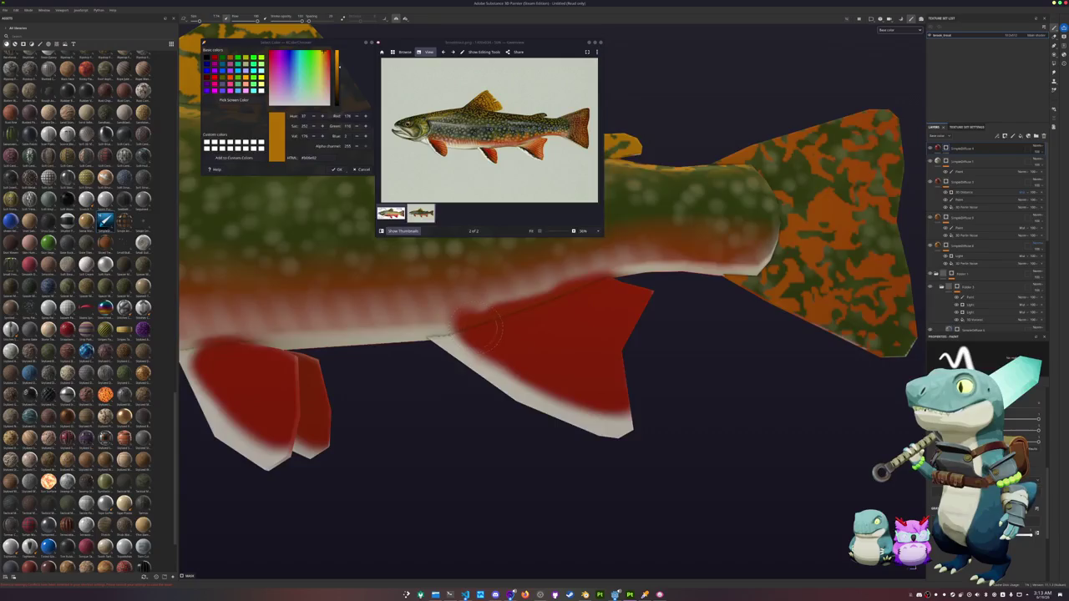
{"action": "key", "text": "f"}
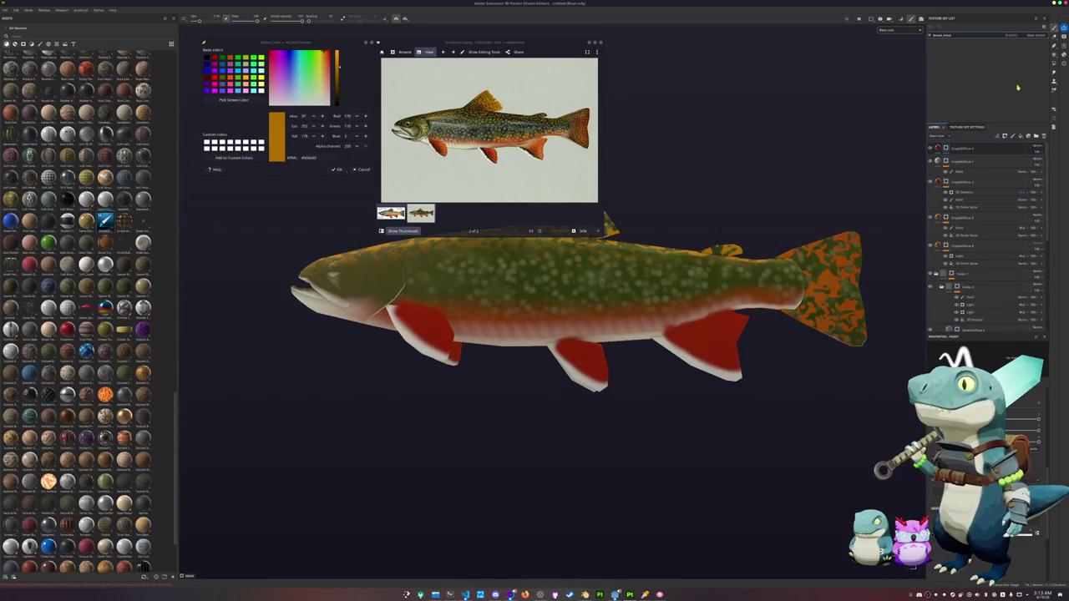
Step: Polygon-fill the fish body polygons on the mask
{"action": "left_click", "coordinate": [1054, 63]}
{"action": "left_click", "coordinate": [660, 288]}
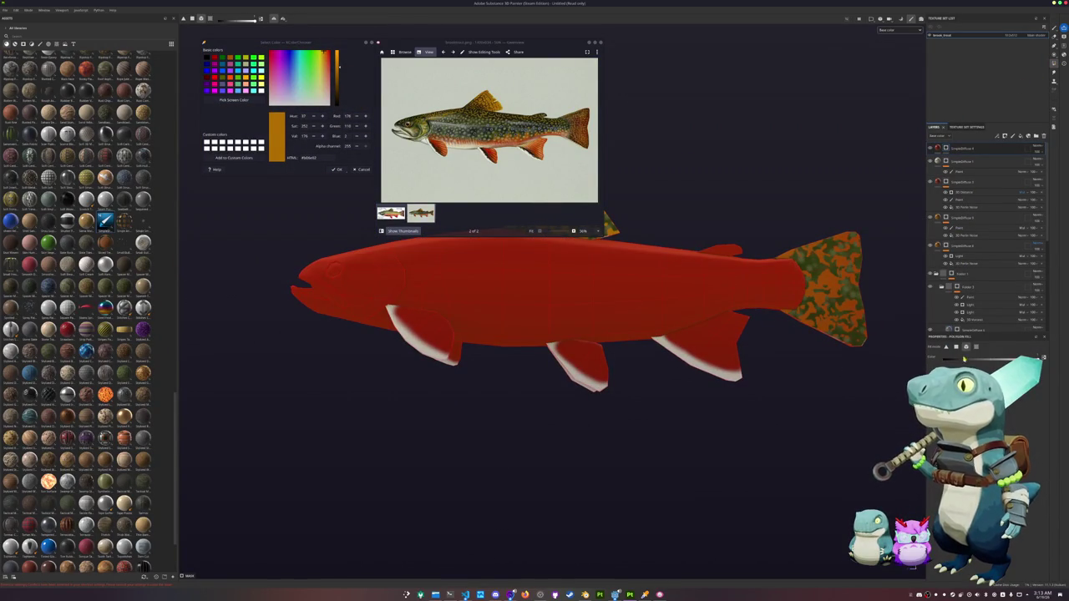
{"action": "left_click_drag", "start_coordinate": [774, 310], "coordinate": [669, 301], "text": "alt"}
{"action": "scroll", "coordinate": [668, 301], "scroll_direction": "up", "scroll_amount": 2}
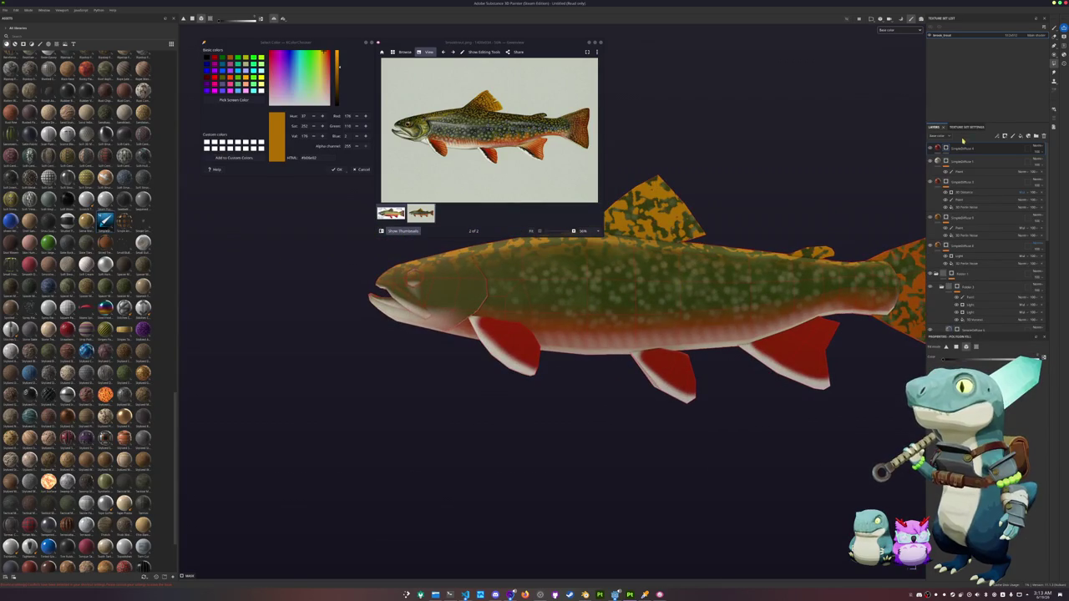
Step: Create a new layer folder at the top and reorder the fin layers into it
{"action": "left_click", "coordinate": [1035, 136]}
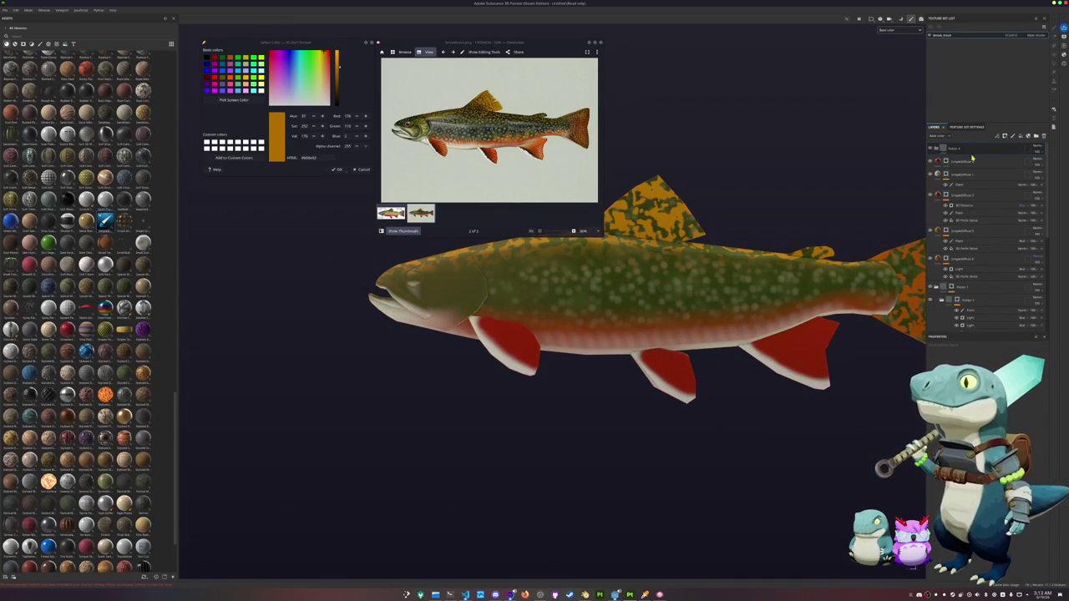
{"action": "right_click", "coordinate": [949, 159]}
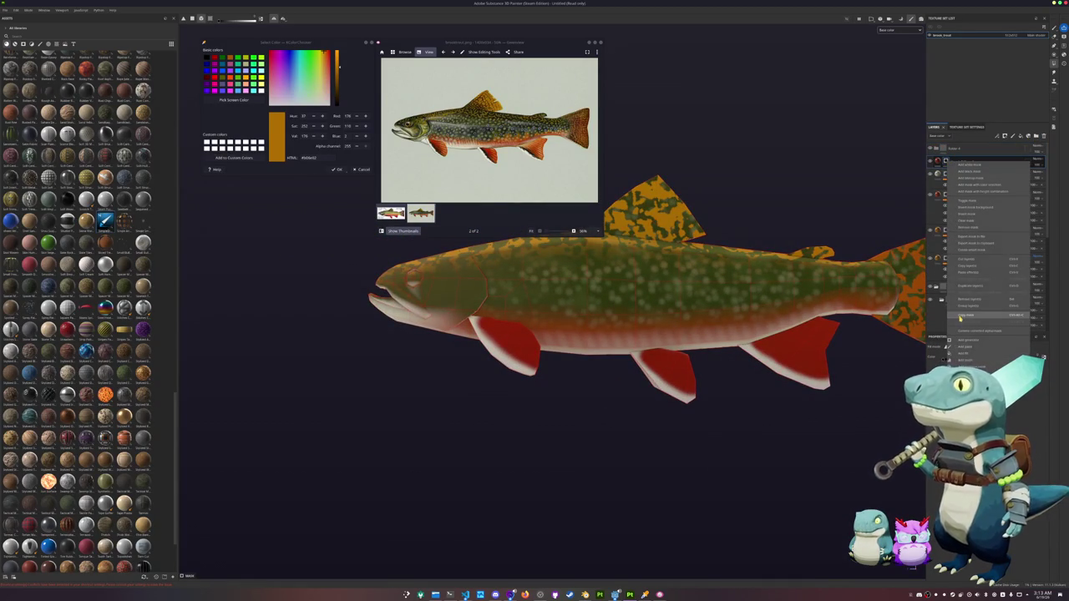
{"action": "left_click", "coordinate": [953, 152]}
{"action": "right_click", "coordinate": [953, 152]}
{"action": "key", "text": "Escape"}
{"action": "right_click", "coordinate": [953, 152]}
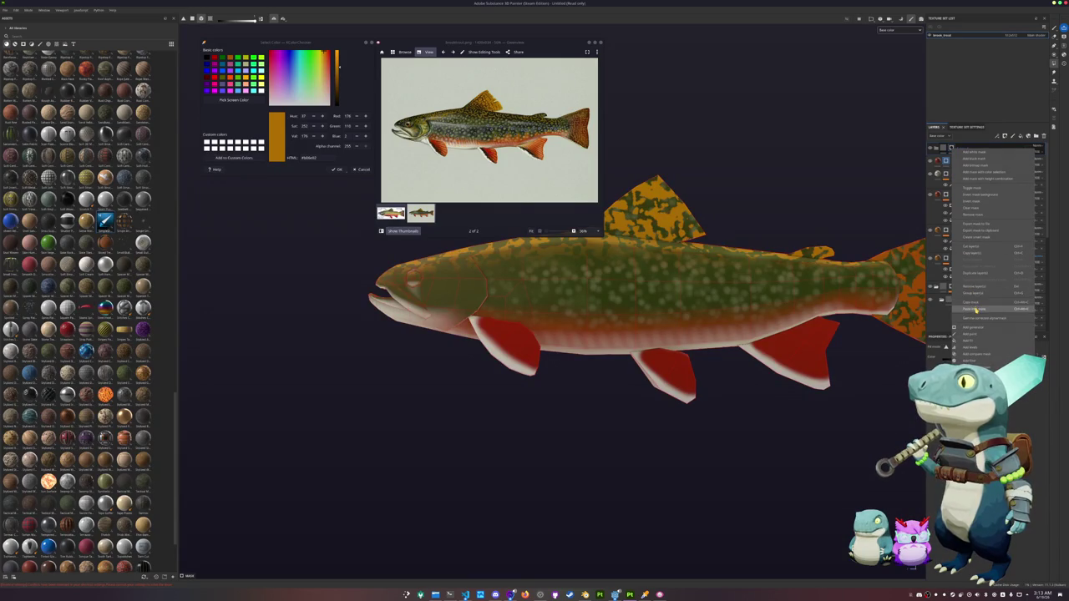
{"action": "left_click", "coordinate": [969, 306]}
{"action": "left_click_drag", "start_coordinate": [977, 153], "coordinate": [953, 163]}
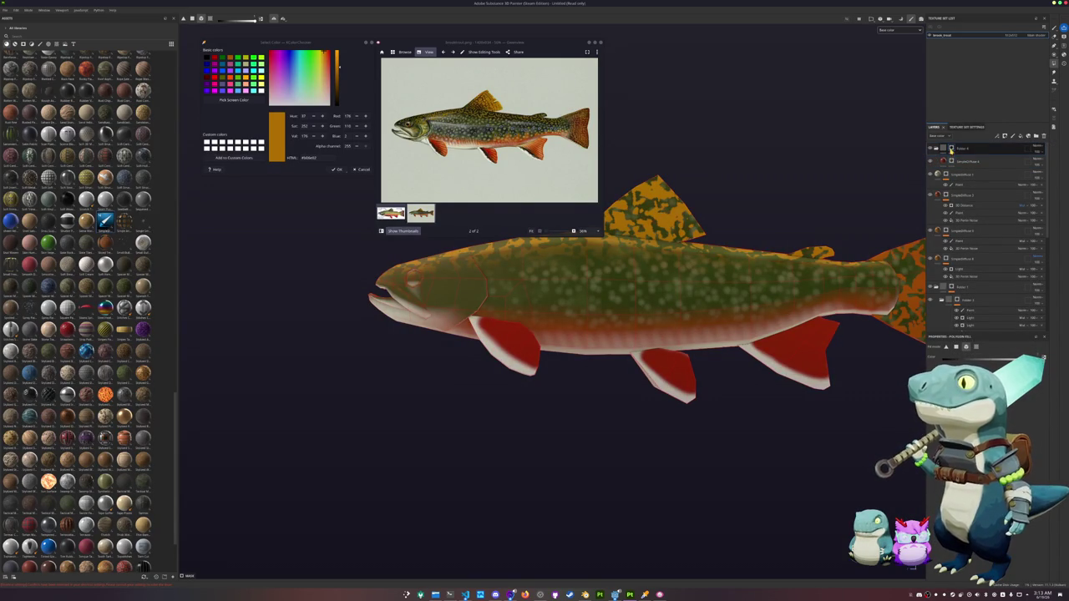
{"action": "right_click", "coordinate": [953, 150]}
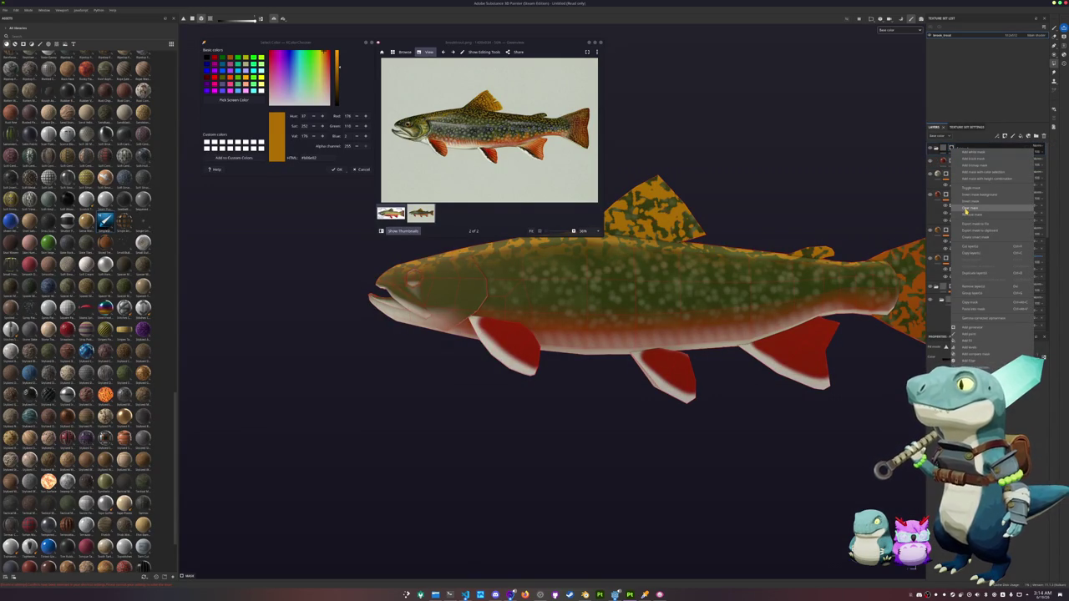
{"action": "left_click", "coordinate": [972, 153]}
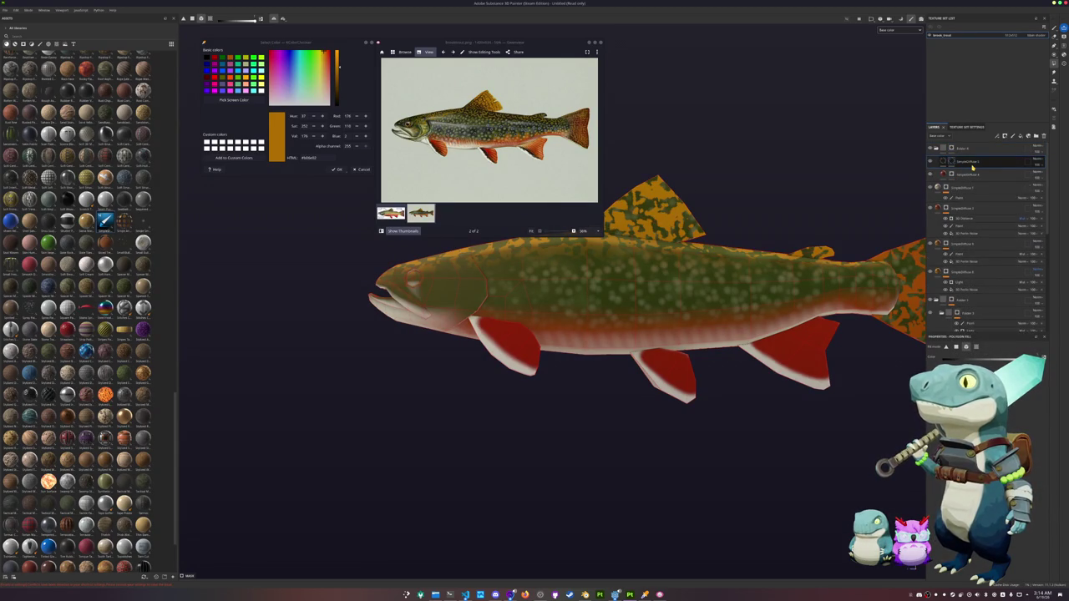
{"action": "left_click_drag", "start_coordinate": [953, 165], "coordinate": [972, 239]}
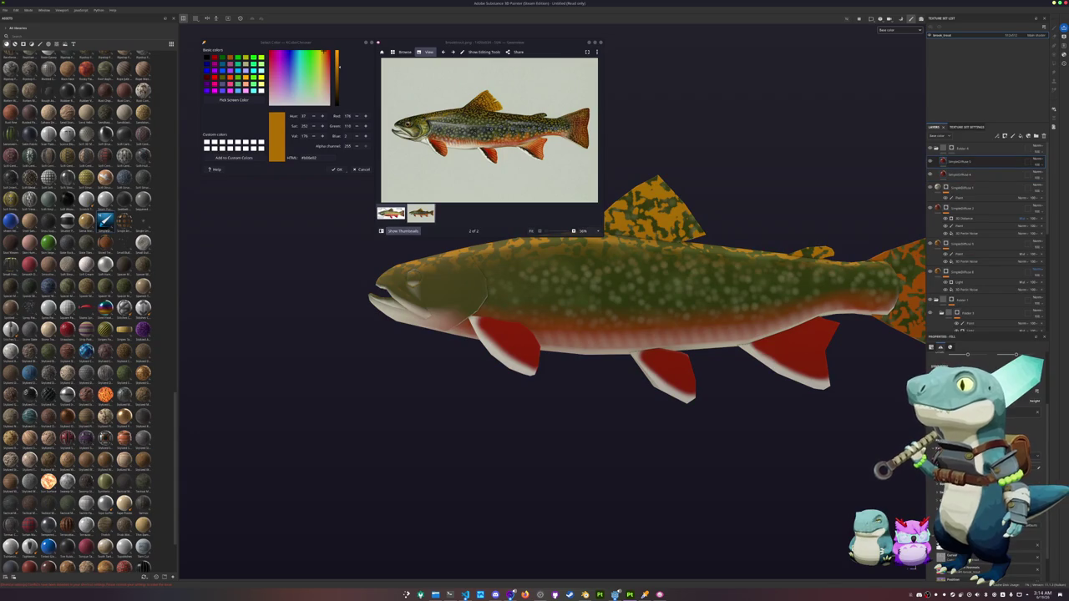
Step: Set the fin layer colour to orange and add a 3D Distance generator to it
{"action": "left_click", "coordinate": [1009, 573]}
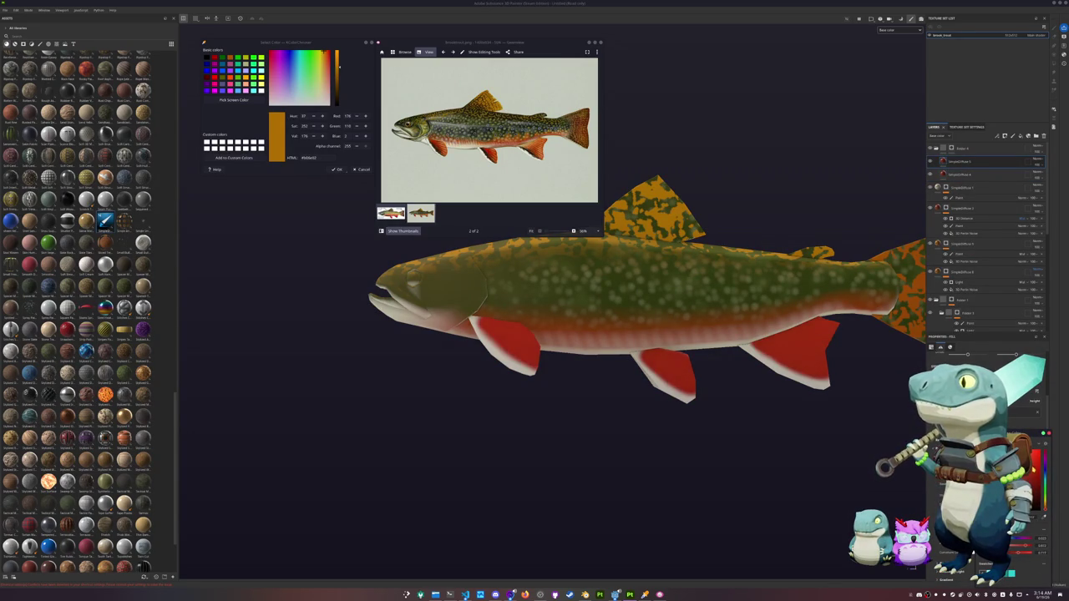
{"action": "key", "text": "ctrl+v"}
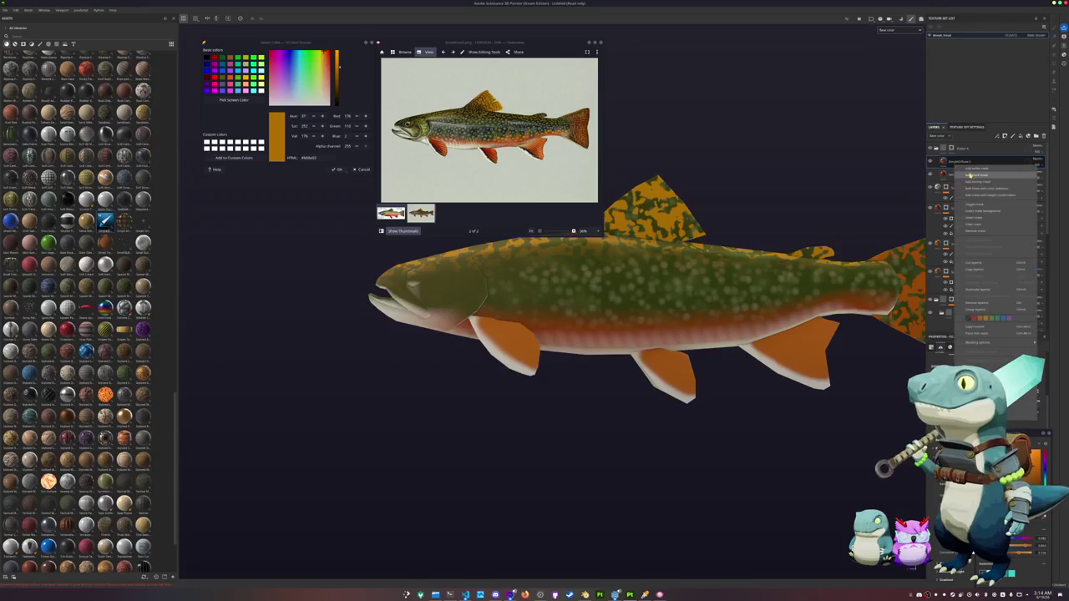
{"action": "left_click", "coordinate": [966, 174]}
{"action": "right_click", "coordinate": [949, 160]}
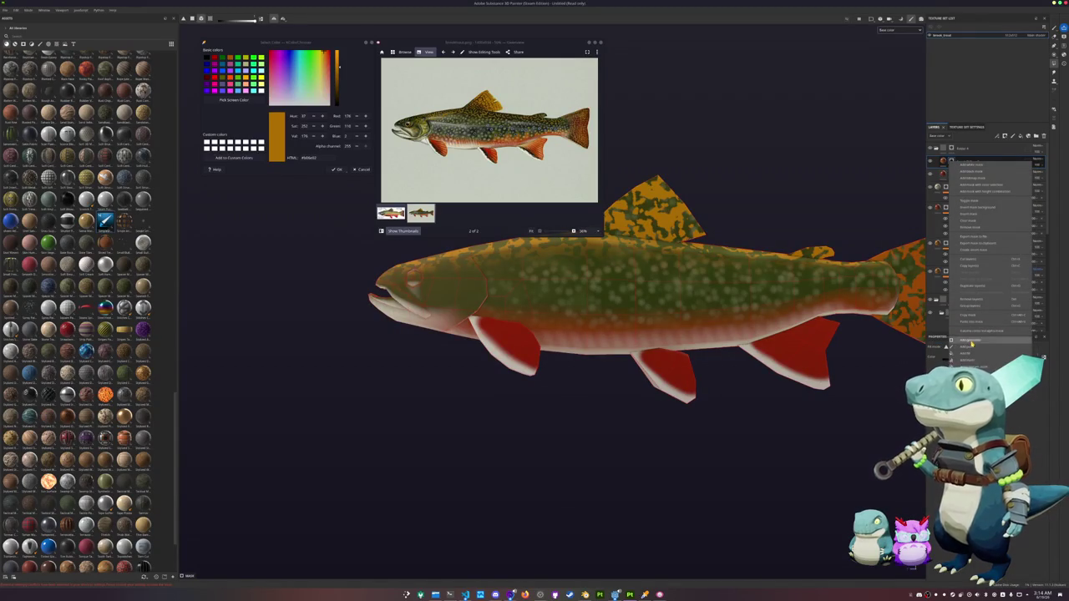
{"action": "left_click", "coordinate": [986, 341]}
{"action": "left_click", "coordinate": [987, 365]}
{"action": "left_click", "coordinate": [1016, 416]}
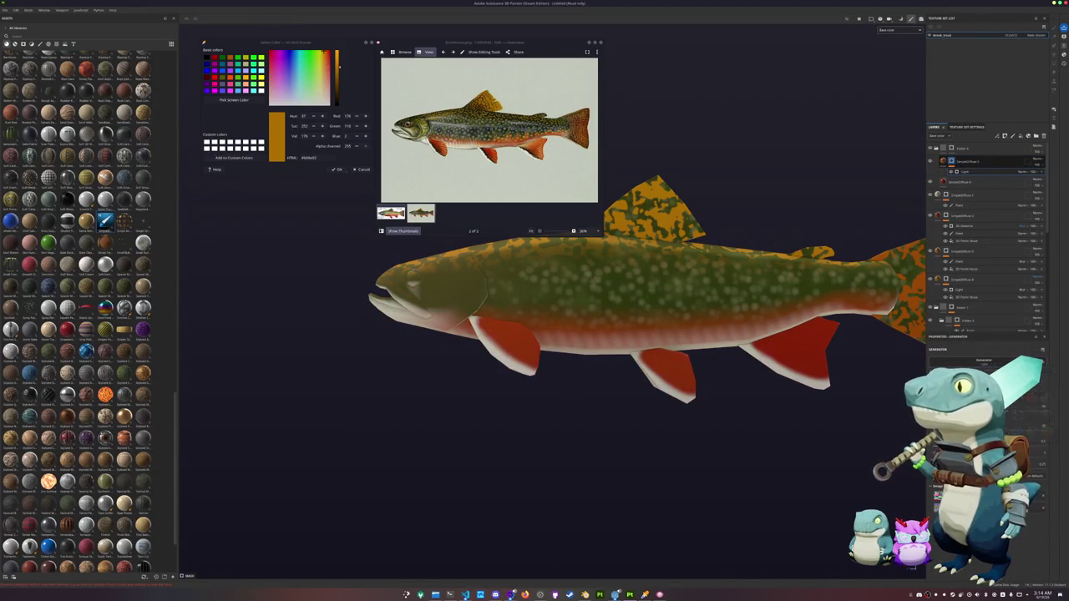
{"action": "left_click_drag", "start_coordinate": [635, 467], "coordinate": [685, 456], "text": "alt"}
{"action": "key", "text": "ctrl+z"}
{"action": "key", "text": "ctrl+y"}
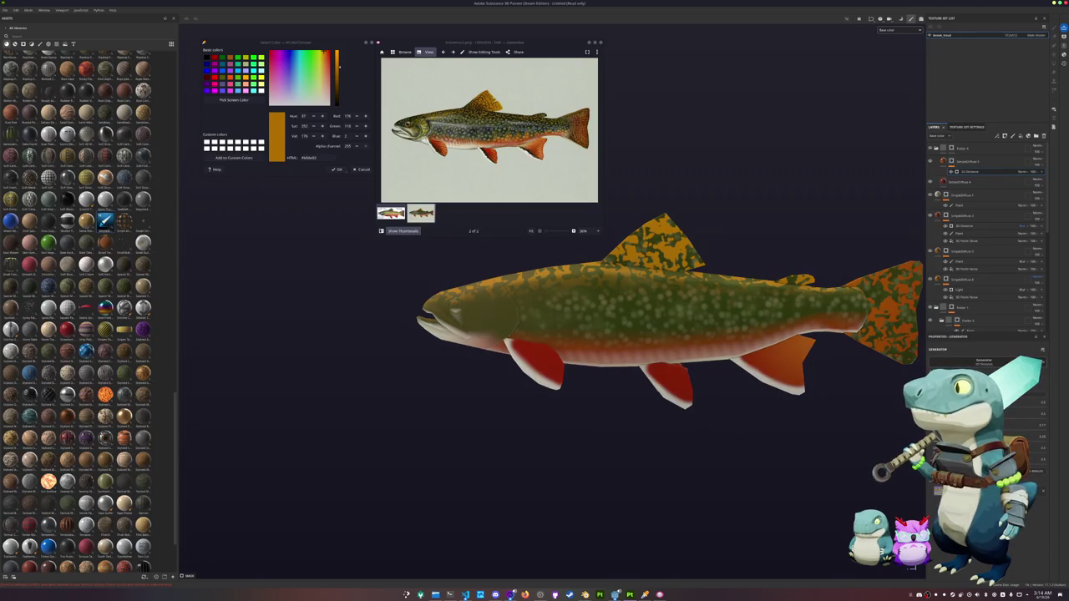
{"action": "middle_click_drag", "start_coordinate": [739, 307], "coordinate": [788, 335]}
Step: Duplicate the other fin fill layer and select its 3D Distance effect
{"action": "left_click", "coordinate": [965, 167]}
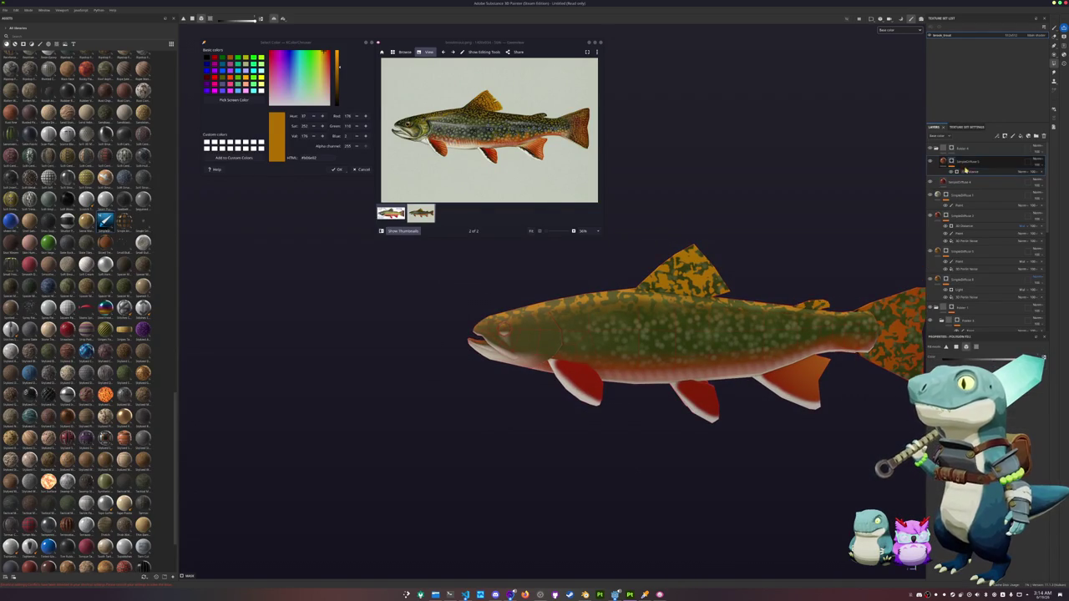
{"action": "key", "text": "ctrl+d"}
{"action": "left_click", "coordinate": [979, 172]}
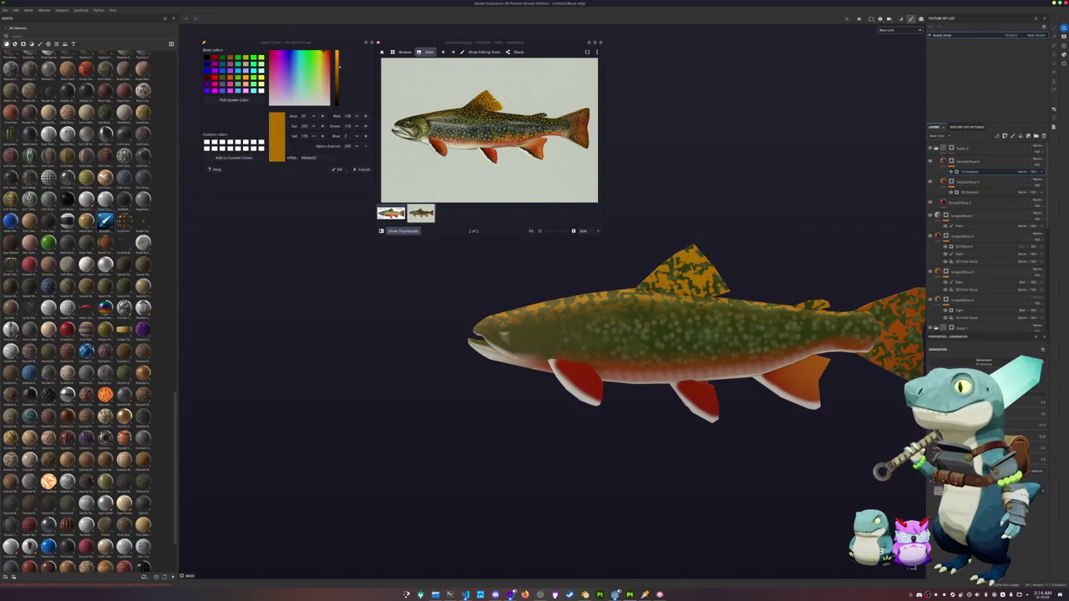
Step: Increase the 3D Distance parameter so orange spreads forward over the fins, checking from several angles
{"action": "mouse_move", "coordinate": [989, 431]}
{"action": "left_mouse_down"}
{"action": "mouse_move", "coordinate": [1024, 431]}
{"action": "mouse_move", "coordinate": [1006, 431]}
{"action": "left_mouse_up"}
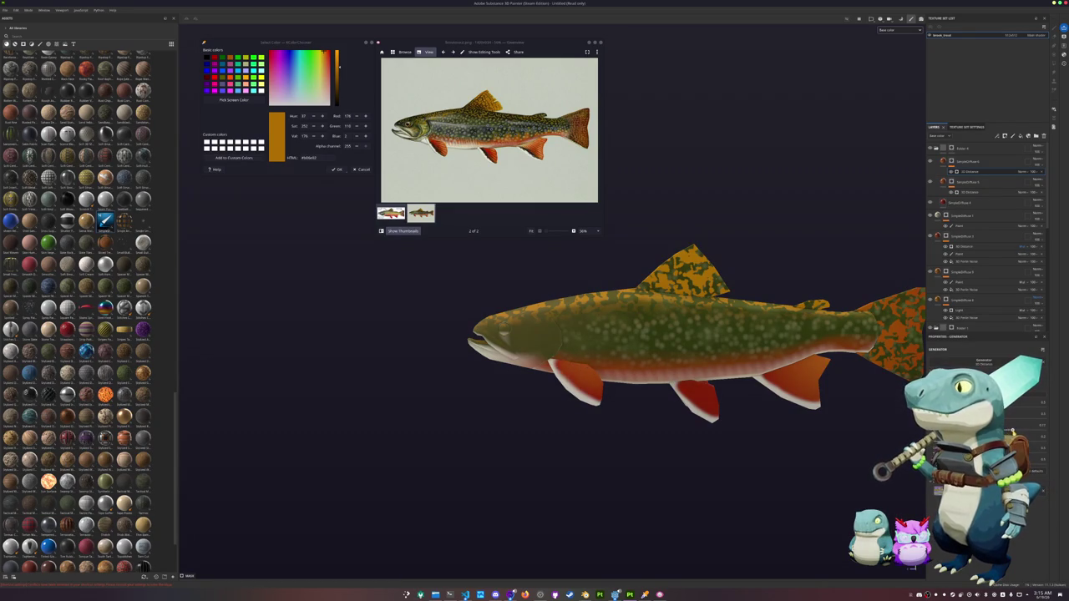
{"action": "scroll", "coordinate": [739, 451], "scroll_direction": "down", "scroll_amount": 1}
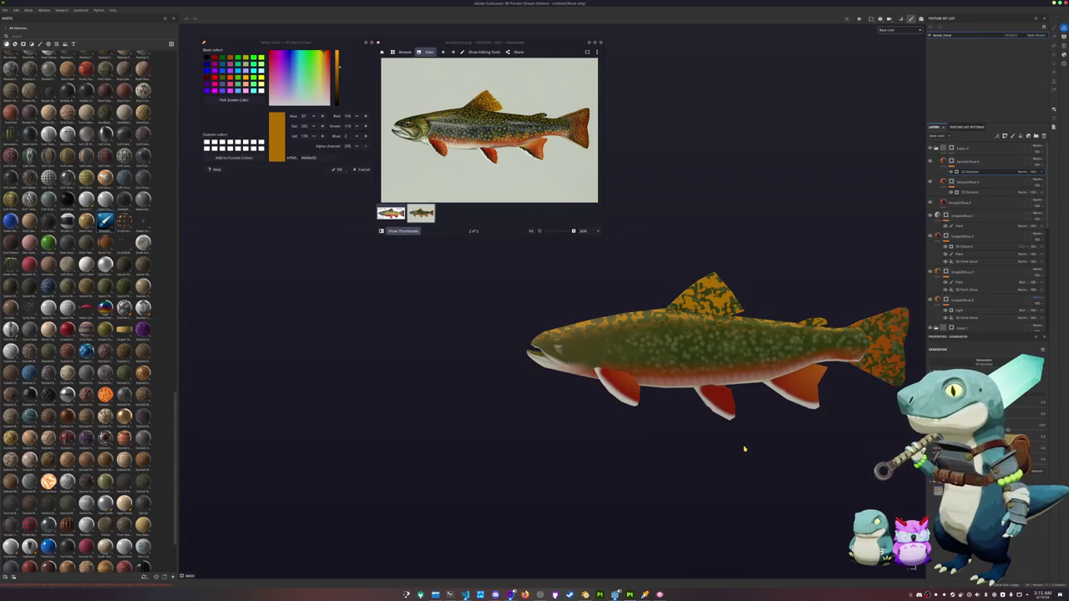
{"action": "middle_click_drag", "start_coordinate": [744, 449], "coordinate": [640, 403]}
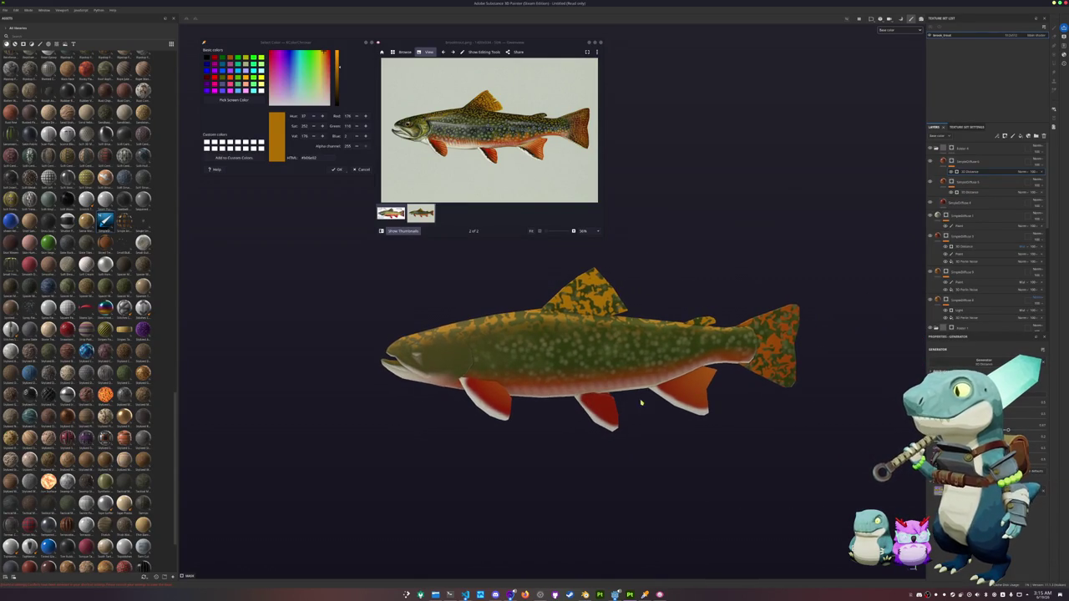
{"action": "scroll", "coordinate": [669, 407], "scroll_direction": "up", "scroll_amount": 2}
{"action": "scroll", "coordinate": [668, 406], "scroll_direction": "up", "scroll_amount": 1}
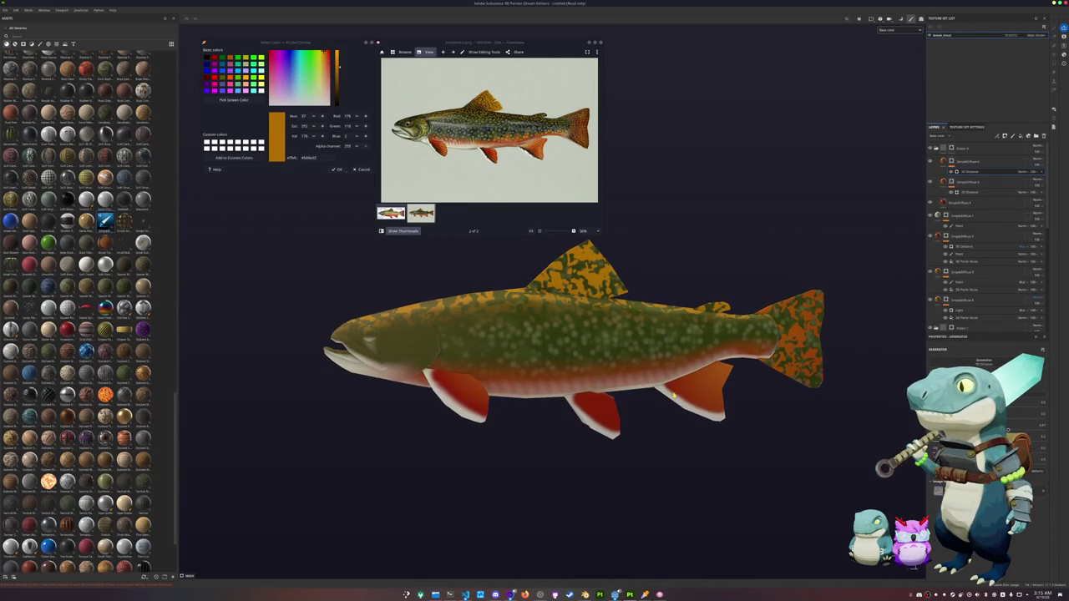
{"action": "scroll", "coordinate": [673, 395], "scroll_direction": "up", "scroll_amount": 1}
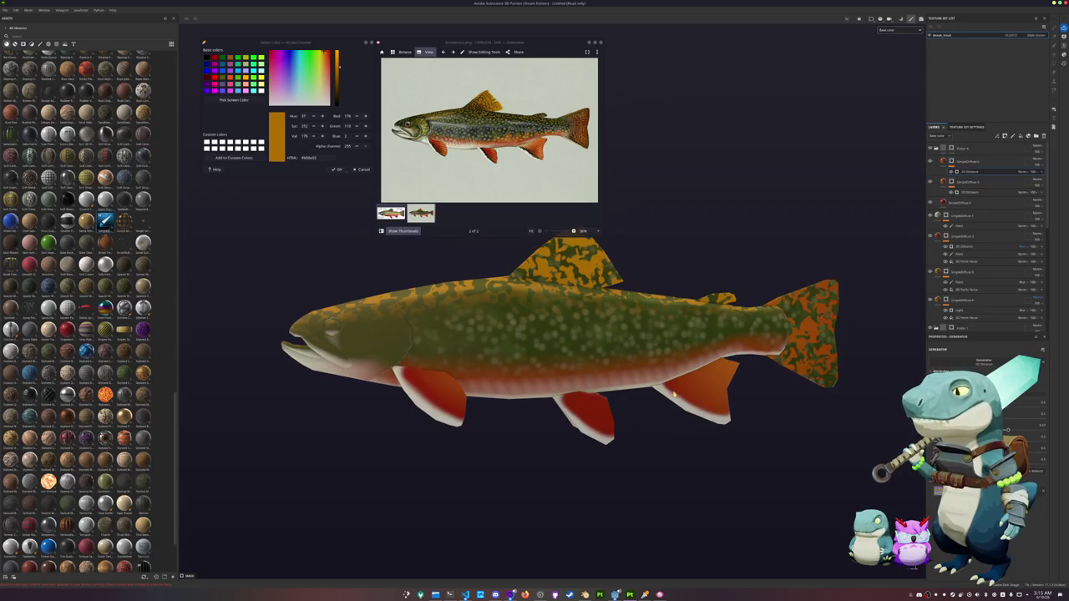
{"action": "left_click_drag", "start_coordinate": [673, 395], "coordinate": [659, 380], "text": "alt"}
{"action": "scroll", "coordinate": [508, 176], "scroll_direction": "up", "scroll_amount": 4, "text": "ctrl"}
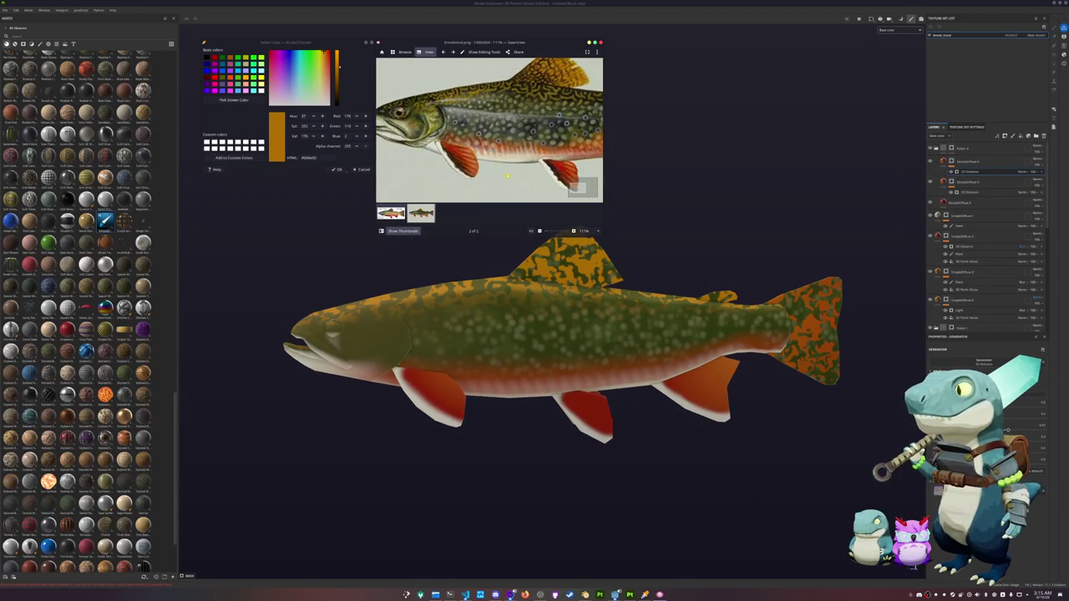
{"action": "scroll", "coordinate": [512, 168], "scroll_direction": "down", "scroll_amount": 1, "text": "ctrl"}
{"action": "scroll", "coordinate": [511, 167], "scroll_direction": "down", "scroll_amount": 1, "text": "ctrl"}
{"action": "scroll", "coordinate": [511, 167], "scroll_direction": "down", "scroll_amount": 1, "text": "ctrl"}
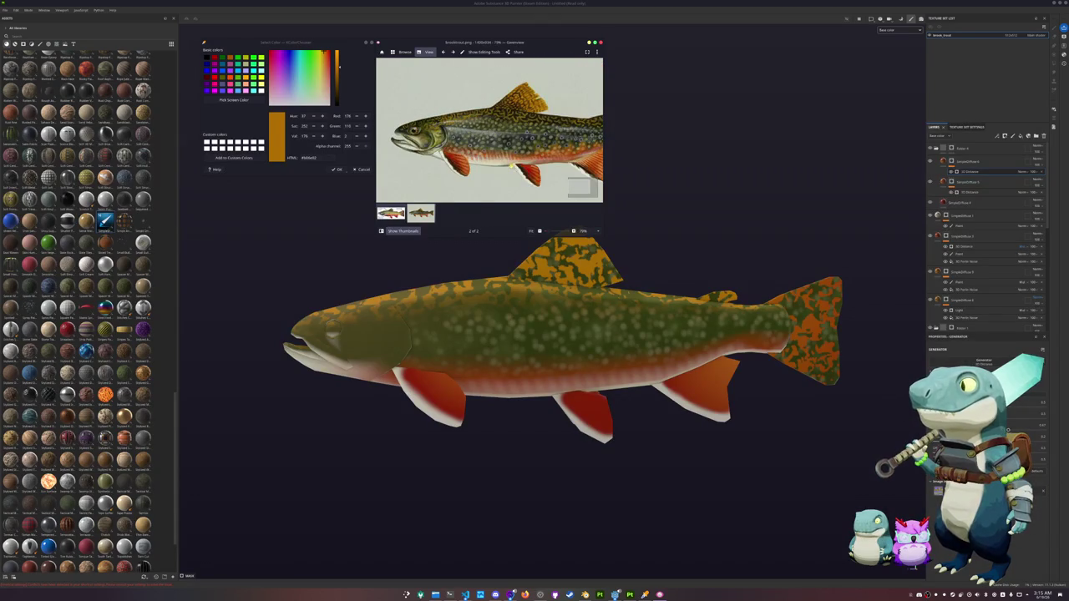
{"action": "left_click", "coordinate": [914, 155]}
Step: Sample a grey from the reference photo and apply it to a duplicated fill layer at the top
{"action": "key", "text": "4"}
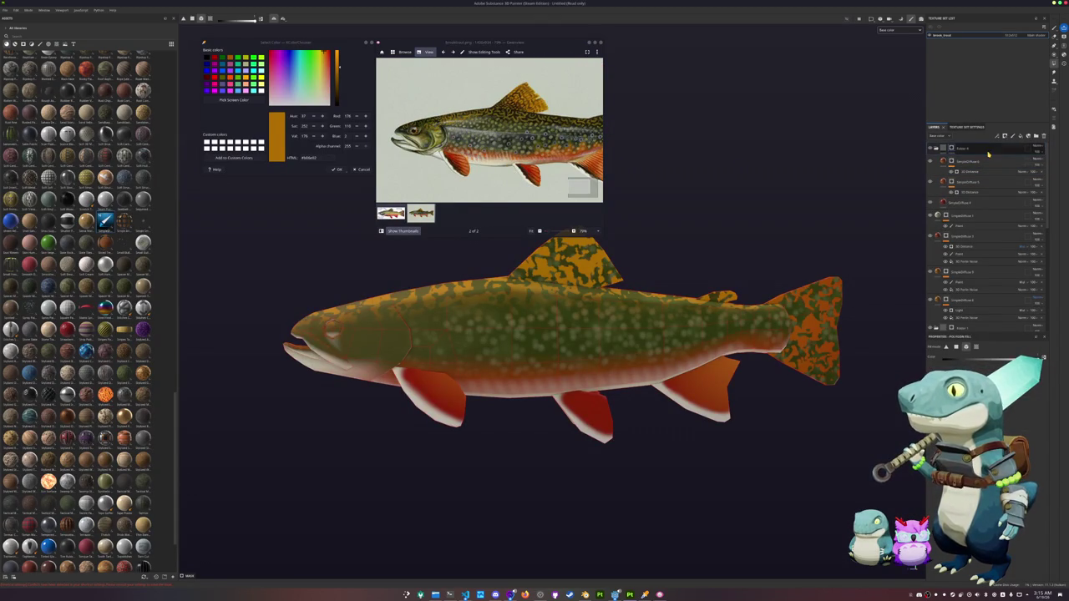
{"action": "scroll", "coordinate": [740, 223], "scroll_direction": "down", "scroll_amount": 2}
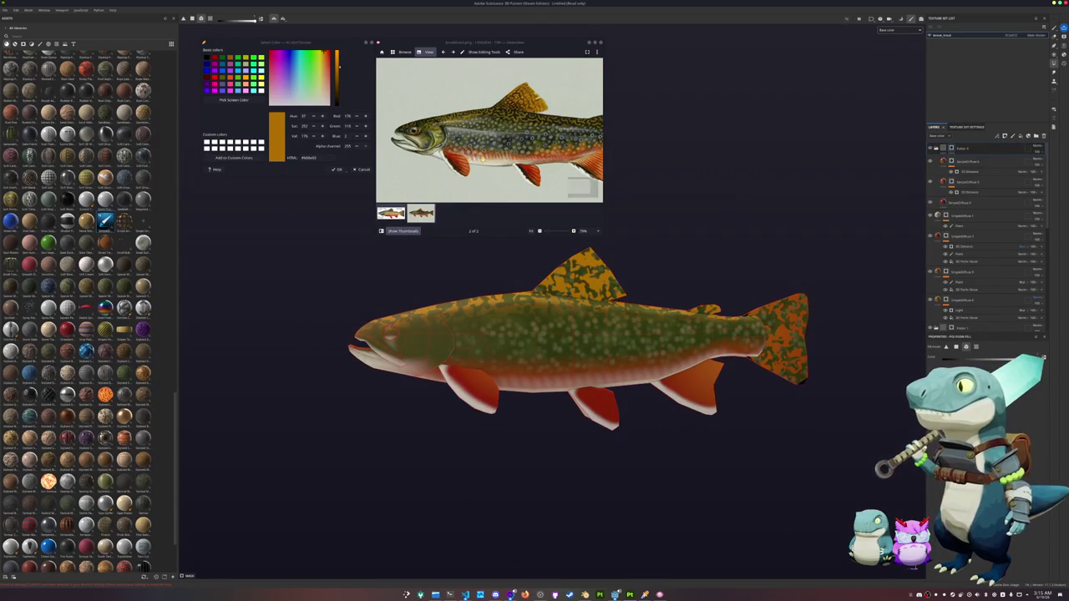
{"action": "scroll", "coordinate": [502, 73], "scroll_direction": "up", "scroll_amount": 3, "text": "ctrl"}
{"action": "left_click", "coordinate": [234, 99]}
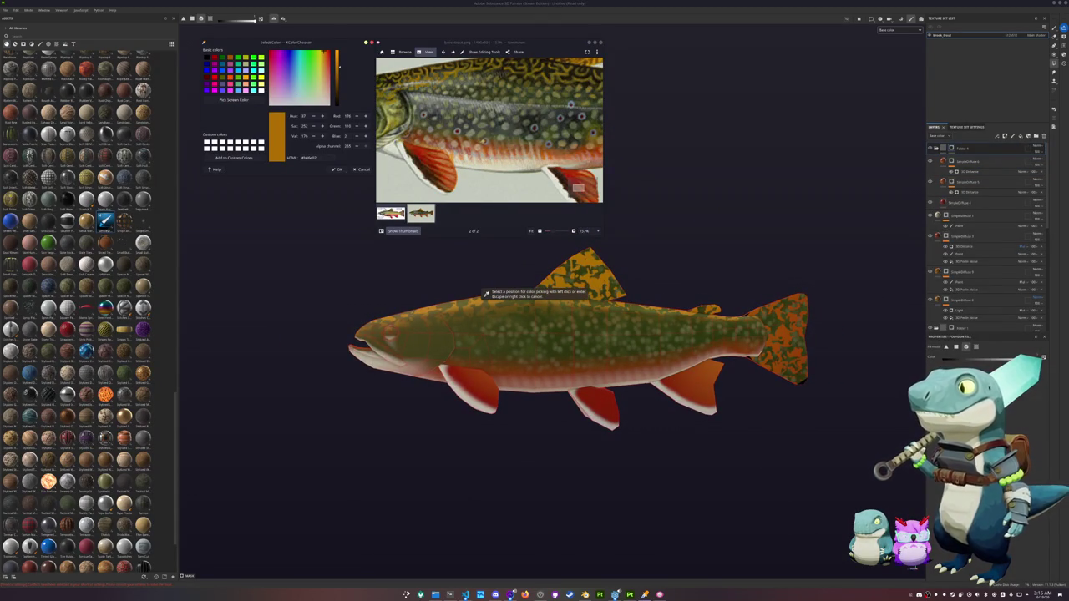
{"action": "left_click", "coordinate": [576, 189]}
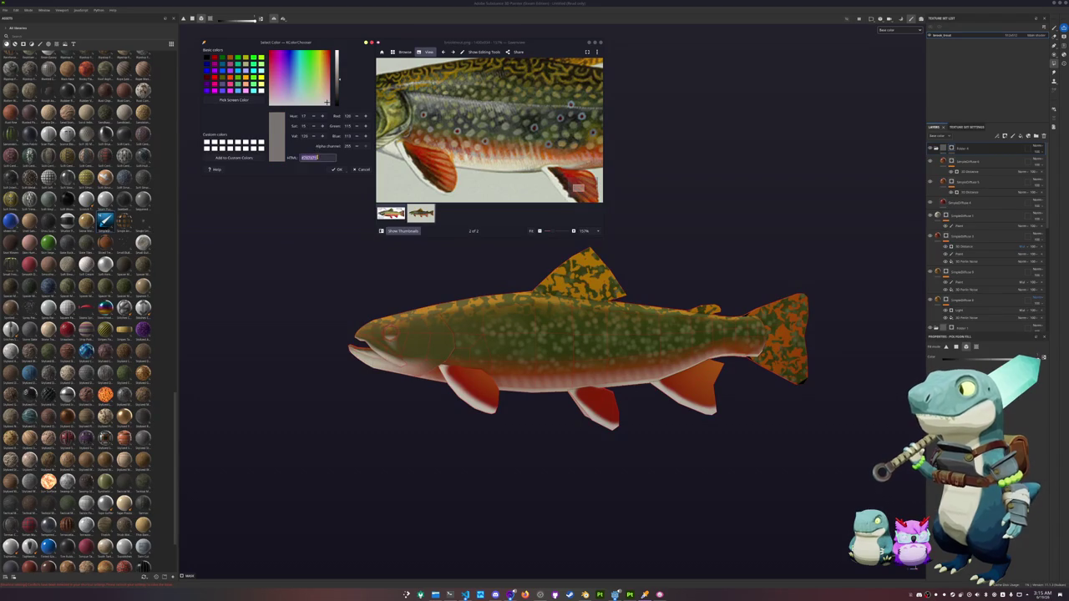
{"action": "left_click", "coordinate": [979, 167]}
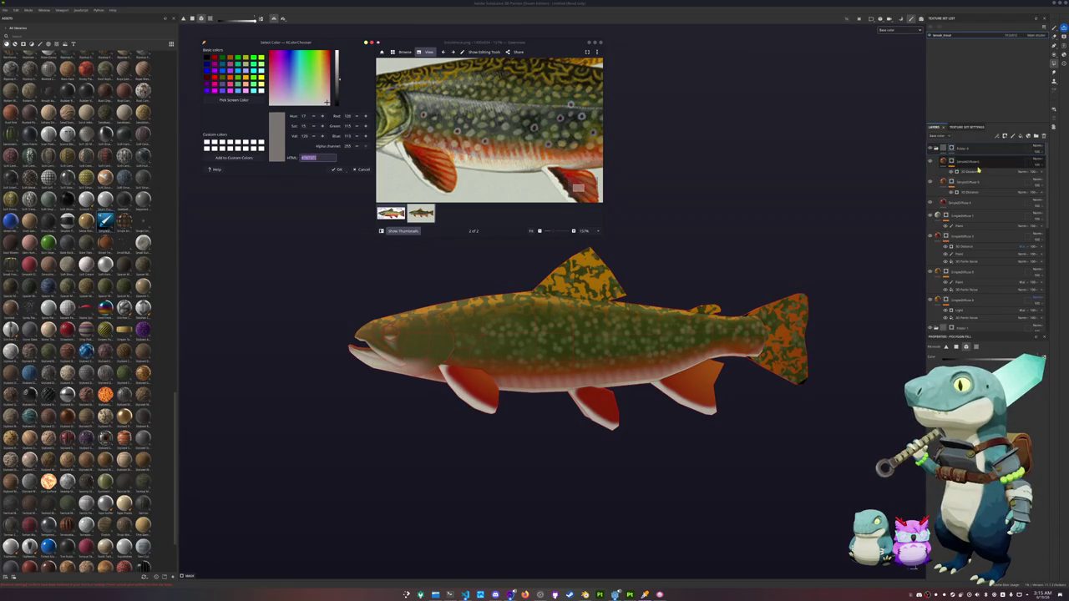
{"action": "key", "text": "ctrl+d"}
{"action": "mouse_move", "coordinate": [979, 172]}
{"action": "left_mouse_down"}
{"action": "mouse_move", "coordinate": [946, 149]}
{"action": "mouse_move", "coordinate": [945, 216]}
{"action": "left_mouse_up"}
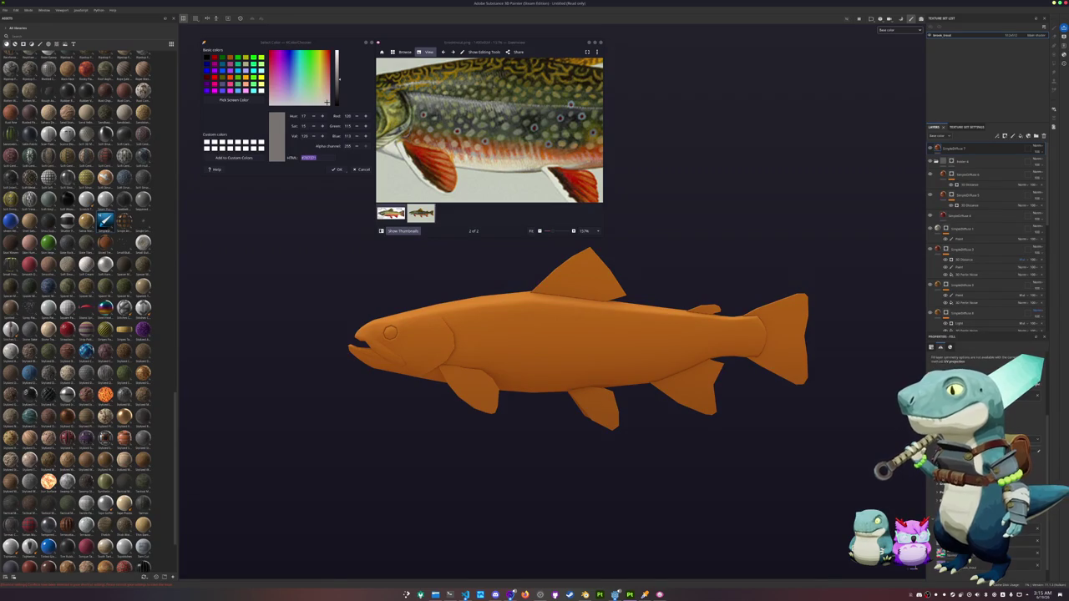
{"action": "key", "text": "ctrl+v"}
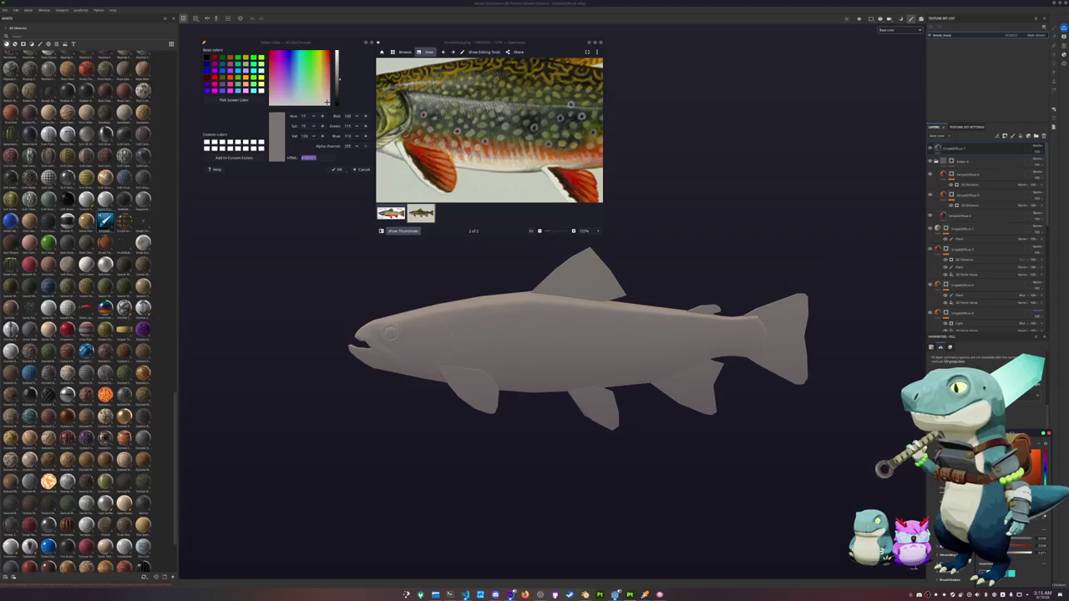
Step: Give the grey top layer a black mask with a Paint effect
{"action": "mouse_move", "coordinate": [805, 344]}
{"action": "left_mouse_down", "text": "alt"}
{"action": "mouse_move", "coordinate": [794, 350]}
{"action": "mouse_move", "coordinate": [803, 304]}
{"action": "mouse_move", "coordinate": [833, 287]}
{"action": "left_mouse_up", "text": "alt"}
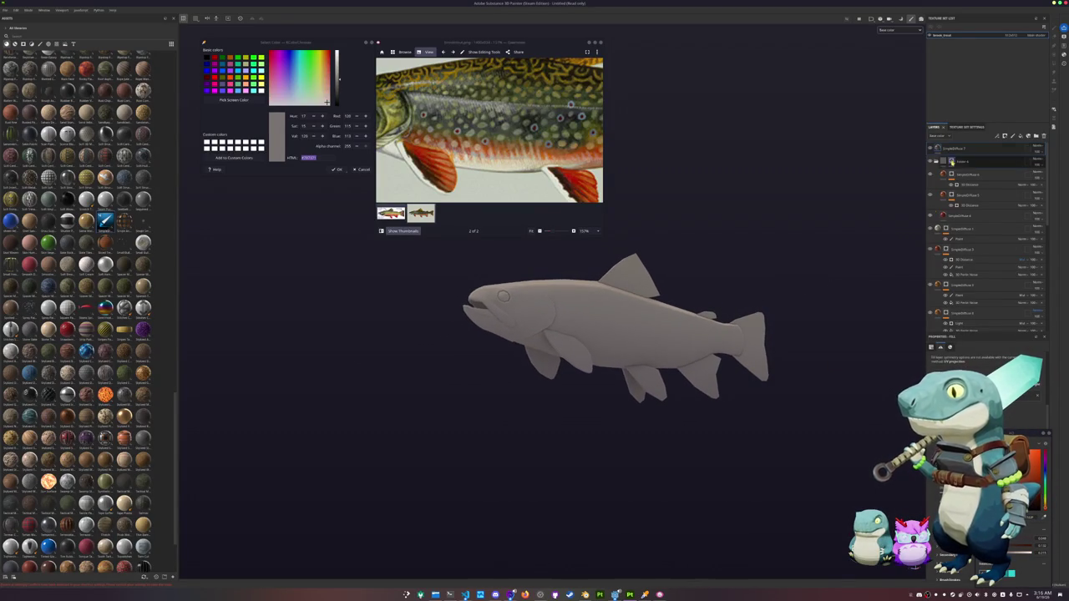
{"action": "right_click", "coordinate": [952, 149]}
{"action": "left_click", "coordinate": [973, 166]}
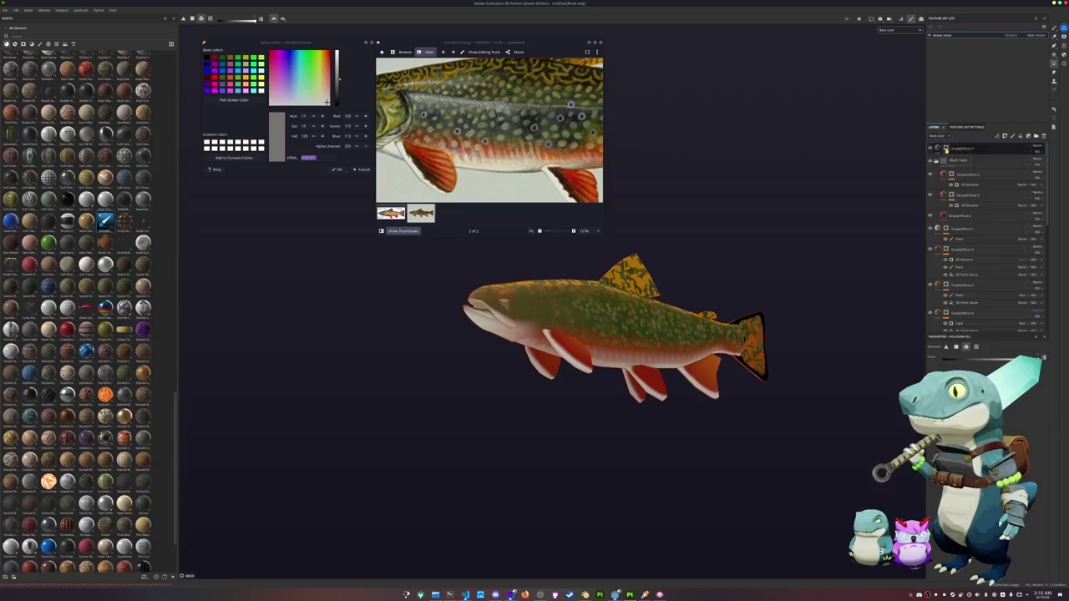
{"action": "right_click", "coordinate": [946, 148]}
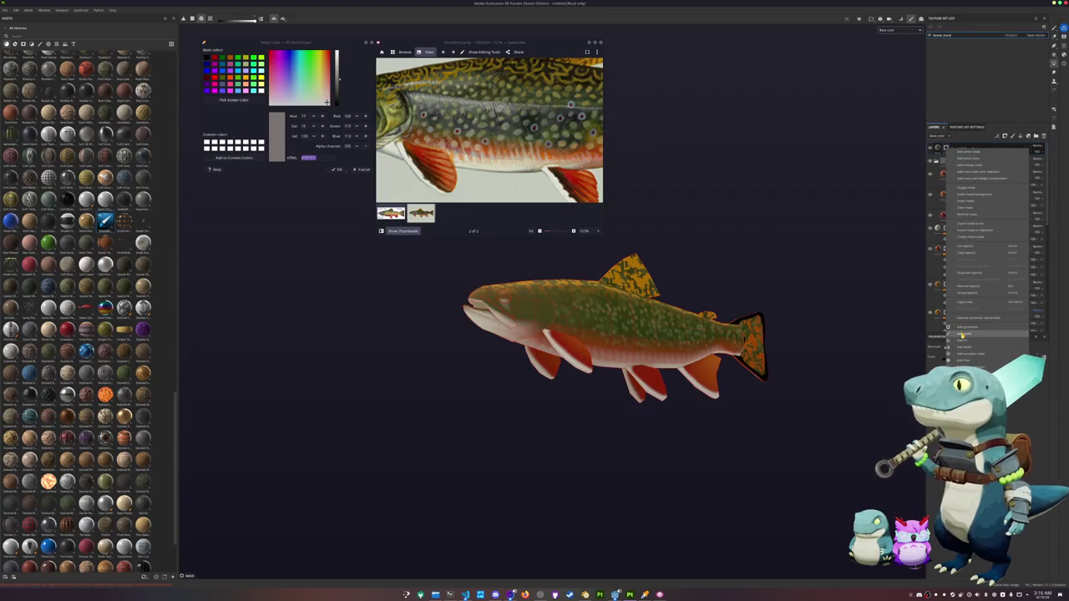
{"action": "left_click", "coordinate": [962, 335]}
{"action": "scroll", "coordinate": [819, 312], "scroll_direction": "up", "scroll_amount": 5}
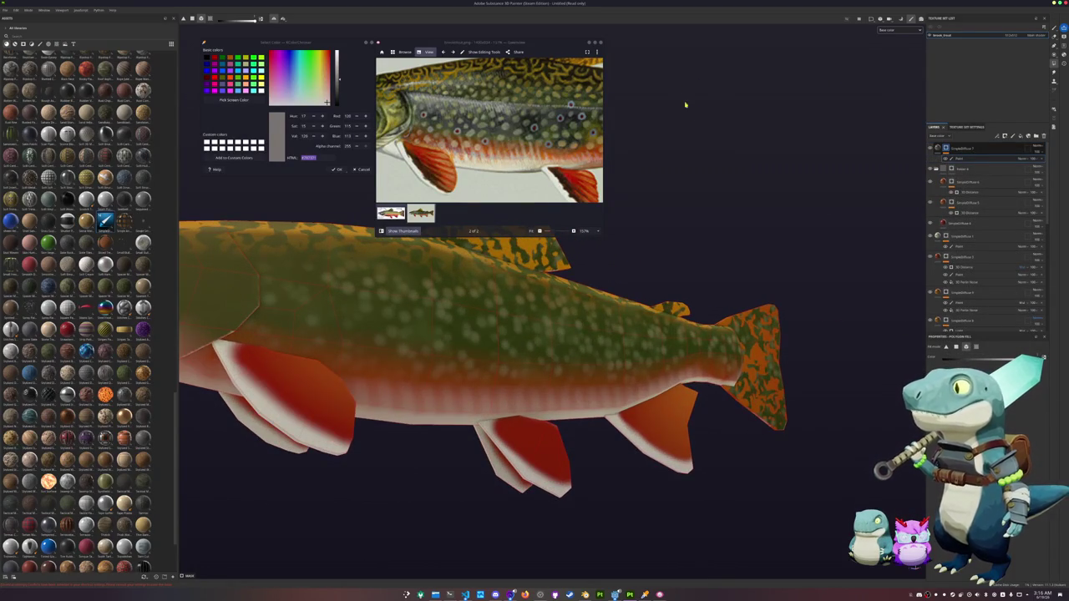
Step: Stamp four pale spots along the front of the trout's flank
{"action": "scroll", "coordinate": [685, 104], "scroll_direction": "down", "scroll_amount": 3}
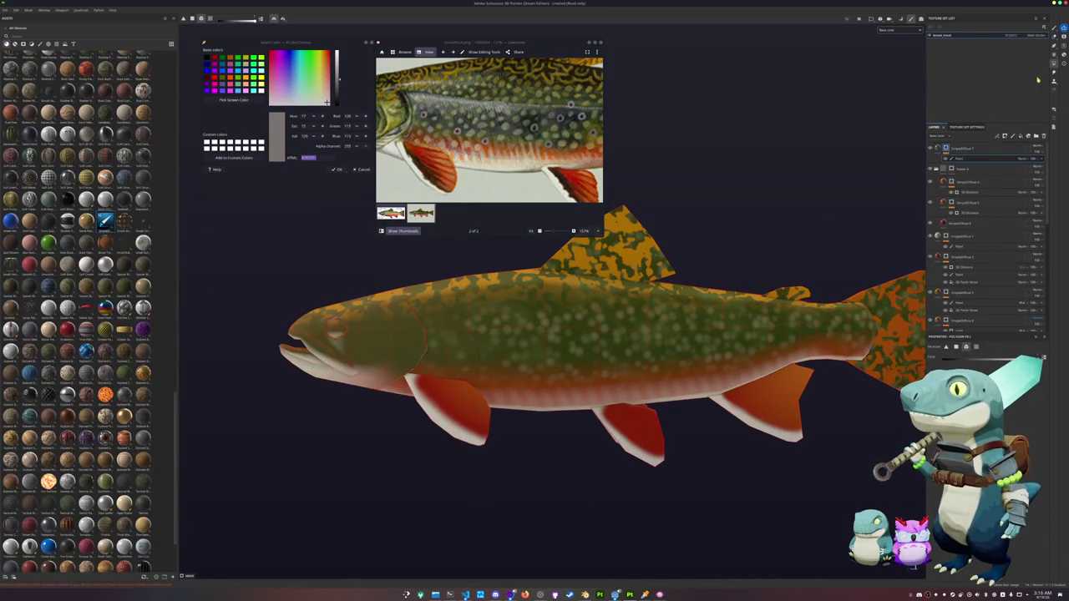
{"action": "key", "text": "1"}
{"action": "scroll", "coordinate": [490, 351], "scroll_direction": "up", "scroll_amount": 2}
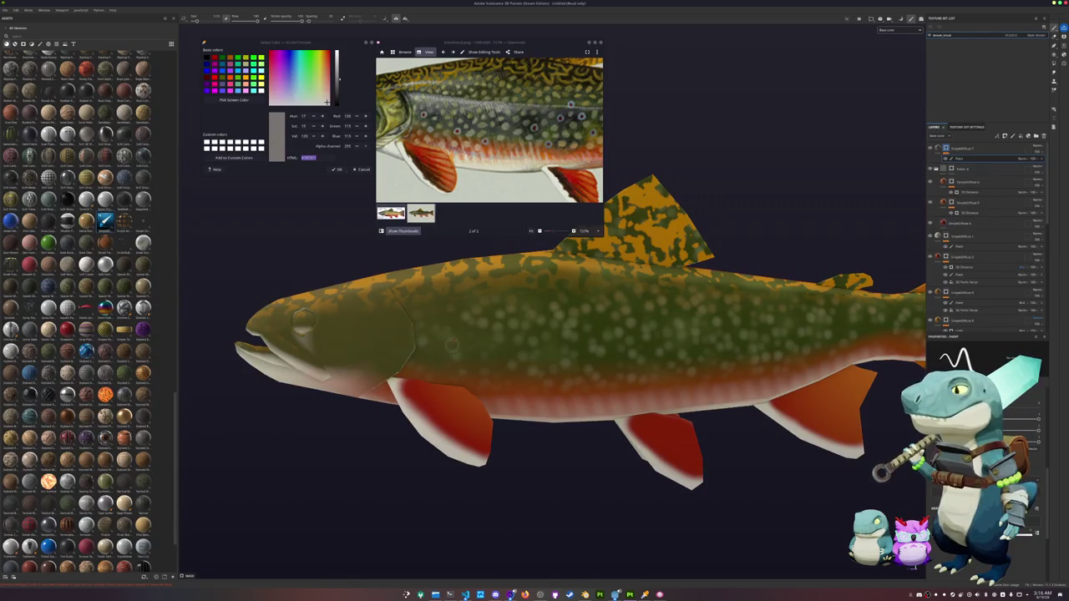
{"action": "scroll", "coordinate": [392, 345], "scroll_direction": "up", "scroll_amount": 1}
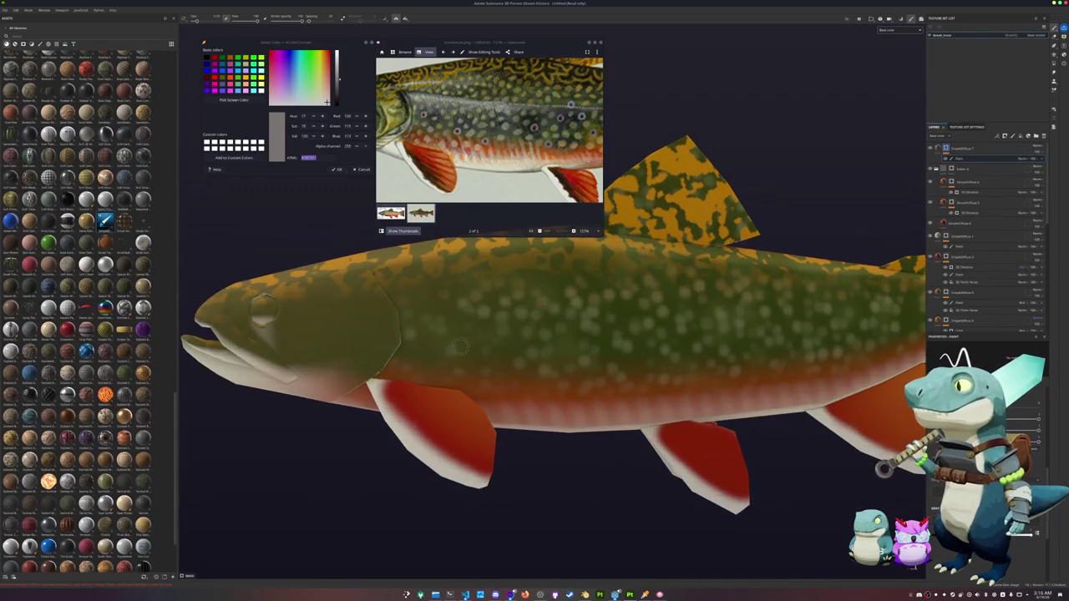
{"action": "scroll", "coordinate": [392, 345], "scroll_direction": "up", "scroll_amount": 1}
{"action": "scroll", "coordinate": [392, 345], "scroll_direction": "up", "scroll_amount": 1}
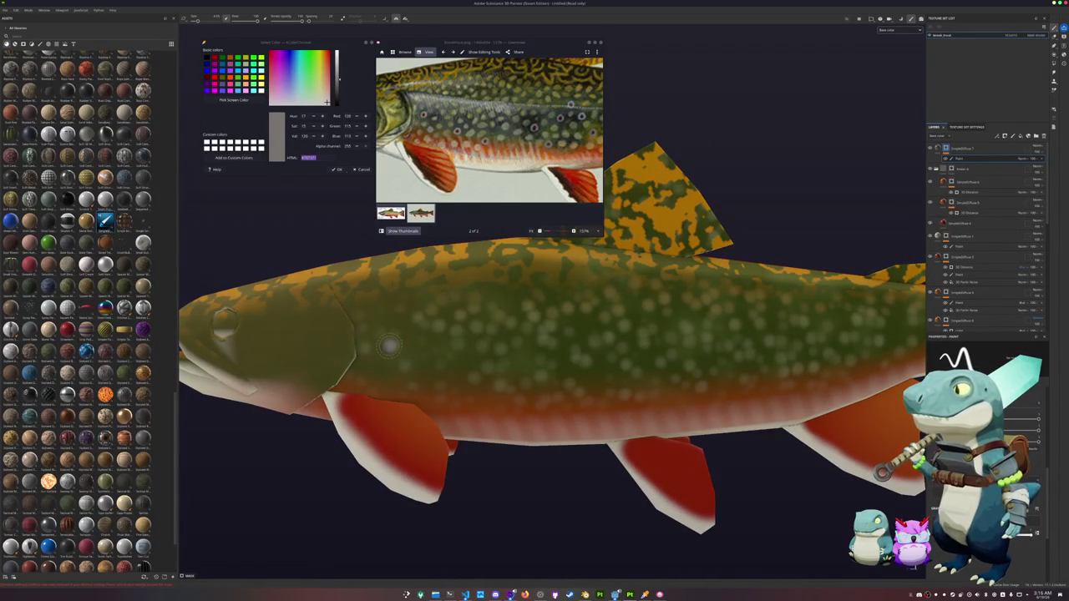
{"action": "left_click", "coordinate": [408, 374]}
{"action": "left_click", "coordinate": [444, 355]}
{"action": "left_click", "coordinate": [485, 382]}
{"action": "left_click", "coordinate": [555, 359]}
Step: Add pale spots on the mid-side, up on the back, and near the tail
{"action": "middle_click_drag", "start_coordinate": [555, 359], "coordinate": [525, 374]}
{"action": "left_click", "coordinate": [526, 373]}
{"action": "left_click", "coordinate": [583, 334]}
{"action": "left_click", "coordinate": [609, 308]}
{"action": "left_click", "coordinate": [646, 329]}
{"action": "left_click", "coordinate": [681, 349]}
Step: Scatter more pale spots on the green back to the tail base, then select the red fill layer
{"action": "scroll", "coordinate": [576, 188], "scroll_direction": "down", "scroll_amount": 1, "text": "ctrl"}
{"action": "scroll", "coordinate": [565, 146], "scroll_direction": "down", "scroll_amount": 1, "text": "ctrl"}
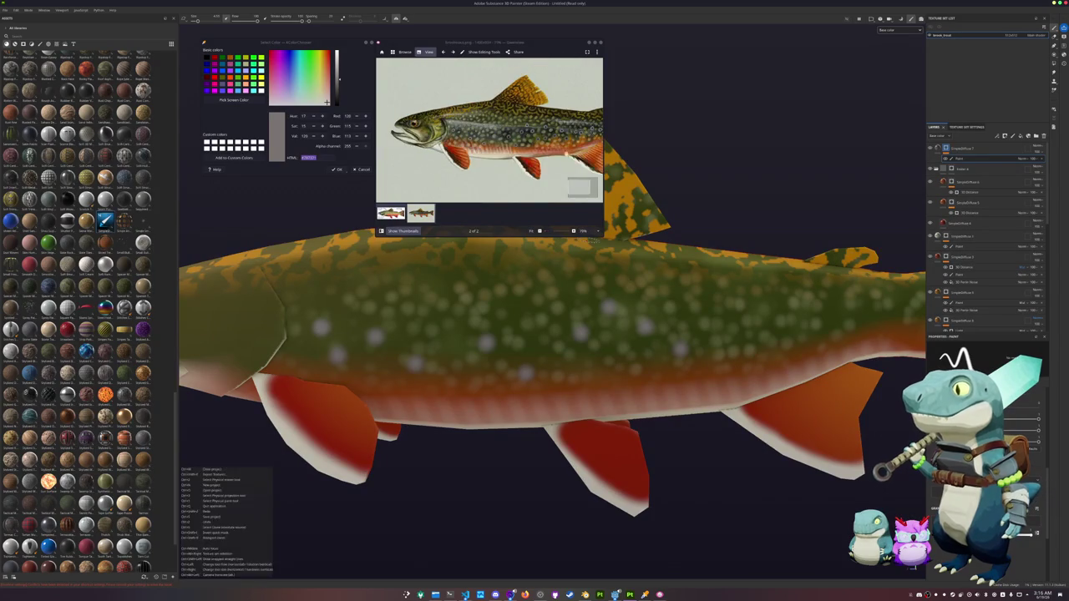
{"action": "middle_click_drag", "start_coordinate": [704, 330], "coordinate": [598, 316]}
{"action": "left_click", "coordinate": [635, 333]}
{"action": "left_click", "coordinate": [682, 311]}
{"action": "left_click", "coordinate": [705, 310]}
{"action": "left_click", "coordinate": [770, 314]}
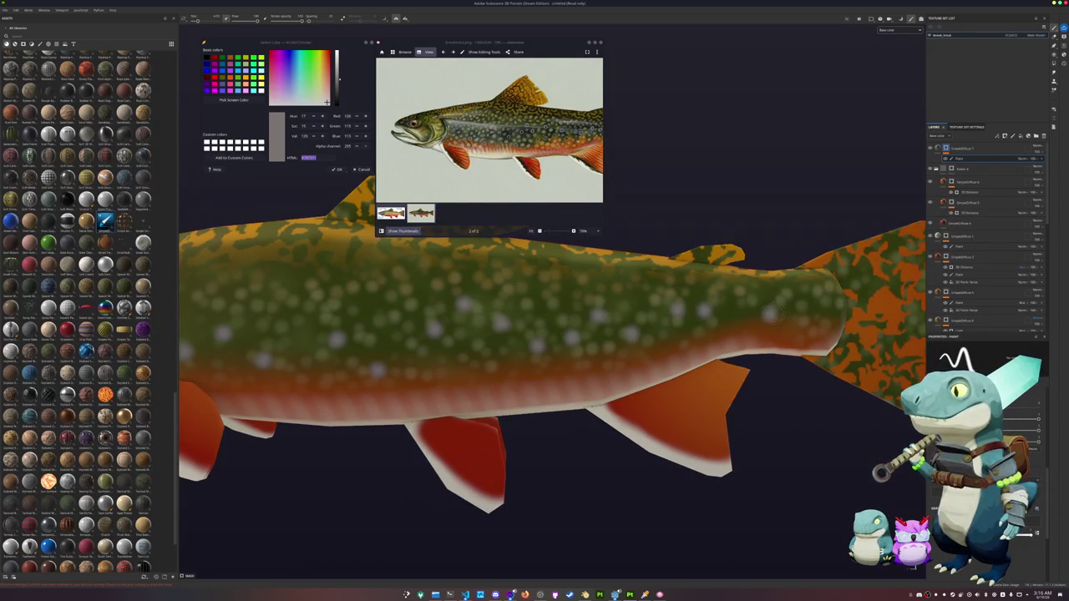
{"action": "scroll", "coordinate": [787, 256], "scroll_direction": "down", "scroll_amount": 2}
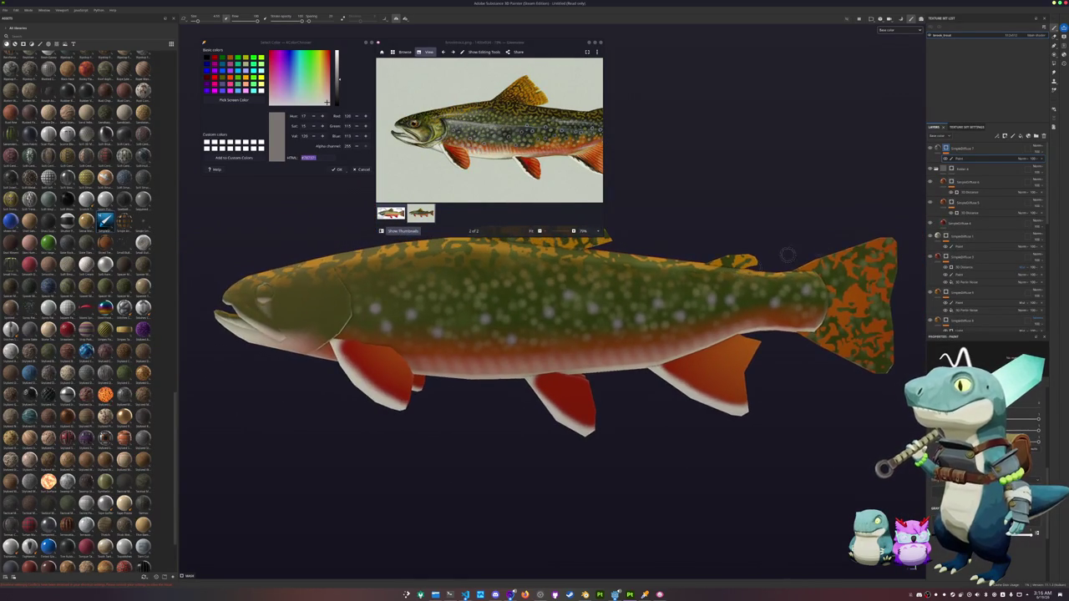
{"action": "scroll", "coordinate": [613, 143], "scroll_direction": "up", "scroll_amount": 4}
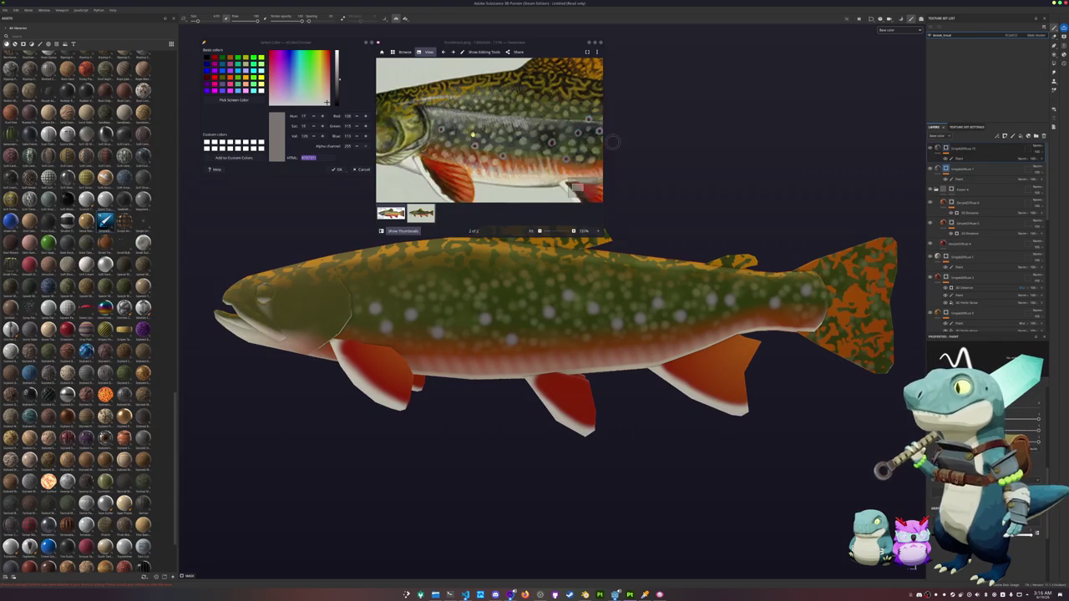
{"action": "scroll", "coordinate": [944, 244], "scroll_direction": "down", "scroll_amount": 1}
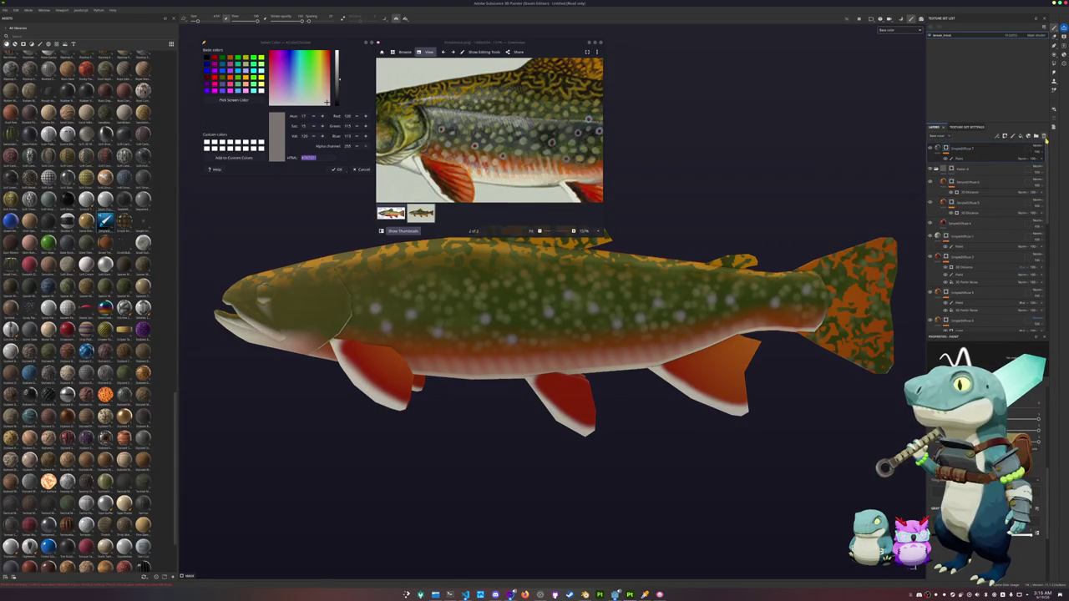
{"action": "left_click", "coordinate": [964, 225]}
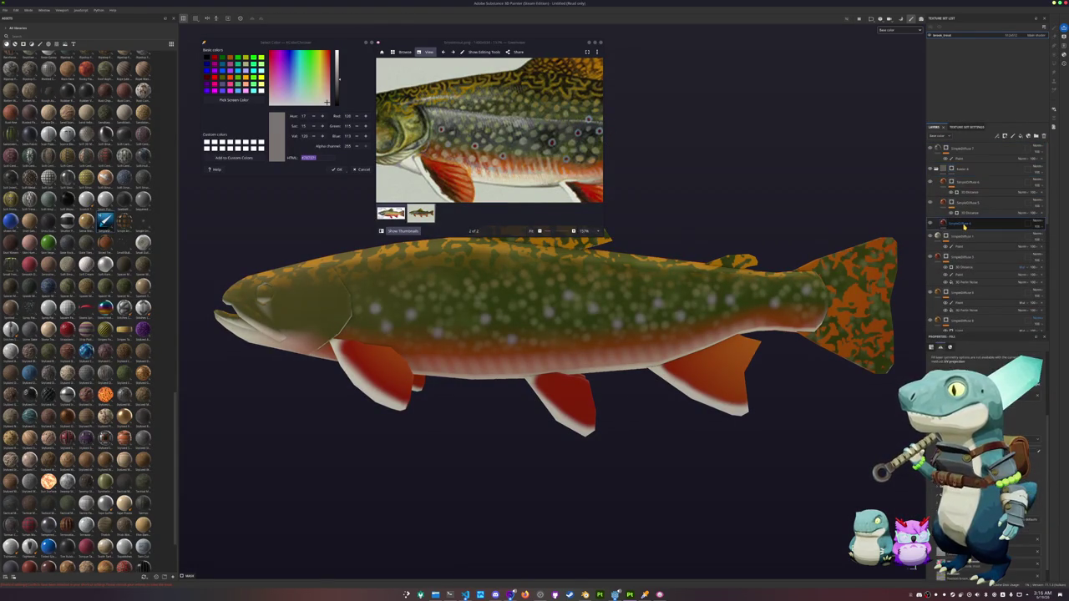
Step: Move the red fill layer to the top, add a black mask, and paint red dots in the front pale spots
{"action": "left_click_drag", "start_coordinate": [964, 224], "coordinate": [952, 148]}
{"action": "right_click", "coordinate": [950, 151]}
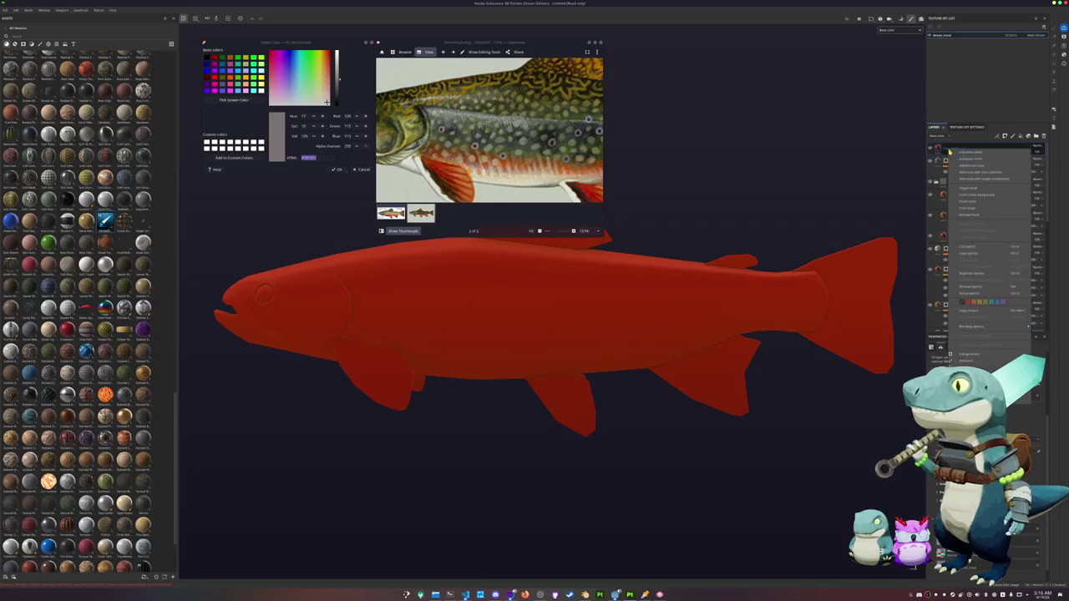
{"action": "left_click", "coordinate": [969, 159]}
{"action": "scroll", "coordinate": [573, 255], "scroll_direction": "up", "scroll_amount": 2}
{"action": "scroll", "coordinate": [573, 255], "scroll_direction": "up", "scroll_amount": 3}
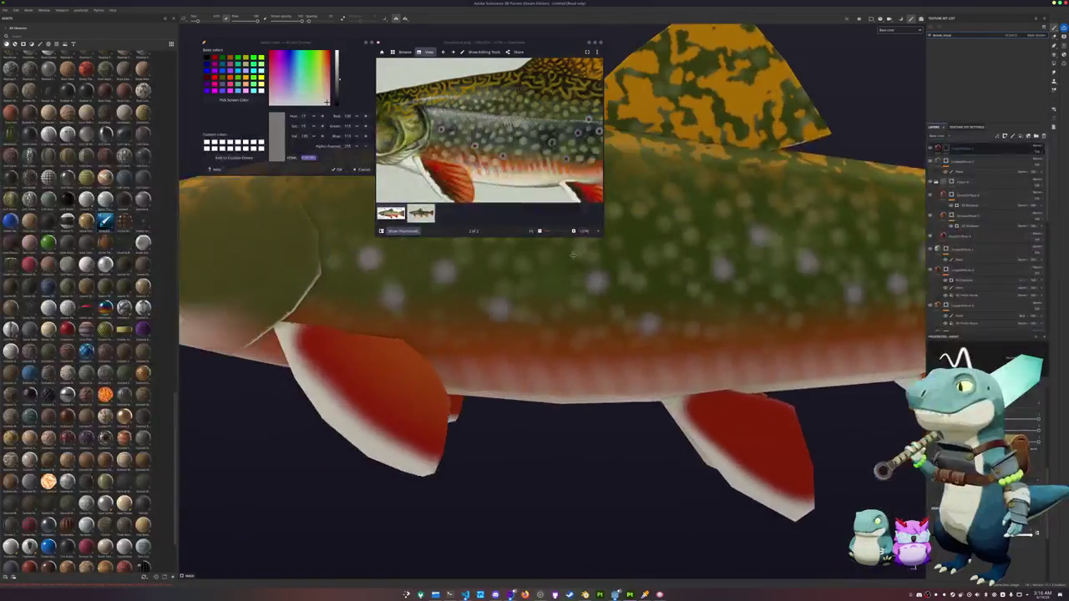
{"action": "left_click_drag", "start_coordinate": [573, 256], "coordinate": [456, 302], "text": "alt"}
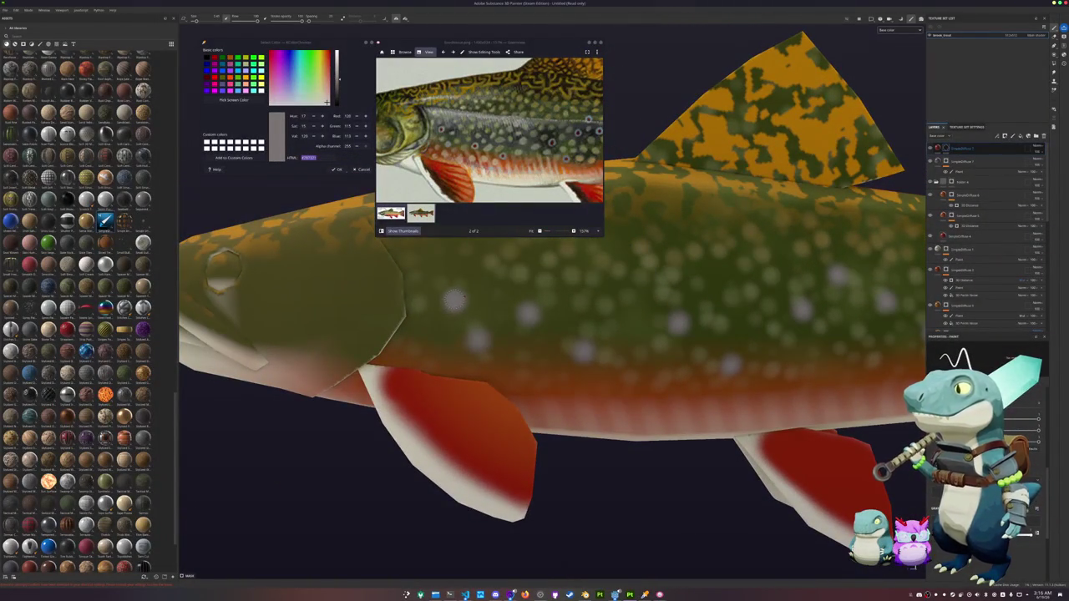
{"action": "left_click", "coordinate": [454, 300]}
{"action": "left_click", "coordinate": [476, 338]}
{"action": "left_click", "coordinate": [528, 313]}
{"action": "left_click", "coordinate": [584, 351]}
Step: Paint red dots in more pale spots along the back toward the tail base
{"action": "left_click_drag", "start_coordinate": [583, 352], "coordinate": [487, 314], "text": "alt"}
{"action": "left_click", "coordinate": [503, 321]}
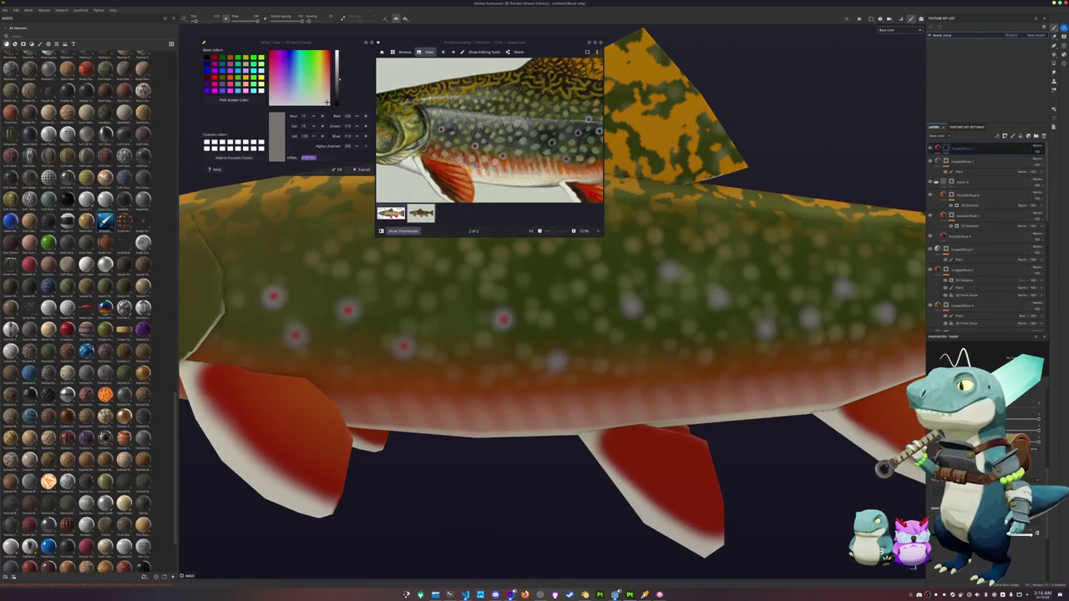
{"action": "left_click_drag", "start_coordinate": [581, 350], "coordinate": [525, 321], "text": "alt"}
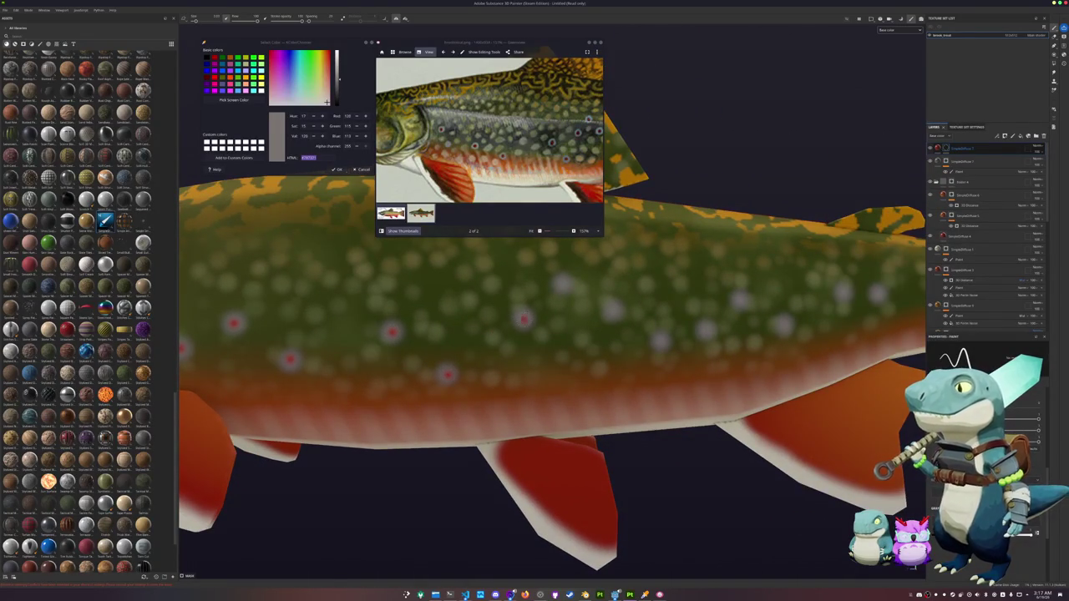
{"action": "left_click", "coordinate": [562, 284]}
{"action": "left_click_drag", "start_coordinate": [612, 310], "coordinate": [535, 317], "text": "alt"}
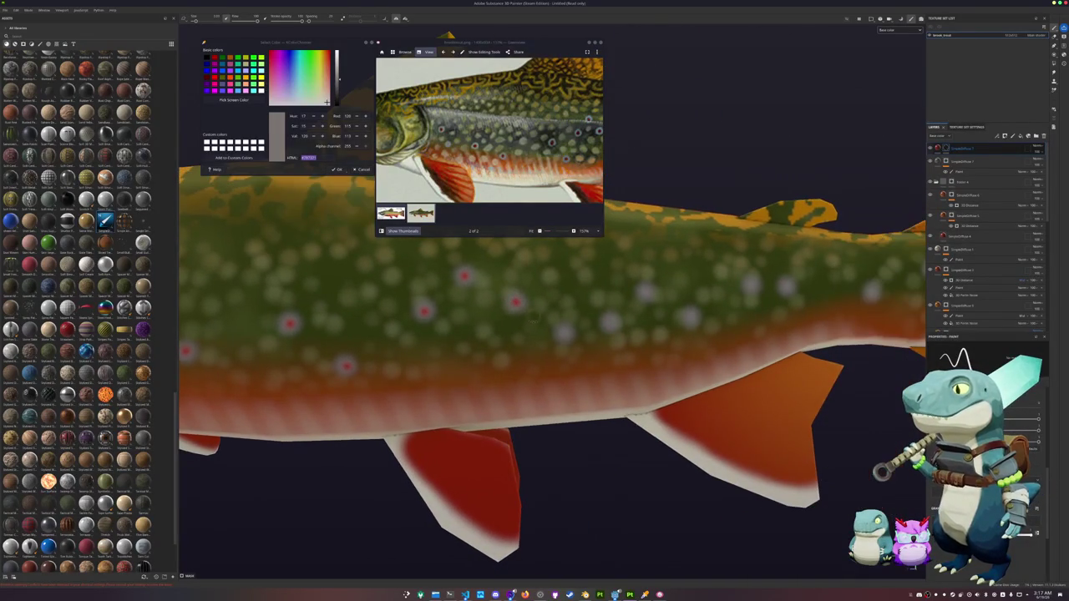
{"action": "left_click_drag", "start_coordinate": [649, 309], "coordinate": [507, 311], "text": "alt"}
{"action": "left_click", "coordinate": [551, 318]}
{"action": "left_click", "coordinate": [615, 284]}
{"action": "left_click", "coordinate": [651, 287]}
{"action": "left_click", "coordinate": [739, 291]}
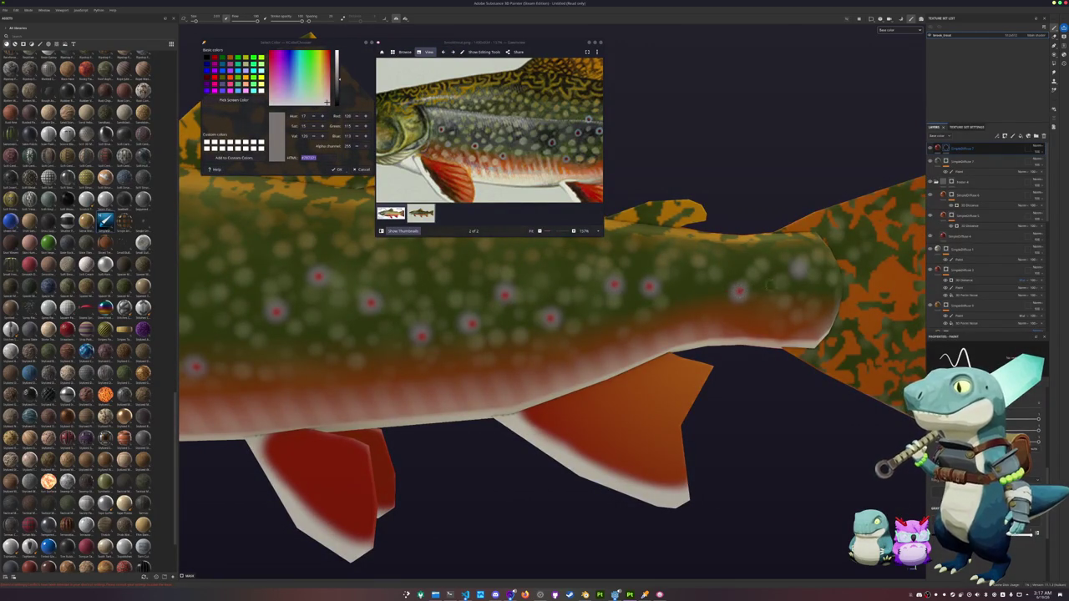
{"action": "left_click", "coordinate": [798, 266]}
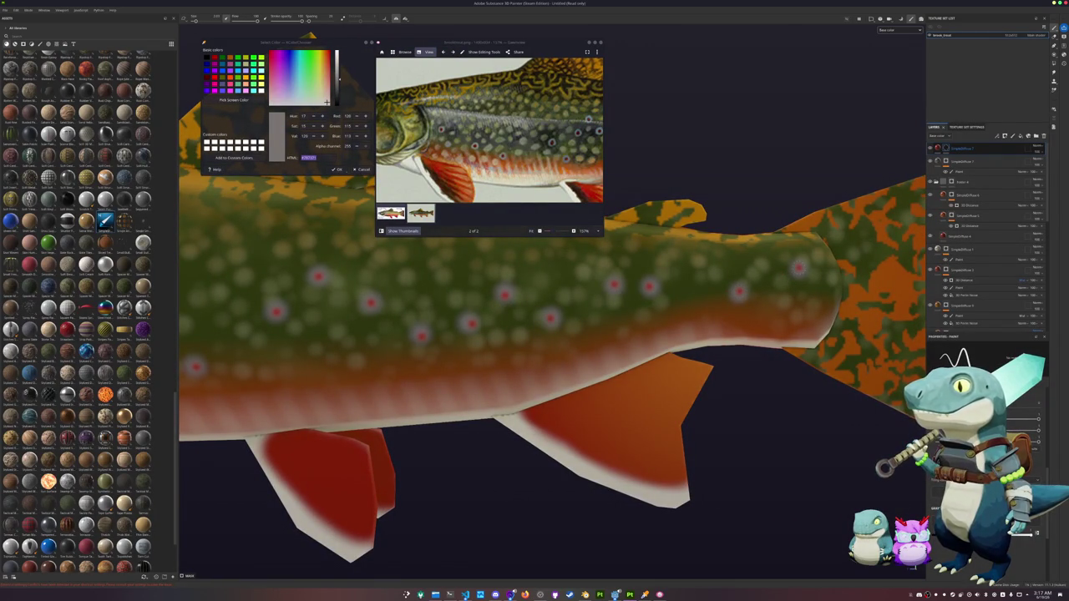
Step: Adjust the red spots layer's colour and frame the whole fish to compare with the reference
{"action": "left_click", "coordinate": [948, 148]}
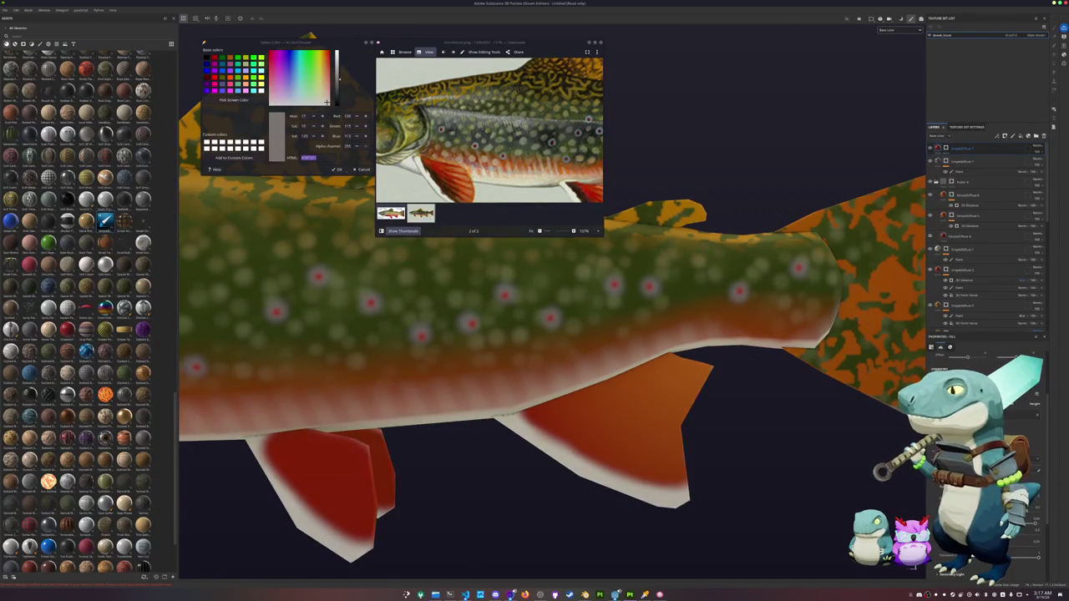
{"action": "left_click", "coordinate": [972, 554]}
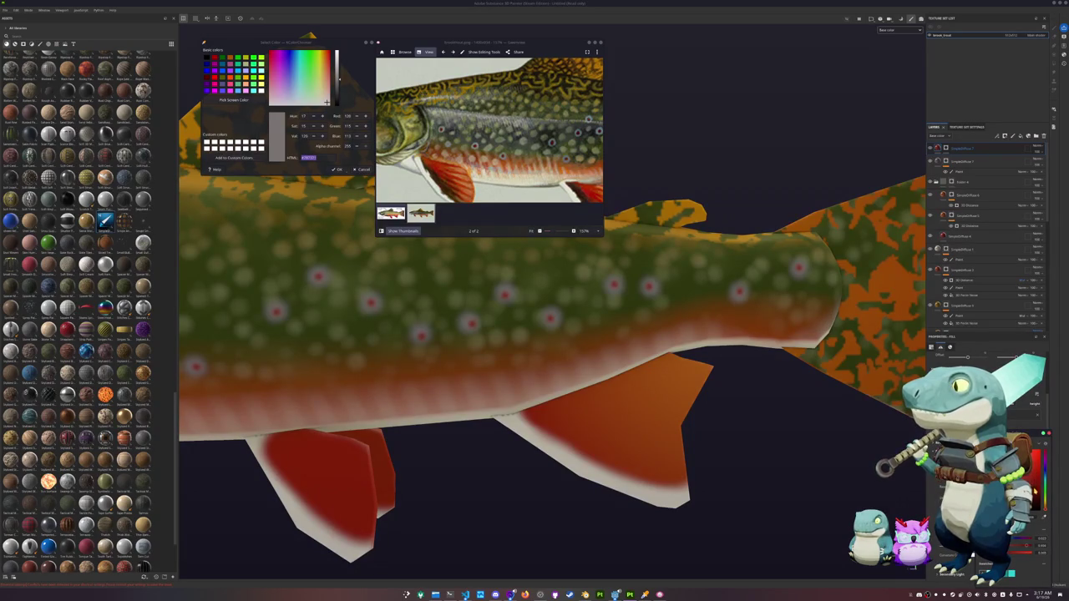
{"action": "key", "text": "f"}
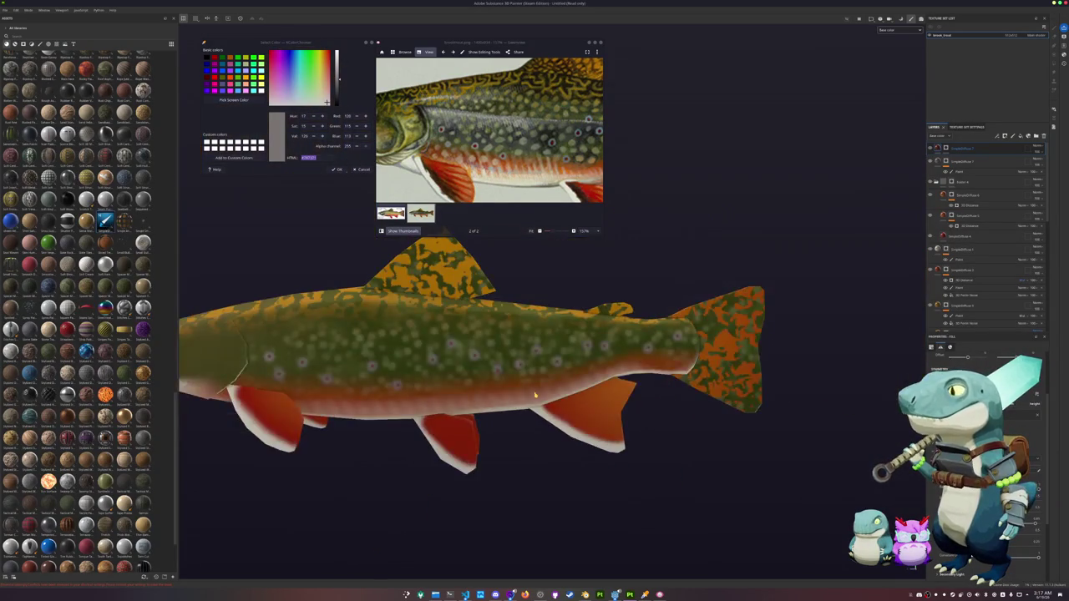
{"action": "middle_click_drag", "start_coordinate": [525, 401], "coordinate": [657, 389]}
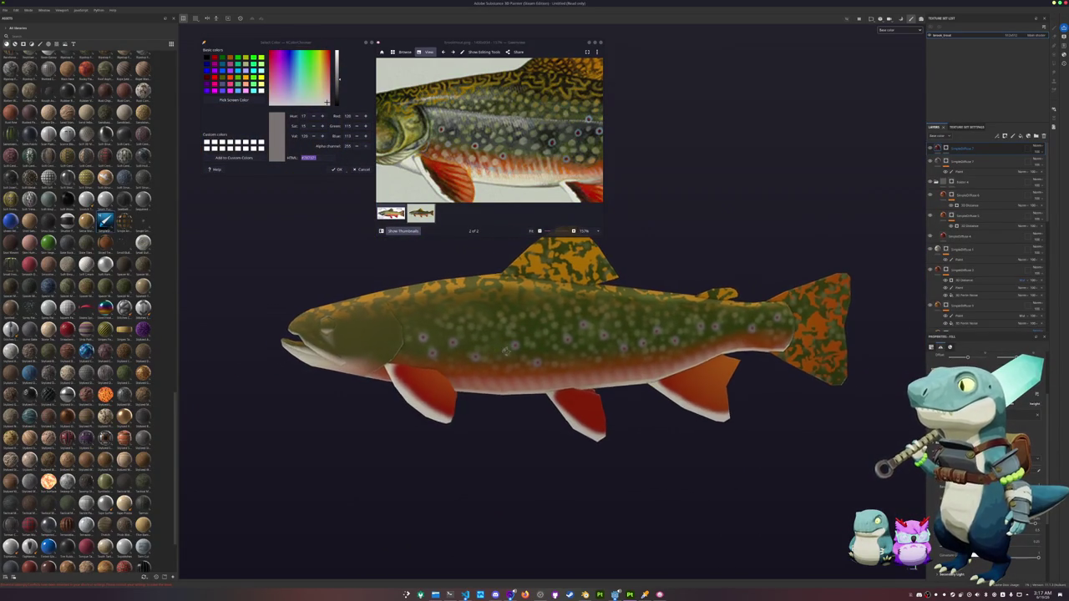
{"action": "left_click_drag", "start_coordinate": [489, 355], "coordinate": [418, 360], "text": "alt"}
{"action": "scroll", "coordinate": [478, 157], "scroll_direction": "down", "scroll_amount": 3, "text": "ctrl"}
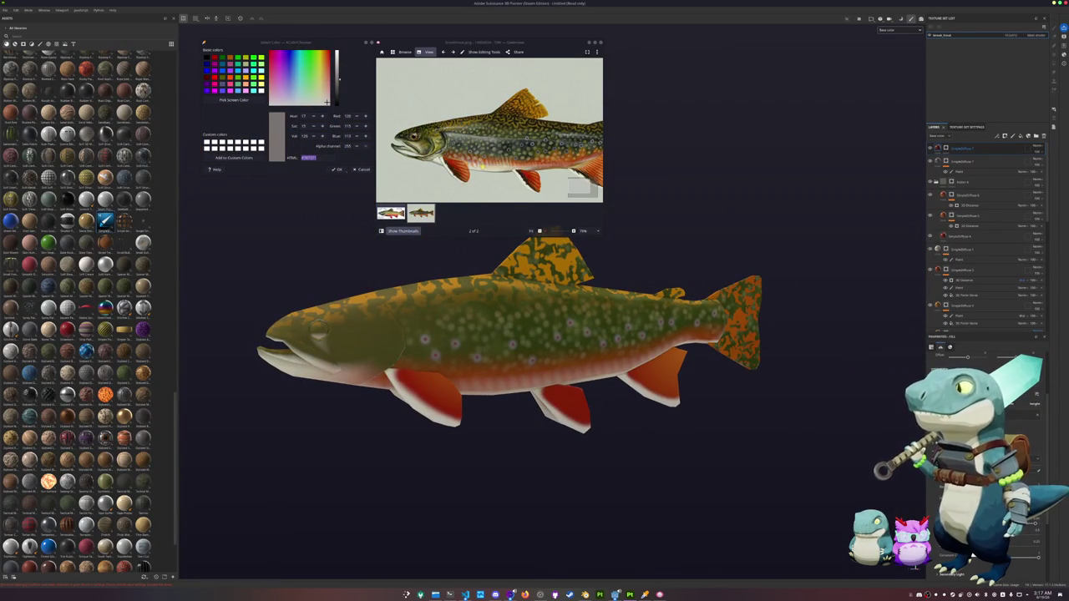
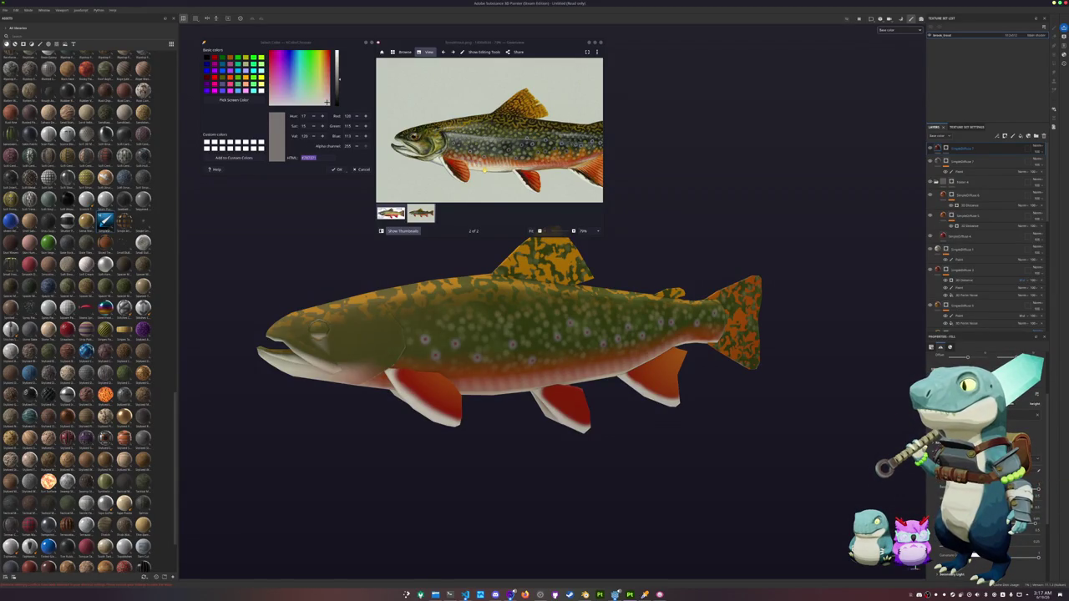
Step: Sample a first dark green from the trout's body in the reference photo
{"action": "scroll", "coordinate": [598, 342], "scroll_direction": "down", "scroll_amount": 3}
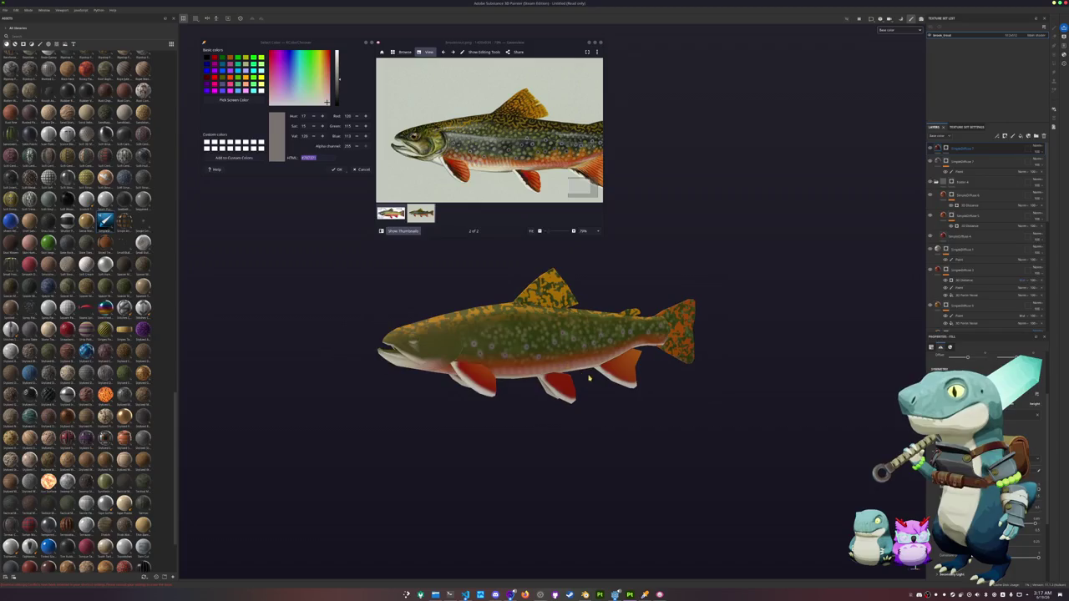
{"action": "left_click_drag", "start_coordinate": [598, 342], "coordinate": [503, 387], "text": "alt"}
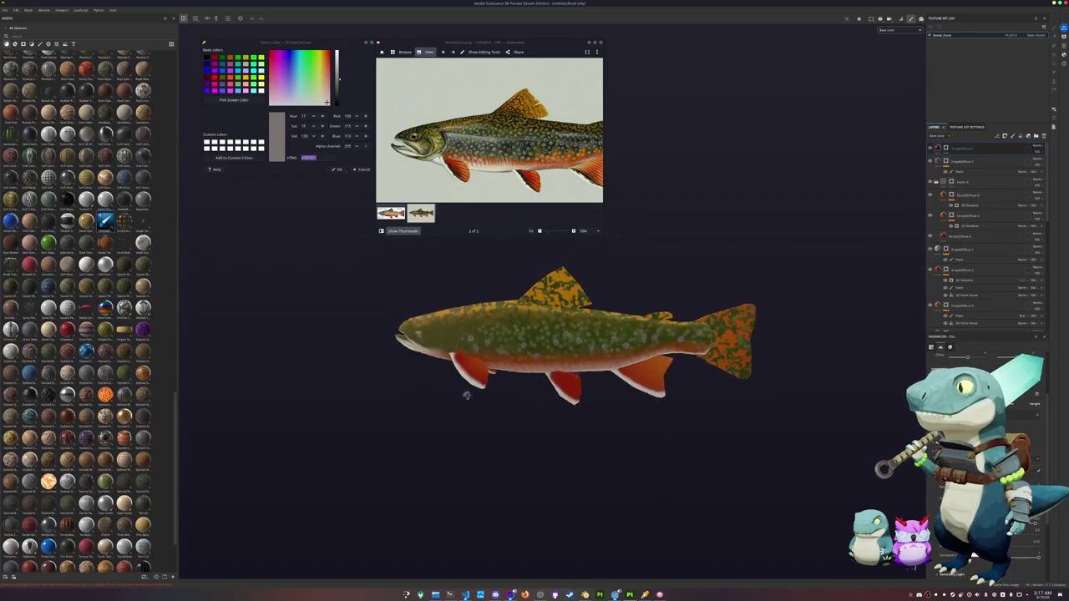
{"action": "middle_click_drag", "start_coordinate": [504, 387], "coordinate": [463, 385], "text": "alt"}
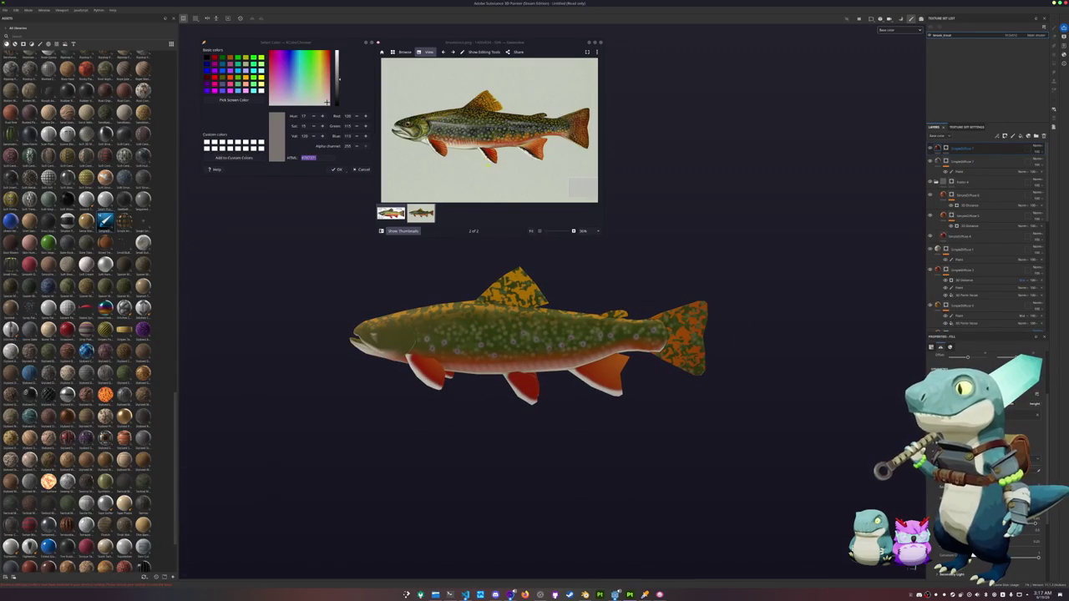
{"action": "scroll", "coordinate": [523, 326], "scroll_direction": "up", "scroll_amount": 1}
{"action": "scroll", "coordinate": [522, 312], "scroll_direction": "up", "scroll_amount": 2}
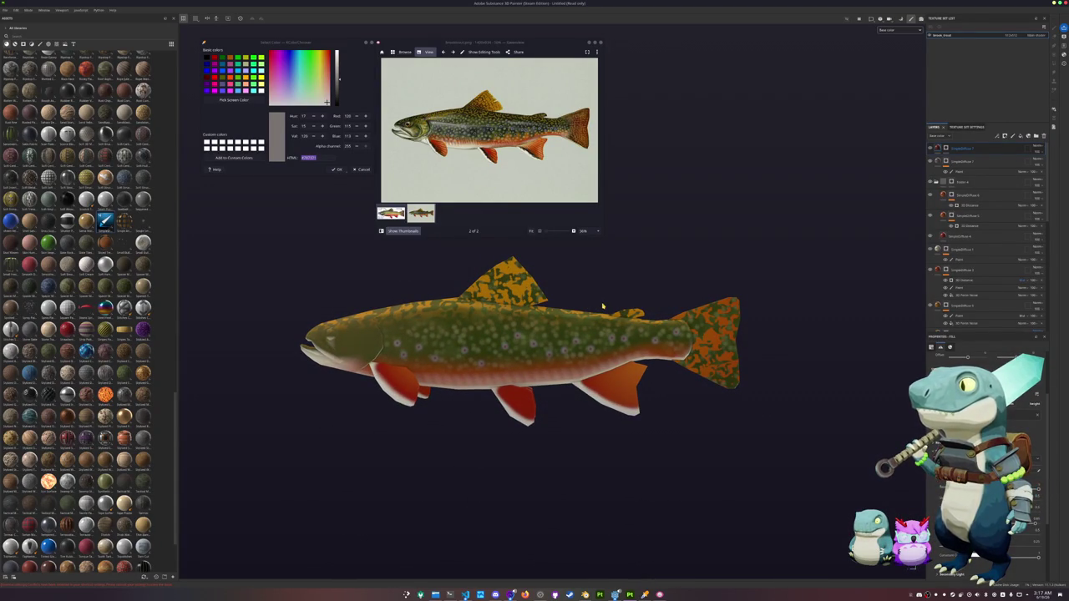
{"action": "middle_click_drag", "start_coordinate": [555, 307], "coordinate": [704, 307], "text": "alt"}
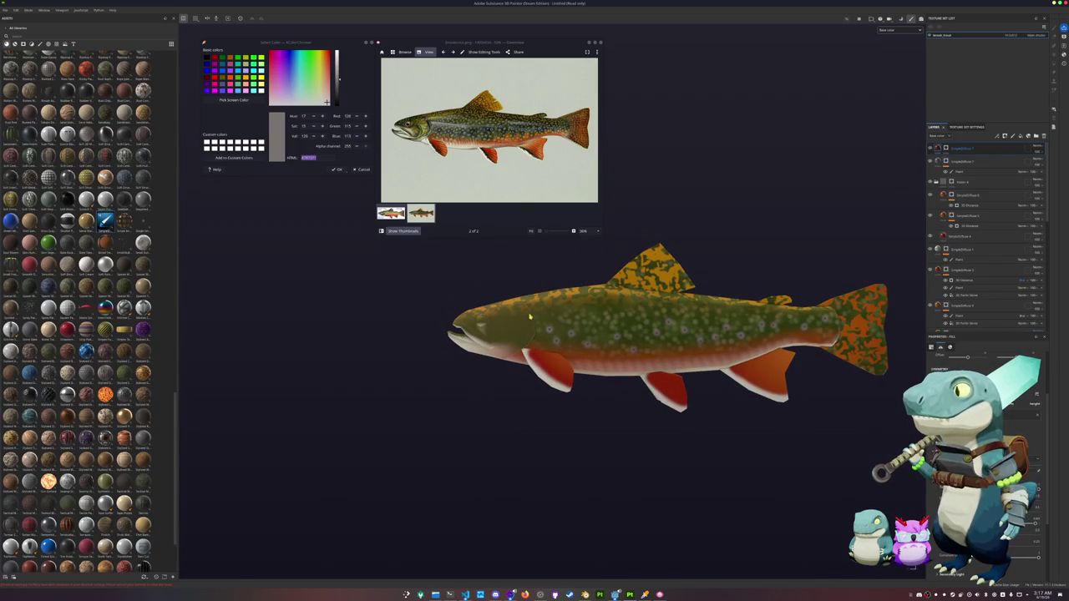
{"action": "scroll", "coordinate": [525, 319], "scroll_direction": "up", "scroll_amount": 2}
{"action": "scroll", "coordinate": [474, 128], "scroll_direction": "up", "scroll_amount": 2}
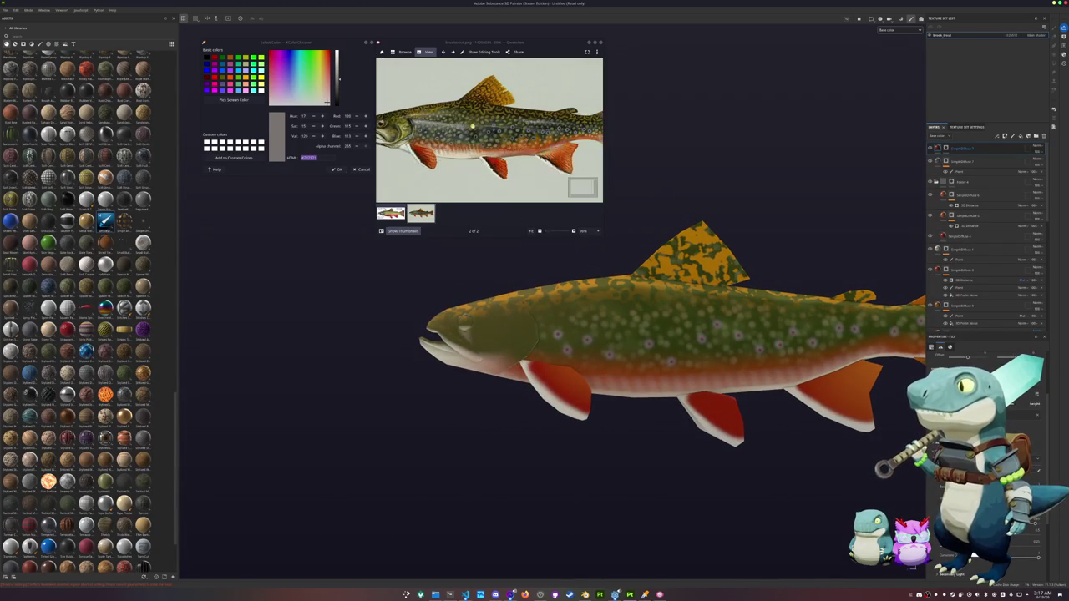
{"action": "left_click", "coordinate": [235, 101]}
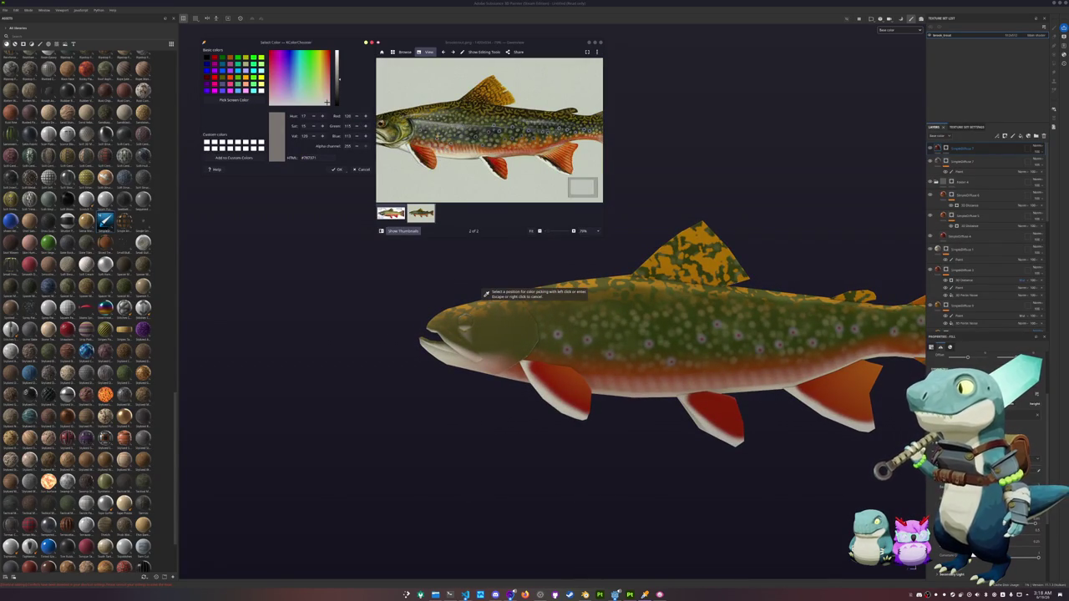
{"action": "left_click", "coordinate": [441, 131]}
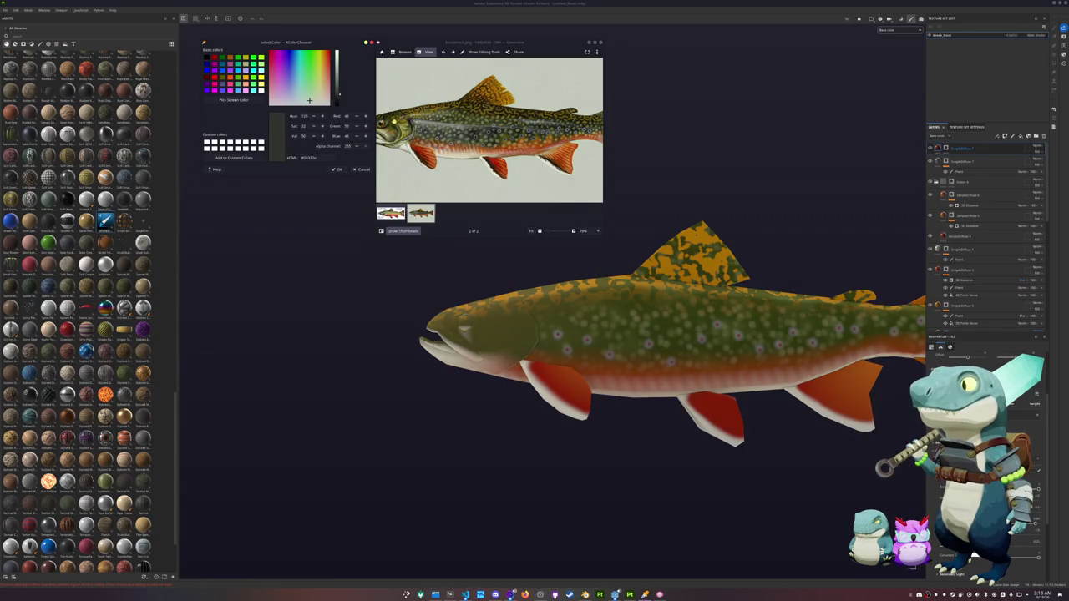
Step: Zoom into the reference photo's flank and resample its dark green
{"action": "scroll", "coordinate": [441, 136], "scroll_direction": "up", "scroll_amount": 3}
{"action": "scroll", "coordinate": [440, 135], "scroll_direction": "up", "scroll_amount": 3}
{"action": "left_click_drag", "start_coordinate": [440, 135], "coordinate": [461, 129]}
{"action": "left_click", "coordinate": [235, 101]}
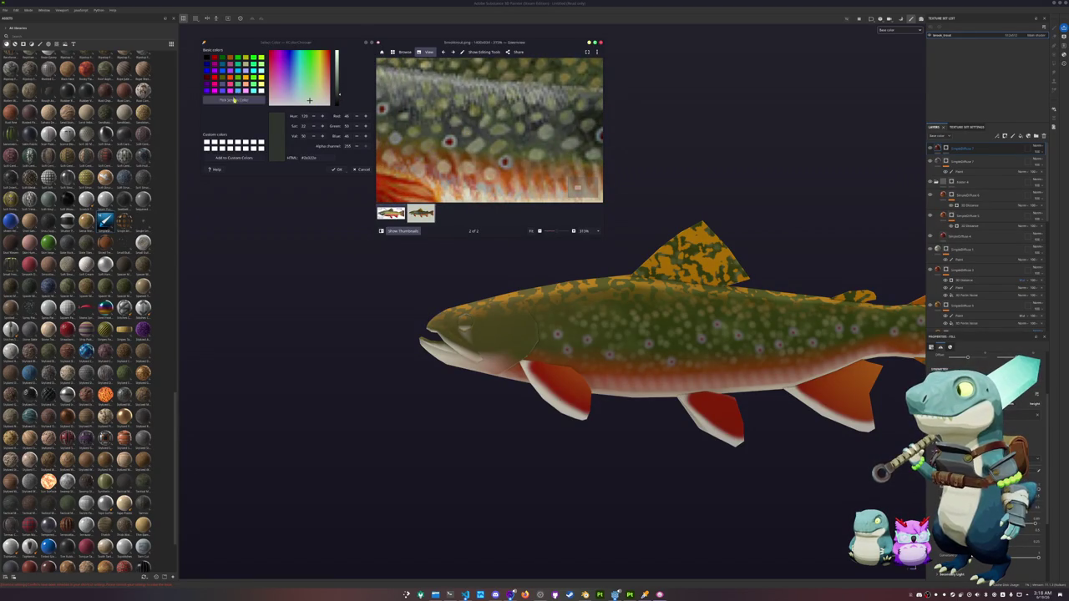
{"action": "left_click", "coordinate": [452, 129]}
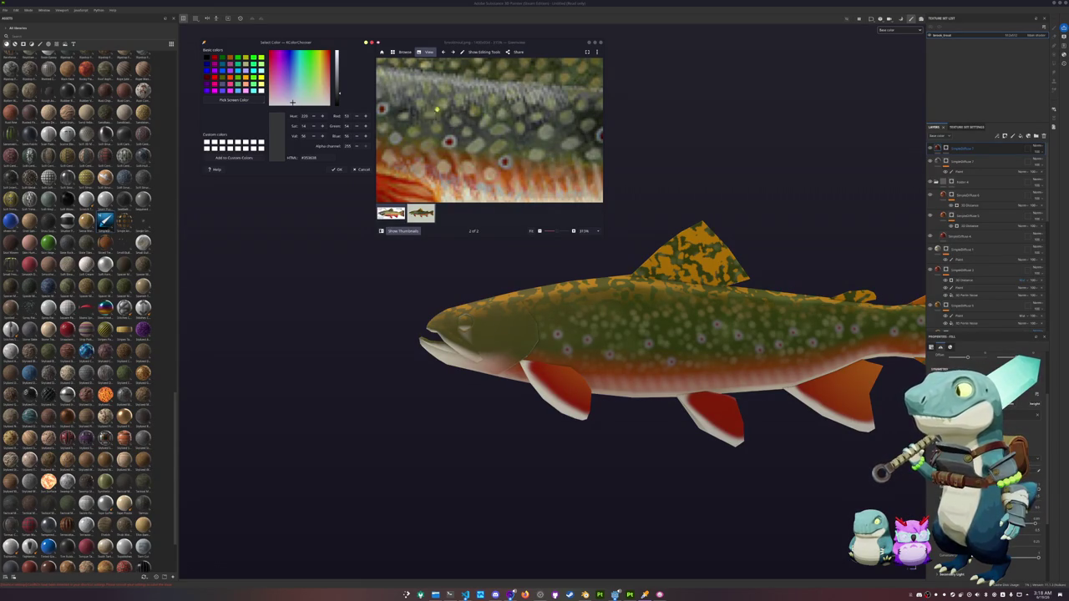
{"action": "scroll", "coordinate": [446, 125], "scroll_direction": "up", "scroll_amount": 1, "text": "ctrl"}
{"action": "scroll", "coordinate": [446, 127], "scroll_direction": "up", "scroll_amount": 1, "text": "ctrl"}
{"action": "scroll", "coordinate": [446, 130], "scroll_direction": "up", "scroll_amount": 1, "text": "ctrl"}
{"action": "left_click_drag", "start_coordinate": [447, 130], "coordinate": [436, 121]}
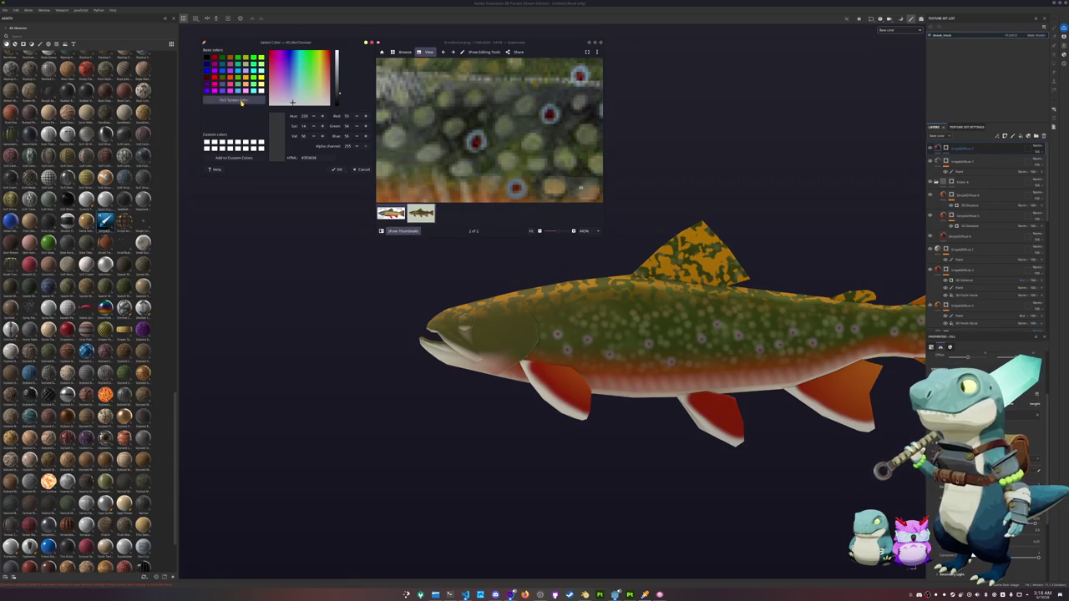
Step: Zoom further onto a spot and sample the dark skin beside it
{"action": "left_click", "coordinate": [234, 99]}
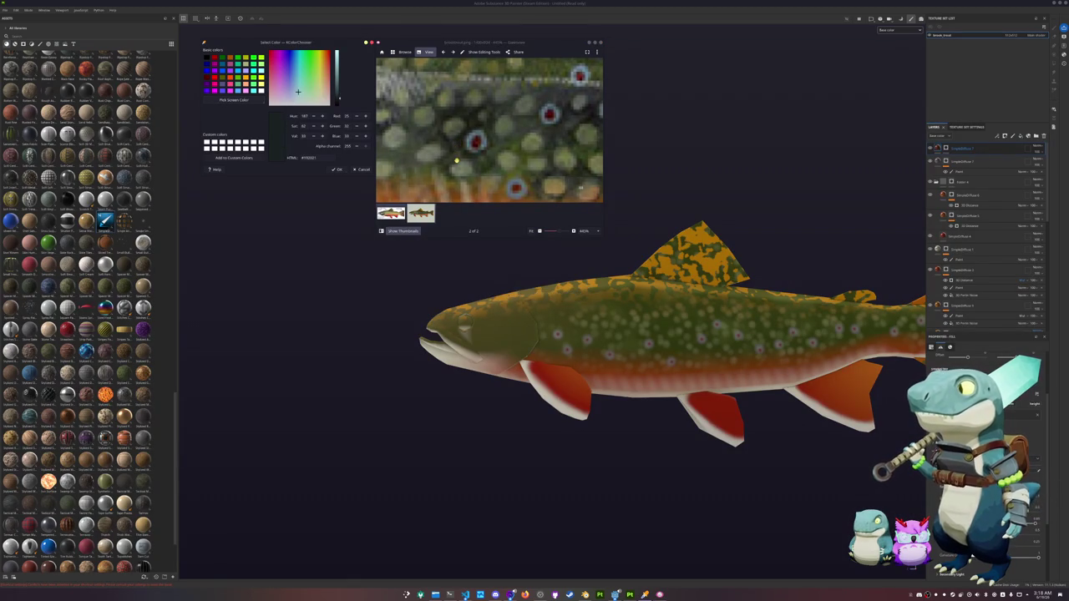
{"action": "scroll", "coordinate": [459, 143], "scroll_direction": "up", "scroll_amount": 3, "text": "ctrl"}
{"action": "scroll", "coordinate": [461, 146], "scroll_direction": "up", "scroll_amount": 3, "text": "ctrl"}
{"action": "scroll", "coordinate": [464, 150], "scroll_direction": "up", "scroll_amount": 3, "text": "ctrl"}
{"action": "scroll", "coordinate": [464, 152], "scroll_direction": "up", "scroll_amount": 1, "text": "ctrl"}
{"action": "scroll", "coordinate": [463, 166], "scroll_direction": "up", "scroll_amount": 1, "text": "ctrl"}
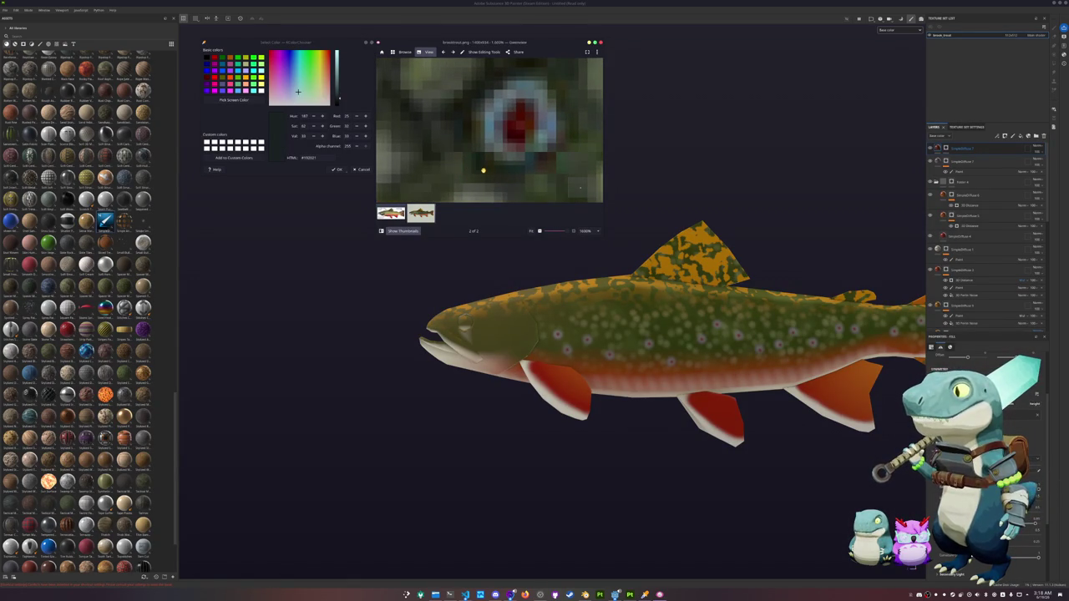
{"action": "left_click", "coordinate": [251, 100]}
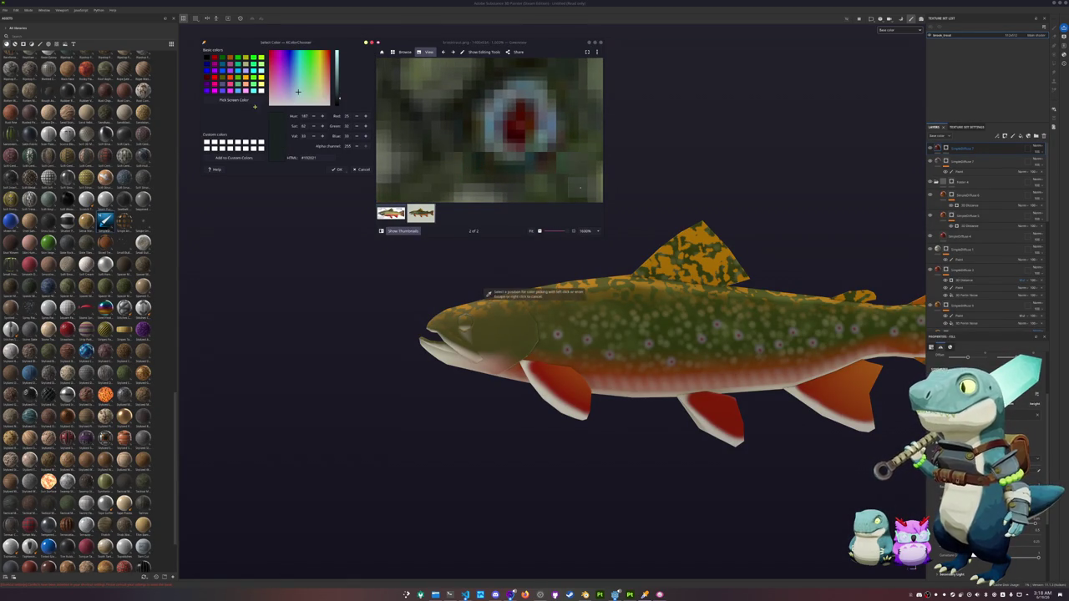
{"action": "left_click", "coordinate": [477, 163]}
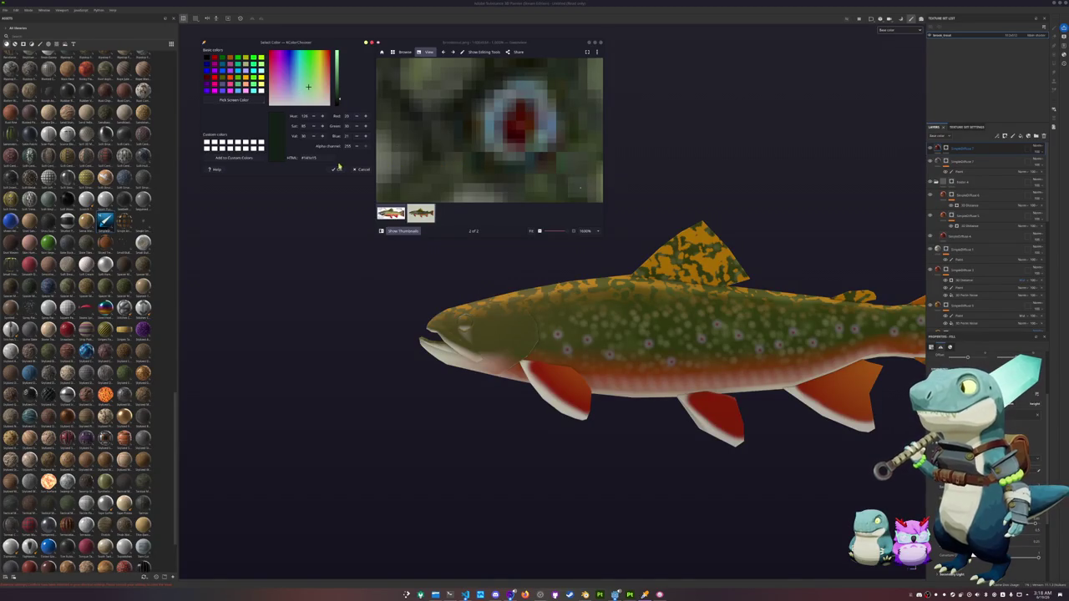
Step: Resample neighbouring dark greens beside the spot, settling on the final dark olive
{"action": "left_click", "coordinate": [234, 98]}
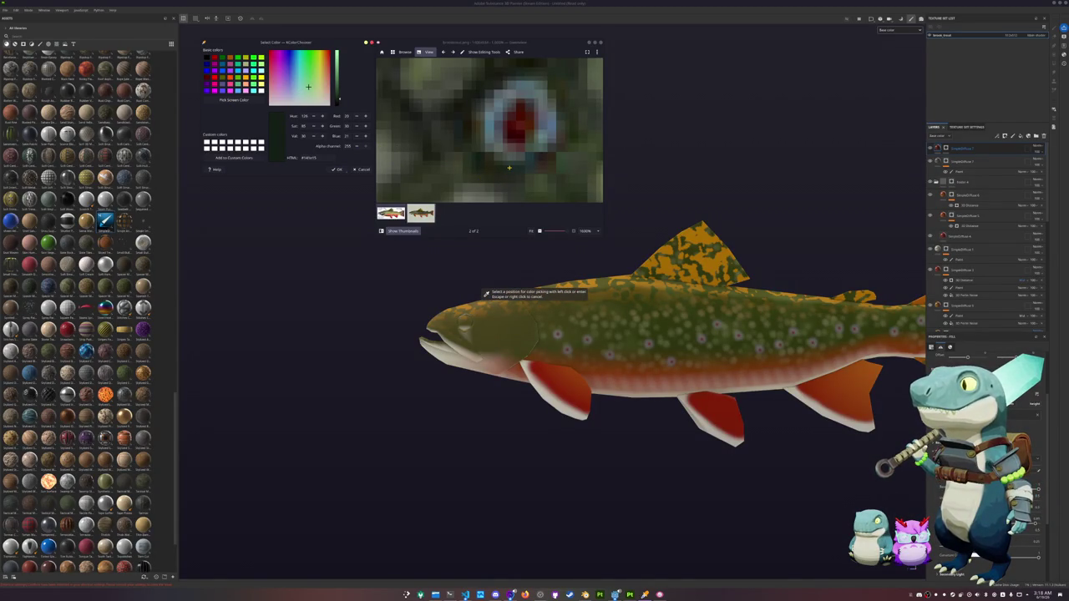
{"action": "left_click", "coordinate": [508, 167]}
{"action": "left_click", "coordinate": [234, 99]}
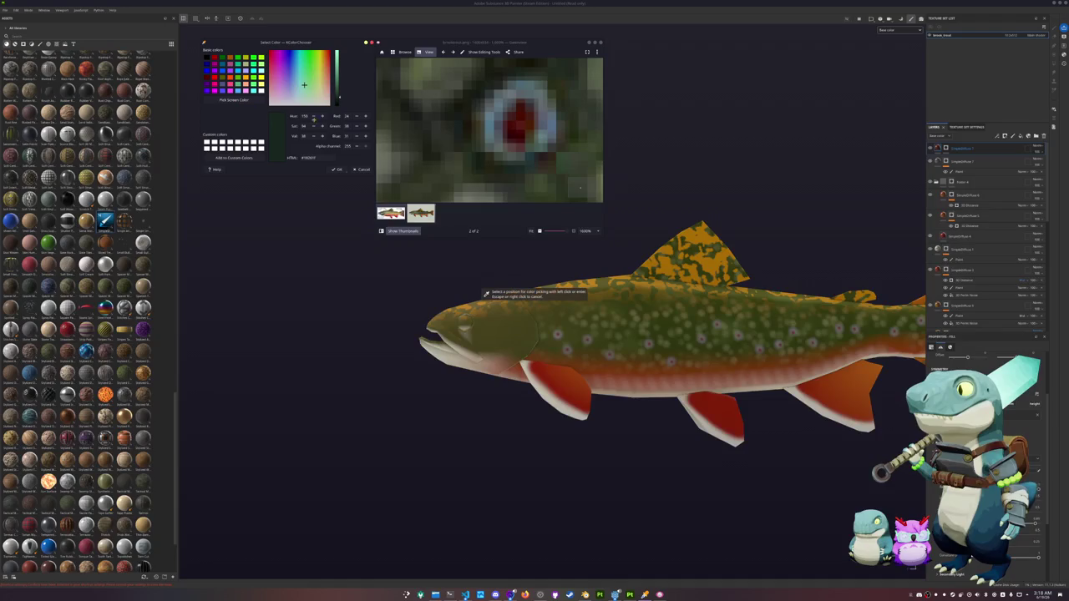
{"action": "left_click", "coordinate": [459, 125]}
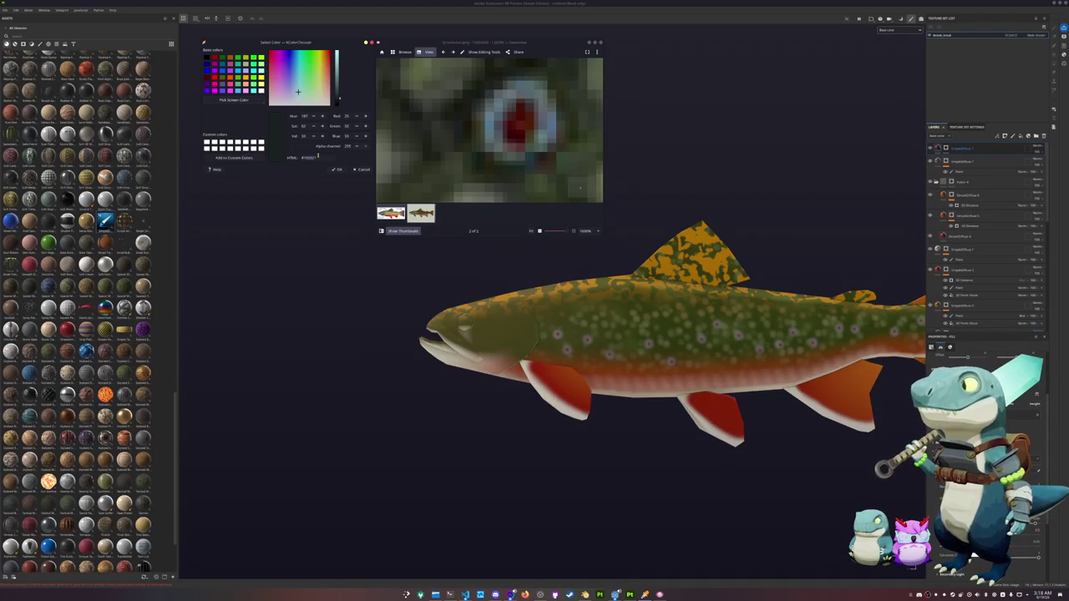
{"action": "scroll", "coordinate": [421, 343], "scroll_direction": "down", "scroll_amount": 2}
{"action": "scroll", "coordinate": [421, 342], "scroll_direction": "down", "scroll_amount": 1}
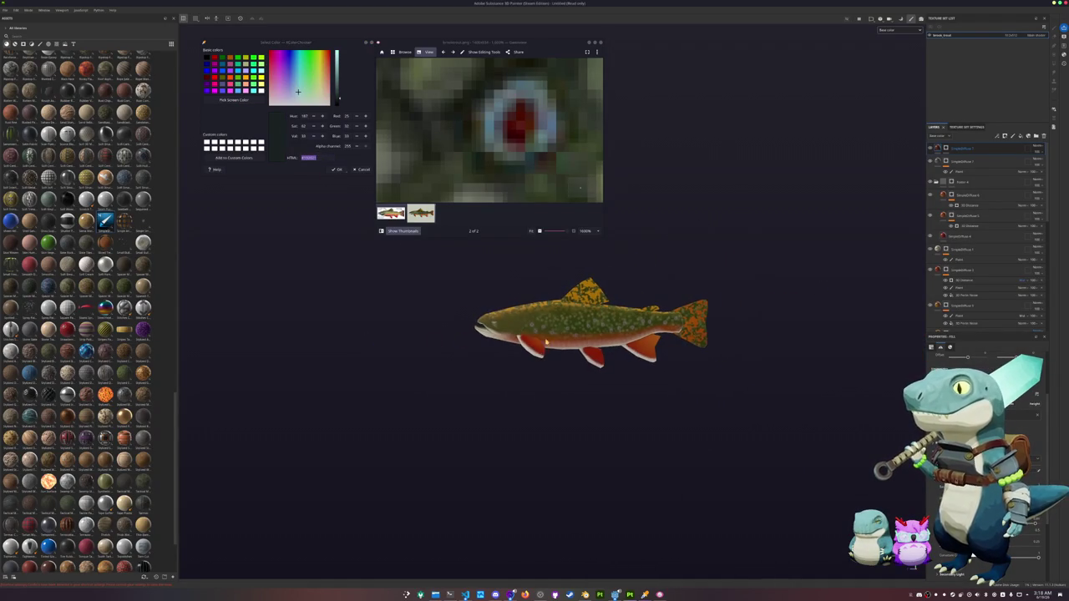
{"action": "scroll", "coordinate": [504, 157], "scroll_direction": "down", "scroll_amount": 5, "text": "ctrl"}
{"action": "scroll", "coordinate": [504, 157], "scroll_direction": "down", "scroll_amount": 3, "text": "ctrl"}
Step: Undo an accidental layer move and select the SimpleDiffuse 6 layer
{"action": "scroll", "coordinate": [969, 251], "scroll_direction": "down", "scroll_amount": 3}
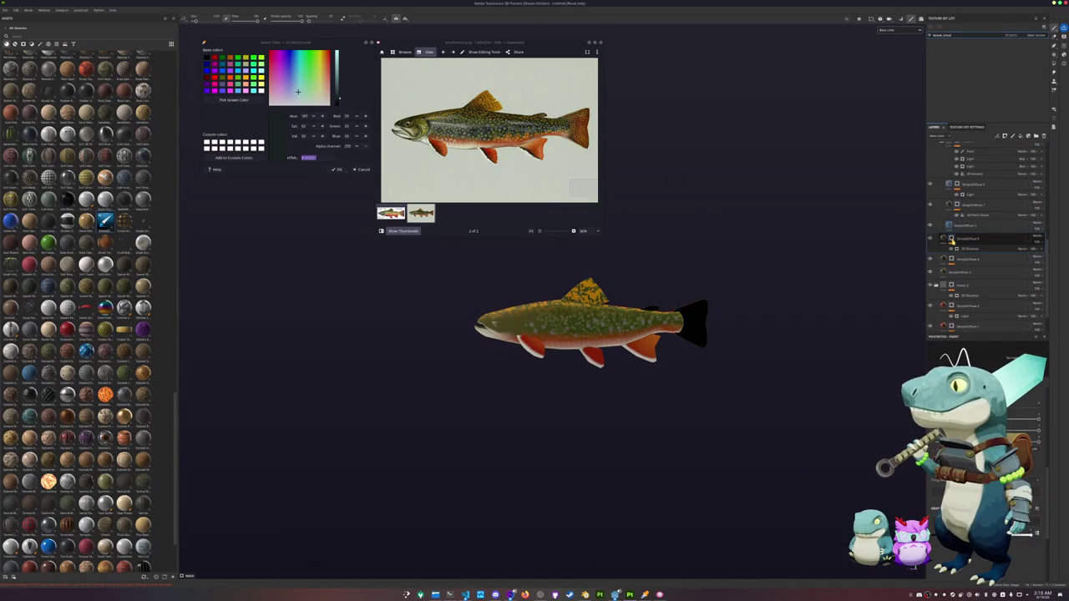
{"action": "left_click_drag", "start_coordinate": [951, 238], "coordinate": [955, 261]}
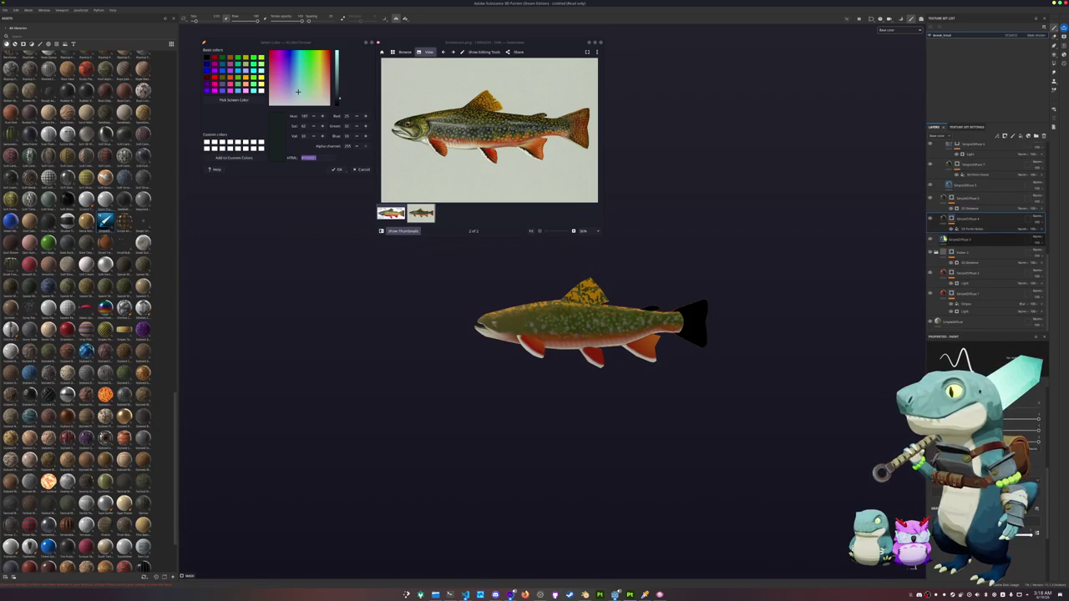
{"action": "key", "text": "ctrl+z"}
{"action": "scroll", "coordinate": [850, 292], "scroll_direction": "up", "scroll_amount": 2}
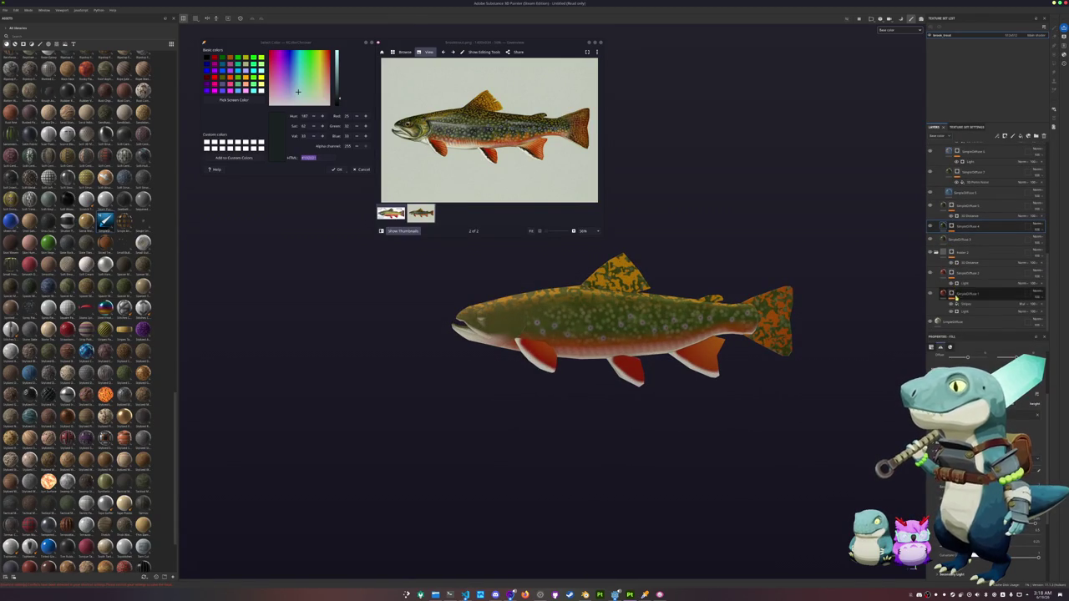
{"action": "scroll", "coordinate": [936, 271], "scroll_direction": "up", "scroll_amount": 1}
{"action": "scroll", "coordinate": [938, 267], "scroll_direction": "up", "scroll_amount": 2}
{"action": "scroll", "coordinate": [941, 272], "scroll_direction": "up", "scroll_amount": 1}
{"action": "scroll", "coordinate": [943, 277], "scroll_direction": "up", "scroll_amount": 1}
{"action": "scroll", "coordinate": [943, 277], "scroll_direction": "up", "scroll_amount": 1}
{"action": "scroll", "coordinate": [944, 277], "scroll_direction": "up", "scroll_amount": 2}
{"action": "scroll", "coordinate": [945, 278], "scroll_direction": "up", "scroll_amount": 2}
{"action": "scroll", "coordinate": [944, 277], "scroll_direction": "up", "scroll_amount": 2}
{"action": "scroll", "coordinate": [946, 274], "scroll_direction": "up", "scroll_amount": 2}
{"action": "scroll", "coordinate": [949, 263], "scroll_direction": "up", "scroll_amount": 2}
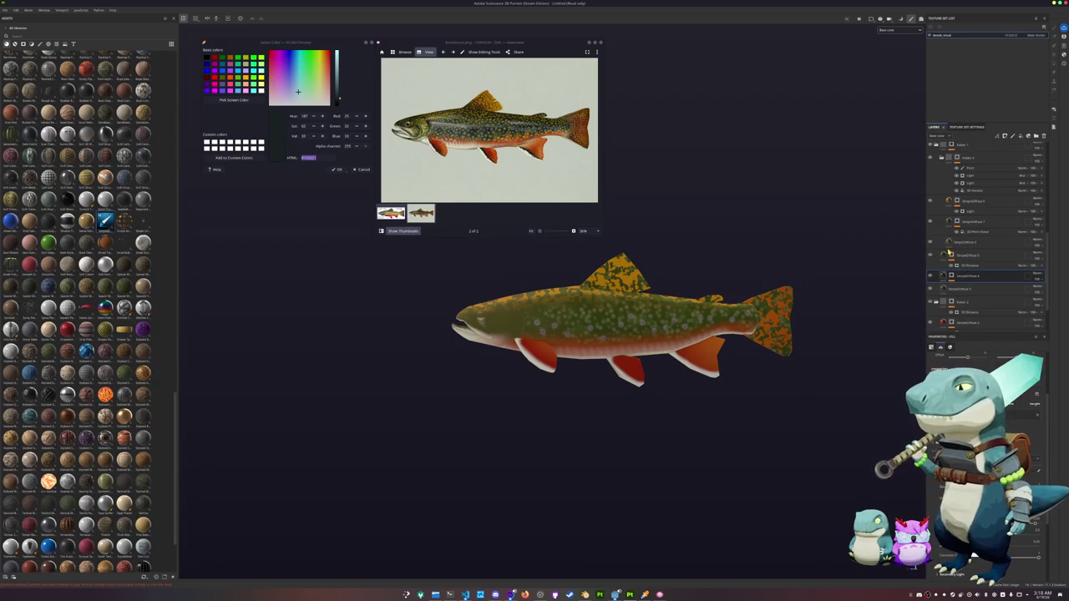
{"action": "left_click", "coordinate": [949, 242]}
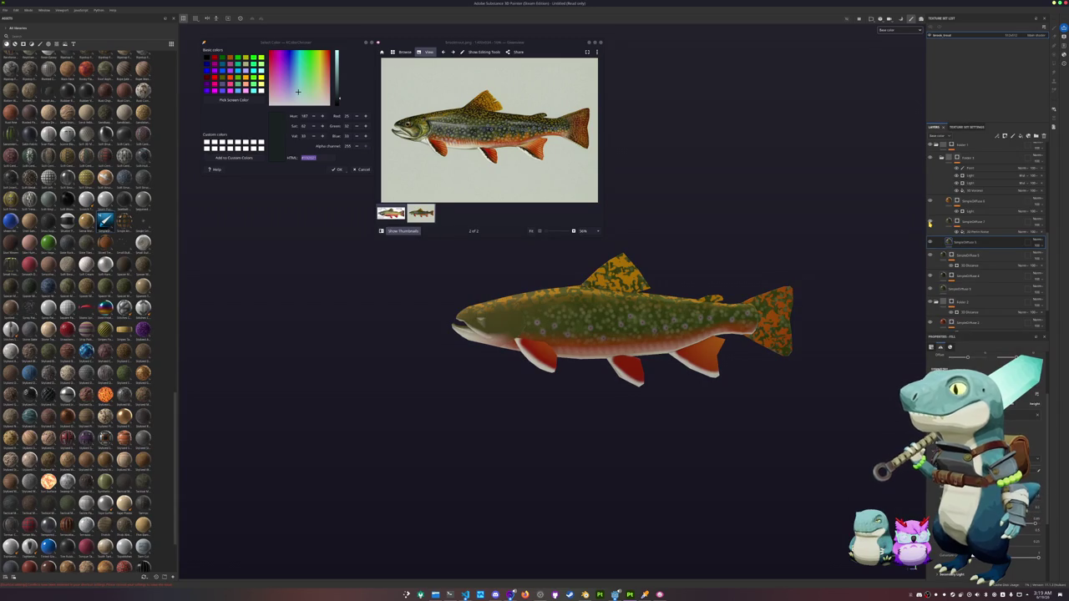
Step: Inspect the 2D Perlin Noise mask settings of a lower noise-masked layer
{"action": "scroll", "coordinate": [938, 244], "scroll_direction": "down", "scroll_amount": 1}
{"action": "scroll", "coordinate": [937, 254], "scroll_direction": "down", "scroll_amount": 1}
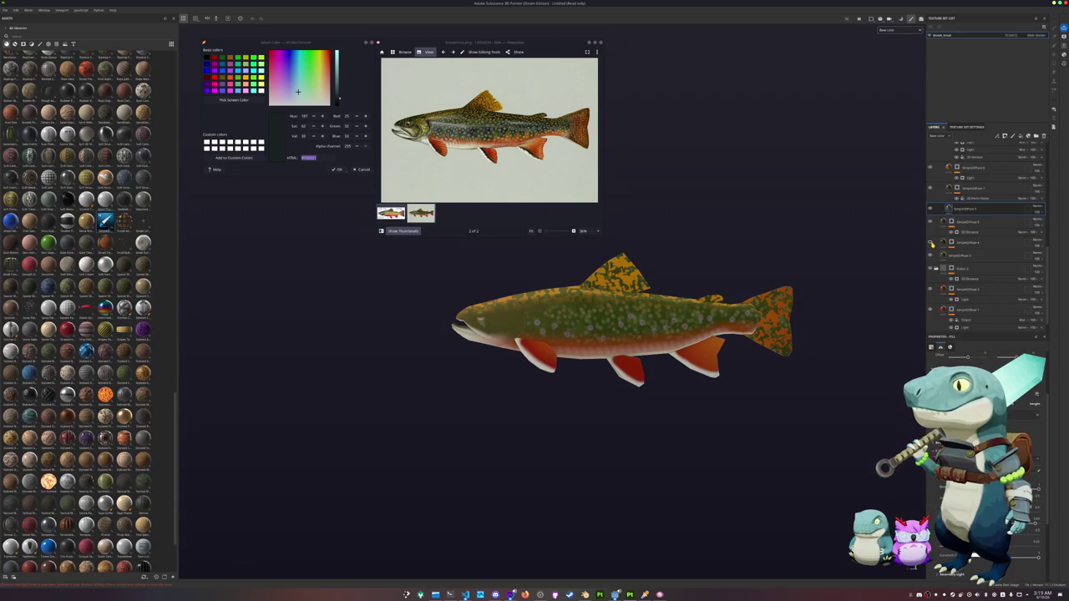
{"action": "left_click", "coordinate": [970, 243]}
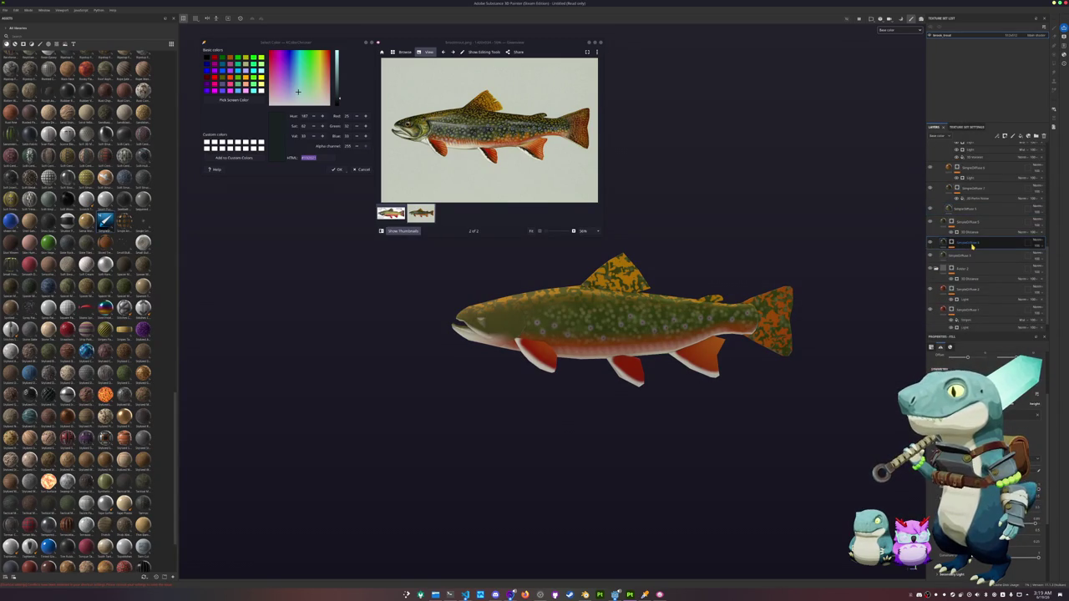
{"action": "left_click", "coordinate": [951, 242]}
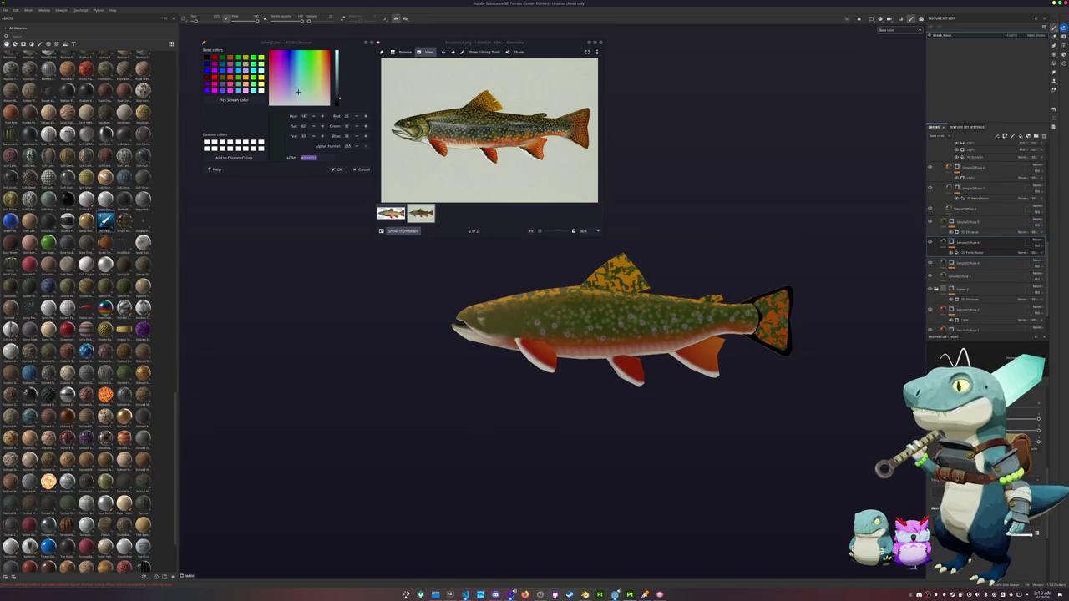
{"action": "left_click", "coordinate": [971, 253]}
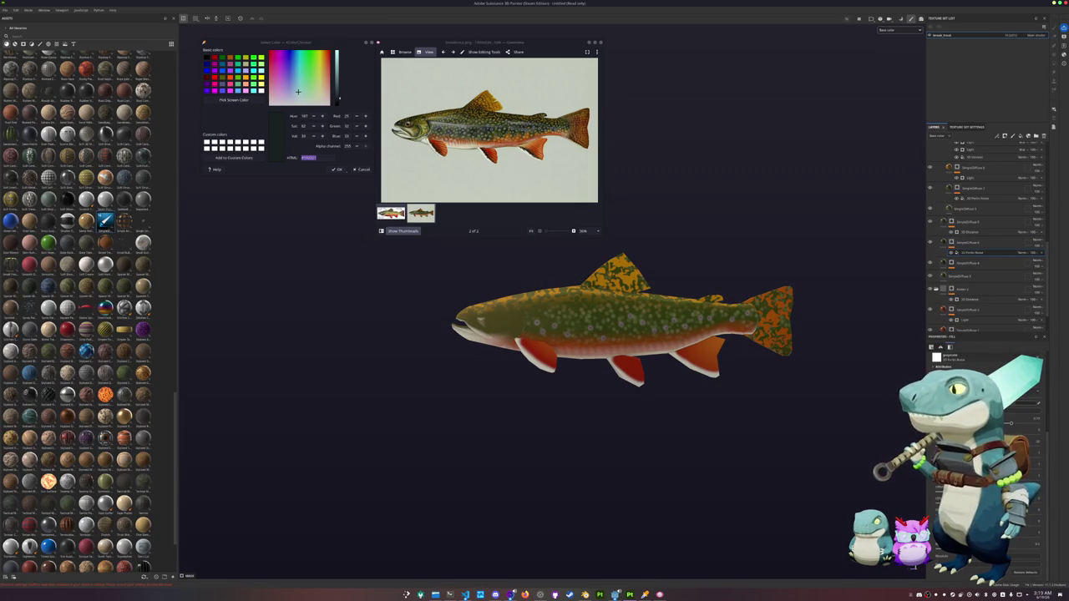
{"action": "scroll", "coordinate": [622, 325], "scroll_direction": "up", "scroll_amount": 2}
{"action": "scroll", "coordinate": [623, 326], "scroll_direction": "up", "scroll_amount": 2}
{"action": "scroll", "coordinate": [622, 326], "scroll_direction": "up", "scroll_amount": 2}
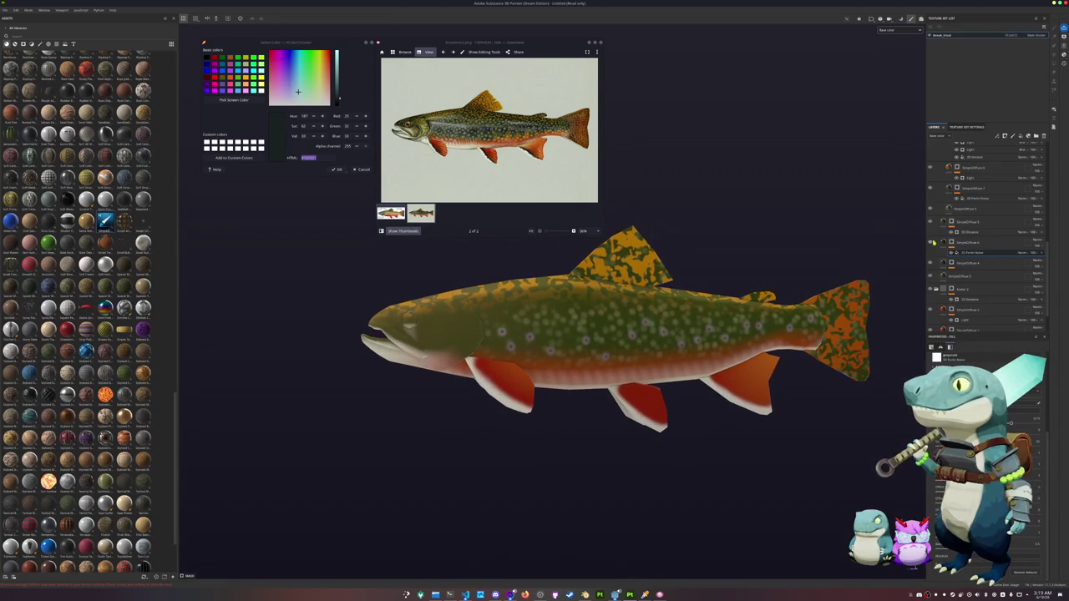
{"action": "left_click", "coordinate": [944, 242]}
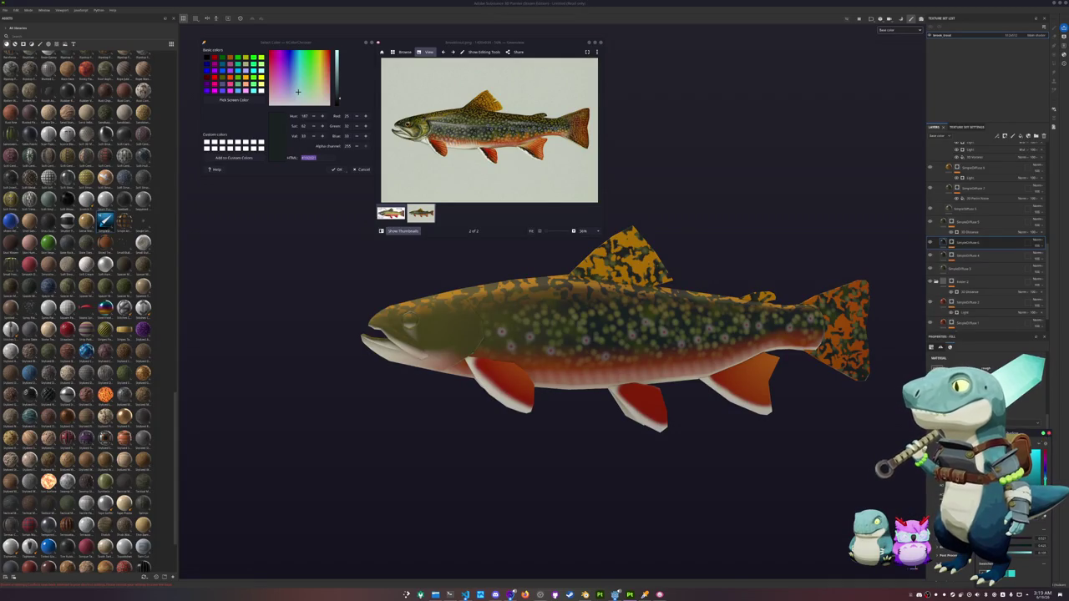
Step: Select the SimpleDiffuse 2 layer and check its effect on the fish
{"action": "scroll", "coordinate": [986, 468], "scroll_direction": "down", "scroll_amount": 5}
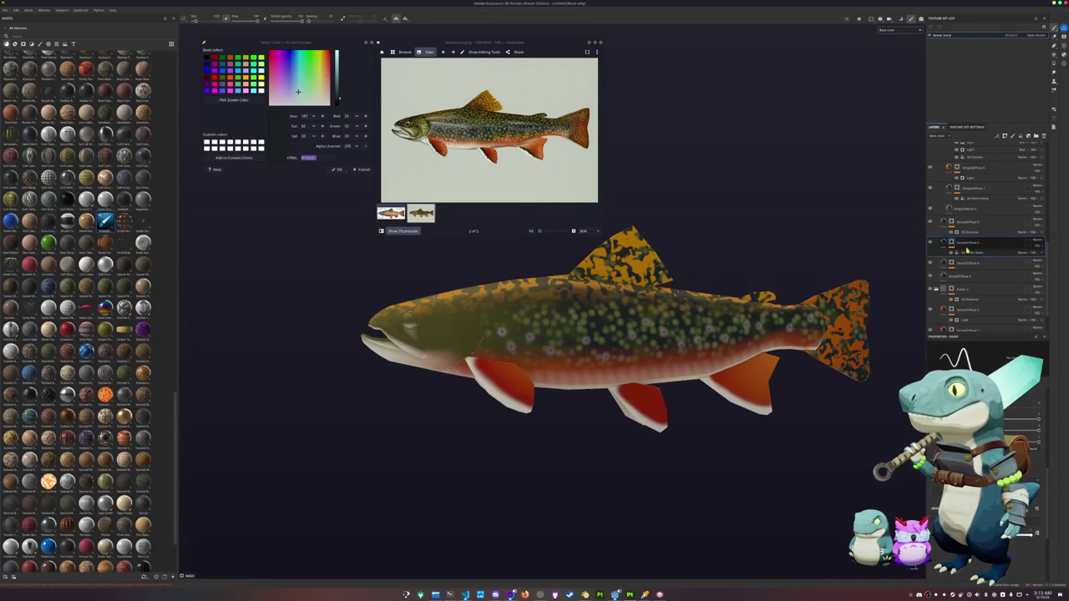
{"action": "left_click", "coordinate": [969, 309]}
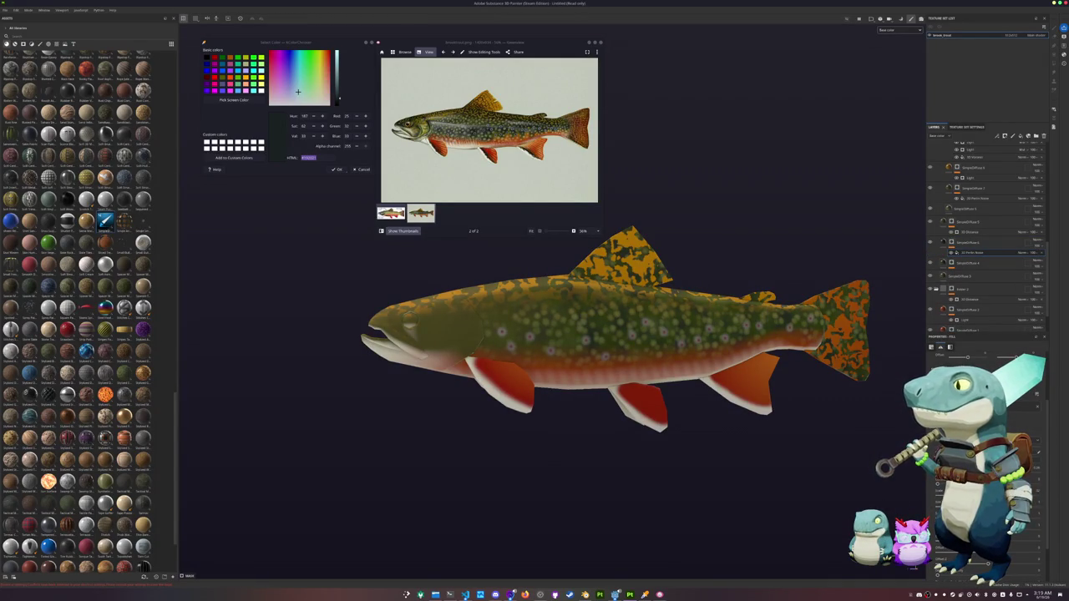
{"action": "scroll", "coordinate": [723, 393], "scroll_direction": "down", "scroll_amount": 3}
{"action": "mouse_move", "coordinate": [714, 412]}
{"action": "middle_mouse_down"}
{"action": "mouse_move", "coordinate": [744, 416]}
{"action": "mouse_move", "coordinate": [724, 425]}
{"action": "middle_mouse_up"}
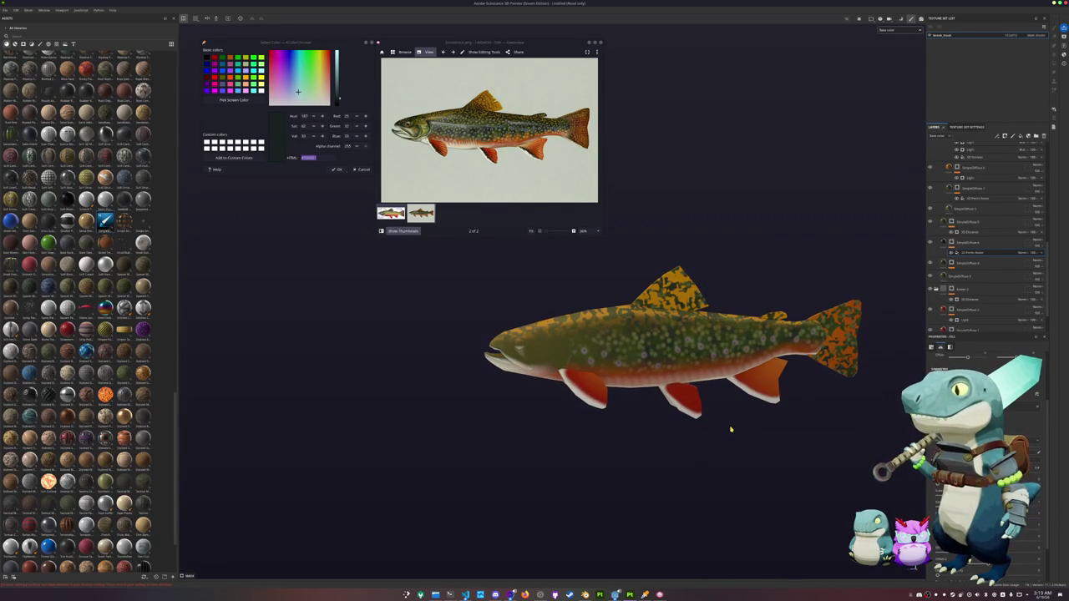
{"action": "scroll", "coordinate": [731, 430], "scroll_direction": "up", "scroll_amount": 1}
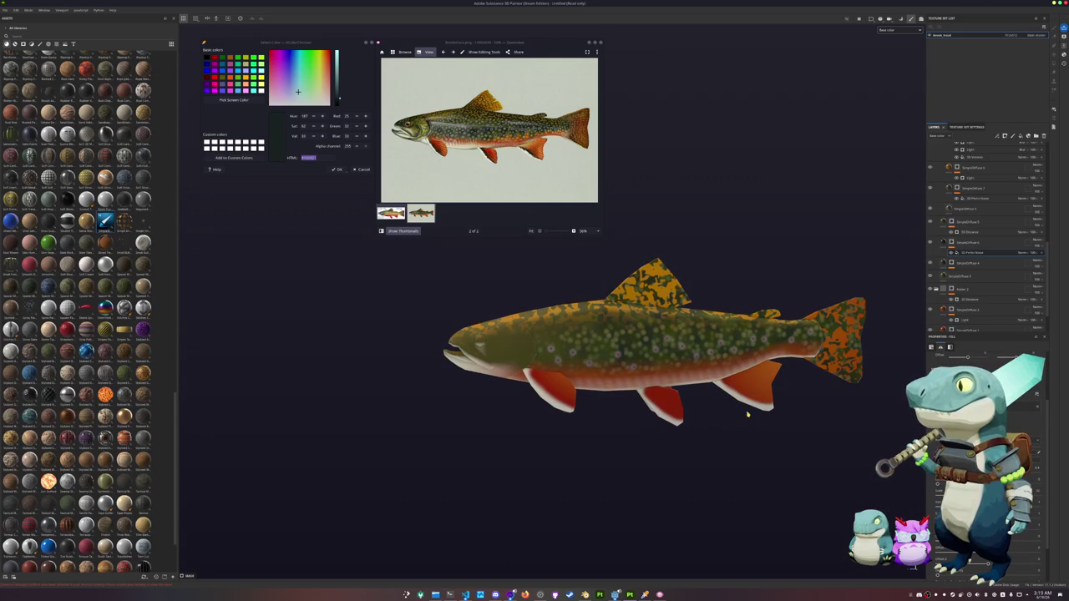
Step: Add a new fill layer above the top layer SimpleDiffuse 7
{"action": "left_click", "coordinate": [950, 238]}
{"action": "scroll", "coordinate": [950, 239], "scroll_direction": "up", "scroll_amount": 3}
{"action": "left_click", "coordinate": [957, 150]}
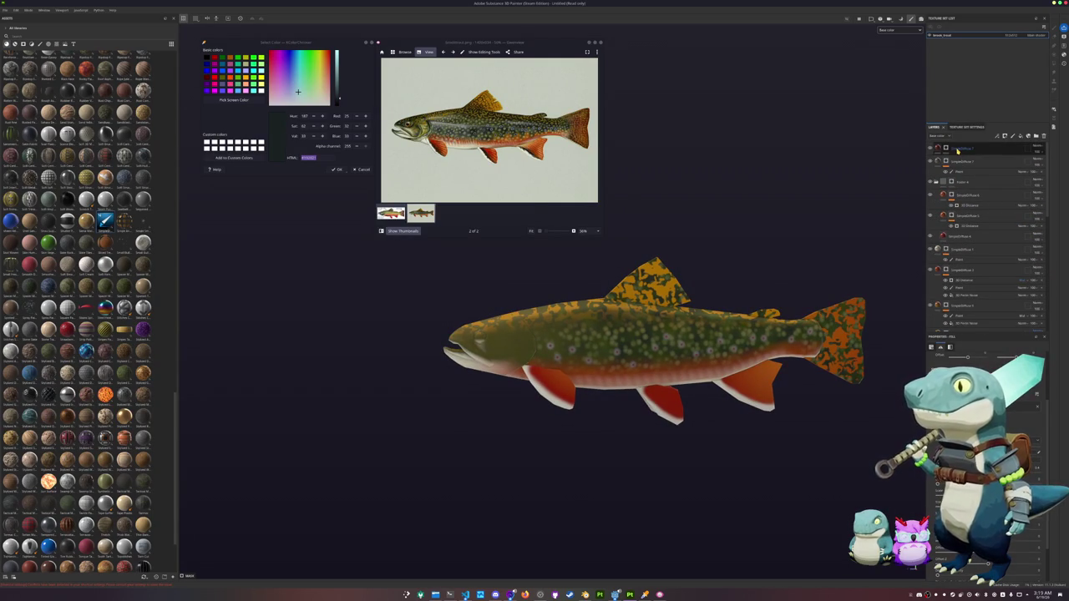
{"action": "right_click", "coordinate": [958, 149]}
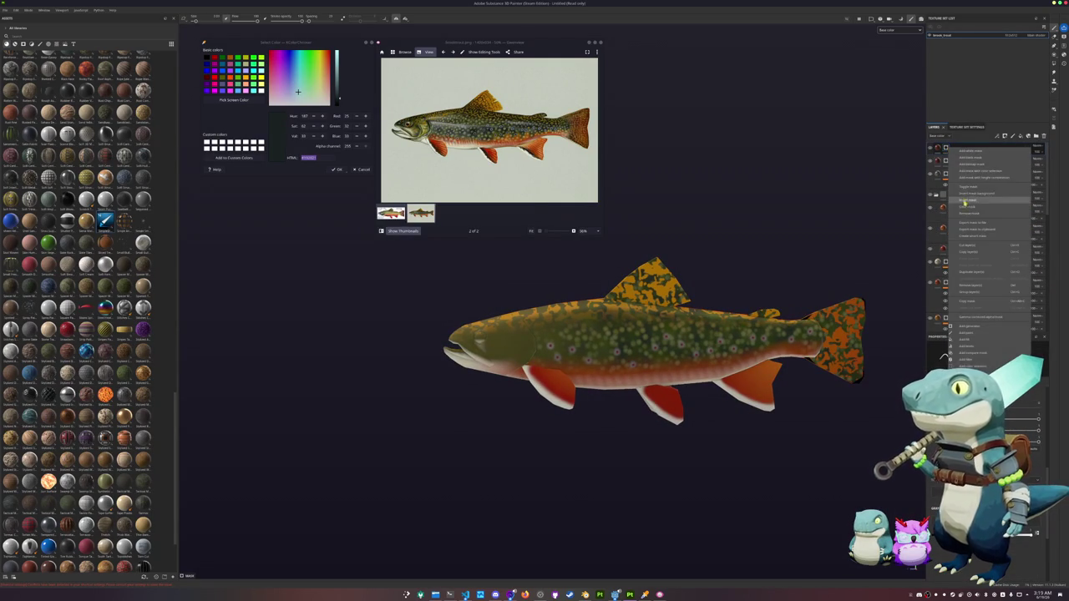
{"action": "left_click", "coordinate": [967, 214]}
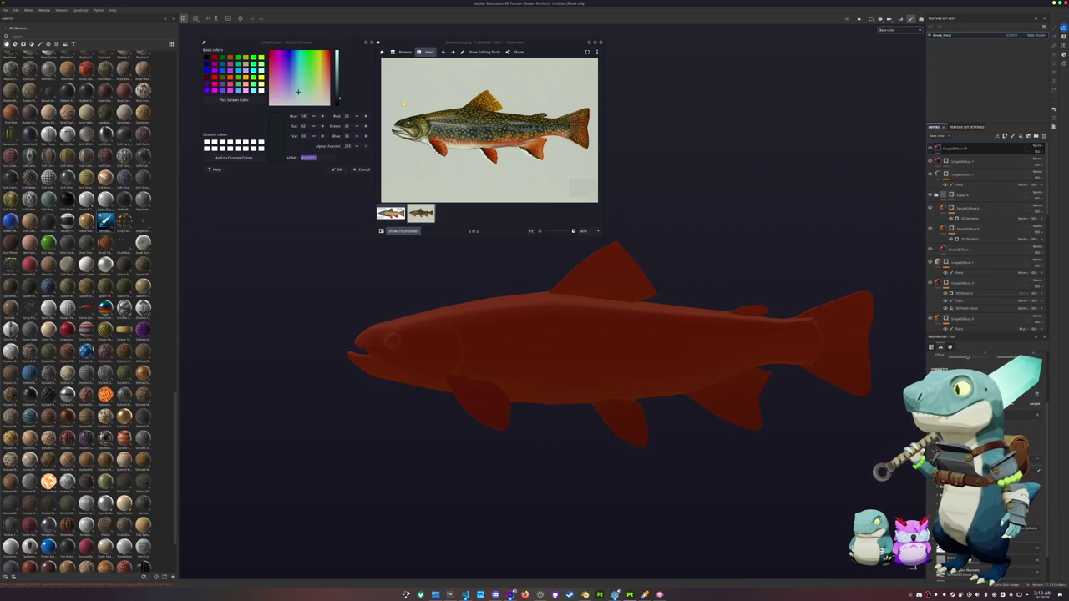
Step: Sample and darken the reference olive, then apply its hex as the fill's base colour
{"action": "left_click", "coordinate": [234, 99]}
{"action": "left_click", "coordinate": [446, 112]}
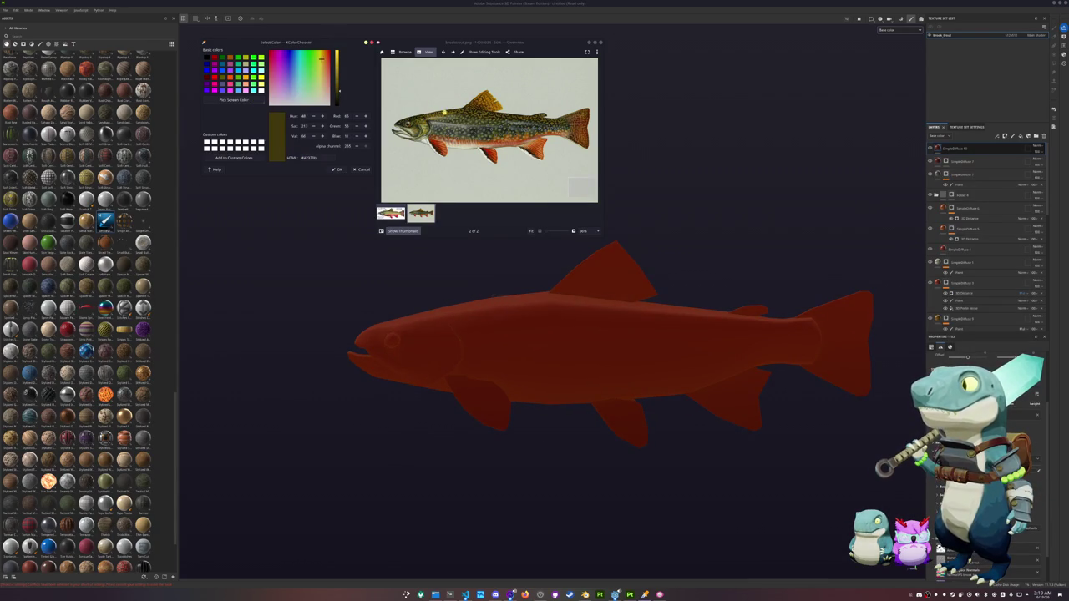
{"action": "left_click_drag", "start_coordinate": [337, 108], "coordinate": [339, 99]}
{"action": "double_click", "coordinate": [309, 157]}
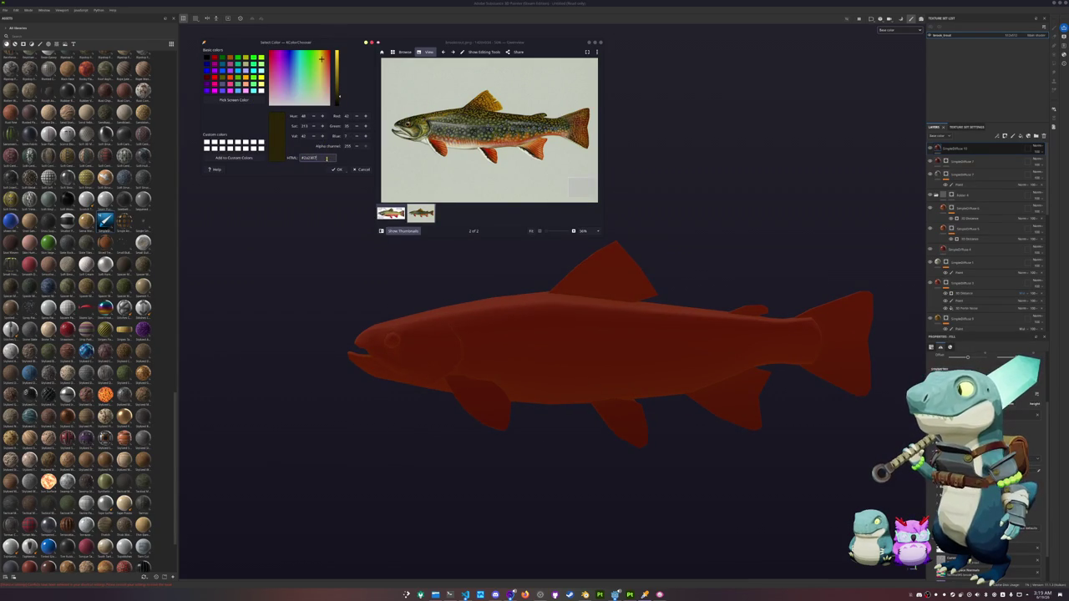
{"action": "left_click", "coordinate": [949, 150]}
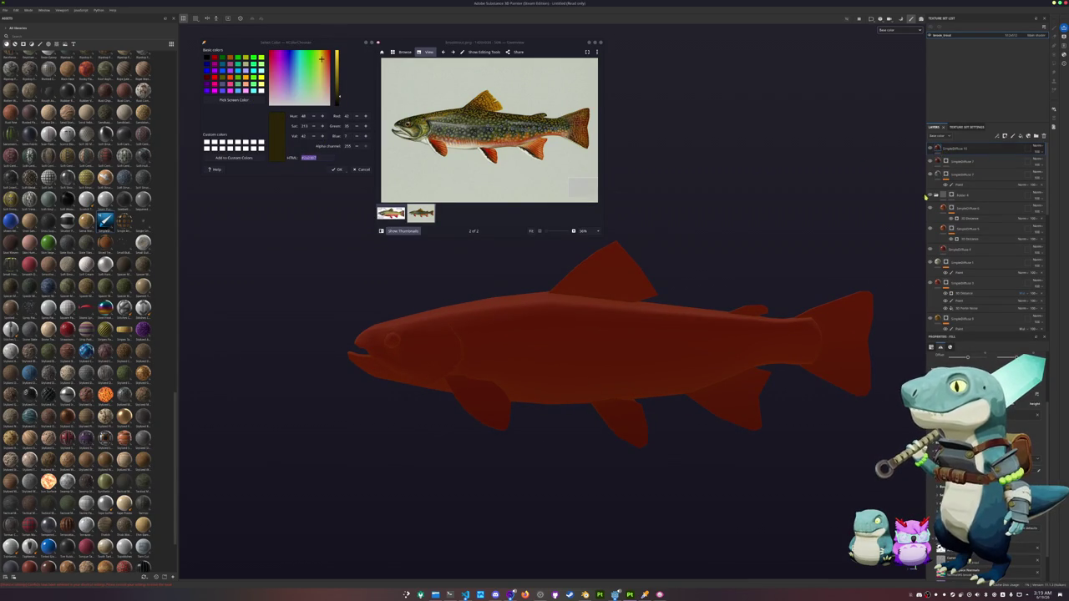
{"action": "scroll", "coordinate": [973, 554], "scroll_direction": "down", "scroll_amount": 2}
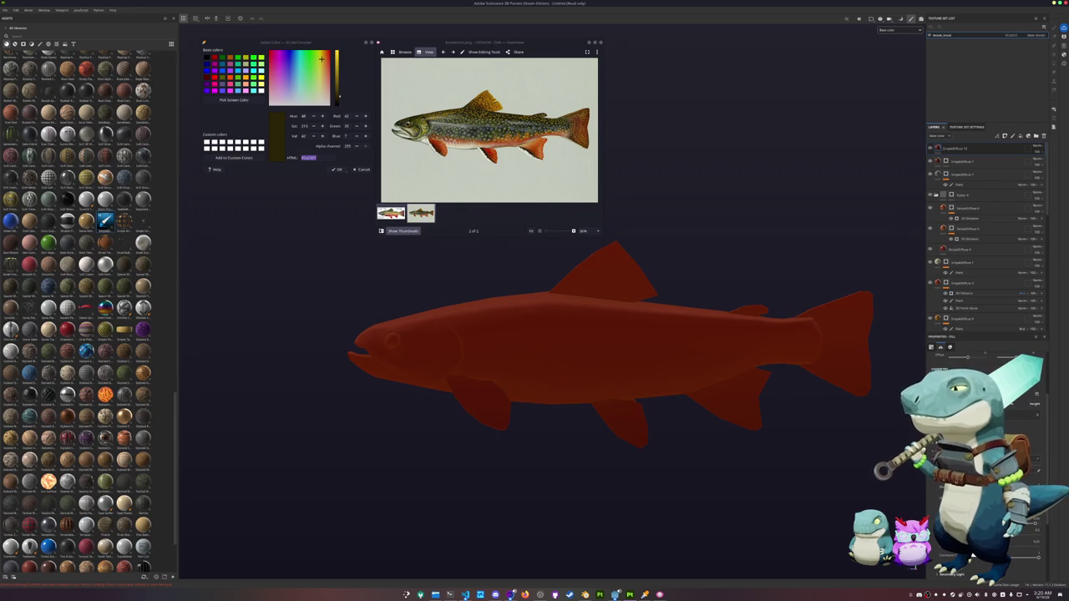
{"action": "left_click", "coordinate": [1011, 568]}
{"action": "left_click_drag", "start_coordinate": [1024, 553], "coordinate": [1027, 547]}
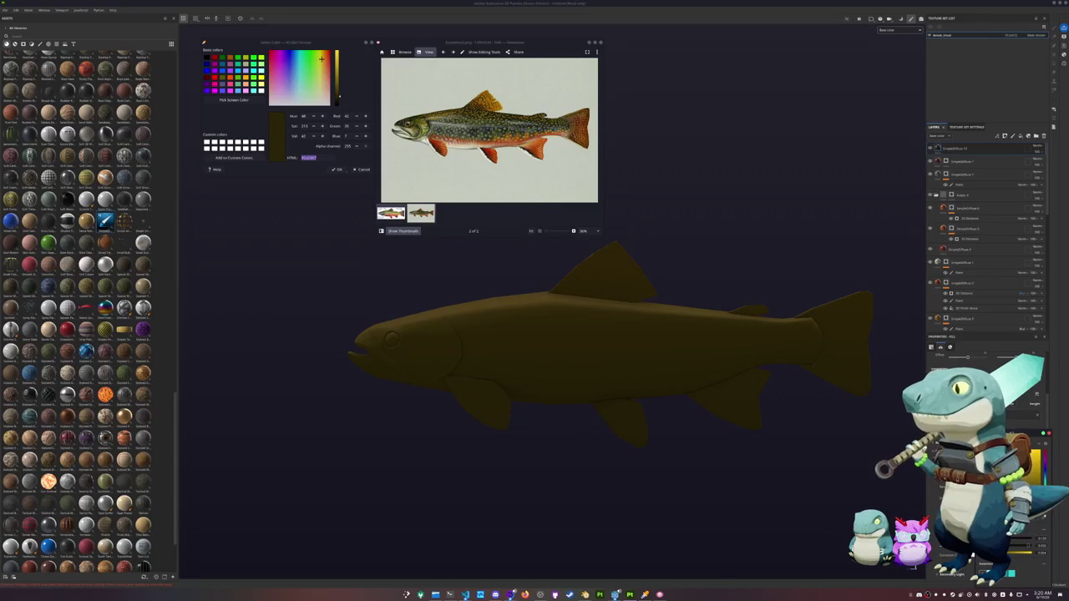
Step: Move the olive fill layer down beneath the mottling and spot layers
{"action": "mouse_move", "coordinate": [961, 150]}
{"action": "left_mouse_down"}
{"action": "mouse_move", "coordinate": [972, 277]}
{"action": "mouse_move", "coordinate": [961, 288]}
{"action": "left_mouse_up"}
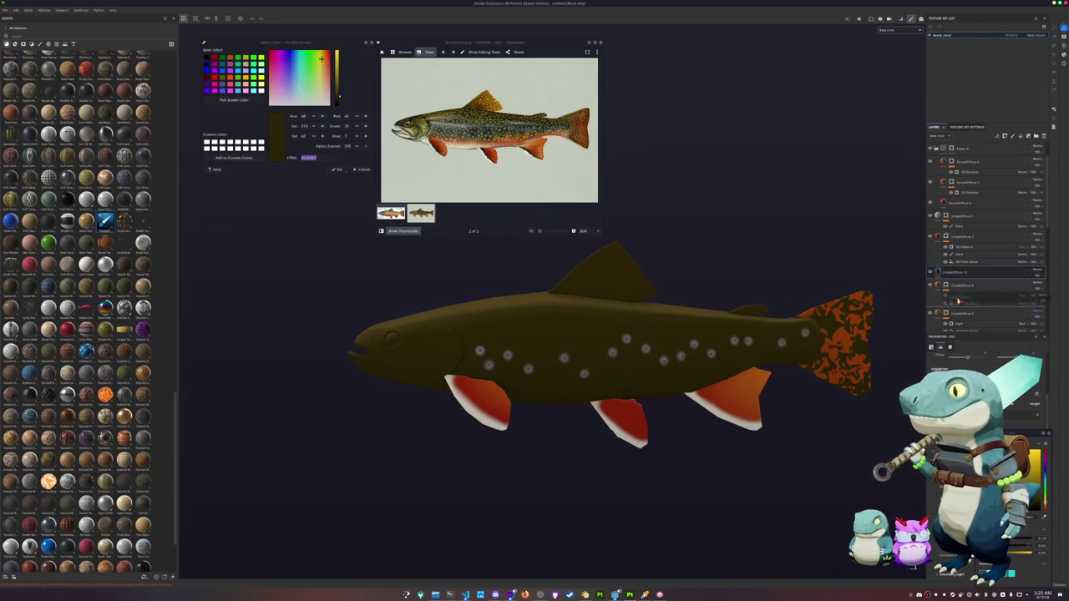
{"action": "left_click_drag", "start_coordinate": [959, 302], "coordinate": [950, 287]}
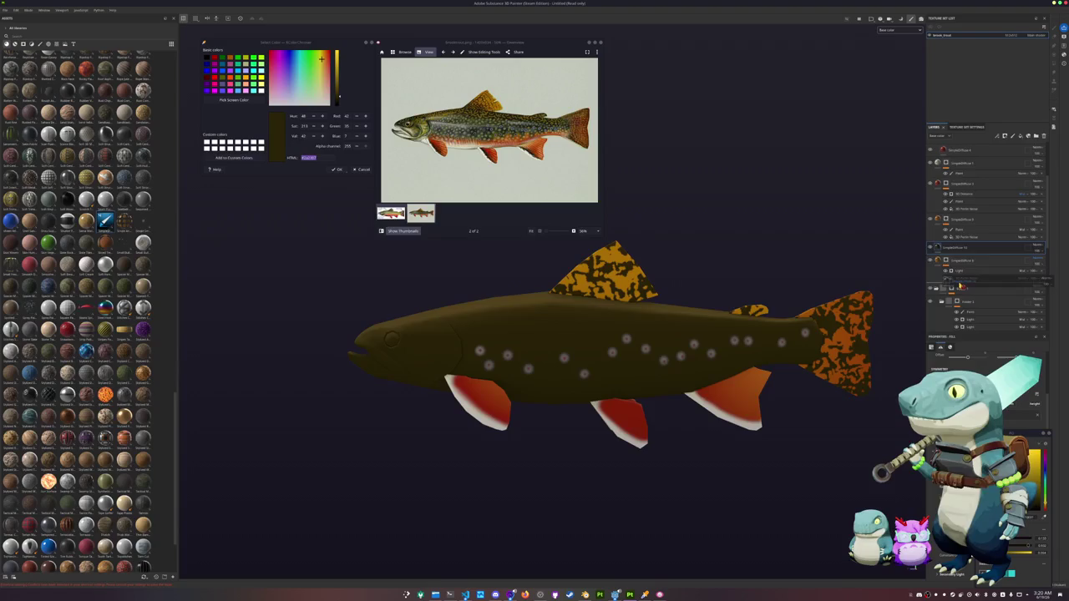
{"action": "left_click_drag", "start_coordinate": [951, 251], "coordinate": [952, 288]}
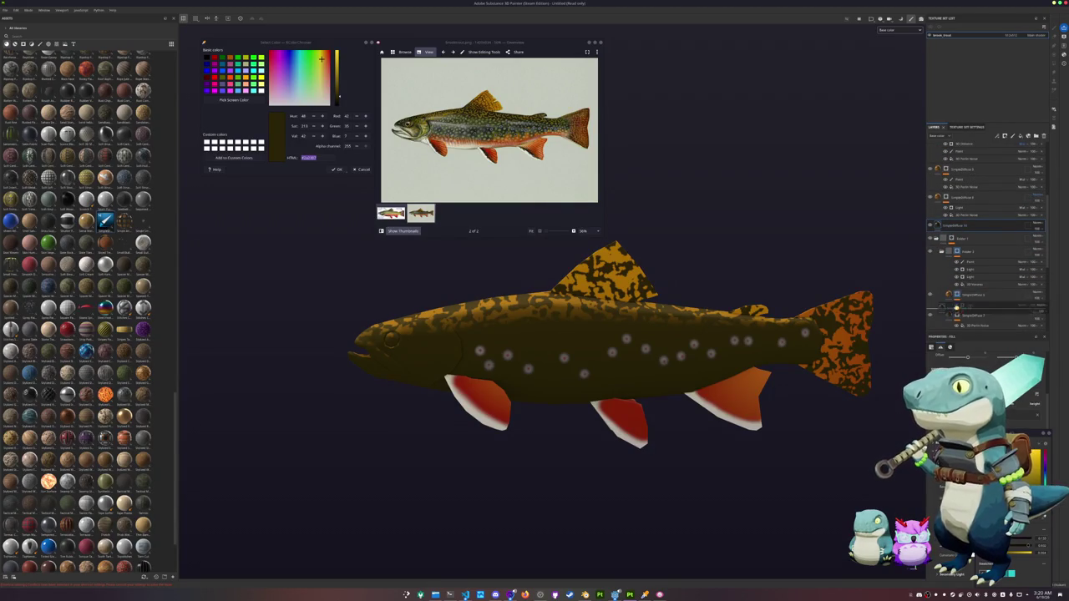
{"action": "left_click_drag", "start_coordinate": [954, 230], "coordinate": [956, 303]}
{"action": "mouse_move", "coordinate": [966, 237]}
{"action": "left_mouse_down"}
{"action": "mouse_move", "coordinate": [954, 292]}
{"action": "mouse_move", "coordinate": [956, 190]}
{"action": "left_mouse_up"}
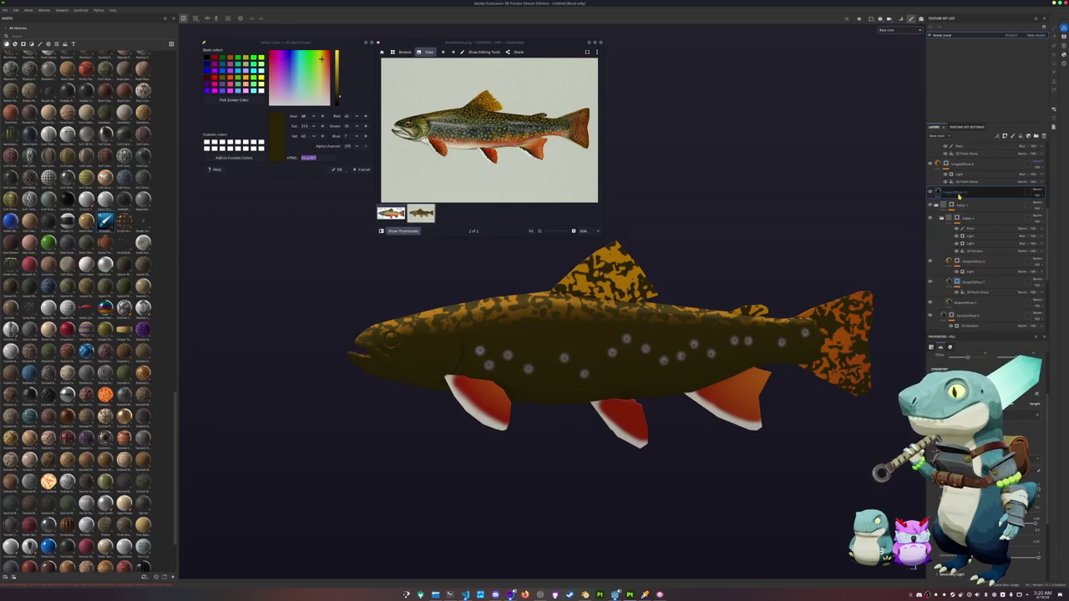
{"action": "right_click", "coordinate": [961, 193]}
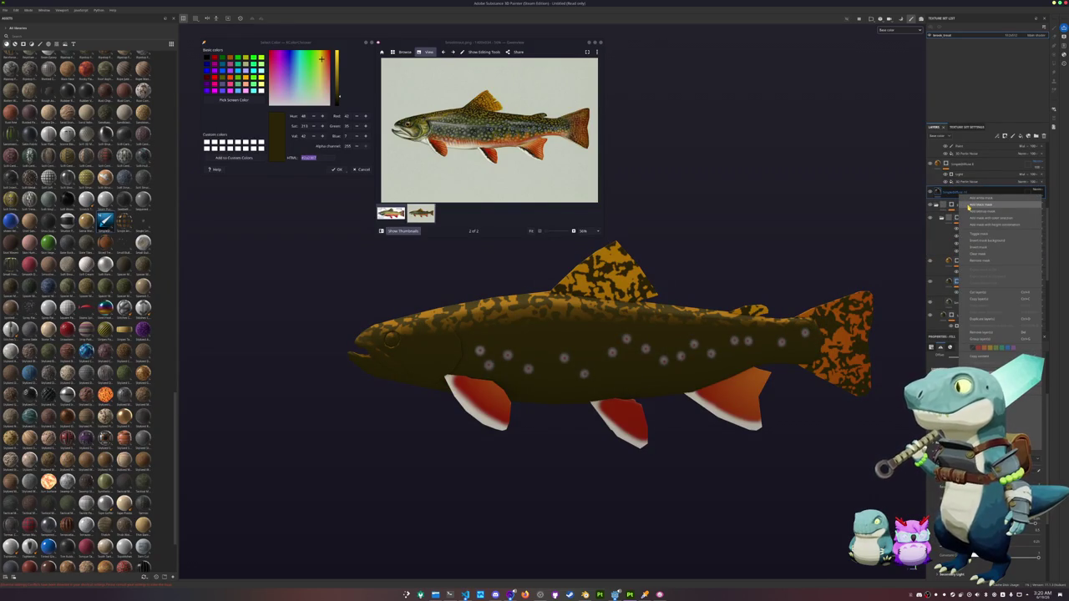
Step: Give the olive fill a black mask with a paint effect
{"action": "left_click", "coordinate": [969, 204]}
{"action": "right_click", "coordinate": [954, 191]}
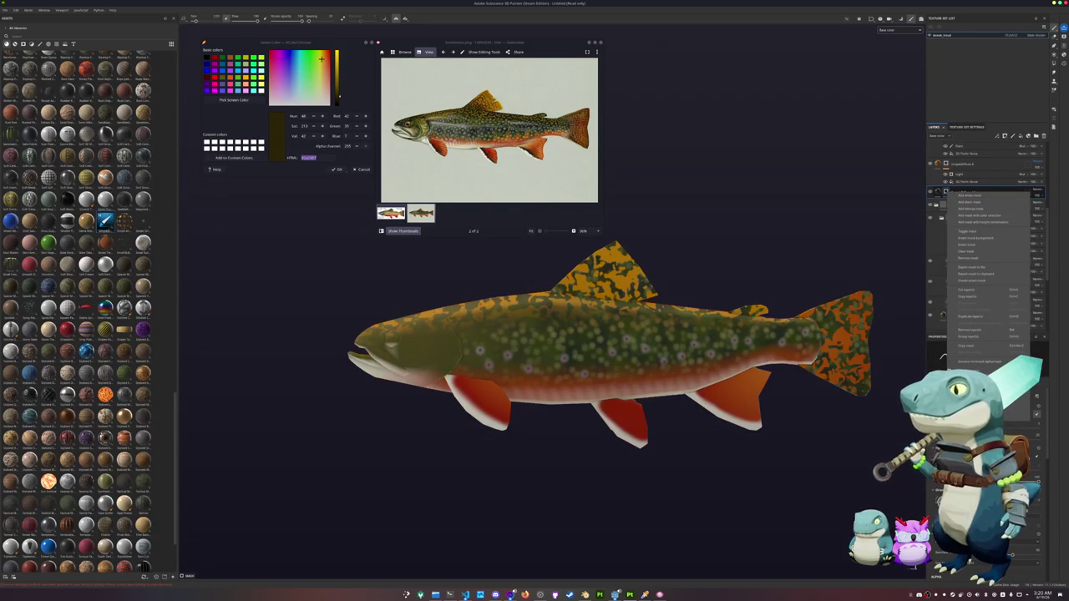
{"action": "left_click", "coordinate": [961, 361]}
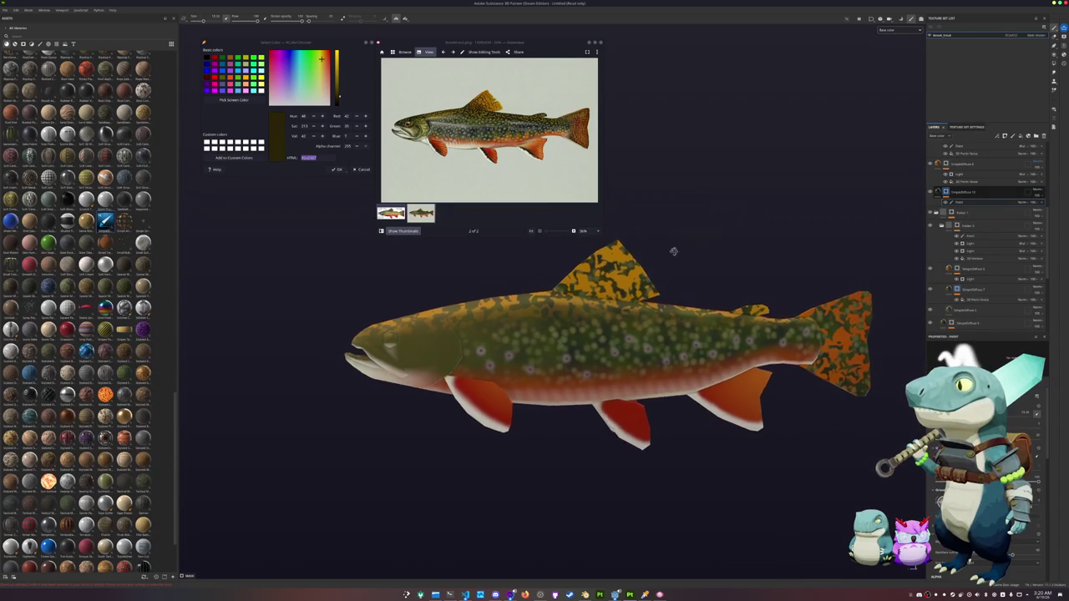
Step: Paint dark over the tail's green spots and the body–tail junction
{"action": "middle_click_drag", "start_coordinate": [673, 251], "coordinate": [648, 269]}
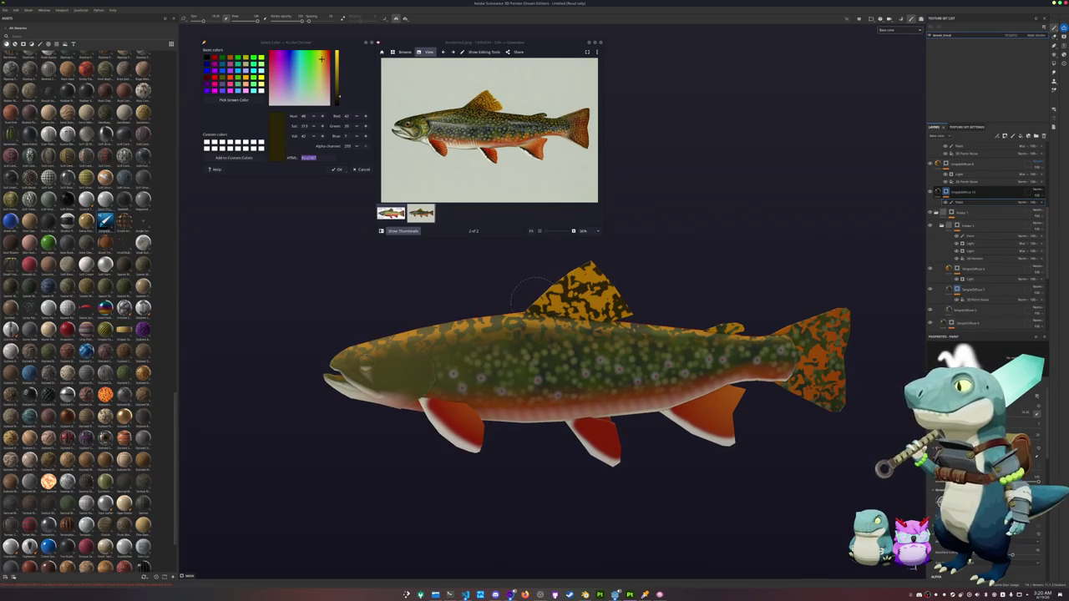
{"action": "scroll", "coordinate": [535, 291], "scroll_direction": "up", "scroll_amount": 1}
{"action": "scroll", "coordinate": [535, 293], "scroll_direction": "up", "scroll_amount": 2}
{"action": "scroll", "coordinate": [537, 300], "scroll_direction": "up", "scroll_amount": 3}
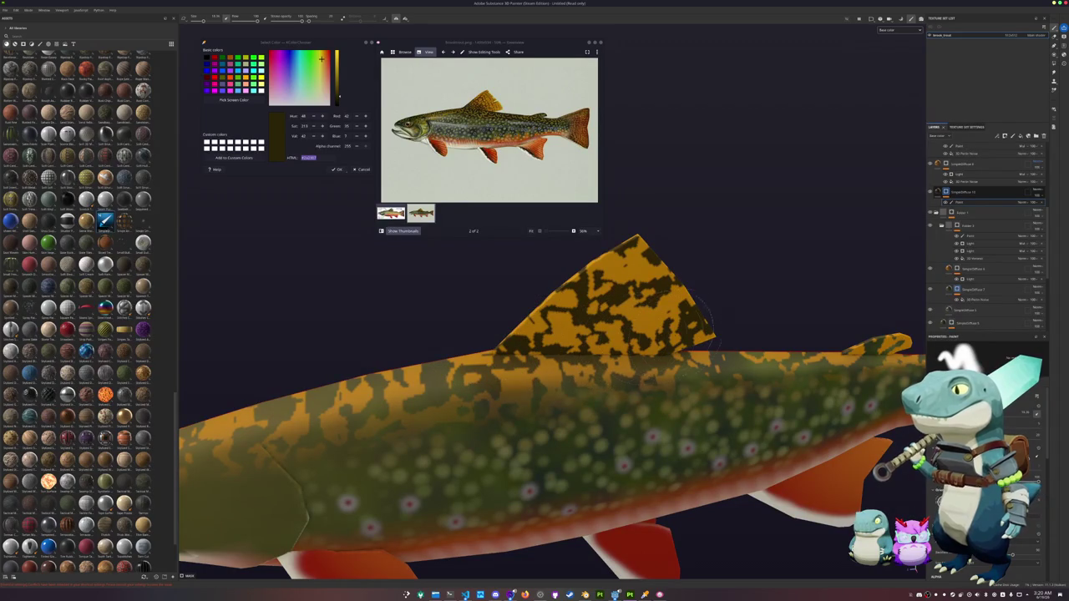
{"action": "mouse_move", "coordinate": [475, 340]}
{"action": "left_mouse_down", "text": "alt"}
{"action": "mouse_move", "coordinate": [453, 351]}
{"action": "mouse_move", "coordinate": [505, 434]}
{"action": "mouse_move", "coordinate": [517, 309]}
{"action": "mouse_move", "coordinate": [307, 374]}
{"action": "mouse_move", "coordinate": [501, 351]}
{"action": "left_mouse_up", "text": "alt"}
{"action": "right_click_drag", "start_coordinate": [501, 351], "coordinate": [534, 334], "text": "alt"}
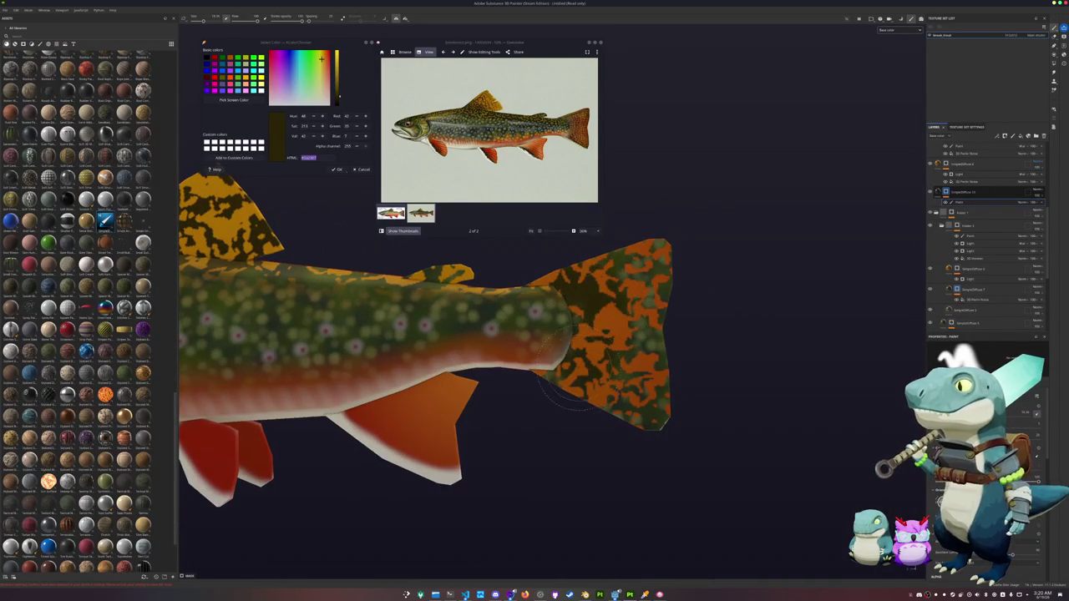
{"action": "left_click_drag", "start_coordinate": [560, 382], "coordinate": [643, 334]}
{"action": "left_click_drag", "start_coordinate": [585, 406], "coordinate": [651, 242]}
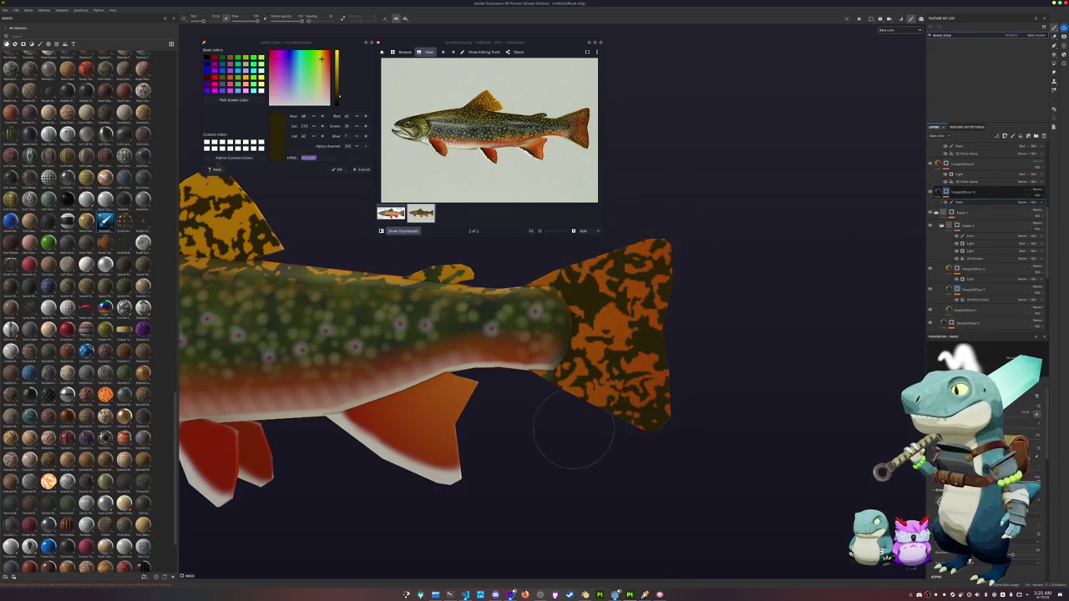
{"action": "left_click_drag", "start_coordinate": [574, 427], "coordinate": [547, 355]}
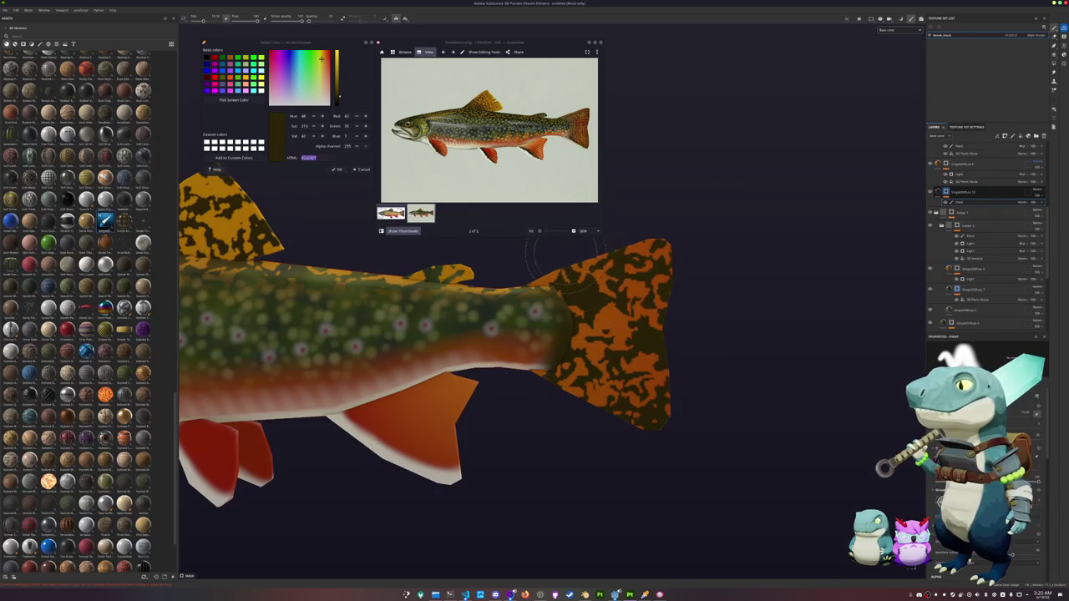
{"action": "scroll", "coordinate": [593, 275], "scroll_direction": "down", "scroll_amount": 2}
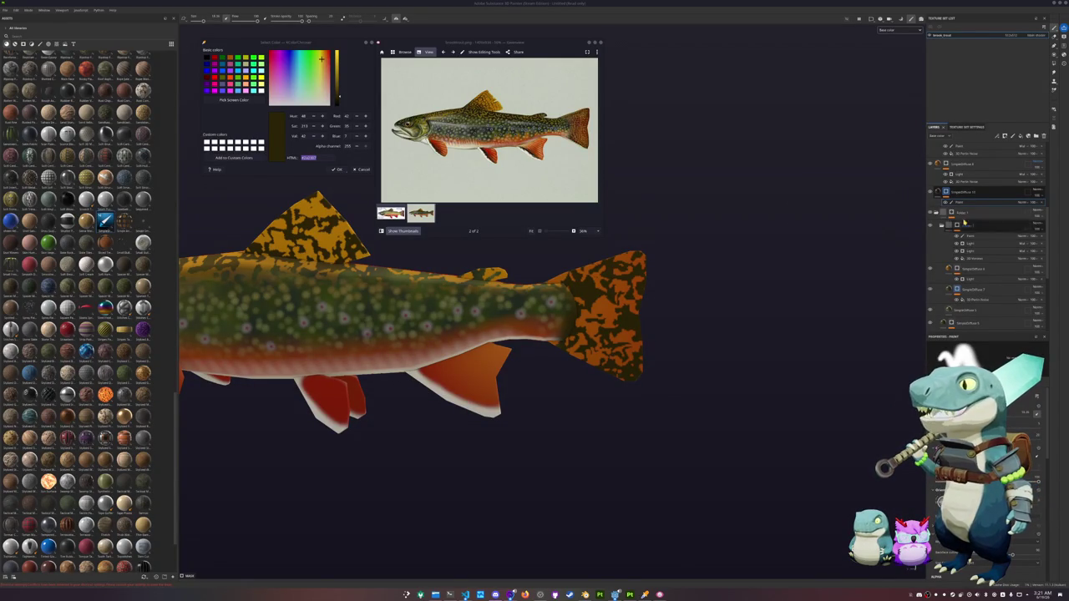
Step: Add a new paint layer with Ctrl+D
{"action": "left_click_drag", "start_coordinate": [534, 335], "coordinate": [568, 346], "text": "alt"}
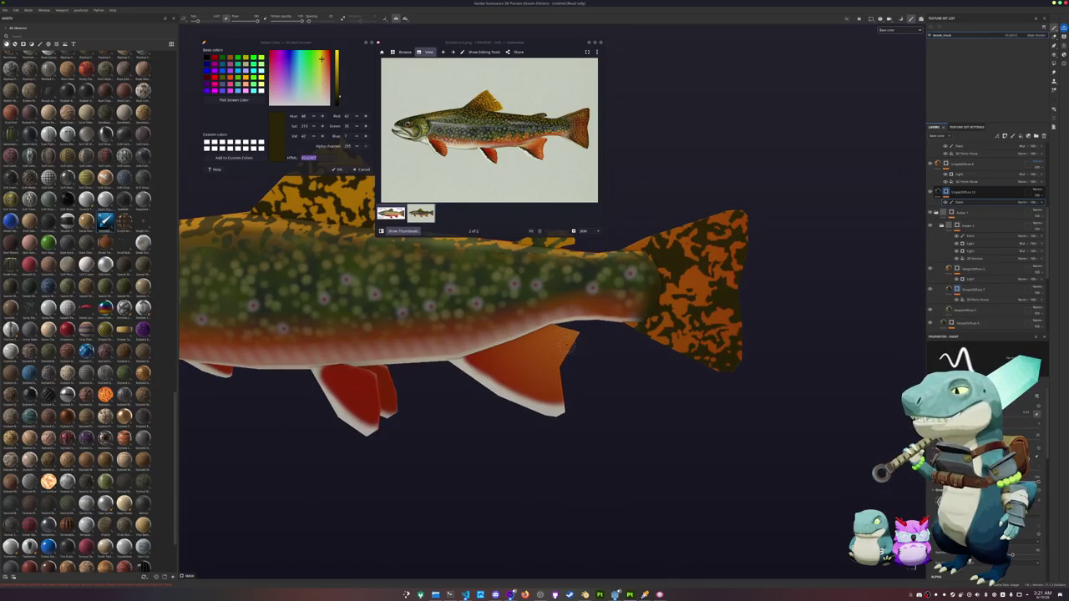
{"action": "scroll", "coordinate": [568, 347], "scroll_direction": "up", "scroll_amount": 1}
{"action": "scroll", "coordinate": [568, 347], "scroll_direction": "up", "scroll_amount": 1}
{"action": "scroll", "coordinate": [535, 325], "scroll_direction": "up", "scroll_amount": 2}
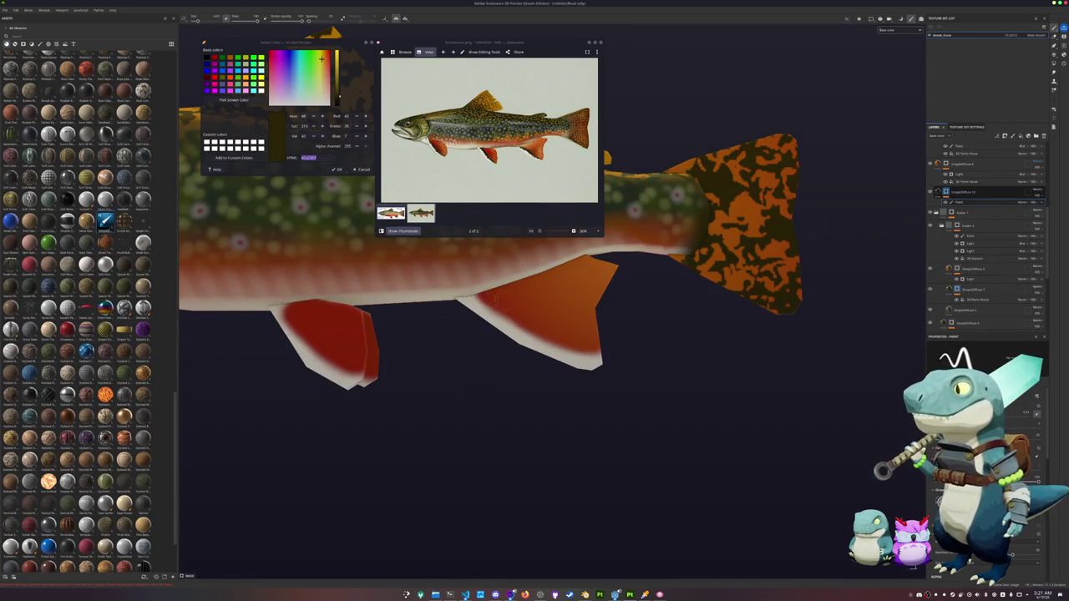
{"action": "key", "text": "ctrl+d"}
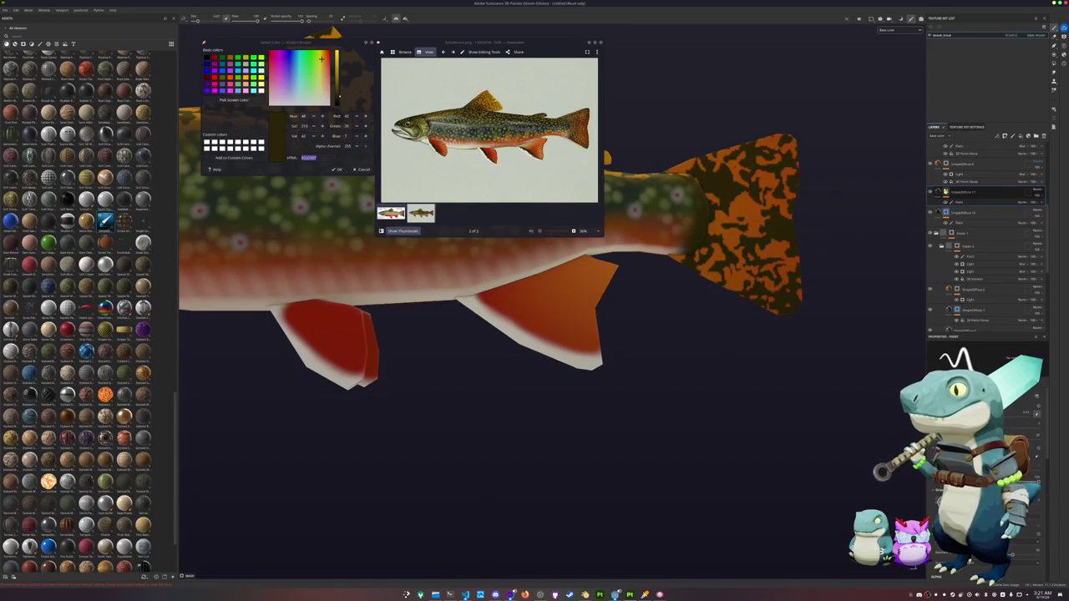
Step: Move the new paint layer to the top of the layer stack
{"action": "right_click", "coordinate": [946, 193]}
{"action": "left_click", "coordinate": [985, 248]}
{"action": "left_click_drag", "start_coordinate": [949, 223], "coordinate": [960, 149]}
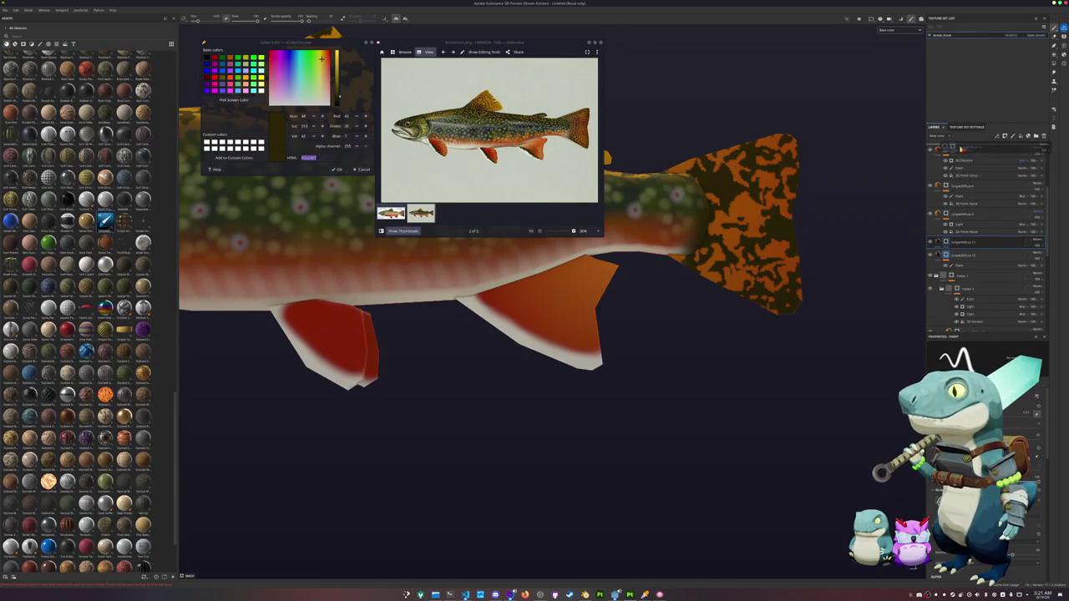
{"action": "left_click_drag", "start_coordinate": [960, 149], "coordinate": [958, 149]}
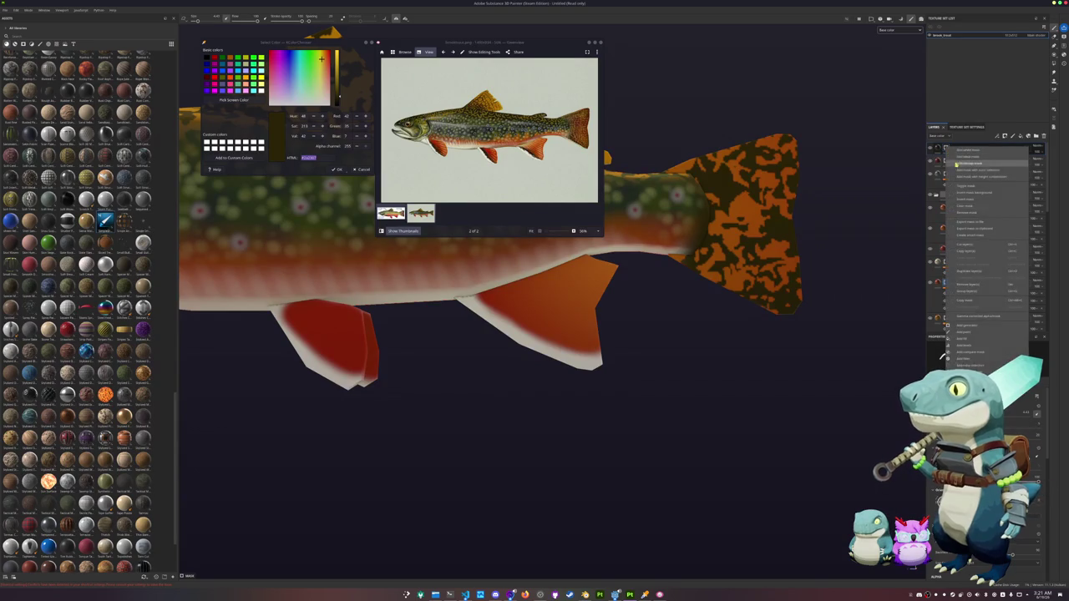
Step: Paint a dark band along the fin's upper edge, redoing the first stroke
{"action": "scroll", "coordinate": [648, 306], "scroll_direction": "up", "scroll_amount": 2}
{"action": "scroll", "coordinate": [649, 306], "scroll_direction": "up", "scroll_amount": 1}
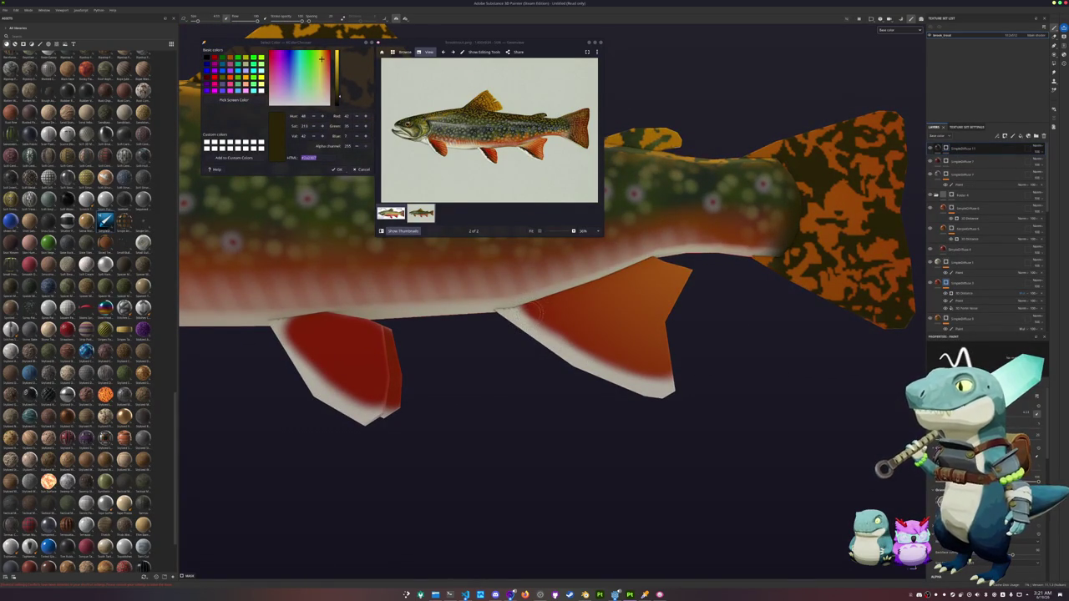
{"action": "left_click_drag", "start_coordinate": [531, 309], "coordinate": [557, 335]}
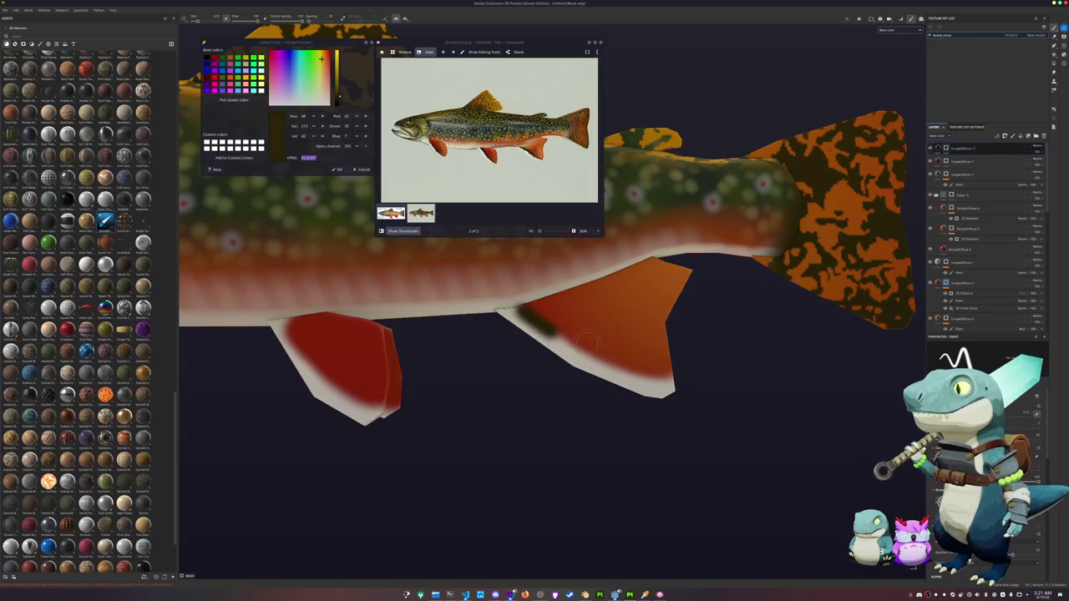
{"action": "key", "text": "ctrl+z"}
{"action": "left_click_drag", "start_coordinate": [547, 318], "coordinate": [614, 366]}
Step: Add a dark band to the pectoral fin and review the fins from below
{"action": "mouse_move", "coordinate": [514, 351]}
{"action": "left_mouse_down", "text": "alt"}
{"action": "mouse_move", "coordinate": [540, 342]}
{"action": "mouse_move", "coordinate": [589, 386]}
{"action": "mouse_move", "coordinate": [516, 360]}
{"action": "mouse_move", "coordinate": [556, 417]}
{"action": "mouse_move", "coordinate": [588, 437]}
{"action": "mouse_move", "coordinate": [556, 422]}
{"action": "left_mouse_up", "text": "alt"}
{"action": "scroll", "coordinate": [573, 422], "scroll_direction": "up", "scroll_amount": 2}
{"action": "scroll", "coordinate": [557, 423], "scroll_direction": "up", "scroll_amount": 2}
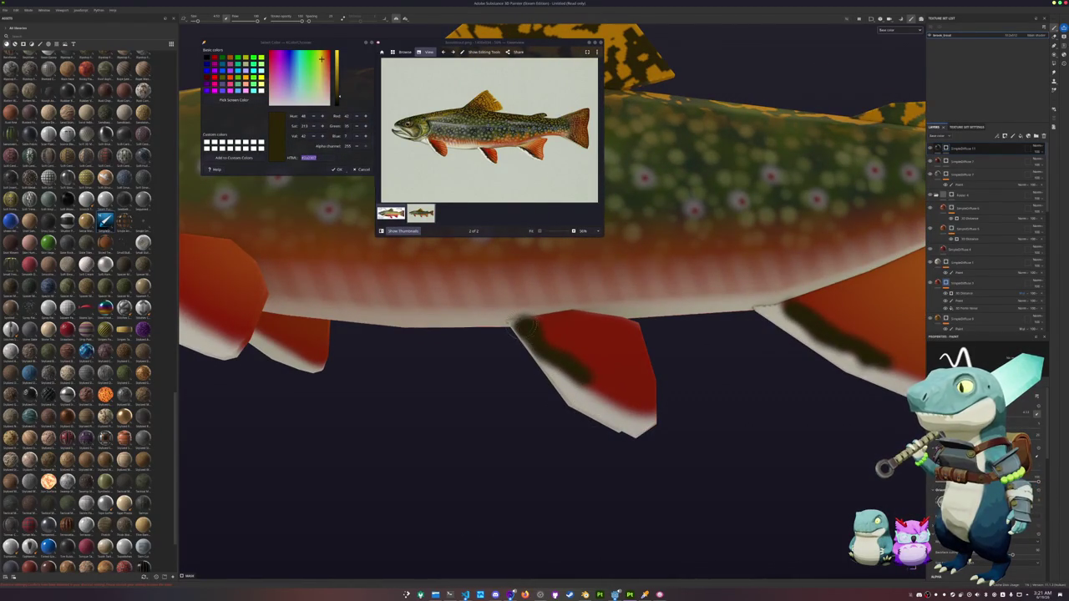
{"action": "left_click_drag", "start_coordinate": [572, 416], "coordinate": [589, 399], "text": "alt"}
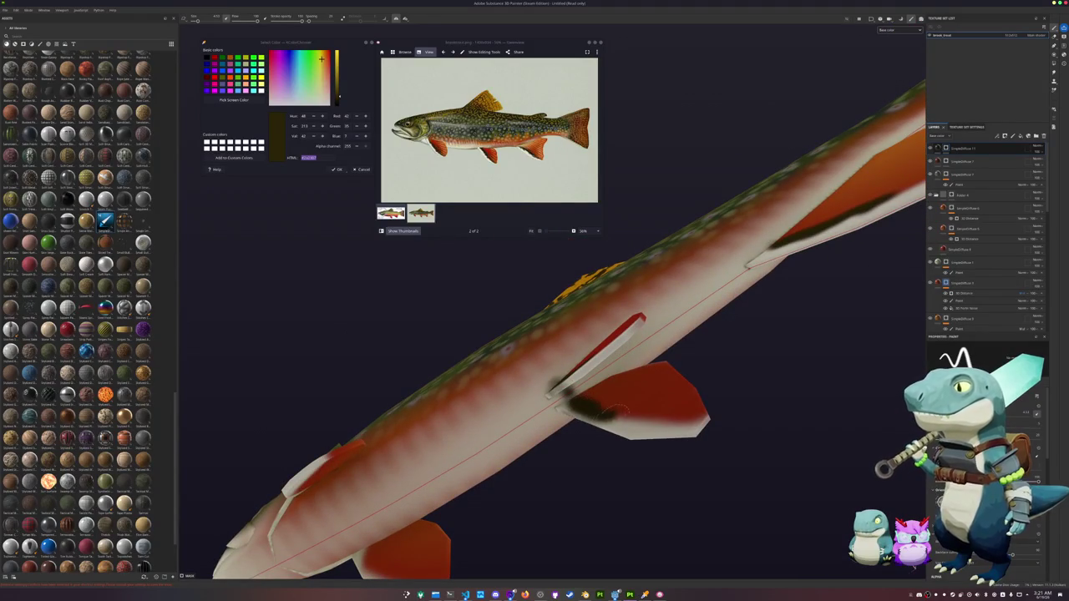
{"action": "left_click_drag", "start_coordinate": [632, 415], "coordinate": [571, 458], "text": "alt"}
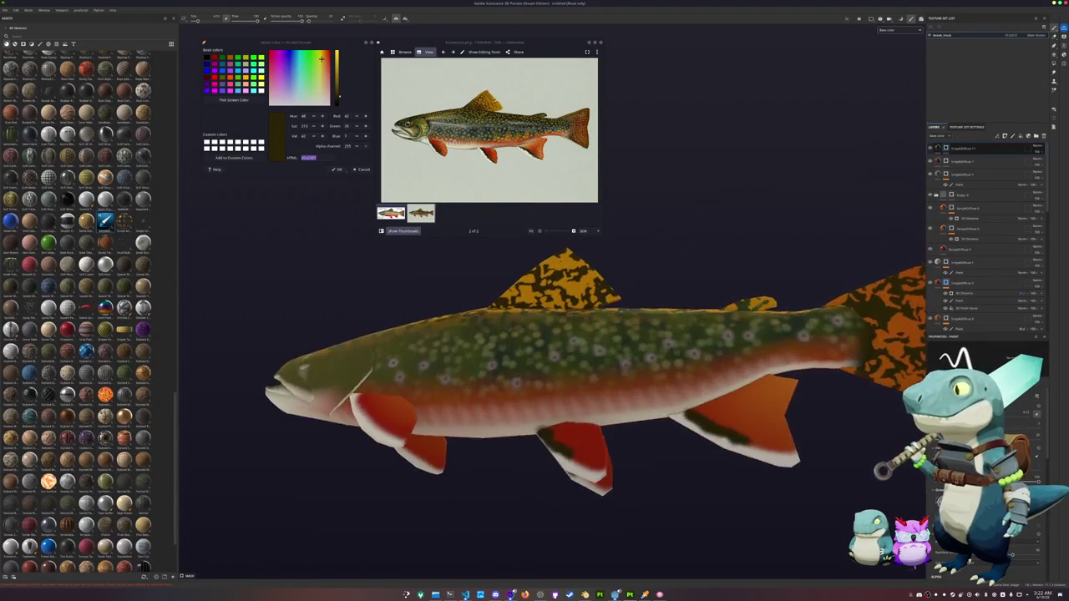
{"action": "scroll", "coordinate": [572, 457], "scroll_direction": "up", "scroll_amount": 3}
{"action": "left_click_drag", "start_coordinate": [574, 395], "coordinate": [623, 455]}
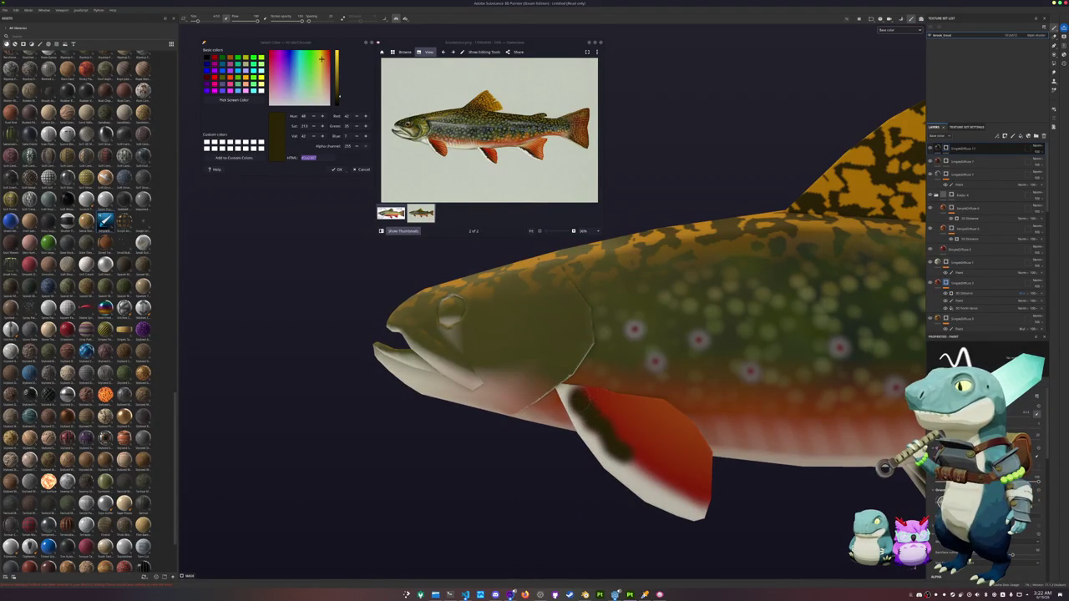
{"action": "mouse_move", "coordinate": [575, 400]}
{"action": "left_mouse_down", "text": "alt"}
{"action": "mouse_move", "coordinate": [552, 397]}
{"action": "mouse_move", "coordinate": [556, 404]}
{"action": "mouse_move", "coordinate": [911, 142]}
{"action": "left_mouse_up", "text": "alt"}
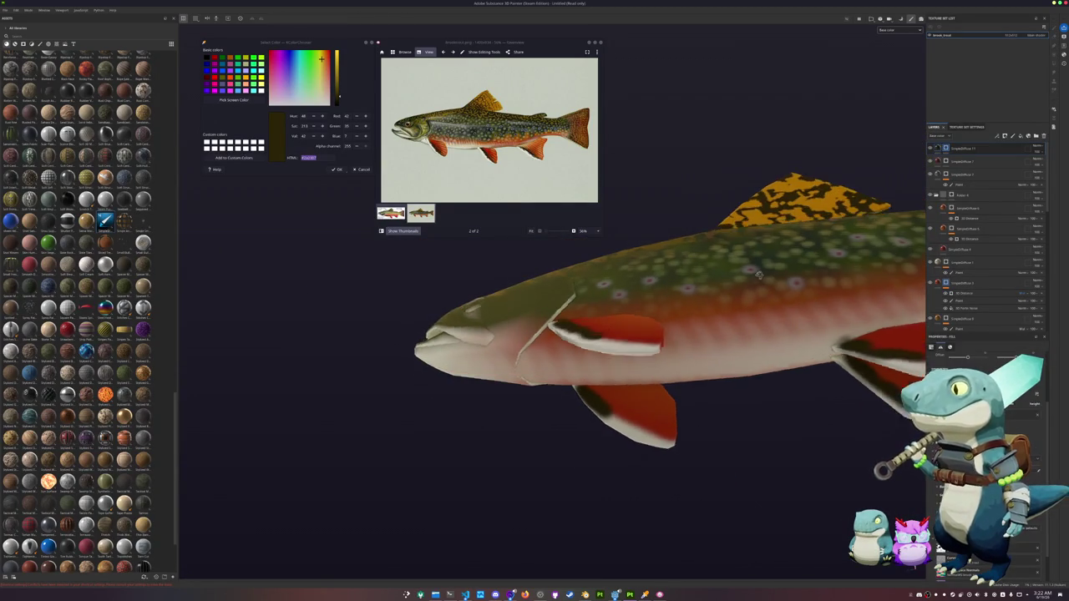
{"action": "left_click_drag", "start_coordinate": [652, 334], "coordinate": [585, 317], "text": "alt"}
{"action": "left_click", "coordinate": [973, 554]}
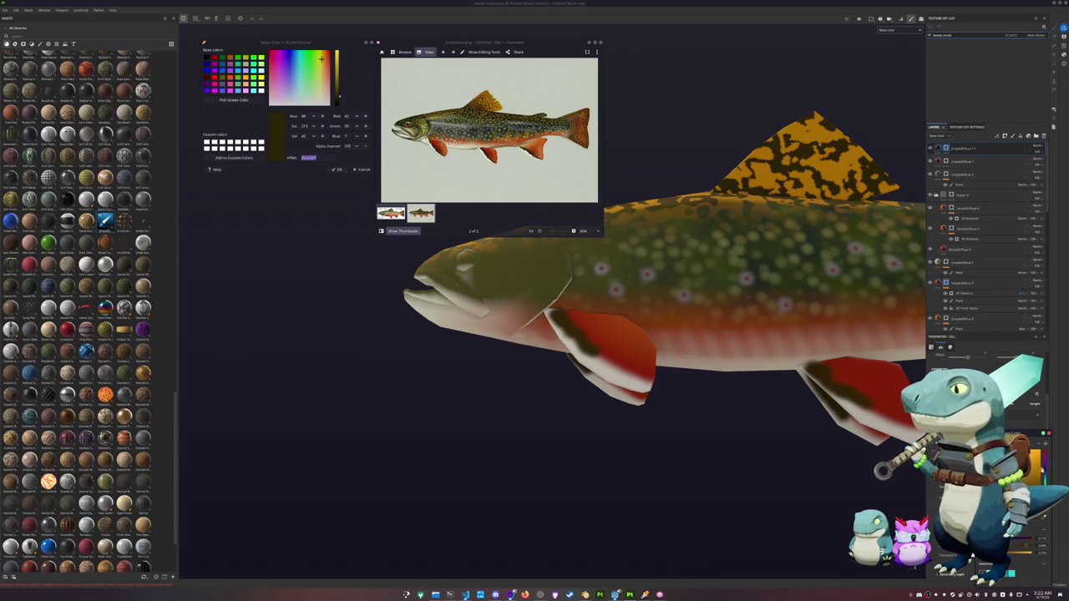
Step: Reorder the layer stack, placing the folder below several SimpleDiffuse layers
{"action": "scroll", "coordinate": [764, 355], "scroll_direction": "down", "scroll_amount": 5}
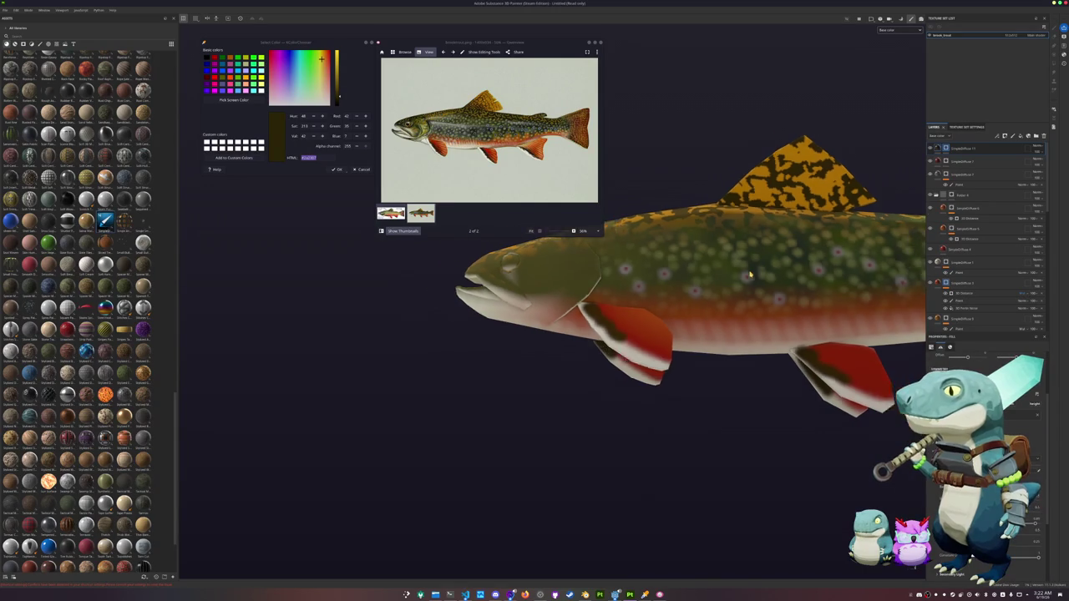
{"action": "left_click_drag", "start_coordinate": [764, 355], "coordinate": [695, 364], "text": "alt"}
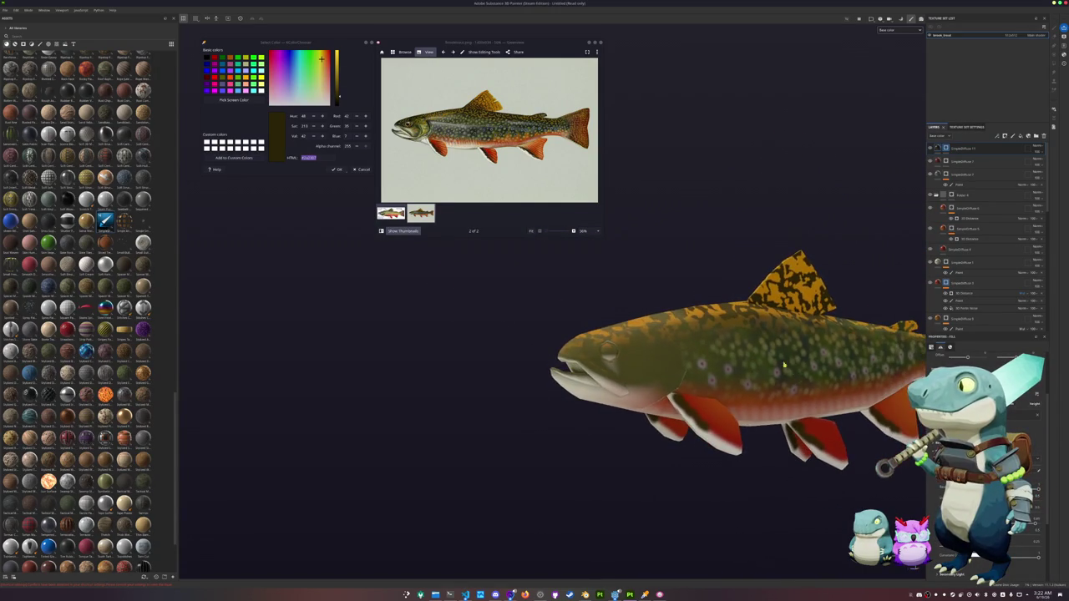
{"action": "scroll", "coordinate": [695, 364], "scroll_direction": "up", "scroll_amount": 3}
{"action": "scroll", "coordinate": [546, 291], "scroll_direction": "up", "scroll_amount": 2}
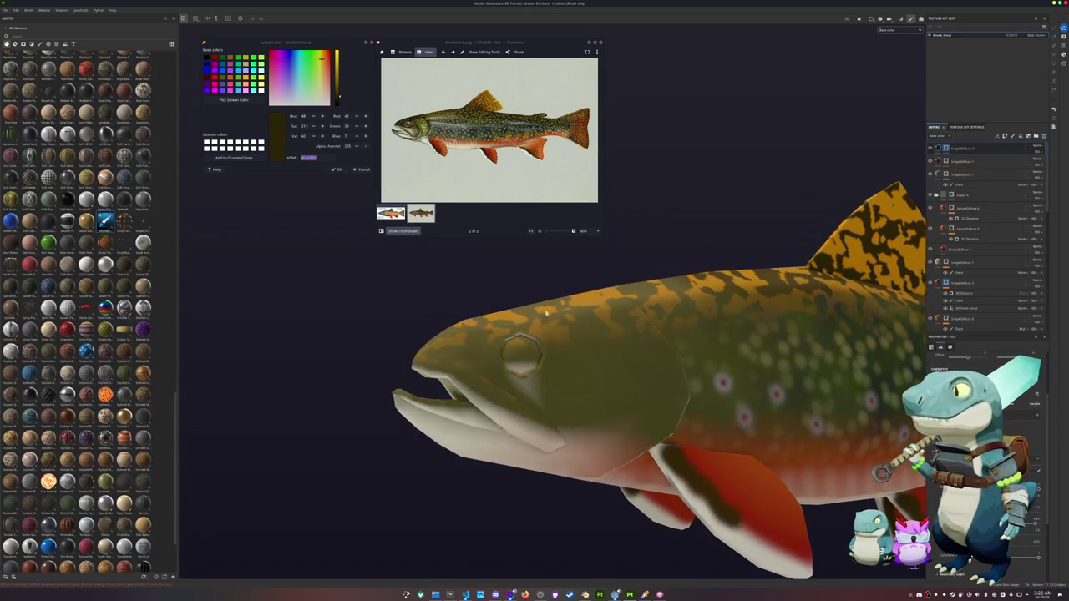
{"action": "left_click_drag", "start_coordinate": [961, 251], "coordinate": [957, 274]}
{"action": "scroll", "coordinate": [936, 284], "scroll_direction": "down", "scroll_amount": 2}
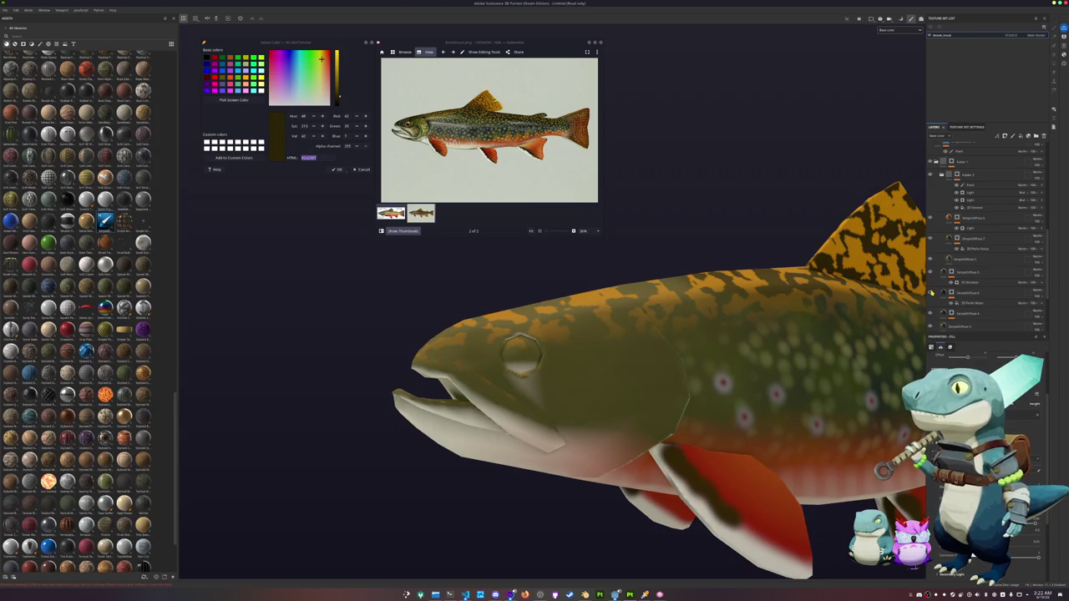
Step: Move a lower paint layer near the top and add a fresh paint layer under the top layer
{"action": "left_click", "coordinate": [967, 294]}
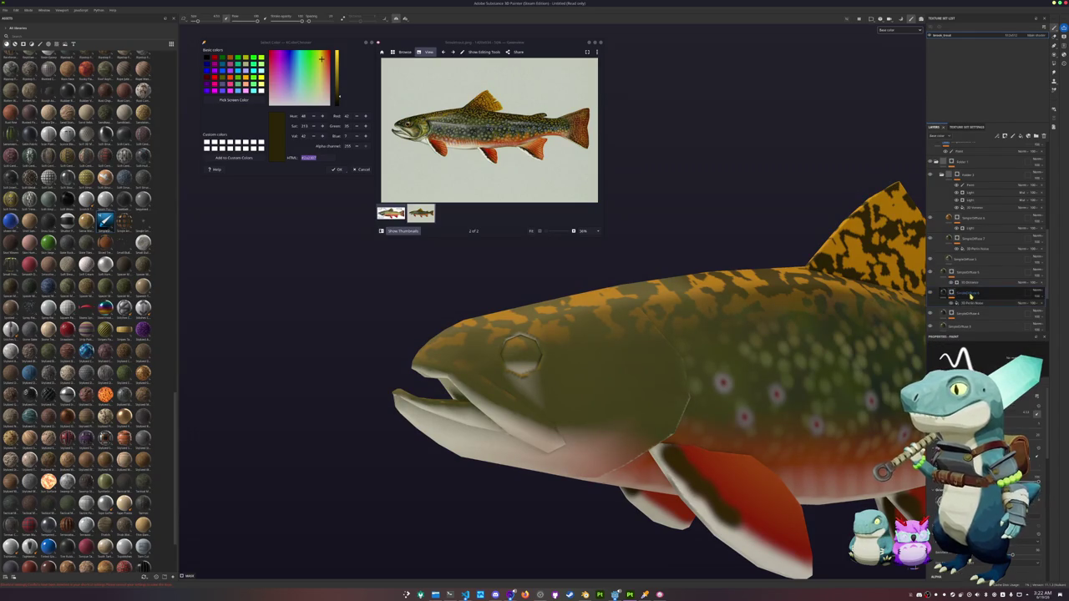
{"action": "left_click_drag", "start_coordinate": [967, 294], "coordinate": [965, 154]}
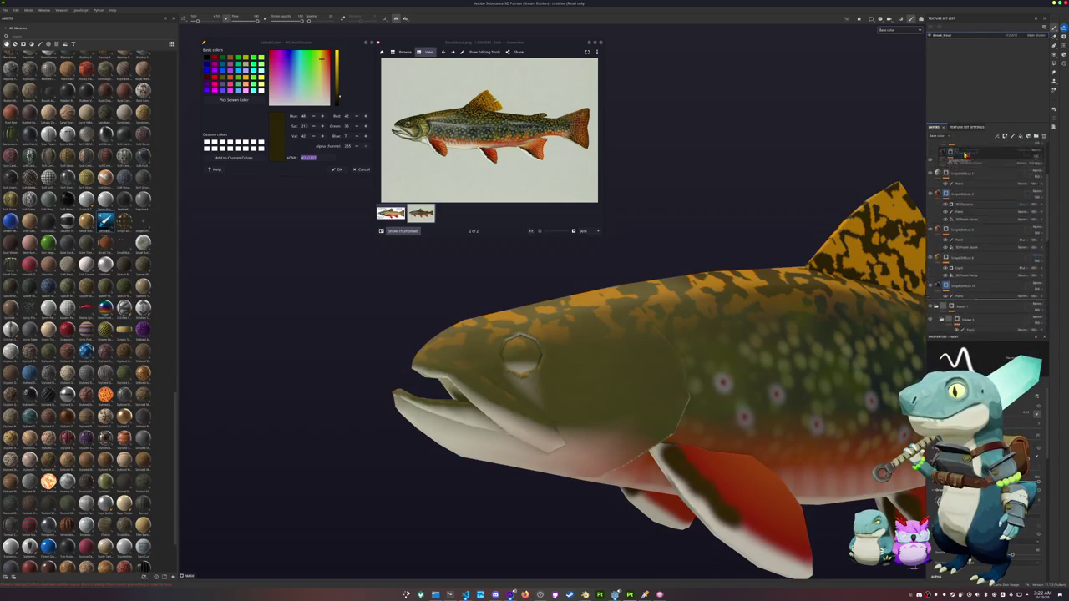
{"action": "left_click_drag", "start_coordinate": [965, 155], "coordinate": [959, 149]}
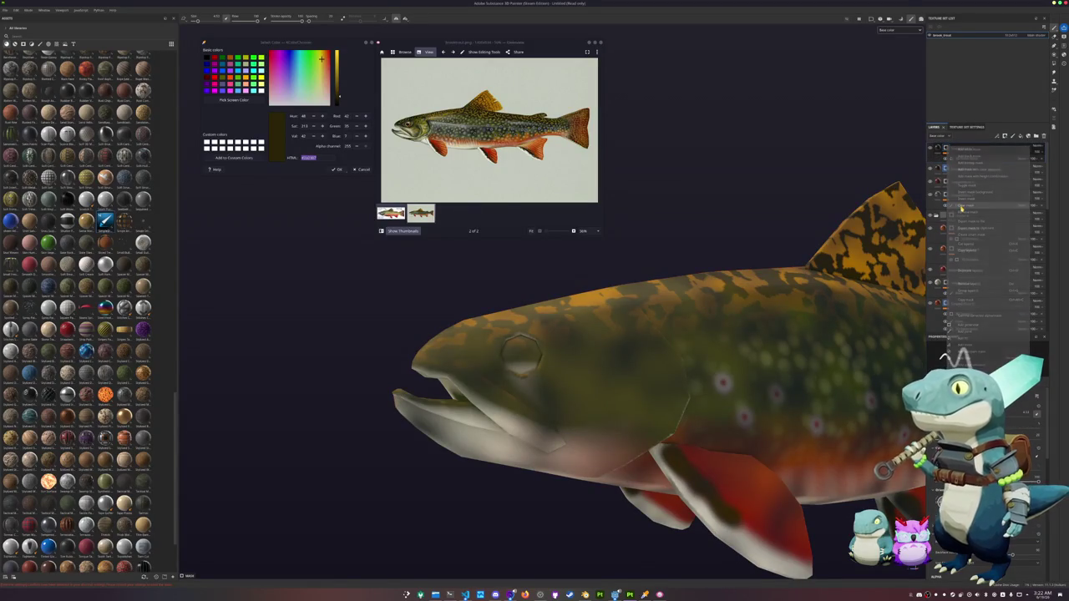
{"action": "right_click", "coordinate": [952, 149]}
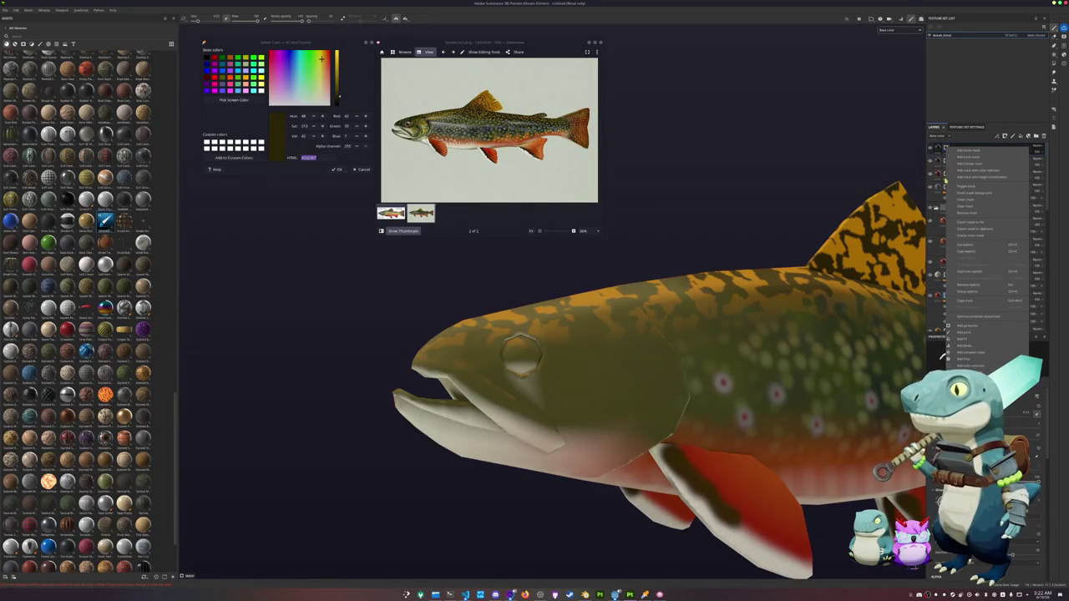
{"action": "left_click", "coordinate": [972, 333]}
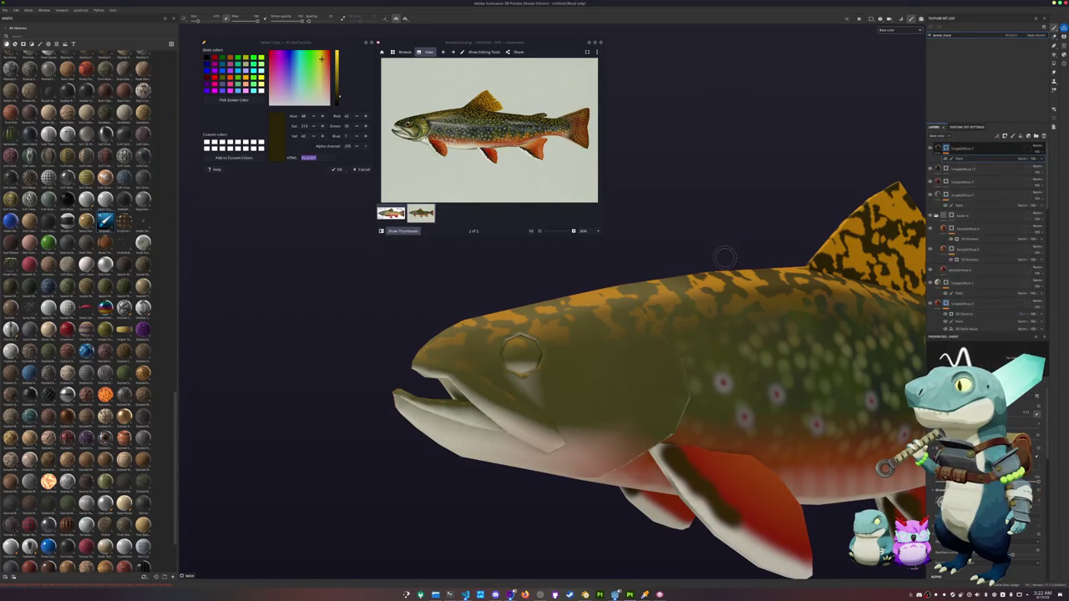
Step: Paint a trial dark gill outline and a patch behind the eye, then remove the patch
{"action": "mouse_move", "coordinate": [624, 350]}
{"action": "left_mouse_down", "text": "alt"}
{"action": "mouse_move", "coordinate": [616, 370]}
{"action": "mouse_move", "coordinate": [497, 355]}
{"action": "left_mouse_up", "text": "alt"}
{"action": "left_click_drag", "start_coordinate": [504, 394], "coordinate": [551, 327]}
{"action": "key", "text": "ctrl+z"}
{"action": "mouse_move", "coordinate": [505, 410]}
{"action": "left_mouse_down"}
{"action": "mouse_move", "coordinate": [535, 378]}
{"action": "mouse_move", "coordinate": [554, 319]}
{"action": "mouse_move", "coordinate": [535, 280]}
{"action": "mouse_move", "coordinate": [568, 393]}
{"action": "mouse_move", "coordinate": [506, 434]}
{"action": "mouse_move", "coordinate": [531, 424]}
{"action": "mouse_move", "coordinate": [513, 376]}
{"action": "left_mouse_up"}
{"action": "left_click_drag", "start_coordinate": [514, 334], "coordinate": [507, 393]}
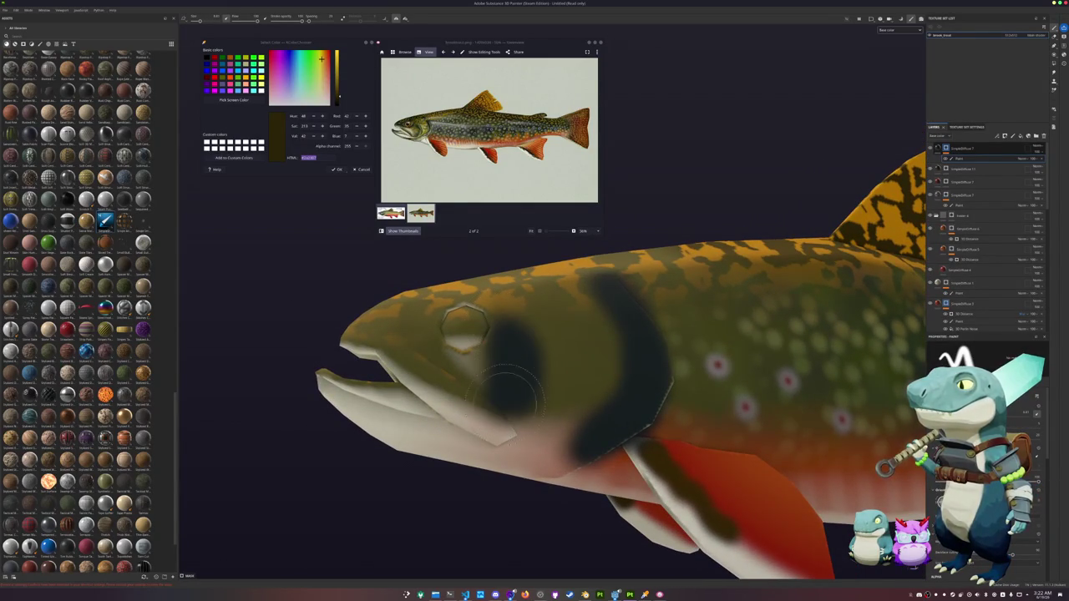
{"action": "scroll", "coordinate": [531, 386], "scroll_direction": "down", "scroll_amount": 2}
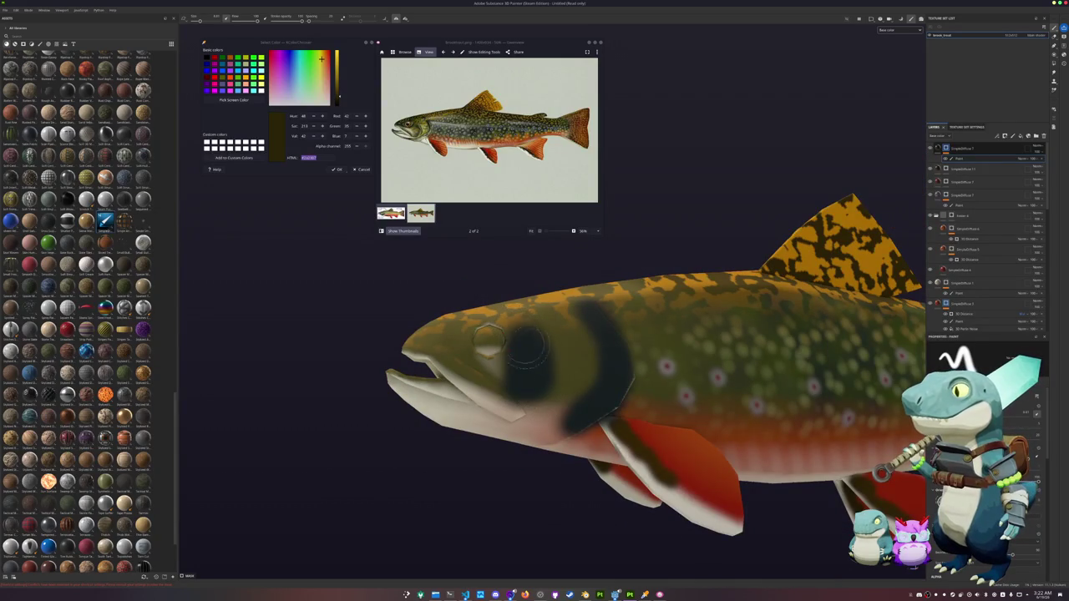
{"action": "left_click", "coordinate": [1039, 162]}
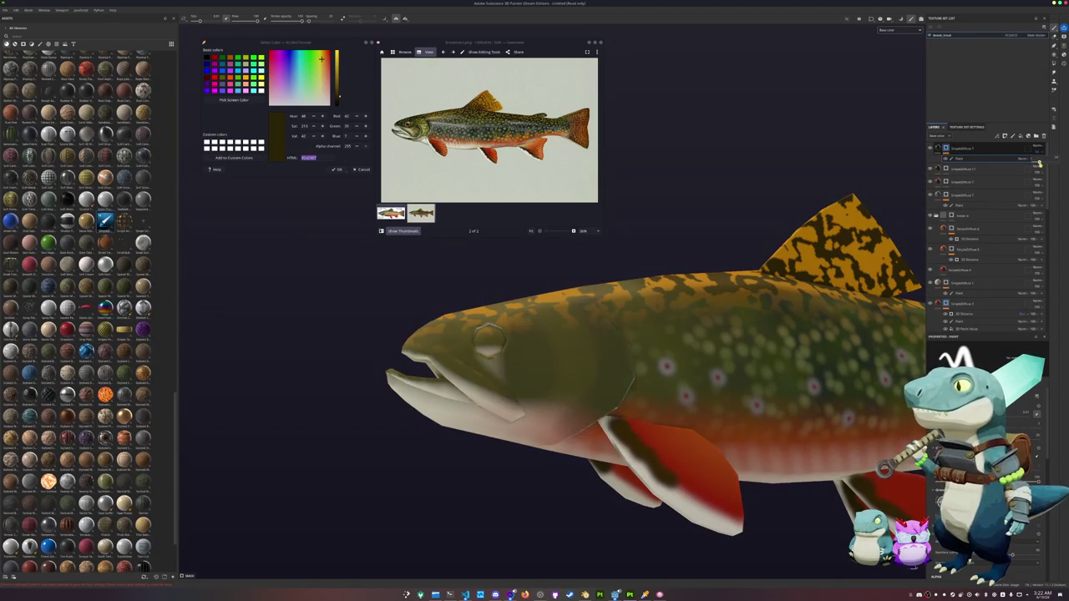
Step: Zoom in on the fish head and darken the gill area
{"action": "mouse_move", "coordinate": [635, 359]}
{"action": "left_mouse_down", "text": "alt"}
{"action": "mouse_move", "coordinate": [668, 342]}
{"action": "mouse_move", "coordinate": [645, 368]}
{"action": "left_mouse_up", "text": "alt"}
{"action": "scroll", "coordinate": [668, 342], "scroll_direction": "up", "scroll_amount": 2}
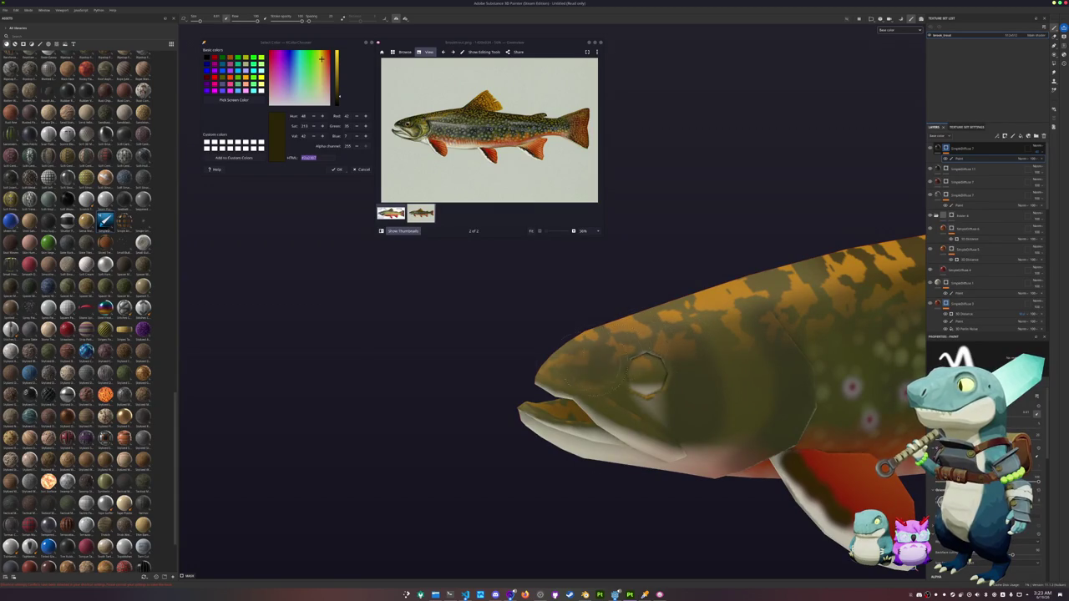
{"action": "mouse_move", "coordinate": [647, 373]}
{"action": "left_mouse_down"}
{"action": "mouse_move", "coordinate": [641, 383]}
{"action": "mouse_move", "coordinate": [723, 308]}
{"action": "mouse_move", "coordinate": [704, 397]}
{"action": "mouse_move", "coordinate": [585, 426]}
{"action": "mouse_move", "coordinate": [747, 434]}
{"action": "mouse_move", "coordinate": [635, 434]}
{"action": "mouse_move", "coordinate": [654, 428]}
{"action": "left_mouse_up"}
{"action": "scroll", "coordinate": [704, 398], "scroll_direction": "up", "scroll_amount": 3}
{"action": "scroll", "coordinate": [566, 432], "scroll_direction": "up", "scroll_amount": 2}
{"action": "scroll", "coordinate": [635, 434], "scroll_direction": "down", "scroll_amount": 2}
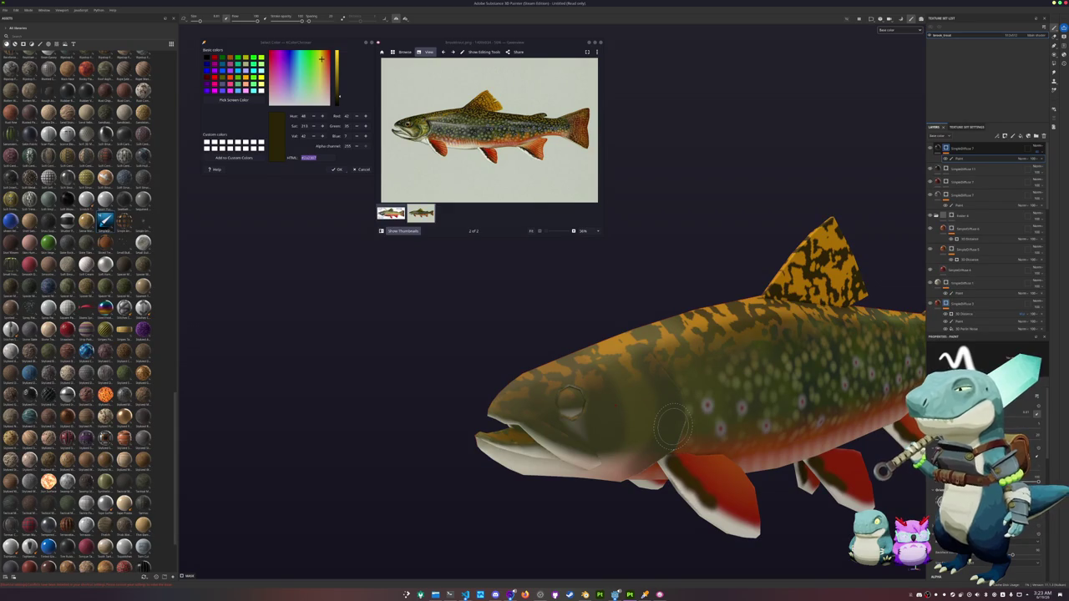
{"action": "scroll", "coordinate": [735, 389], "scroll_direction": "down", "scroll_amount": 2}
Step: Turn the trout to a full side view and add a fill layer at the top of the stack
{"action": "left_click_drag", "start_coordinate": [735, 389], "coordinate": [637, 378], "text": "alt"}
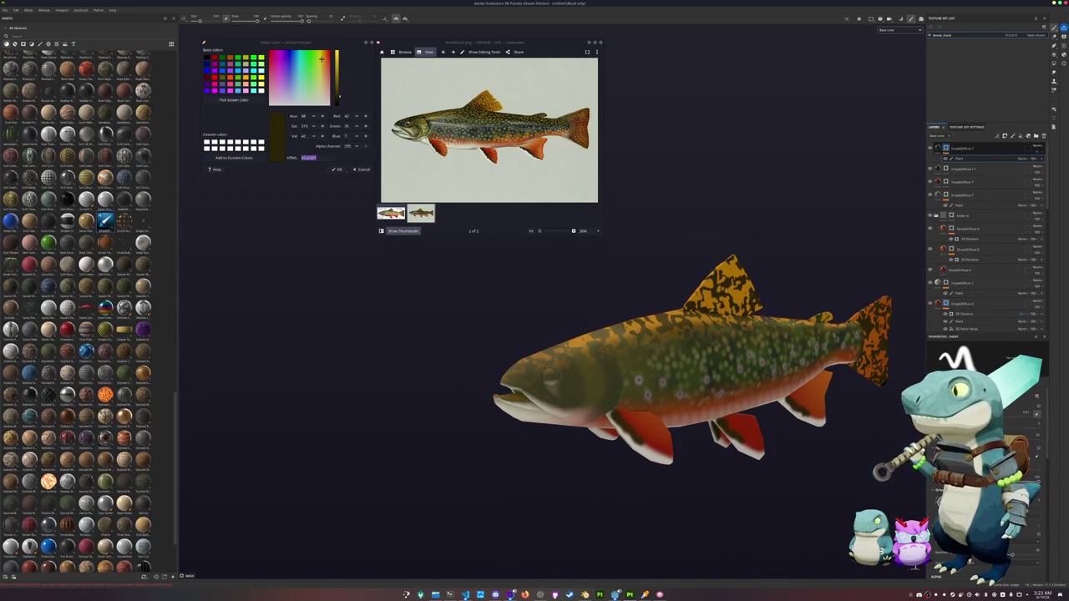
{"action": "left_click_drag", "start_coordinate": [665, 342], "coordinate": [694, 344], "text": "alt"}
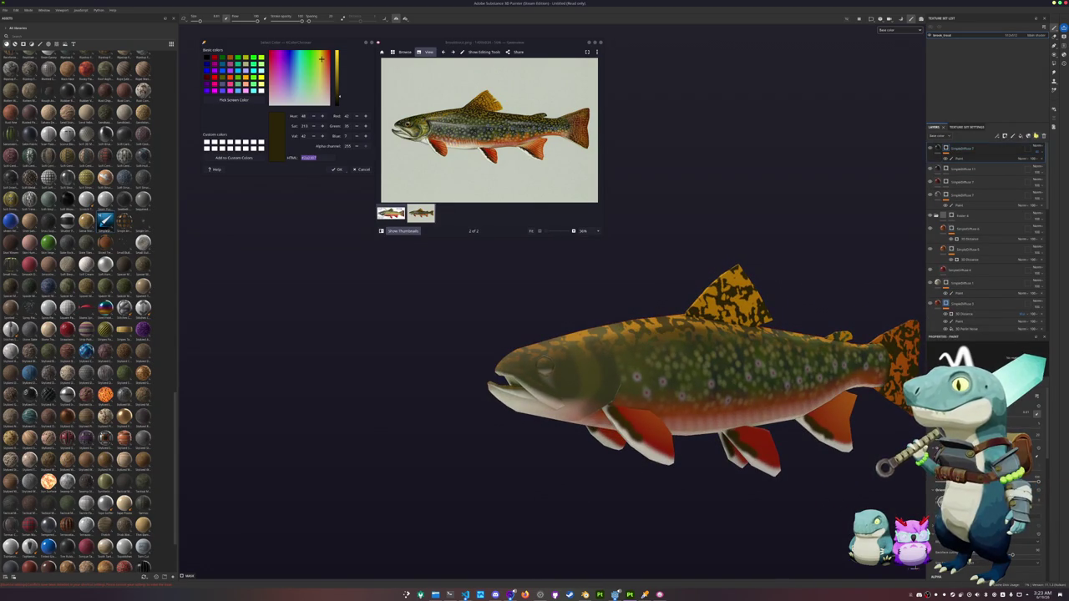
{"action": "left_click", "coordinate": [1019, 137]}
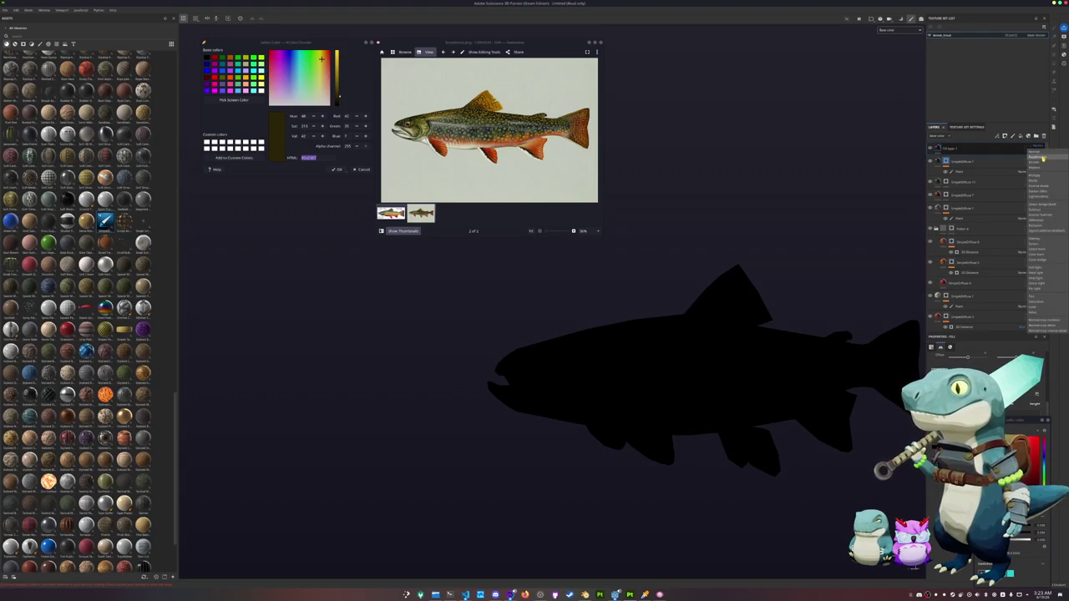
Step: Give the new fill layer a black mask with a paint effect
{"action": "right_click", "coordinate": [975, 148]}
{"action": "left_click", "coordinate": [988, 158]}
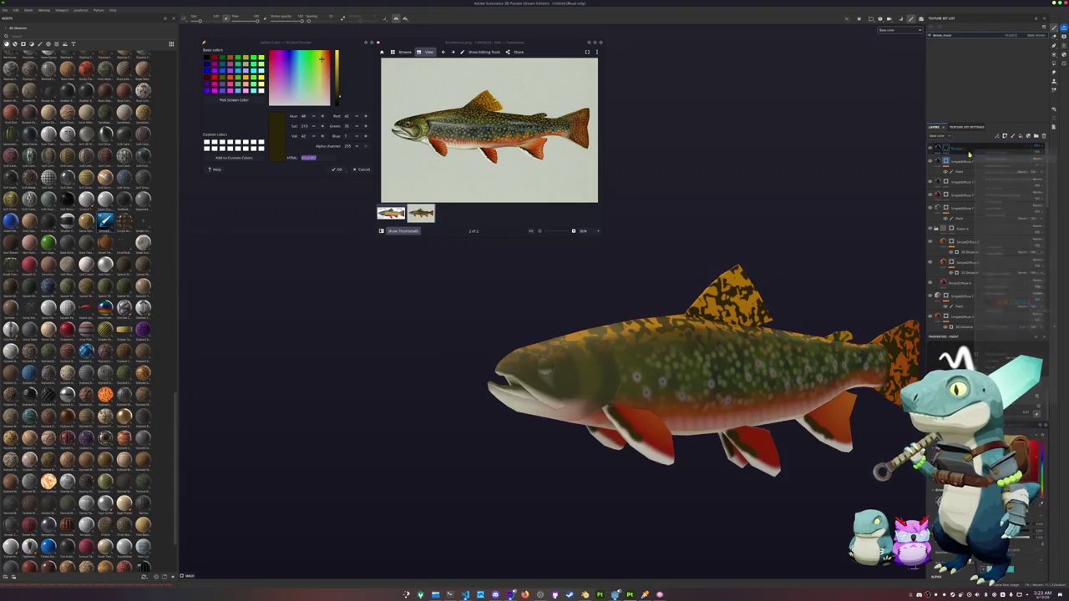
{"action": "right_click", "coordinate": [951, 151]}
{"action": "left_click", "coordinate": [967, 337]}
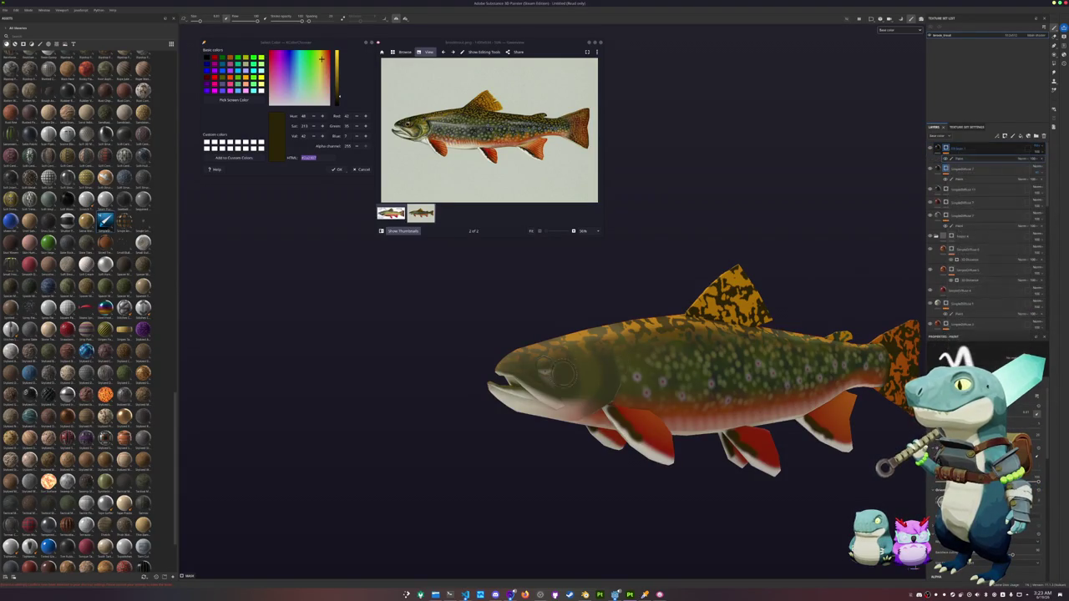
Step: Paint straight dark lines along the gill edge and change the layer's blending mode
{"action": "scroll", "coordinate": [501, 368], "scroll_direction": "up", "scroll_amount": 3}
{"action": "scroll", "coordinate": [454, 370], "scroll_direction": "up", "scroll_amount": 2}
{"action": "scroll", "coordinate": [607, 351], "scroll_direction": "up", "scroll_amount": 2}
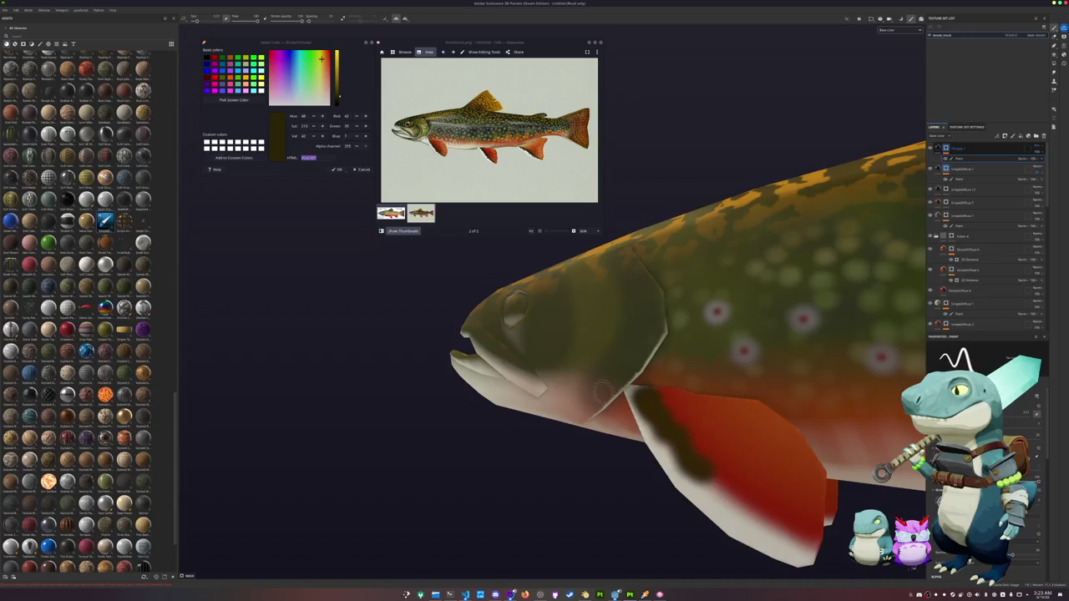
{"action": "left_click_drag", "start_coordinate": [600, 391], "coordinate": [585, 326], "text": "alt"}
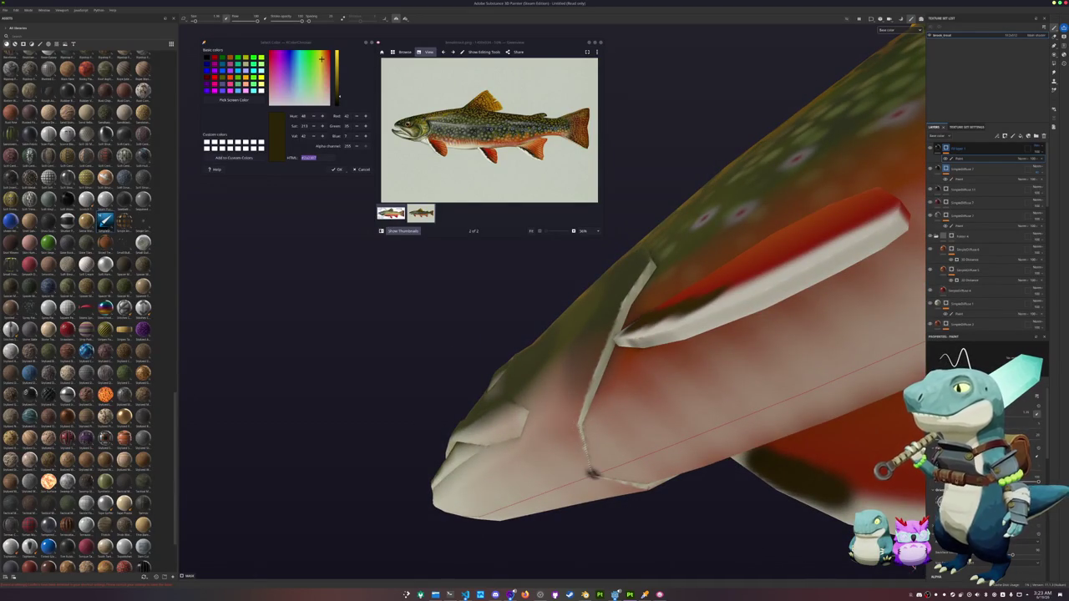
{"action": "key", "text": "shift"}
{"action": "left_click", "coordinate": [590, 473], "text": "shift"}
{"action": "left_click", "coordinate": [652, 487], "text": "shift"}
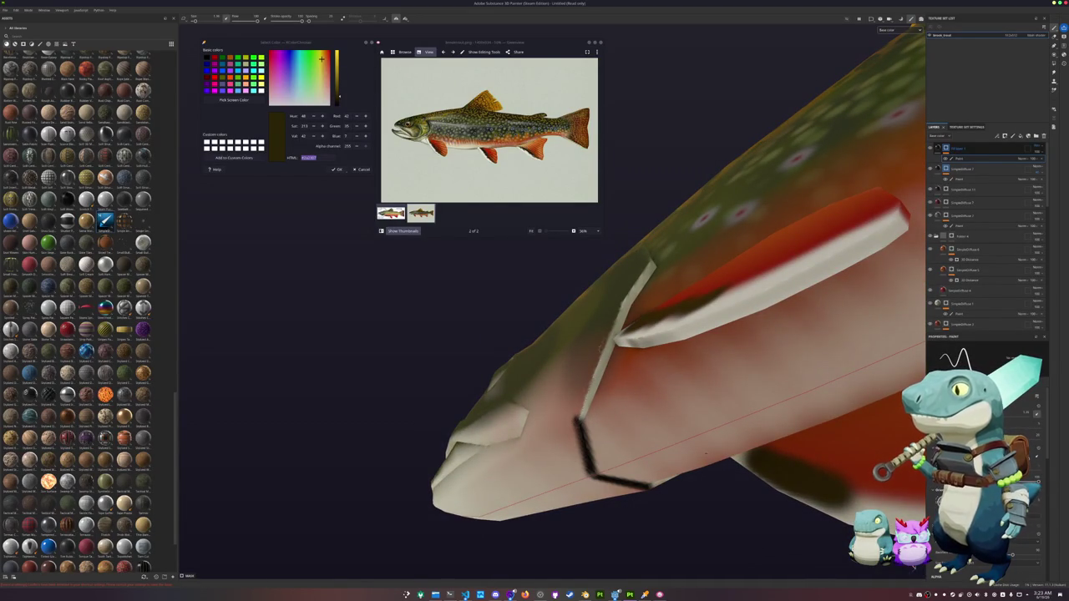
{"action": "left_click", "coordinate": [633, 297], "text": "shift"}
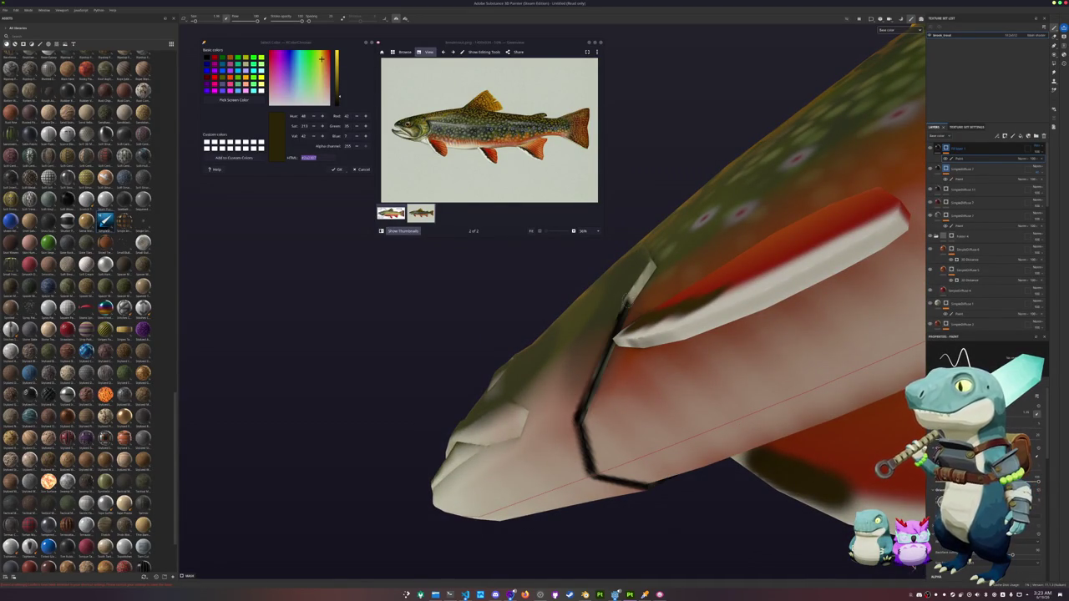
{"action": "left_click", "coordinate": [1040, 147]}
{"action": "left_click", "coordinate": [1040, 241]}
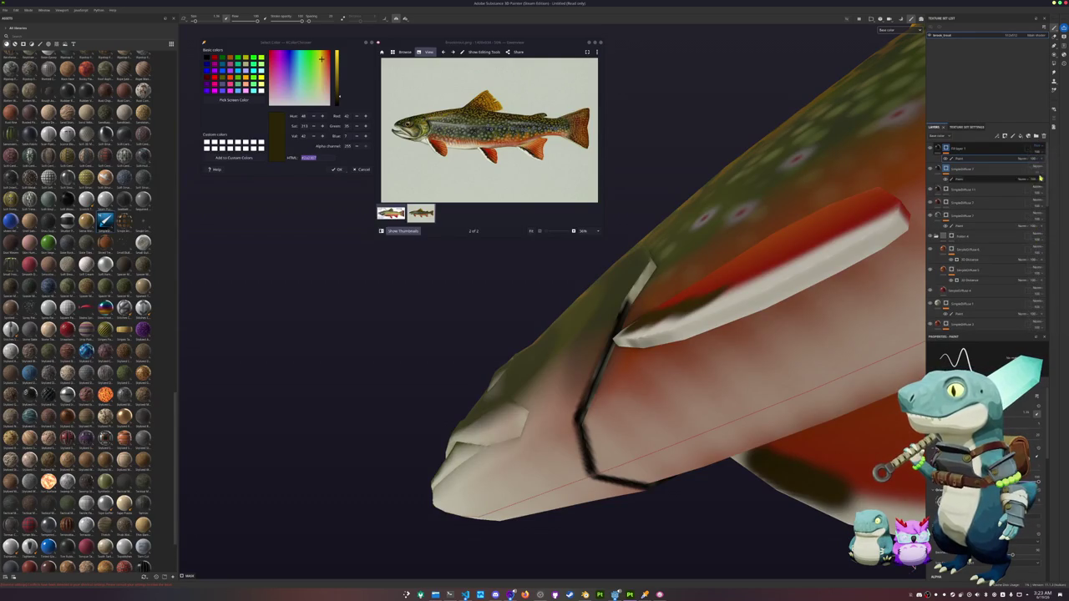
Step: Trace and thicken the dark gill cover outline down to the pectoral fin base
{"action": "mouse_move", "coordinate": [668, 334]}
{"action": "left_mouse_down", "text": "alt"}
{"action": "mouse_move", "coordinate": [618, 351]}
{"action": "mouse_move", "coordinate": [585, 379]}
{"action": "left_mouse_up", "text": "alt"}
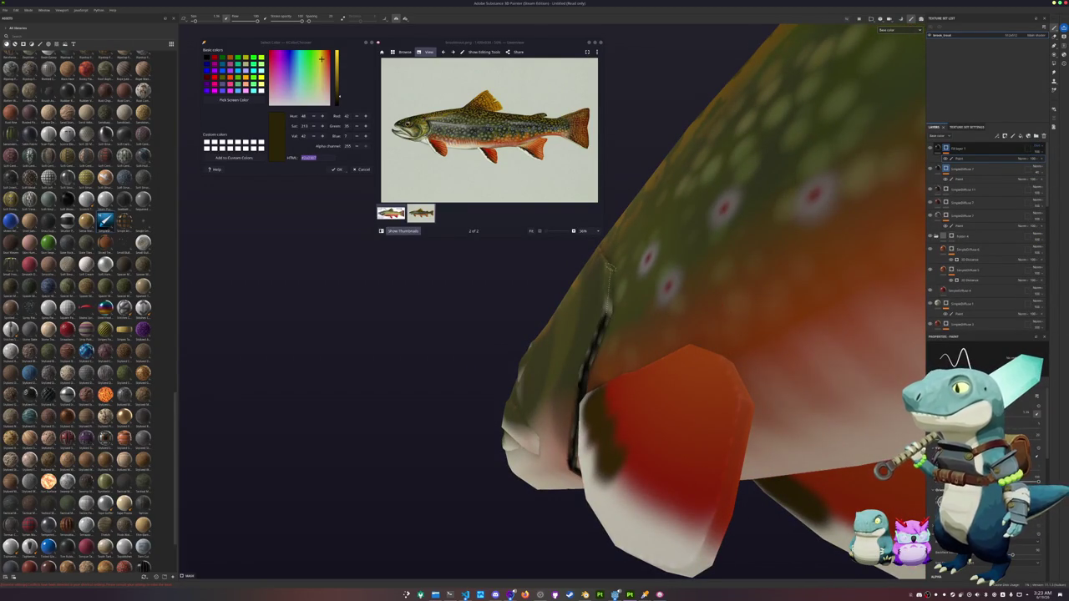
{"action": "left_click_drag", "start_coordinate": [610, 274], "coordinate": [594, 427], "text": "alt"}
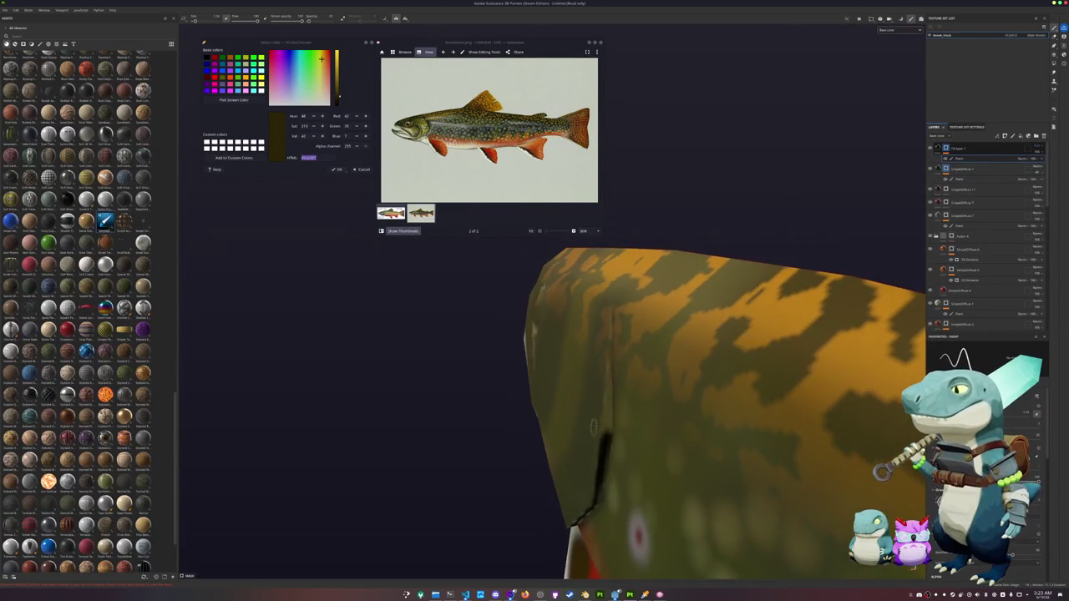
{"action": "left_click_drag", "start_coordinate": [611, 322], "coordinate": [603, 464]}
{"action": "left_click_drag", "start_coordinate": [587, 505], "coordinate": [580, 522]}
{"action": "mouse_move", "coordinate": [597, 472]}
{"action": "left_mouse_down"}
{"action": "mouse_move", "coordinate": [580, 516]}
{"action": "mouse_move", "coordinate": [568, 497]}
{"action": "mouse_move", "coordinate": [624, 435]}
{"action": "mouse_move", "coordinate": [601, 455]}
{"action": "mouse_move", "coordinate": [593, 497]}
{"action": "left_mouse_up"}
{"action": "mouse_move", "coordinate": [603, 443]}
{"action": "left_mouse_down"}
{"action": "mouse_move", "coordinate": [605, 472]}
{"action": "mouse_move", "coordinate": [581, 429]}
{"action": "left_mouse_up"}
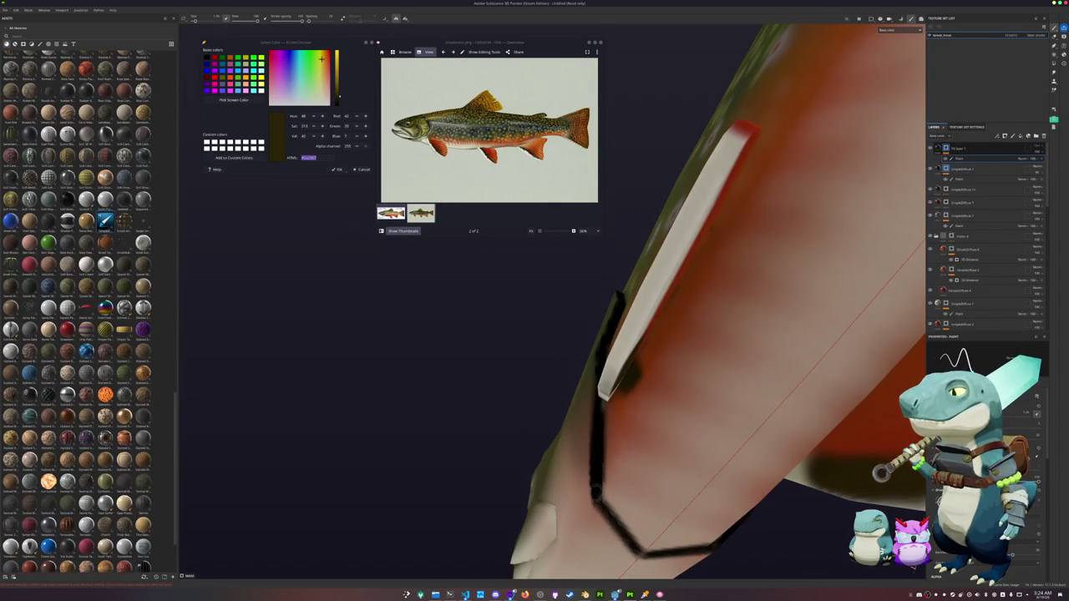
{"action": "left_click_drag", "start_coordinate": [627, 534], "coordinate": [635, 545]}
{"action": "mouse_move", "coordinate": [547, 421]}
{"action": "left_mouse_down", "text": "alt"}
{"action": "mouse_move", "coordinate": [631, 289]}
{"action": "mouse_move", "coordinate": [507, 366]}
{"action": "left_mouse_up", "text": "alt"}
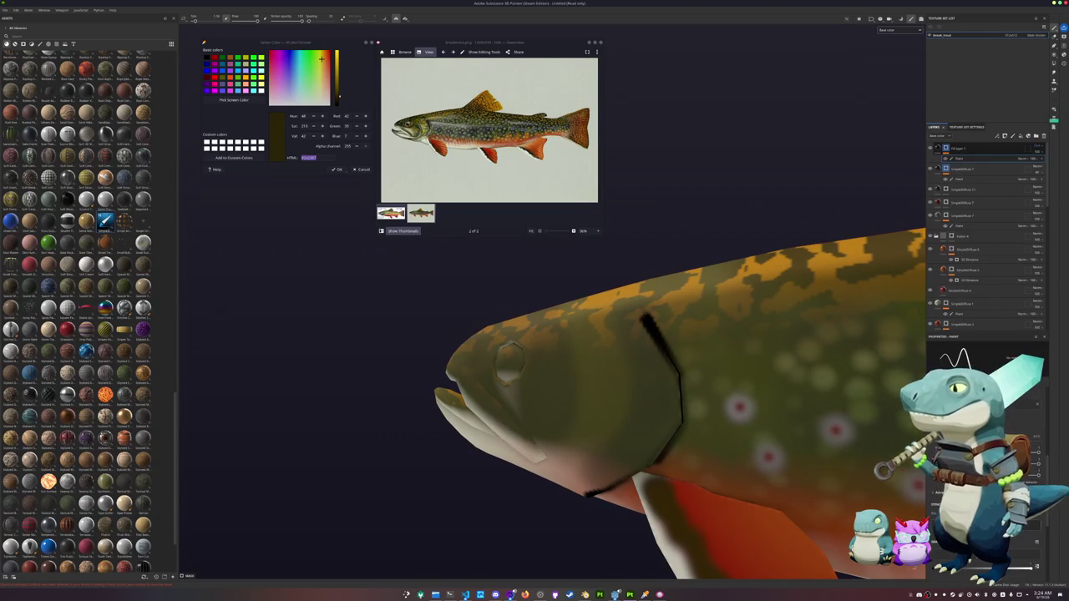
{"action": "left_click_drag", "start_coordinate": [755, 443], "coordinate": [781, 476], "text": "alt"}
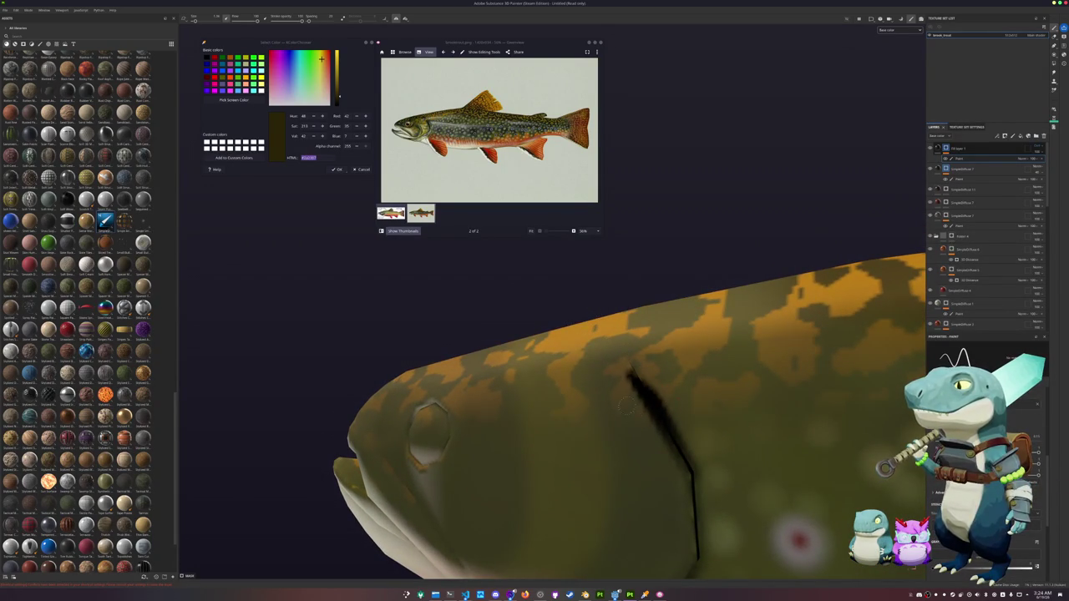
{"action": "left_click_drag", "start_coordinate": [611, 303], "coordinate": [677, 313], "text": "alt"}
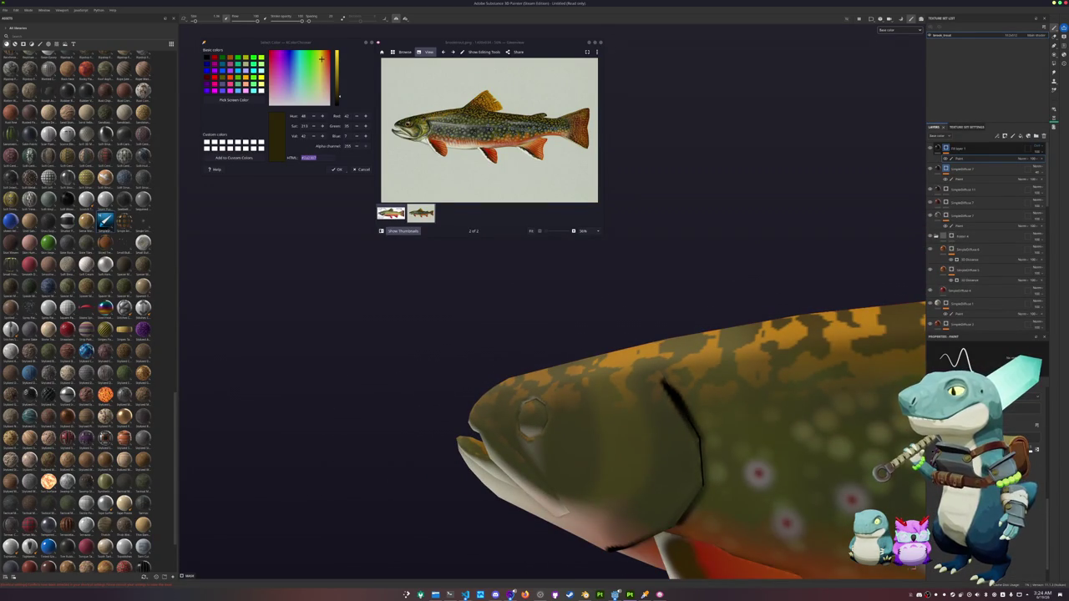
{"action": "left_click_drag", "start_coordinate": [698, 427], "coordinate": [728, 421], "text": "alt"}
Step: Orbit to the head and paint a dark stroke along the lower jaw
{"action": "mouse_move", "coordinate": [598, 462]}
{"action": "left_mouse_down", "text": "alt"}
{"action": "mouse_move", "coordinate": [601, 405]}
{"action": "mouse_move", "coordinate": [582, 410]}
{"action": "mouse_move", "coordinate": [625, 335]}
{"action": "mouse_move", "coordinate": [633, 418]}
{"action": "mouse_move", "coordinate": [622, 439]}
{"action": "mouse_move", "coordinate": [660, 445]}
{"action": "mouse_move", "coordinate": [626, 407]}
{"action": "mouse_move", "coordinate": [508, 327]}
{"action": "mouse_move", "coordinate": [593, 376]}
{"action": "mouse_move", "coordinate": [568, 351]}
{"action": "mouse_move", "coordinate": [655, 394]}
{"action": "mouse_move", "coordinate": [690, 386]}
{"action": "left_mouse_up", "text": "alt"}
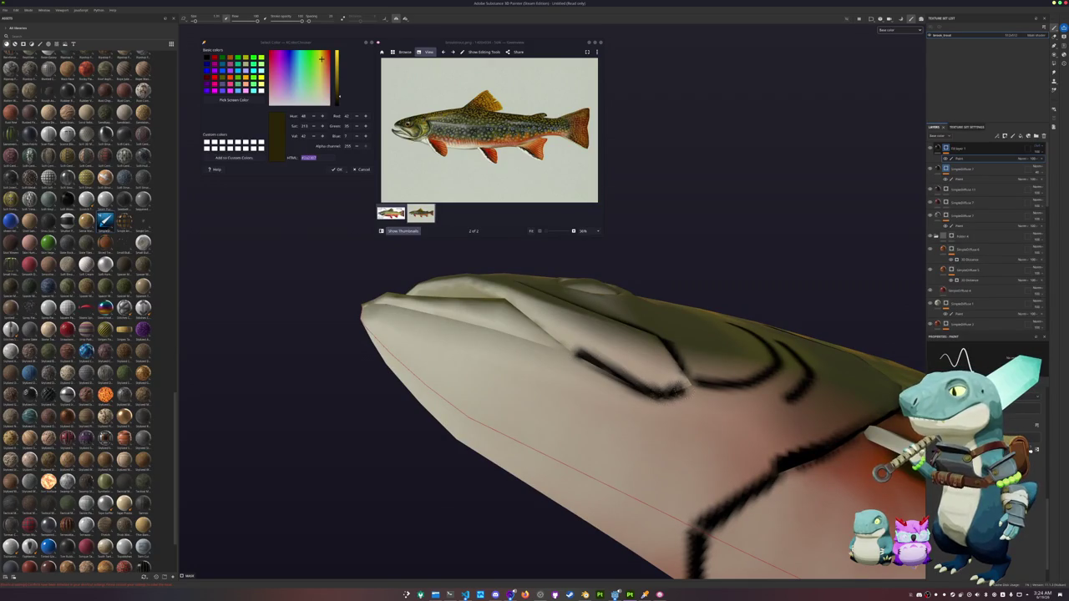
{"action": "mouse_move", "coordinate": [603, 390]}
{"action": "left_mouse_down", "text": "alt"}
{"action": "mouse_move", "coordinate": [585, 390]}
{"action": "mouse_move", "coordinate": [704, 449]}
{"action": "mouse_move", "coordinate": [572, 320]}
{"action": "mouse_move", "coordinate": [714, 414]}
{"action": "mouse_move", "coordinate": [736, 388]}
{"action": "mouse_move", "coordinate": [595, 294]}
{"action": "mouse_move", "coordinate": [576, 334]}
{"action": "mouse_move", "coordinate": [594, 351]}
{"action": "left_mouse_up", "text": "alt"}
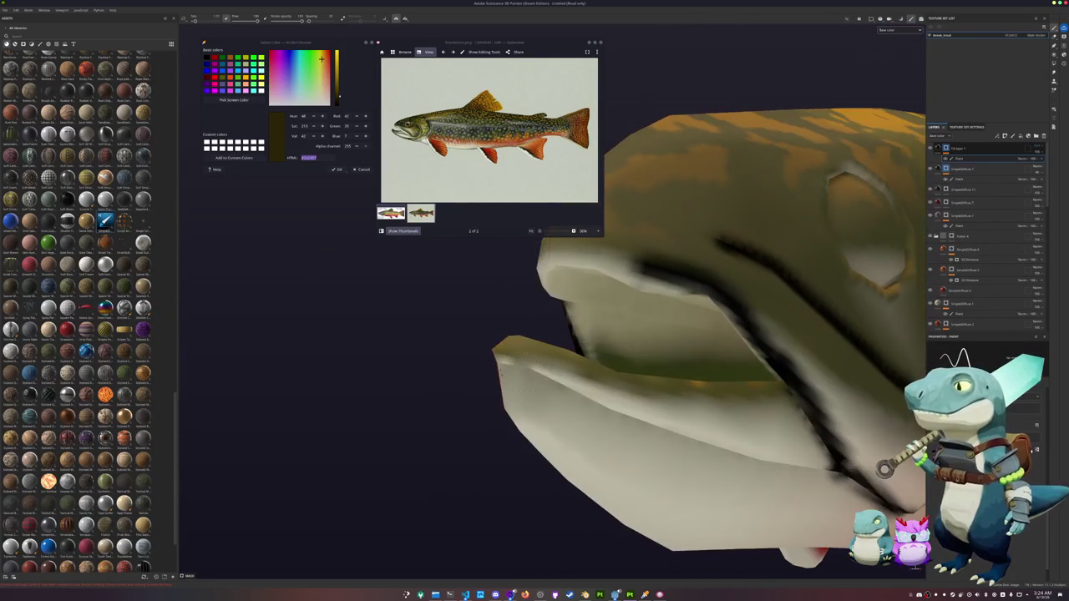
{"action": "mouse_move", "coordinate": [495, 367]}
{"action": "left_mouse_down"}
{"action": "mouse_move", "coordinate": [660, 445]}
{"action": "mouse_move", "coordinate": [822, 483]}
{"action": "mouse_move", "coordinate": [840, 465]}
{"action": "mouse_move", "coordinate": [632, 497]}
{"action": "mouse_move", "coordinate": [636, 484]}
{"action": "mouse_move", "coordinate": [622, 488]}
{"action": "left_mouse_up"}
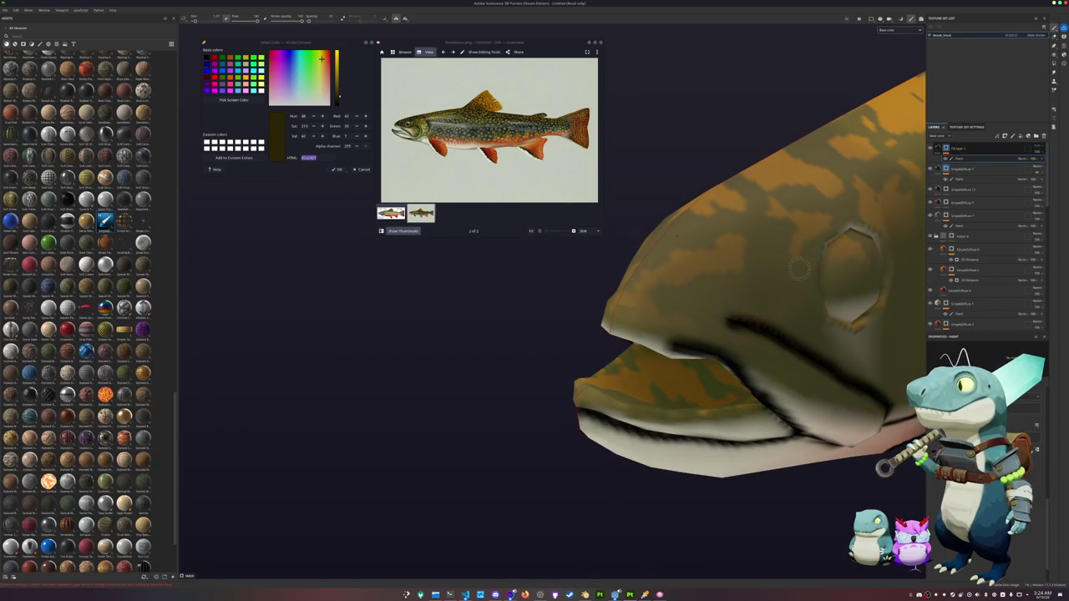